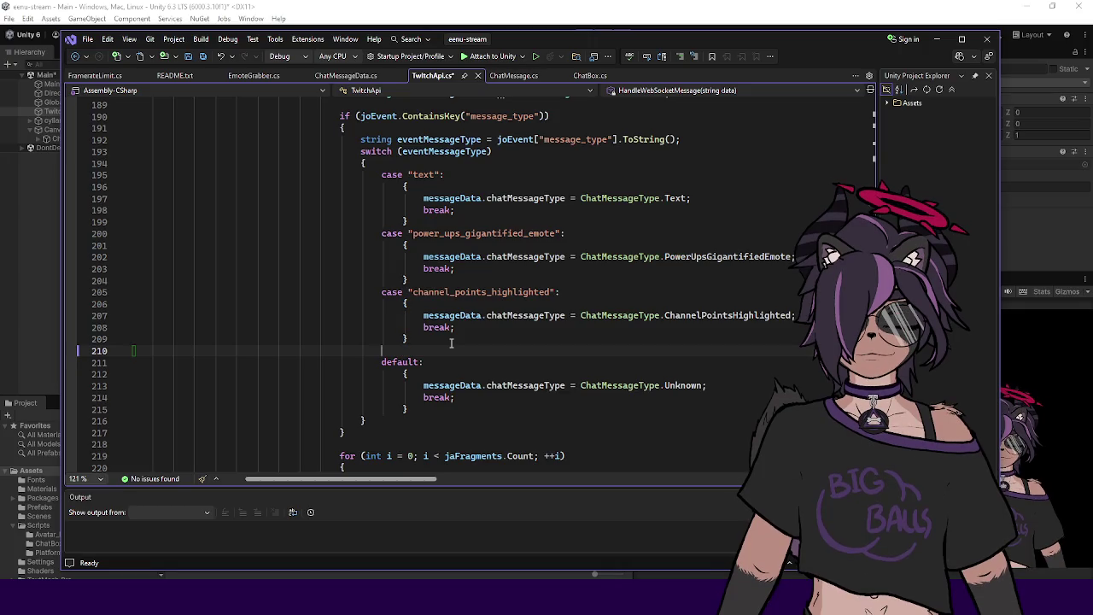
Step: Insert case "power_ups_message_effect": { break; } above channel_points, save, and open ChatMessageData.cs
key("alt+Up")
key("alt+Up")
key("alt+Up")
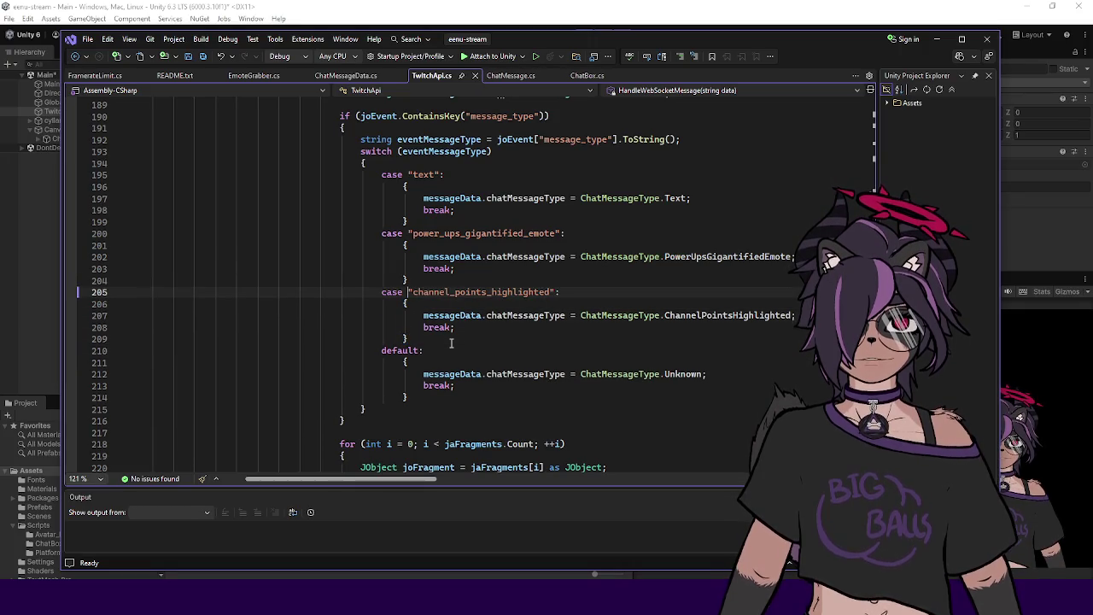
type("case ")
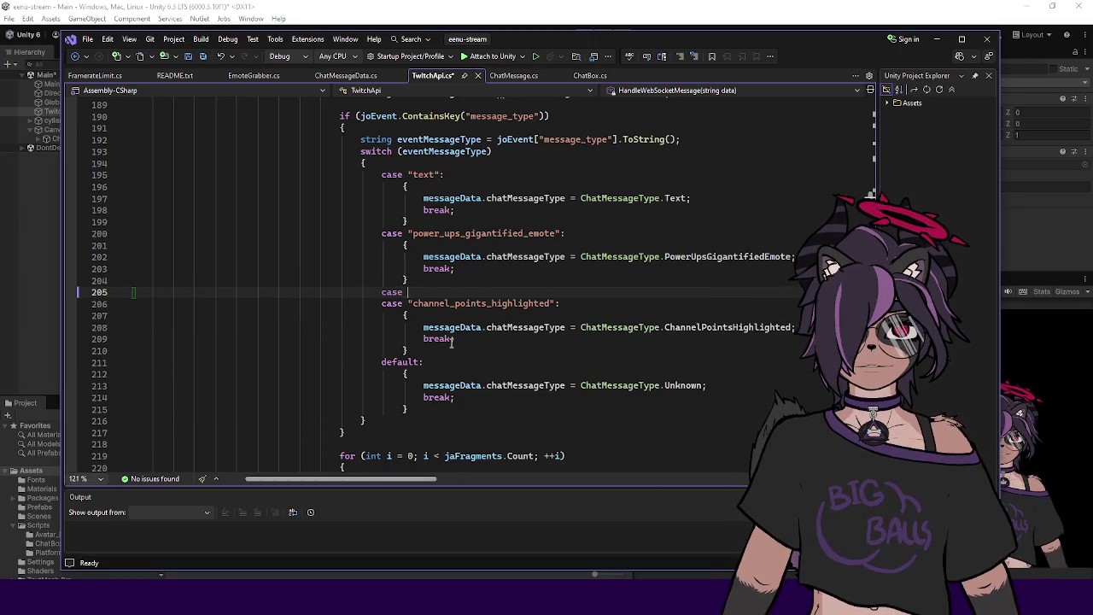
type("\"\"")
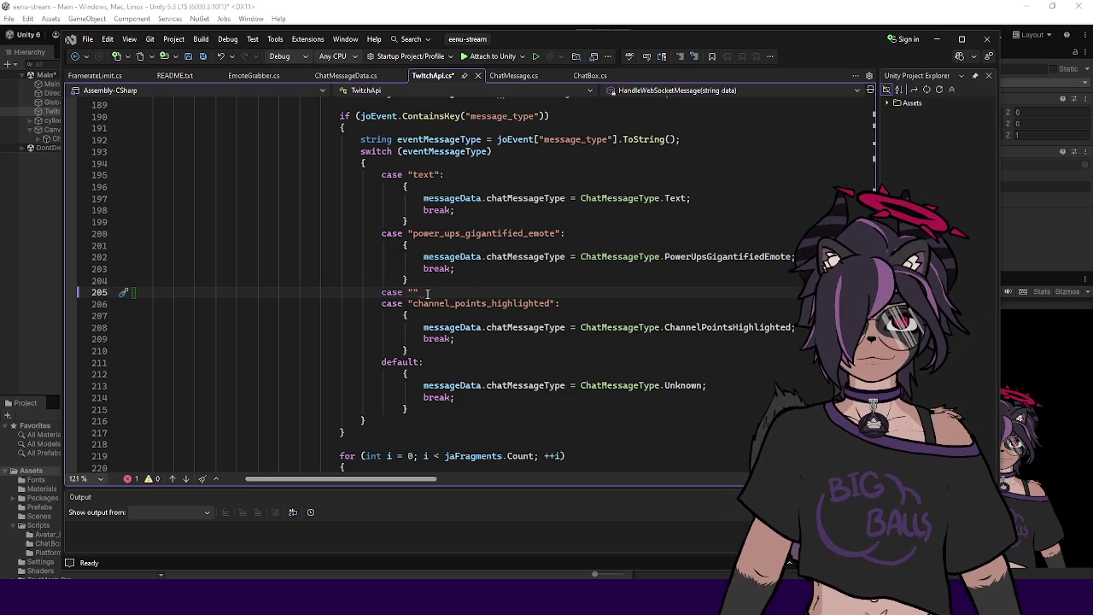
type("power_ups_message_effect")
left_click(577, 292)
type(":")
key("Return")
type("{")
key("Return")
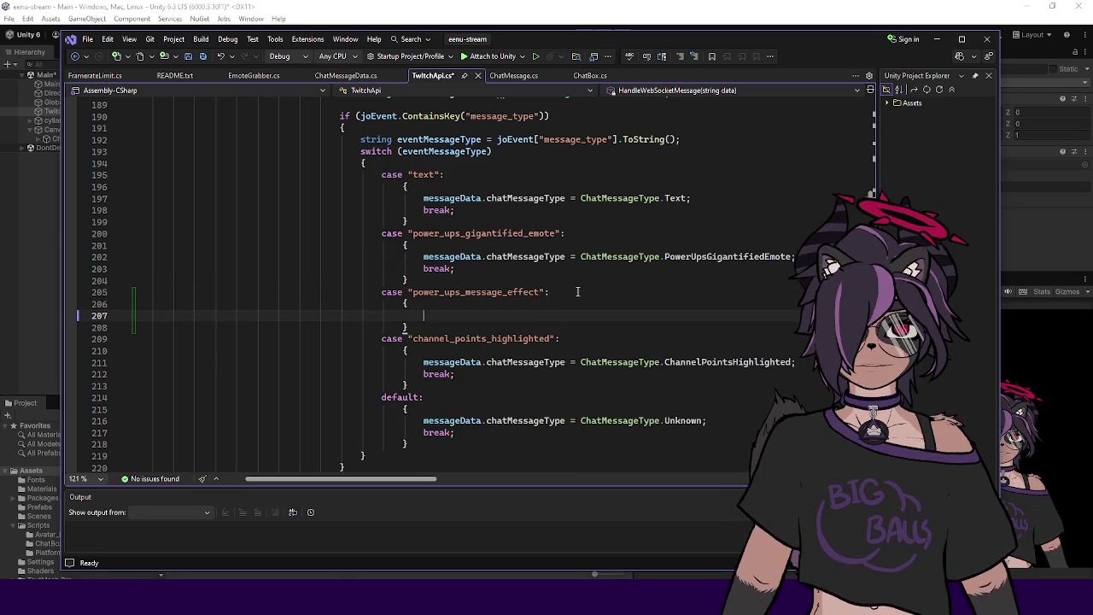
type("break;")
key("ctrl+Return")
key("ctrl+s")
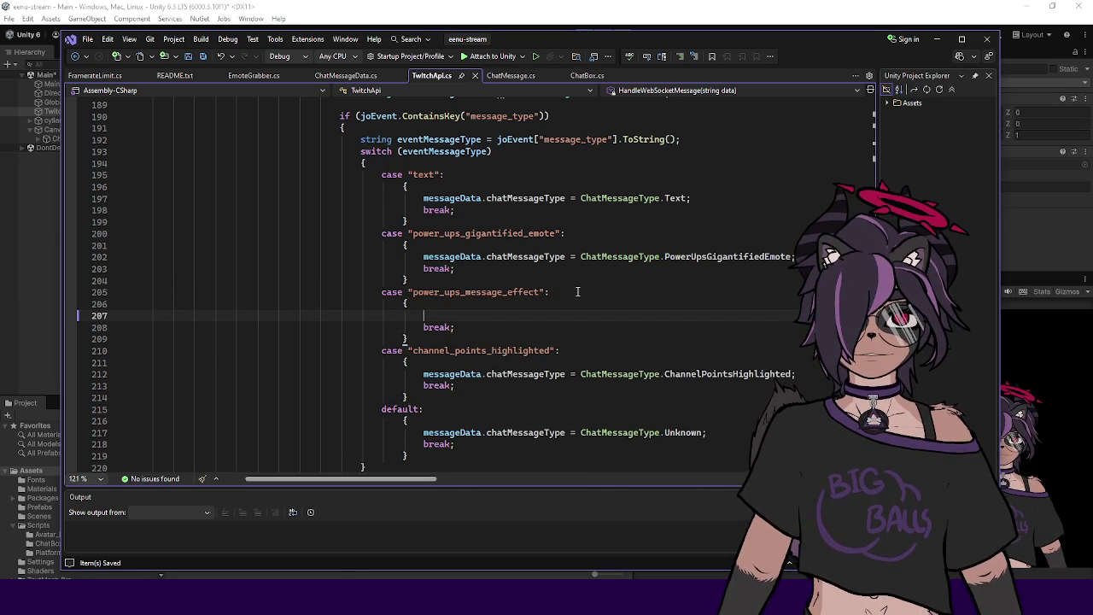
left_click(755, 258, "ctrl")
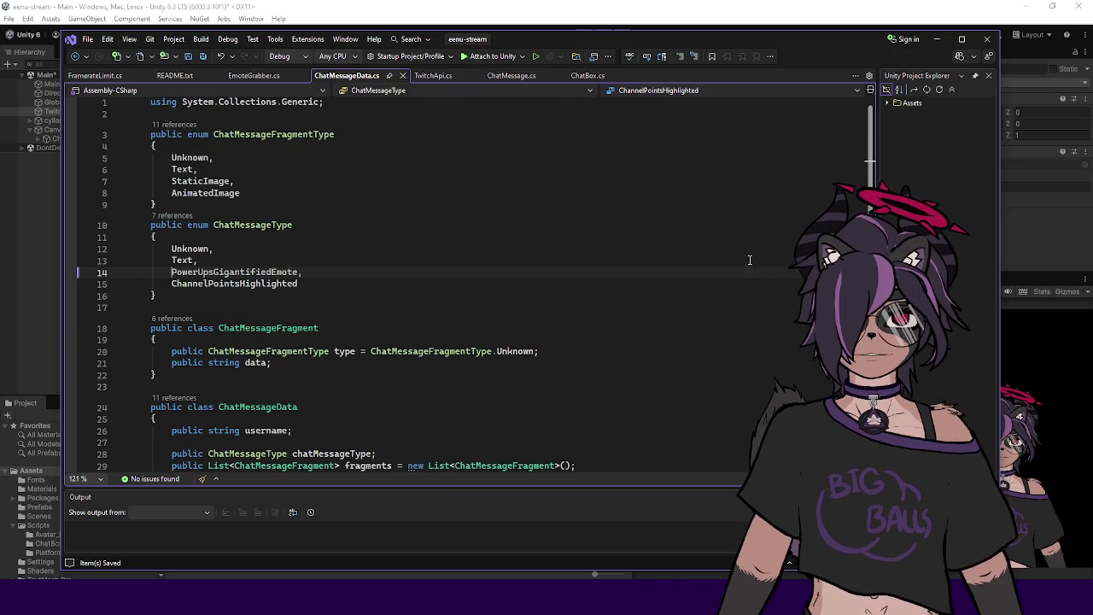
Step: Add a PowerUpsMessageEffect member above ChannelPointsHighlighted in the ChatMessageType enum
left_click(345, 288)
key("ctrl+Return")
type("PowerUpsMessageE")
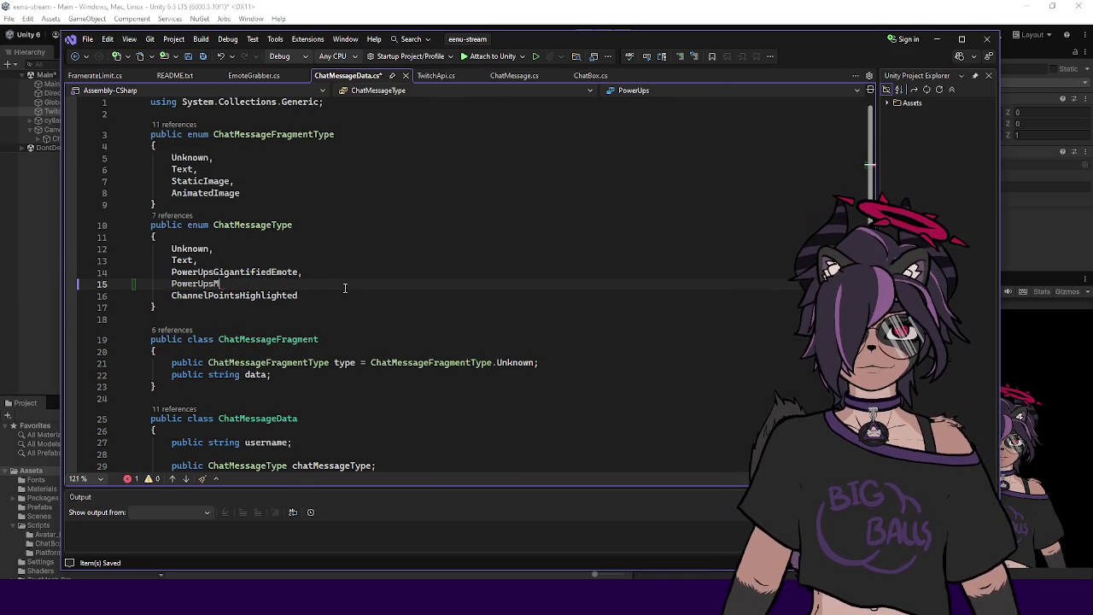
type("ffect,")
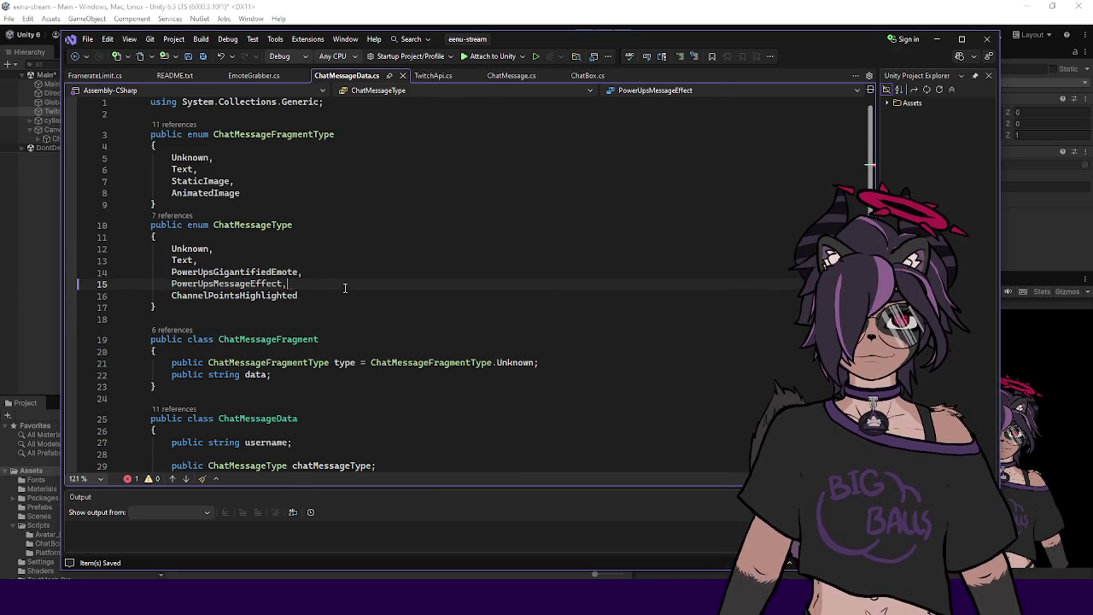
Step: Rename PowerUpsGigantifiedEmote to PowerUps_GigantifiedEmote project-wide and save all files
left_click(217, 274)
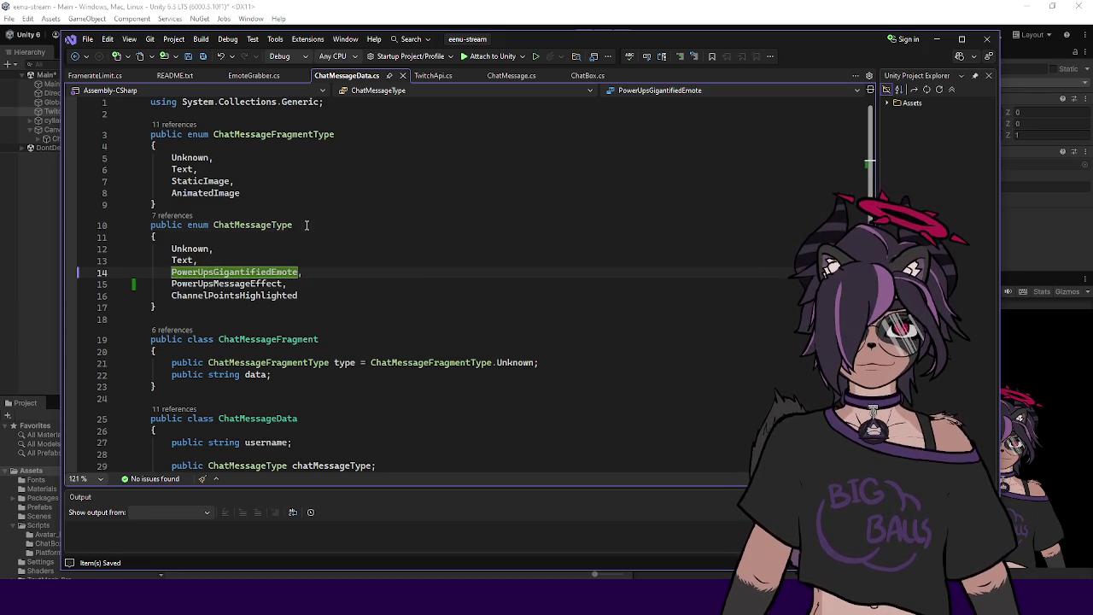
key("Up")
key("Up")
key("Up")
key("Down")
key("Down")
key("Down")
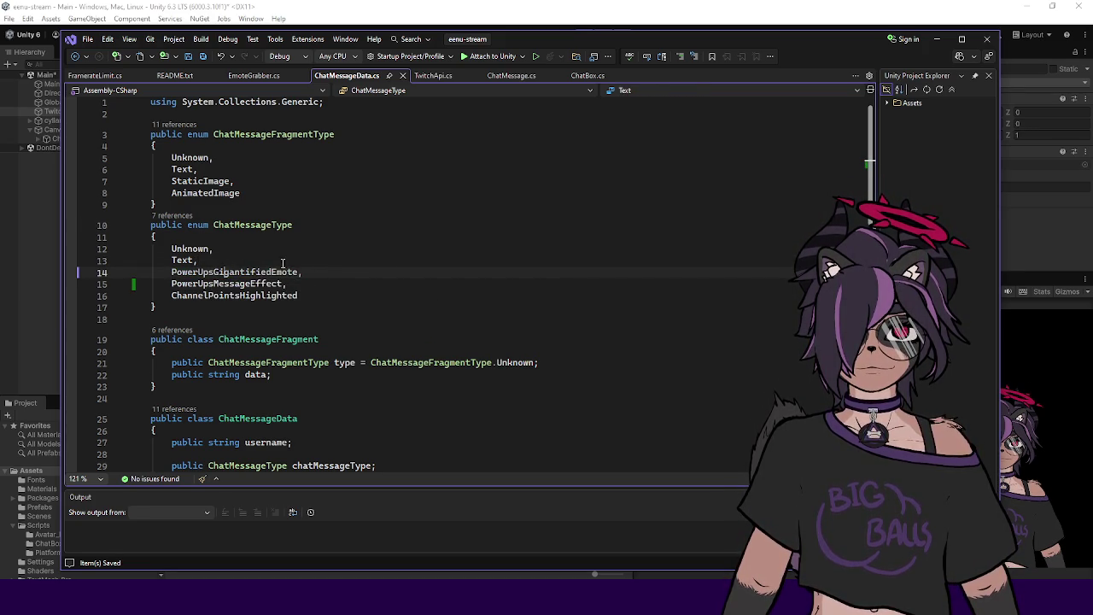
key("Down")
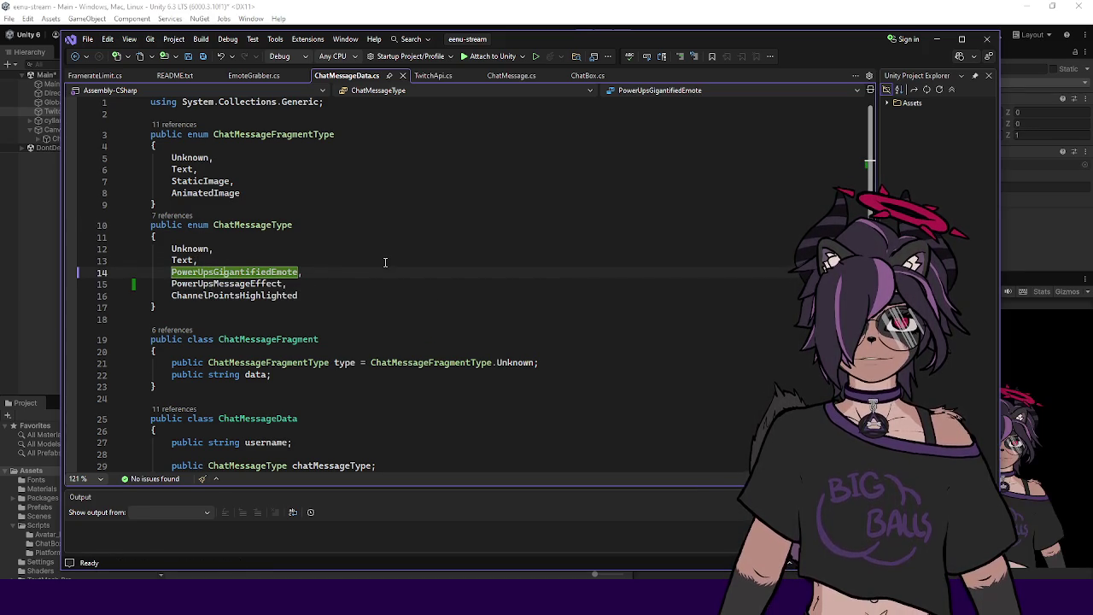
key("ctrl+r")
key("ctrl+r")
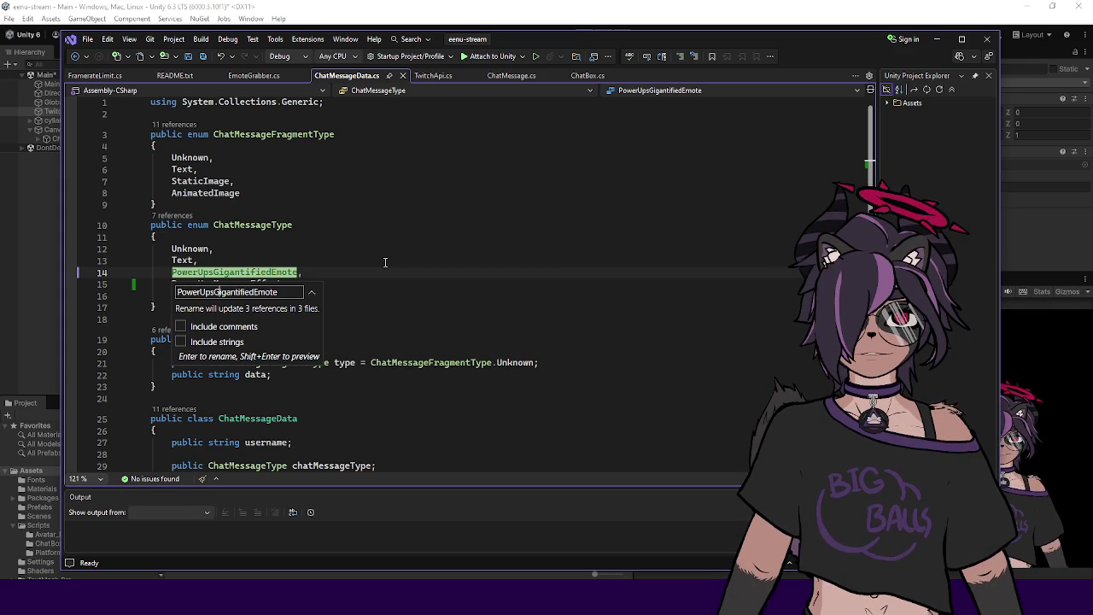
type("_")
key("Return")
key("ctrl+shift+s")
Step: Rename PowerUpsMessageEffect to PowerUps_MessageEffect
key("Down")
key("Down")
key("Up")
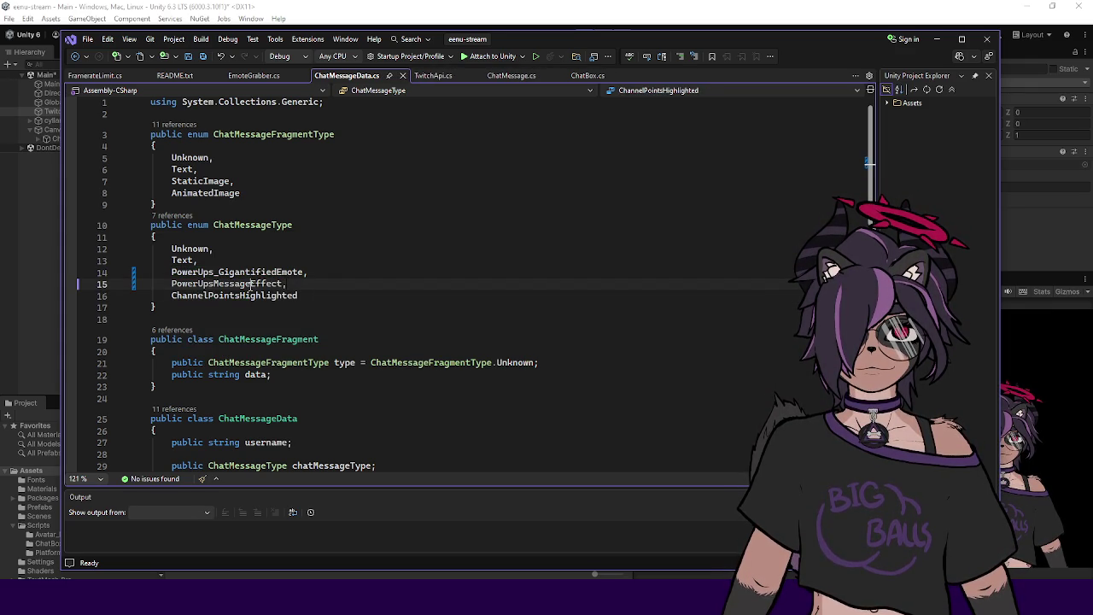
key("ctrl+r")
key("ctrl+r")
left_click(200, 303)
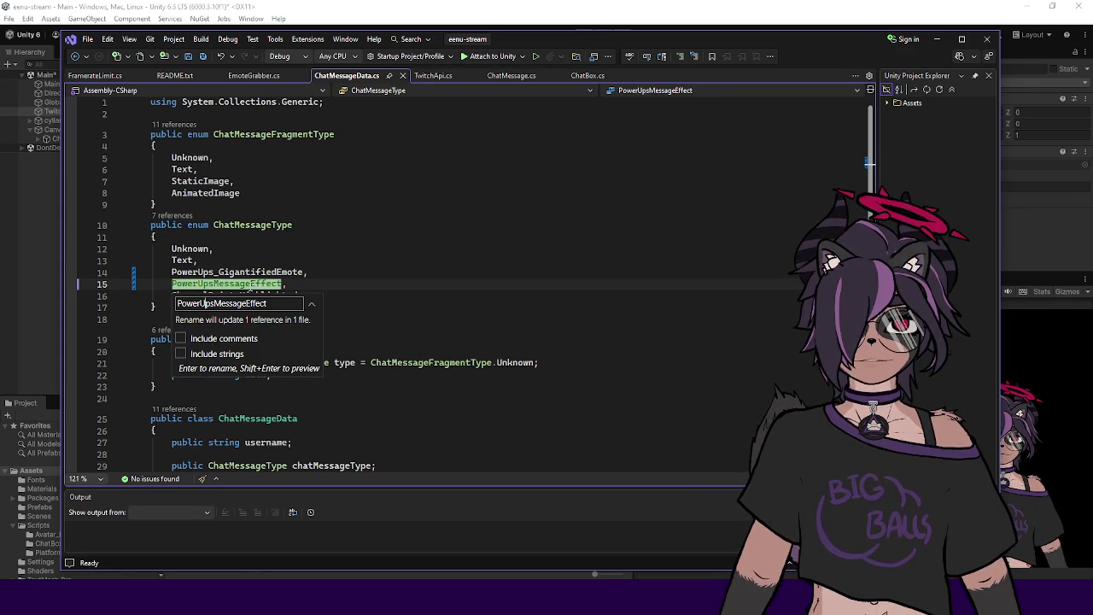
type("_")
key("Return")
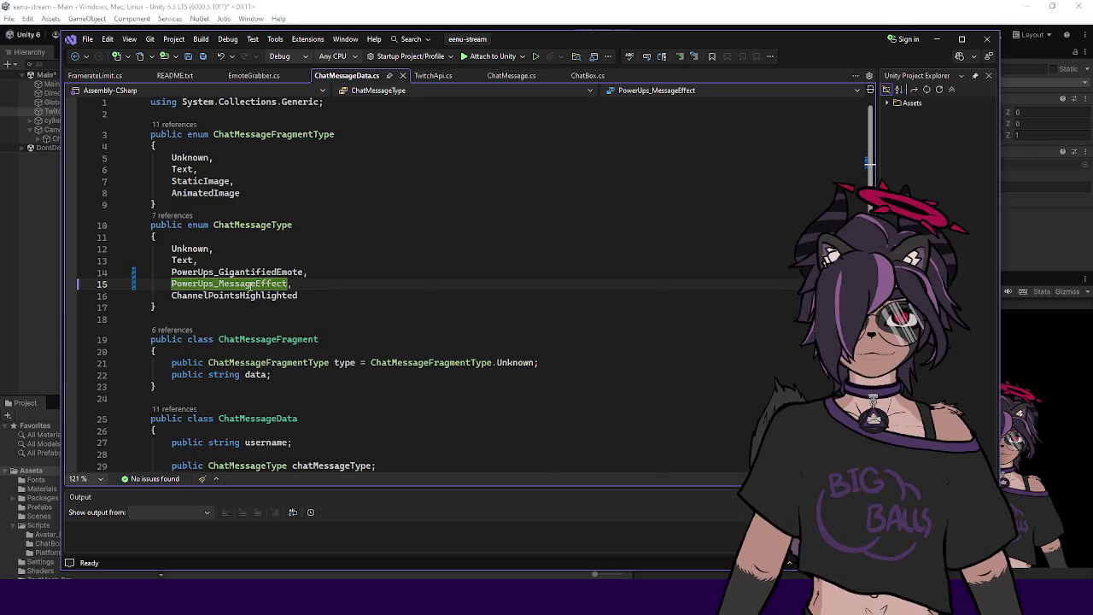
key("Down")
Step: Rename ChannelPointsHighlighted to ChannelPoints_Highlighted, save, and return to TwitchApi.cs
key("ctrl+r")
key("ctrl+r")
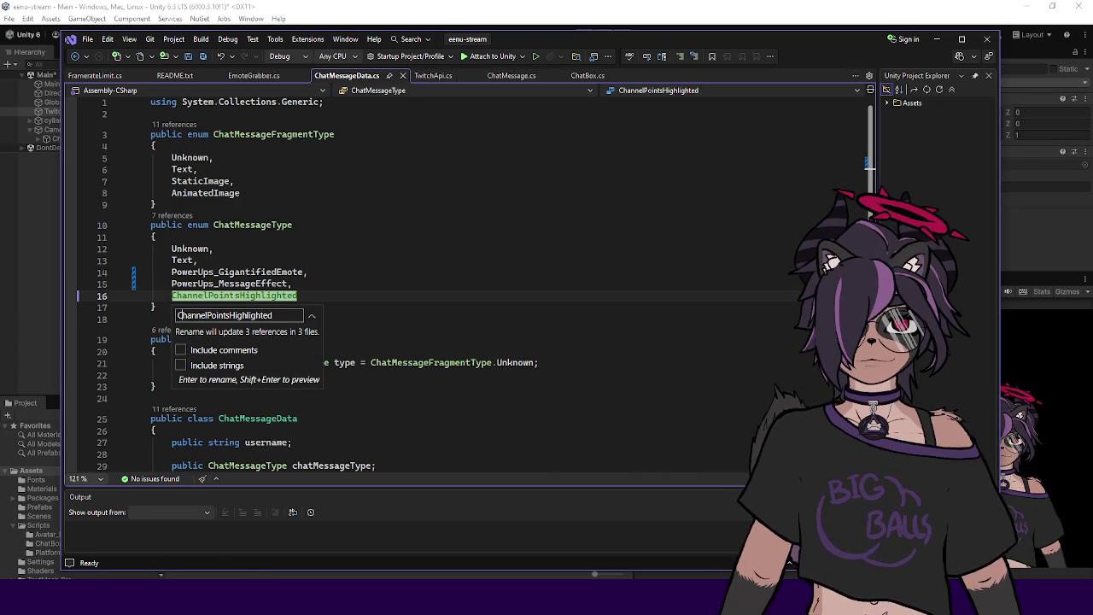
type("_")
key("Return")
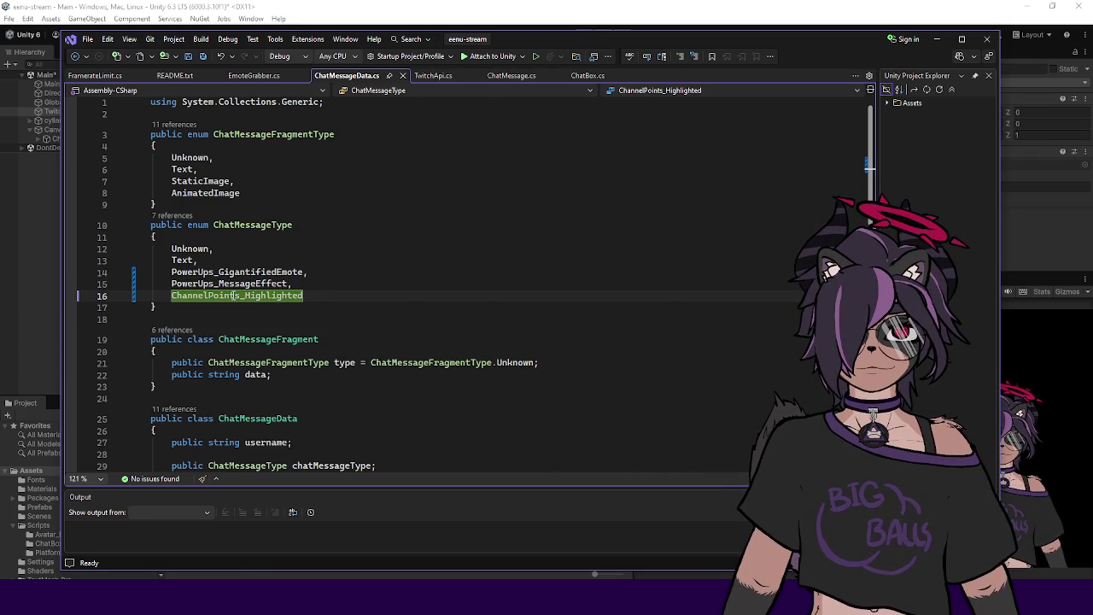
left_click(323, 279)
left_click(333, 291)
key("ctrl+s")
left_click(440, 75)
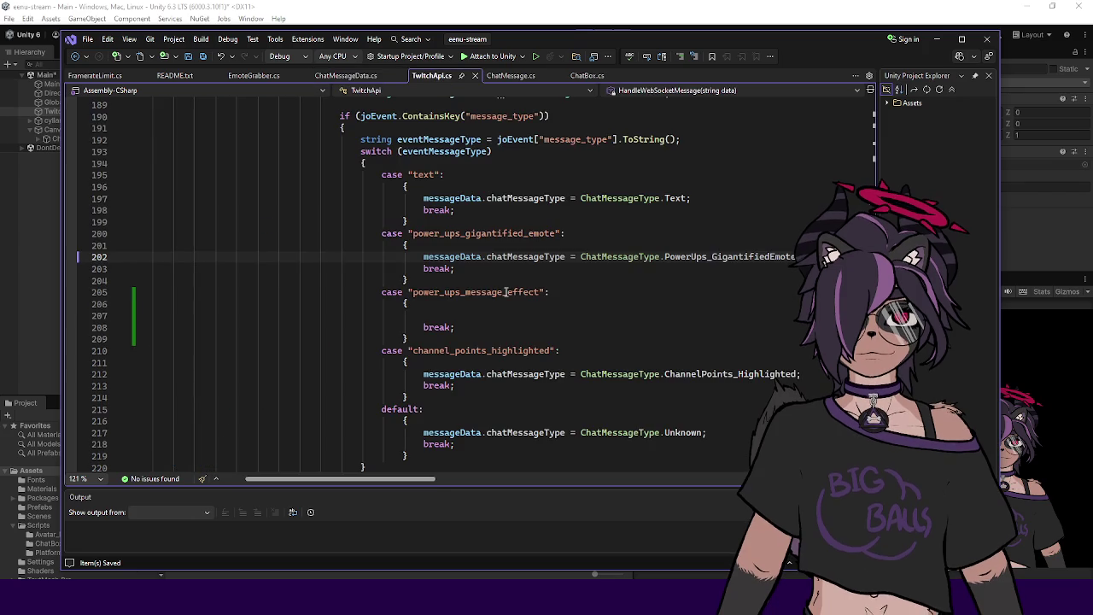
Step: Copy line 202's chatMessageType assignment into the new case, changing the value to PowerUps_MessageEffect
left_click(533, 315)
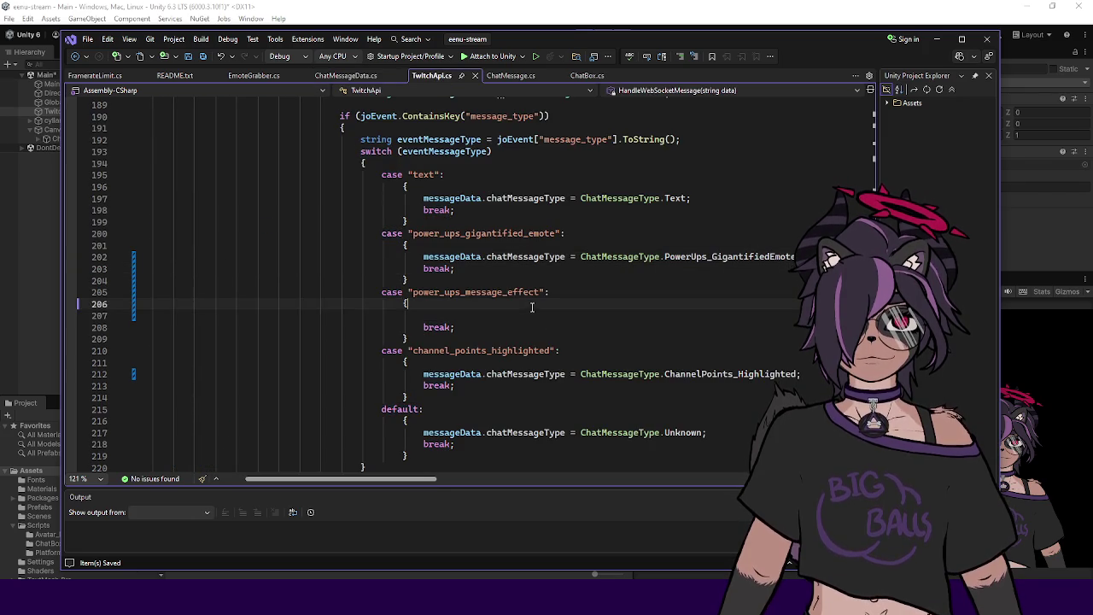
mouse_move(421, 256)
left_mouse_down()
mouse_move(405, 248)
mouse_move(795, 256)
left_mouse_up()
key("ctrl+c")
left_click(488, 315)
key("ctrl+v")
double_click(717, 315)
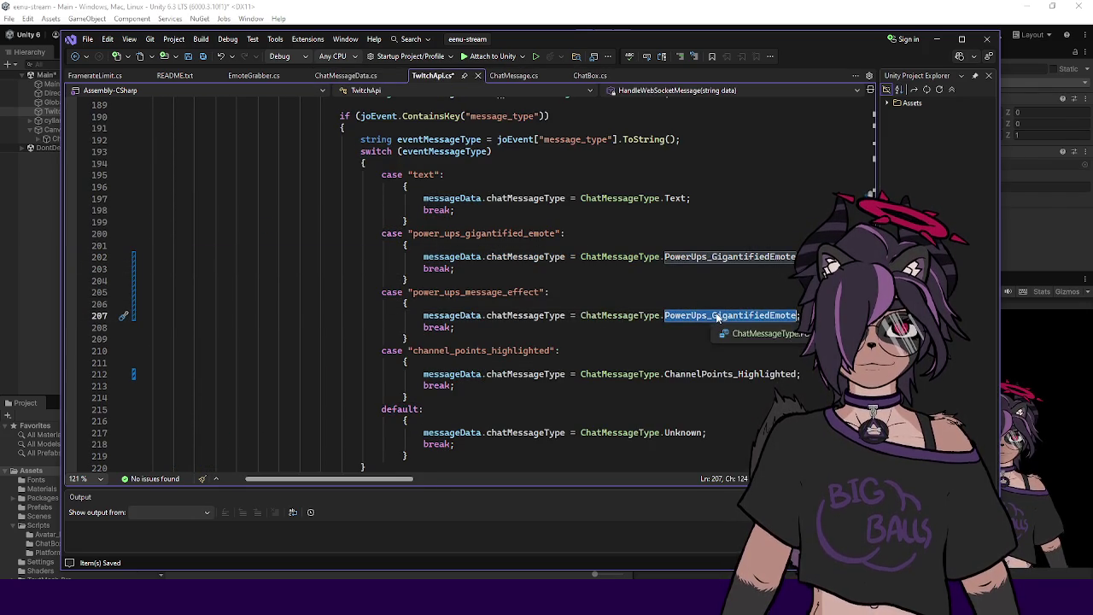
type("Power")
key("Tab")
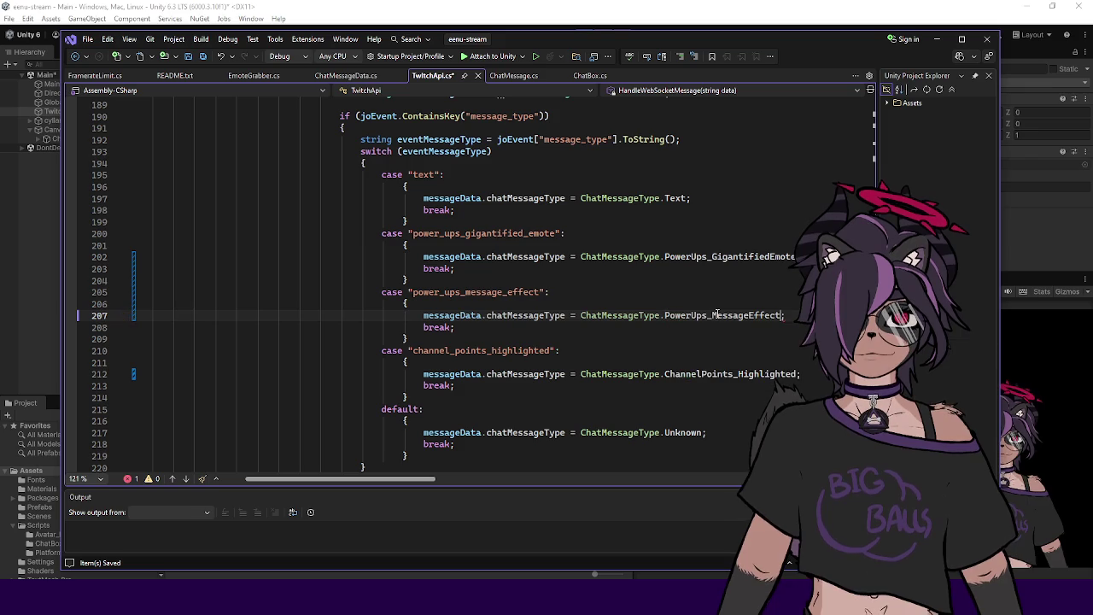
left_click(705, 357)
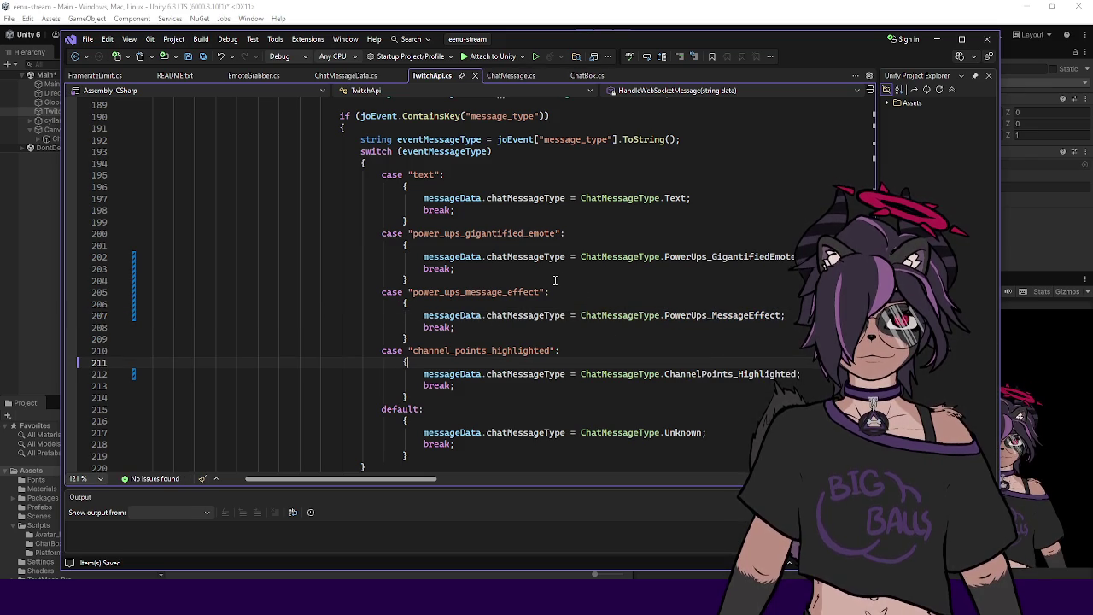
left_click(481, 342)
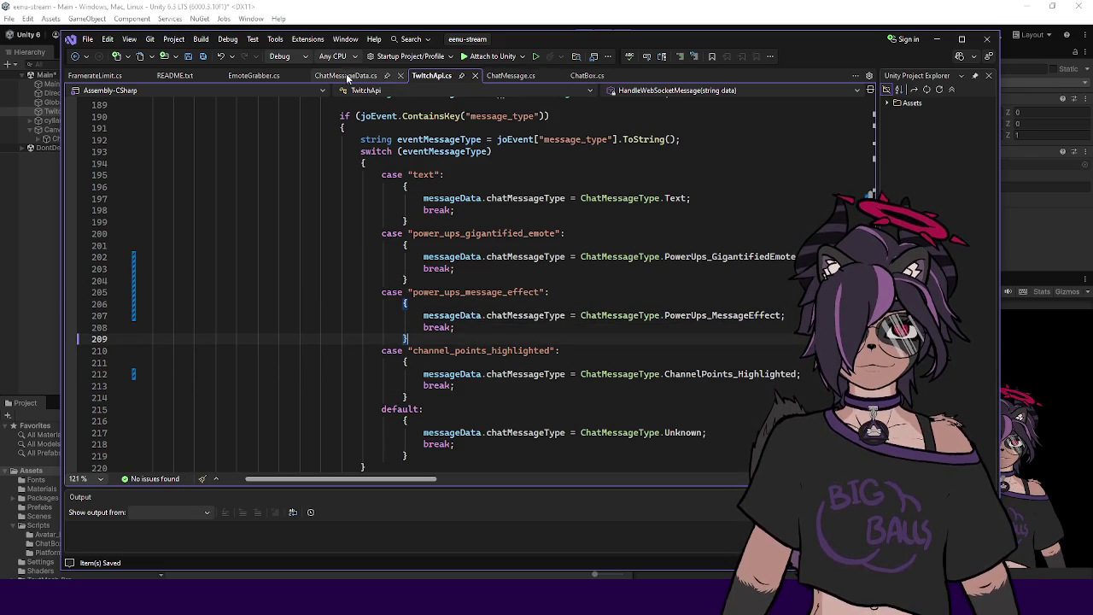
left_click(513, 76)
Step: Extend the ChannelPoints_Highlighted check with '|| messageData.chatMessageType == ChatMessageType.PowerUps_MessageEffect'
scroll(429, 177, "up", 20)
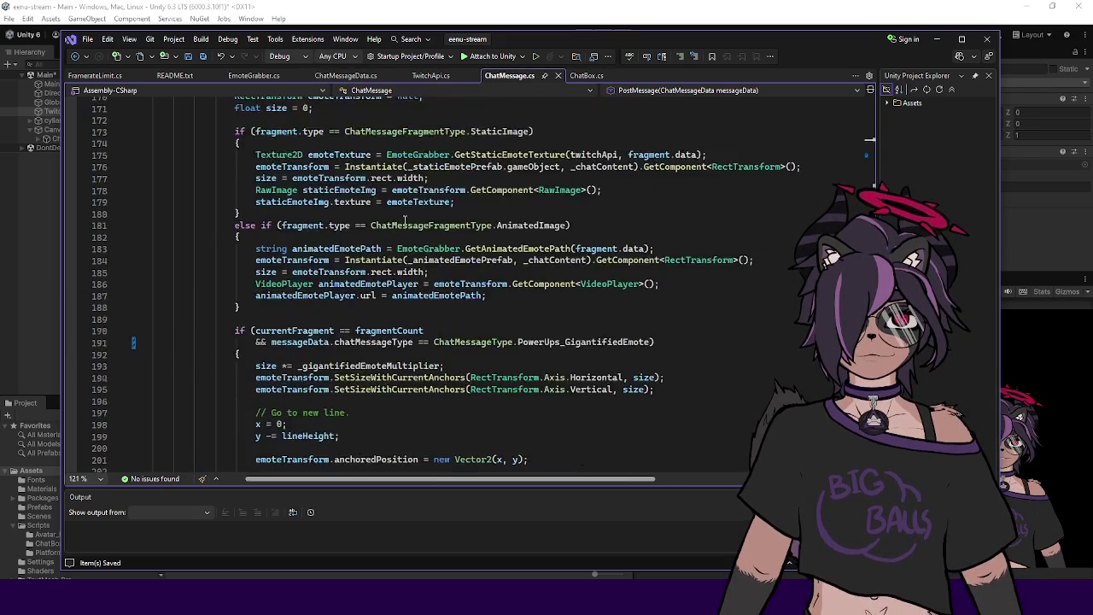
scroll(404, 223, "up", 11)
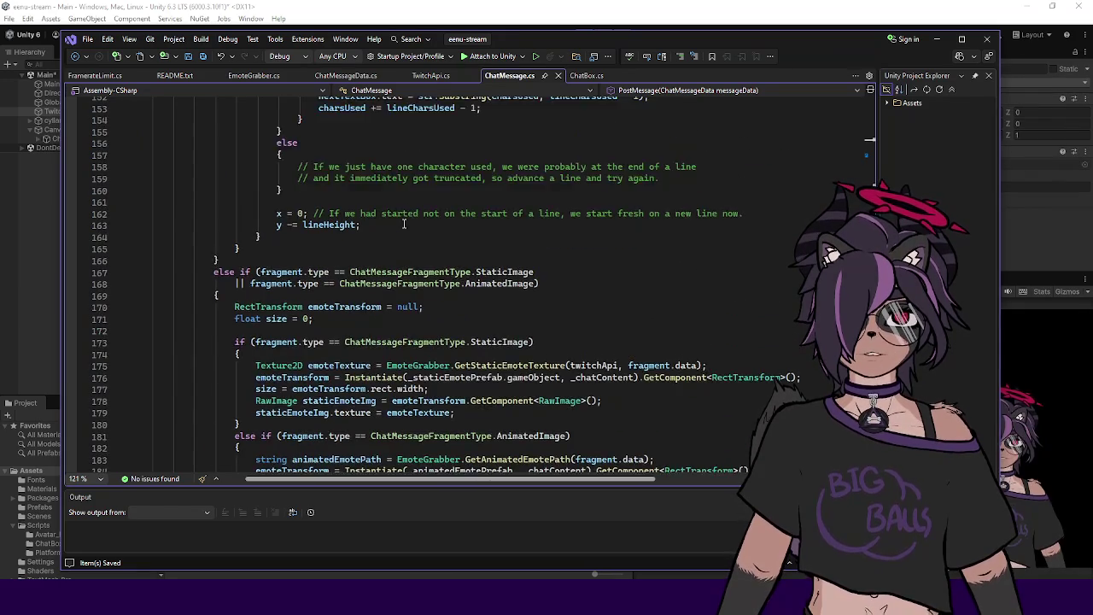
scroll(403, 223, "up", 15)
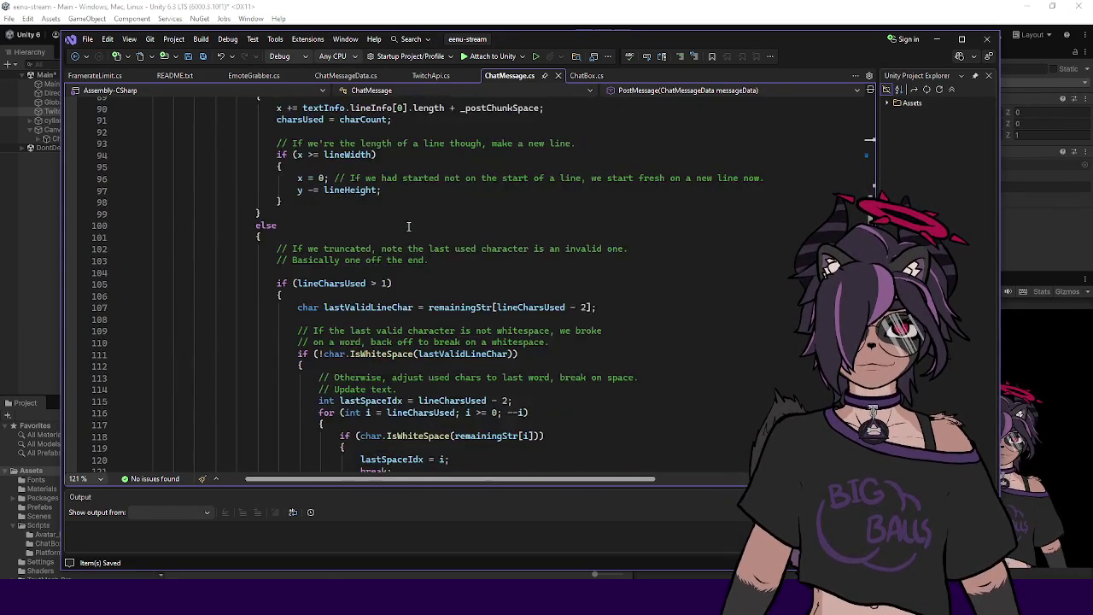
scroll(406, 245, "up", 5)
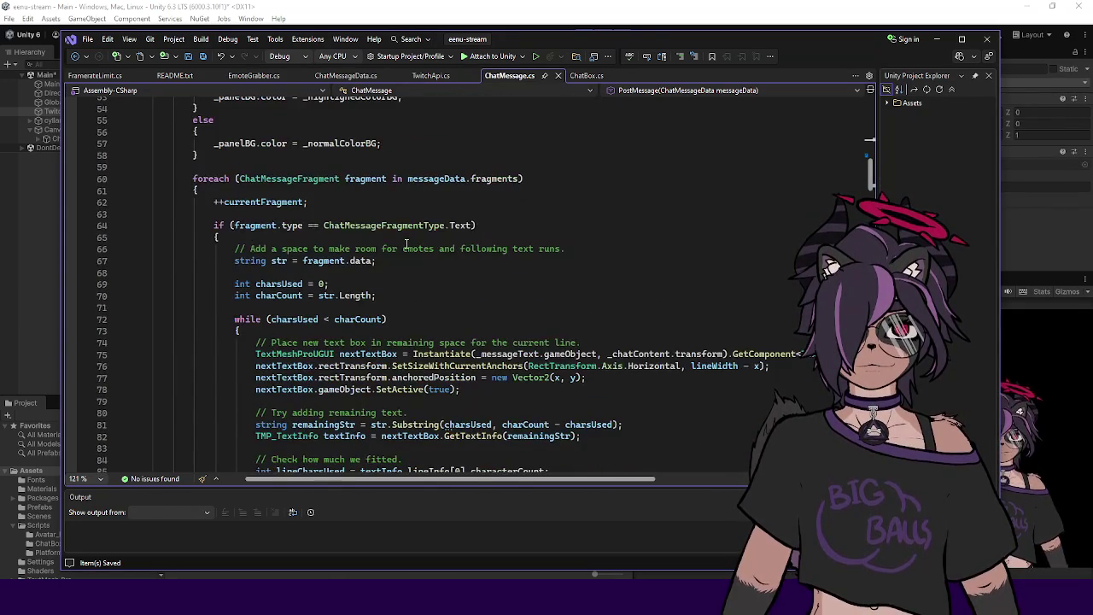
scroll(406, 245, "down", 6)
scroll(376, 252, "up", 16)
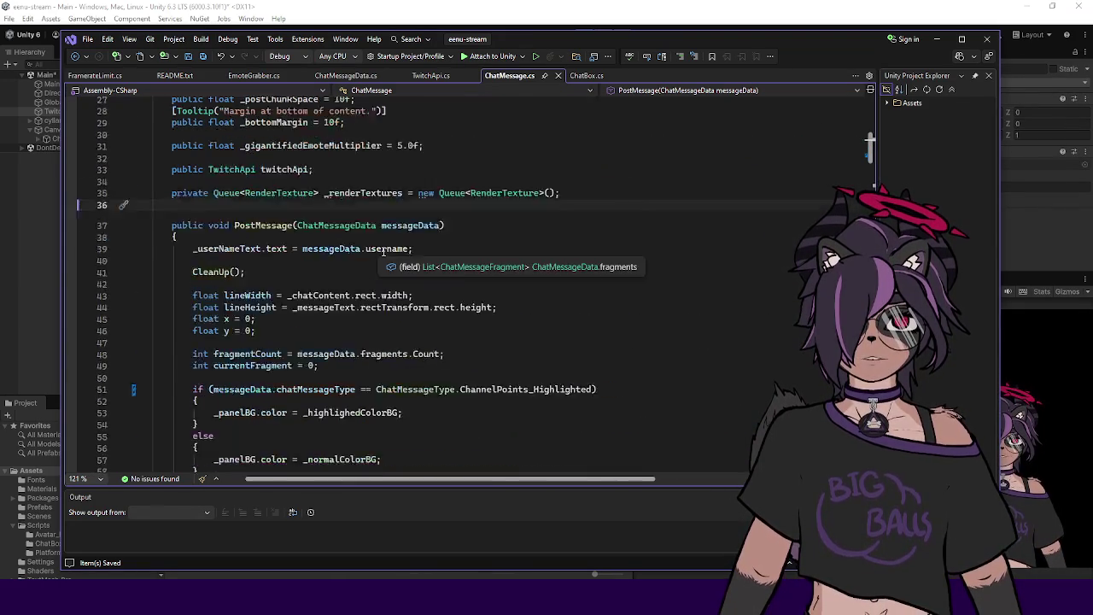
scroll(393, 269, "down", 4)
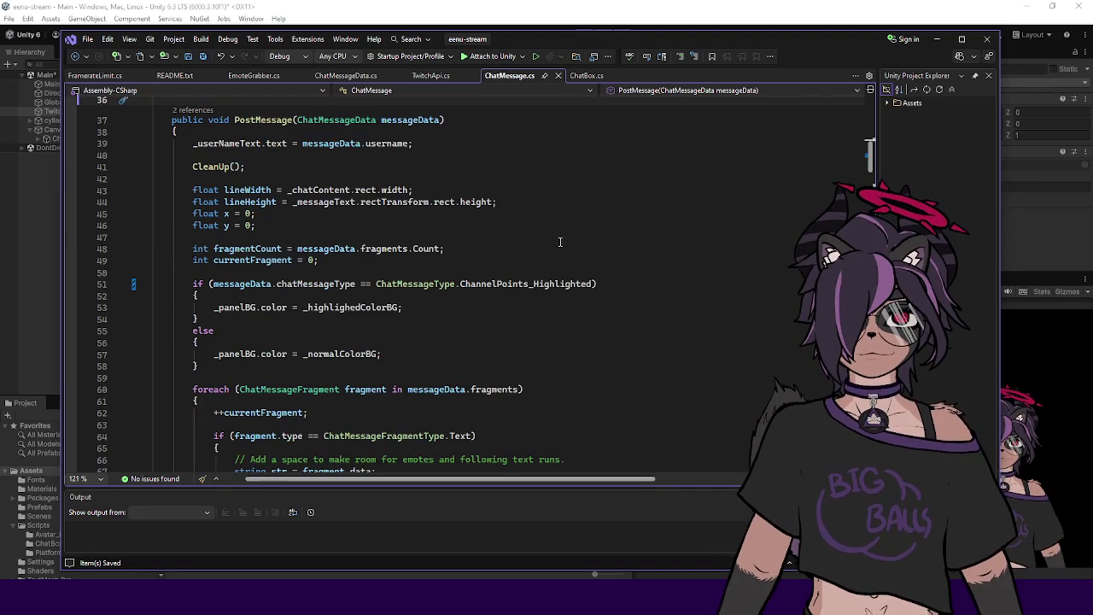
double_click(592, 283)
left_click(595, 284)
type("||")
key("Return")
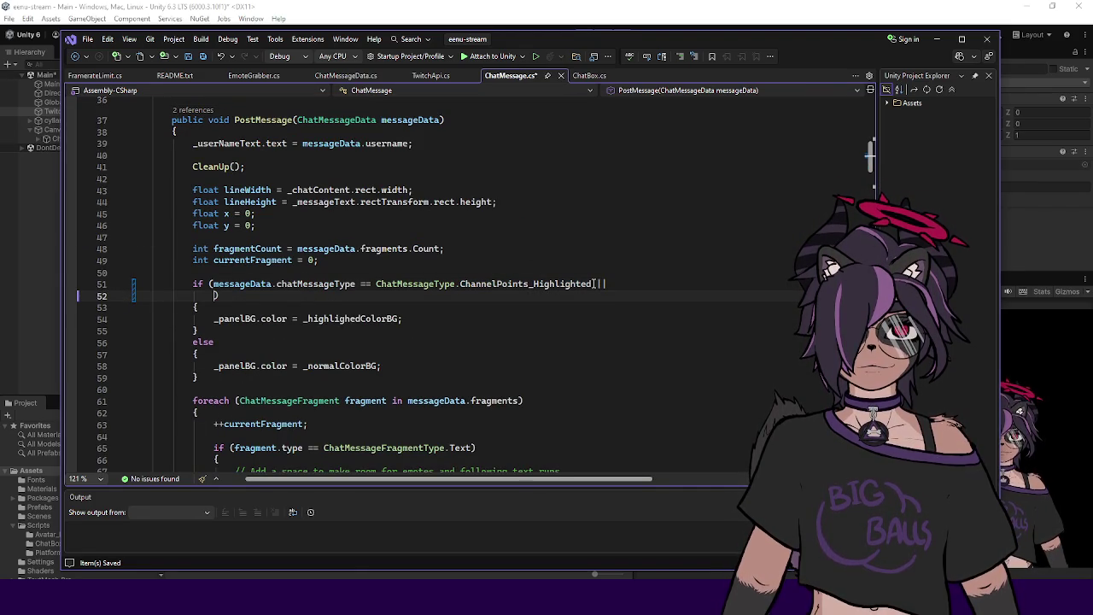
type("messageData.c")
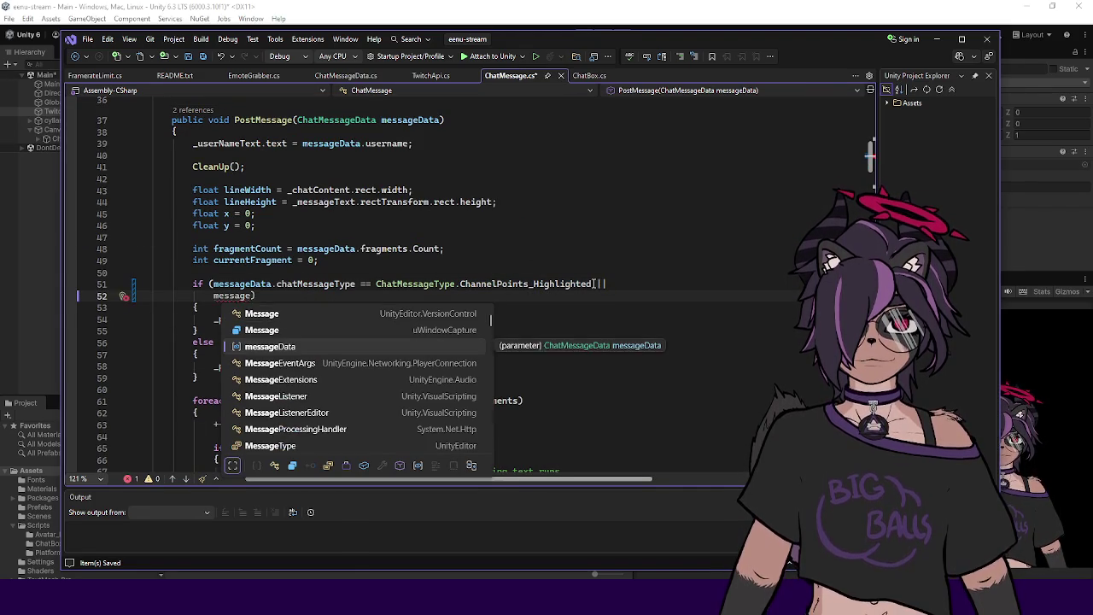
key("Tab")
type("== Cha")
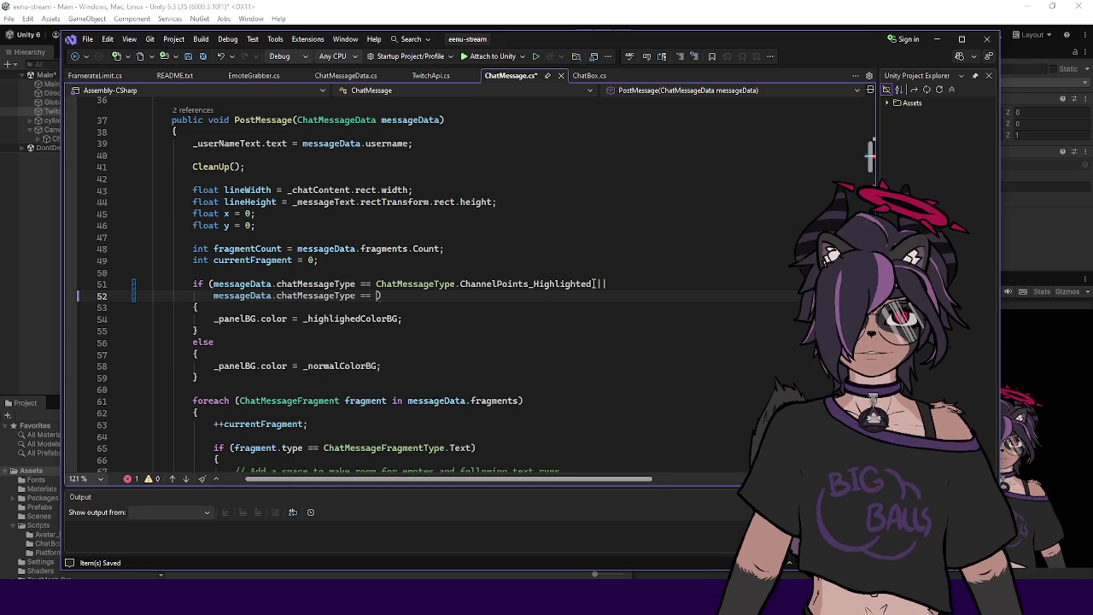
type(".")
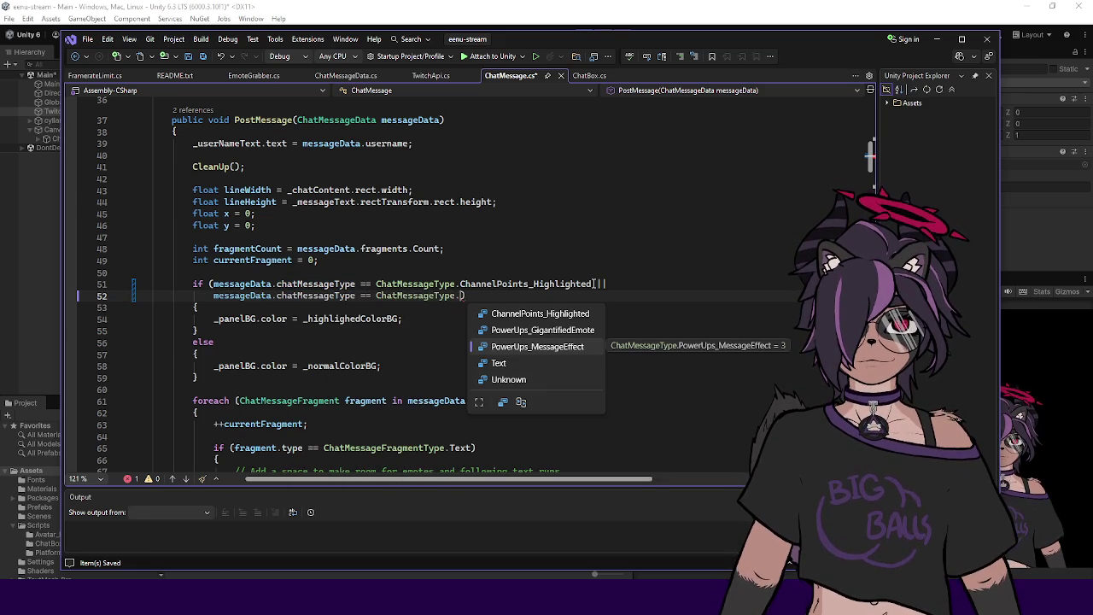
key("Down")
key("Down")
key("Tab")
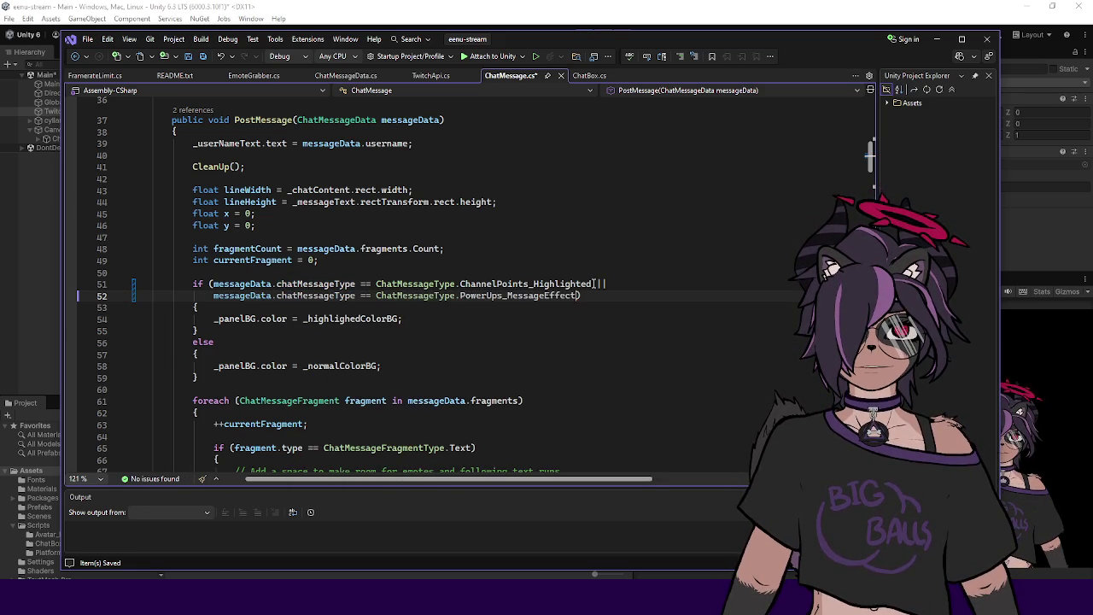
left_click(529, 346)
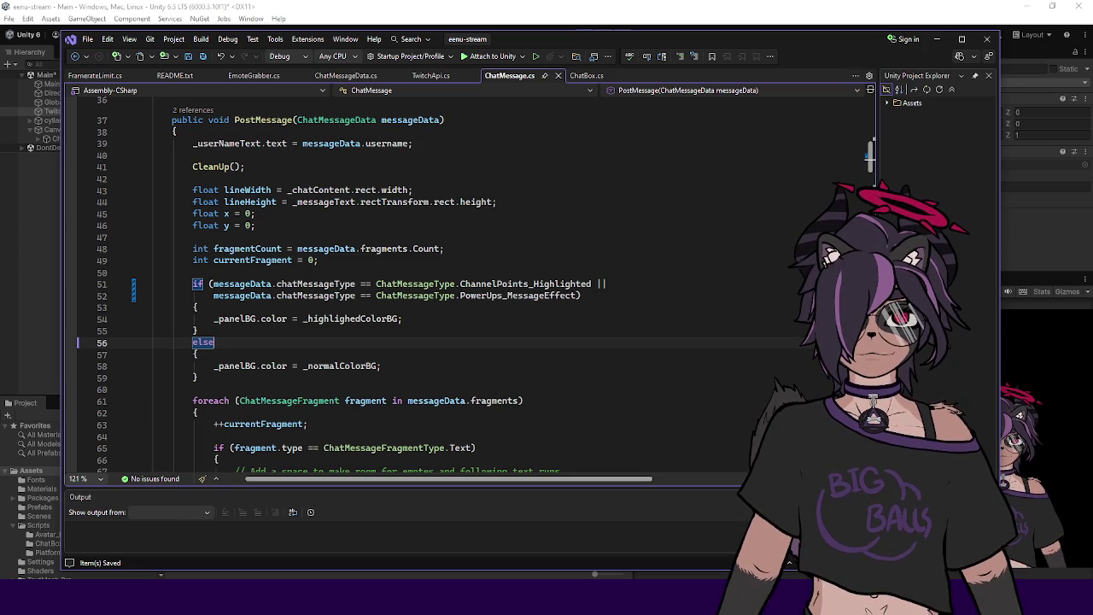
Step: Review the highlighted-colour assignment and ChannelPoints reference, then switch back to the Unity editor
left_click(415, 322)
left_click(493, 284)
left_click(420, 320)
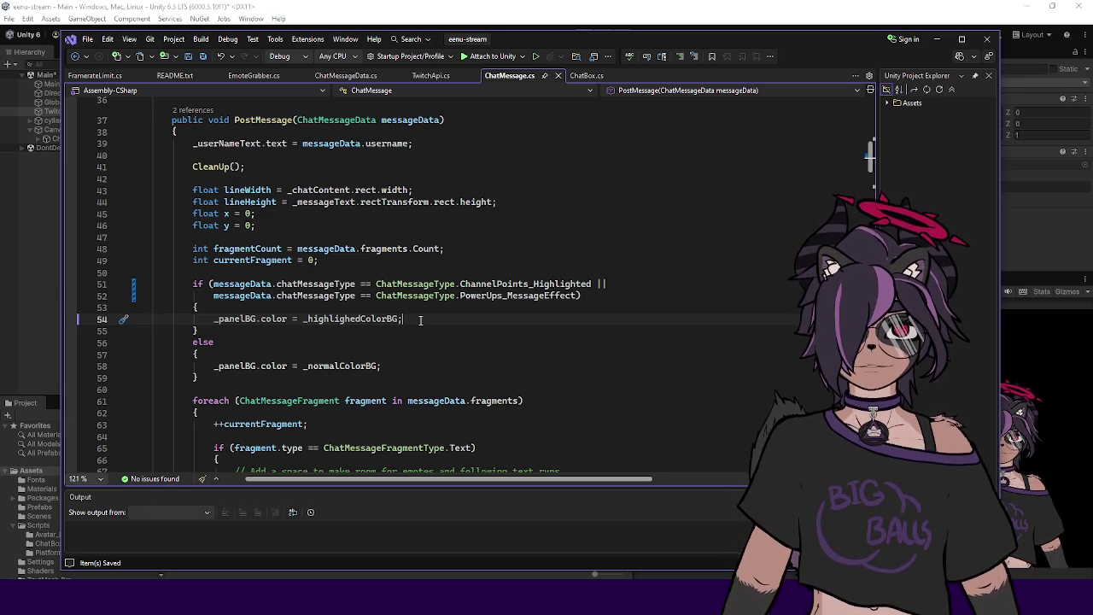
left_click(425, 10)
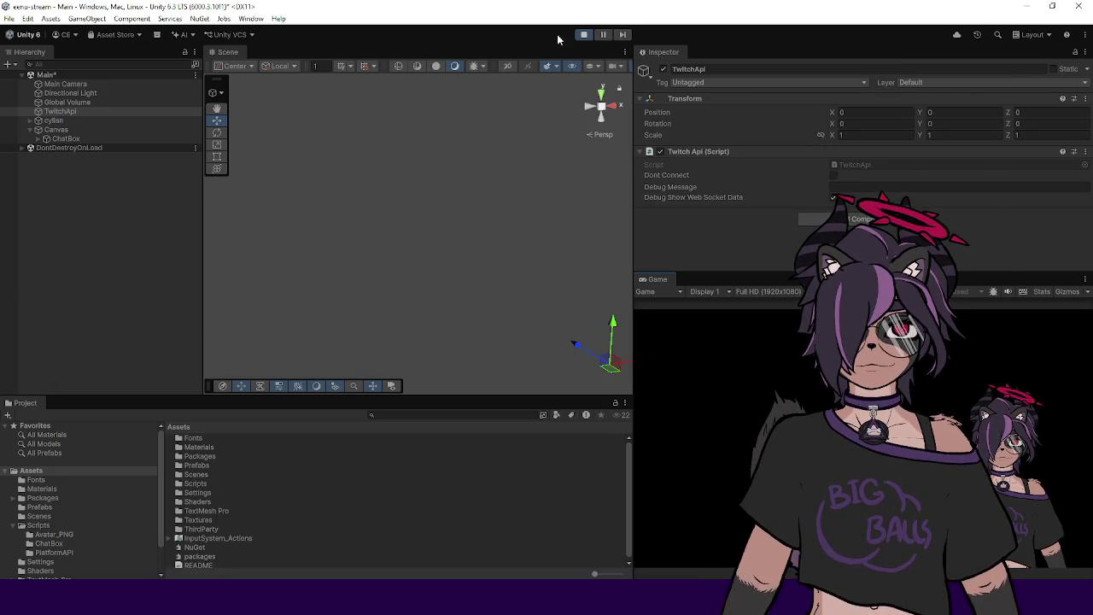
Step: Stop play mode, expand ChatBox, and briefly open the first ChatMessage prefab
left_click(583, 34)
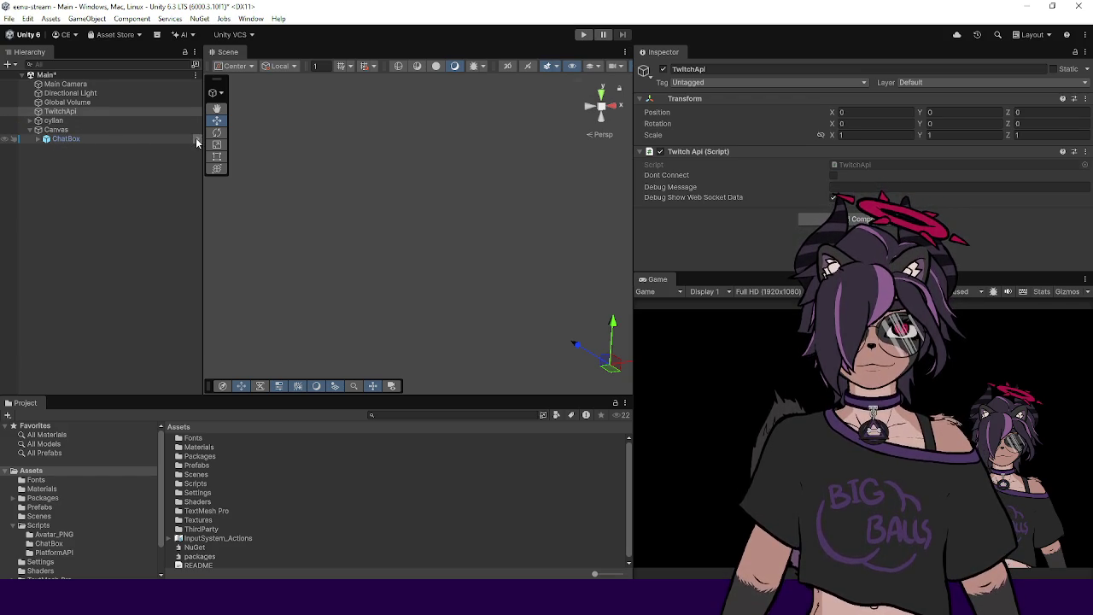
left_click(38, 138)
left_click(103, 149)
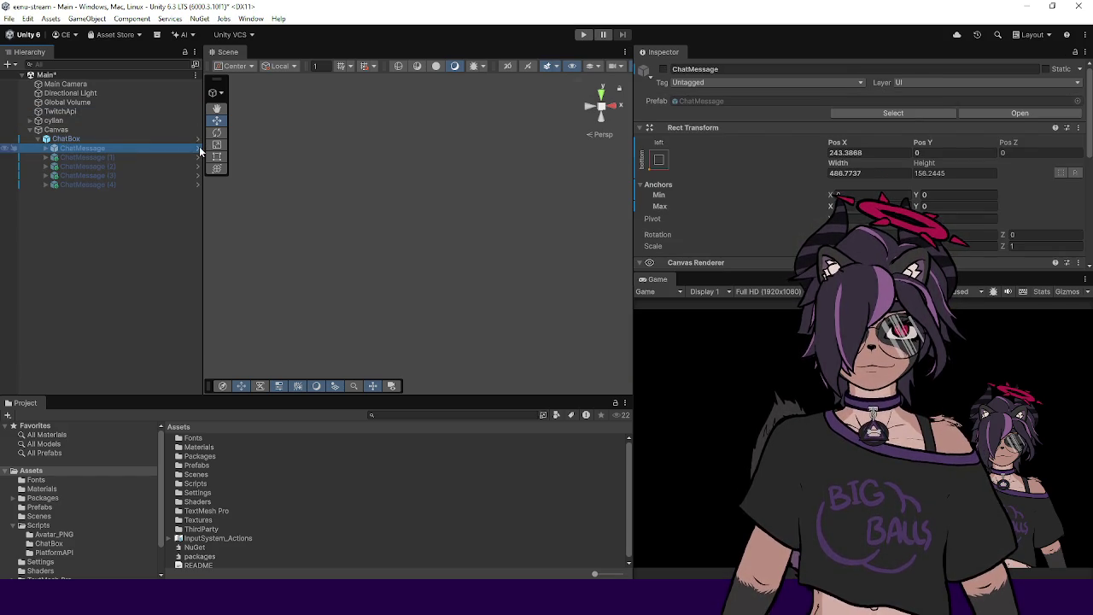
left_click(199, 148)
left_click(104, 110)
key("f")
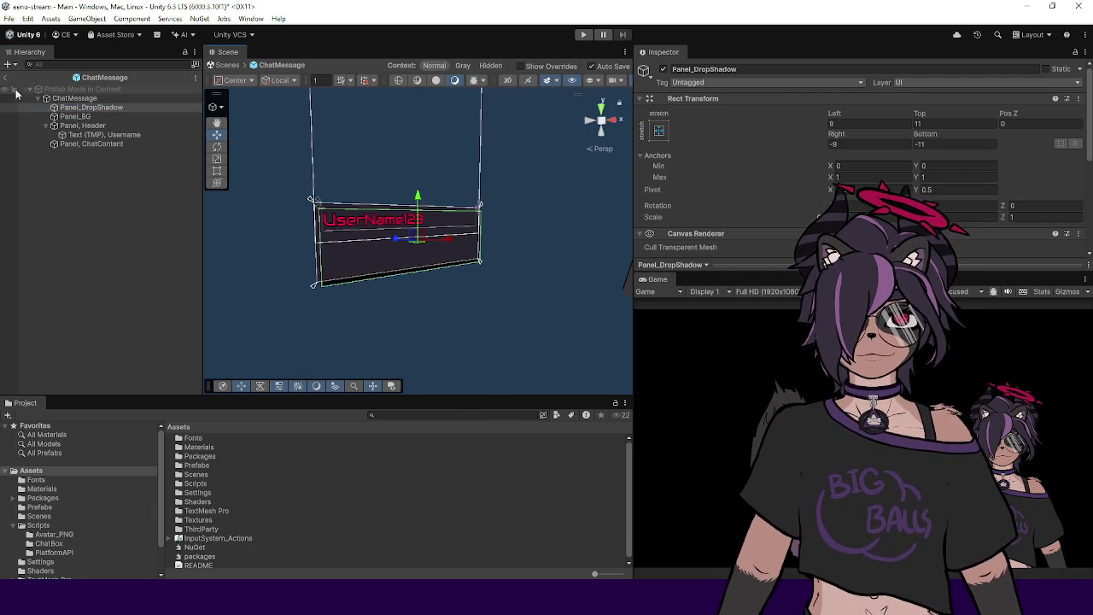
left_click(86, 79)
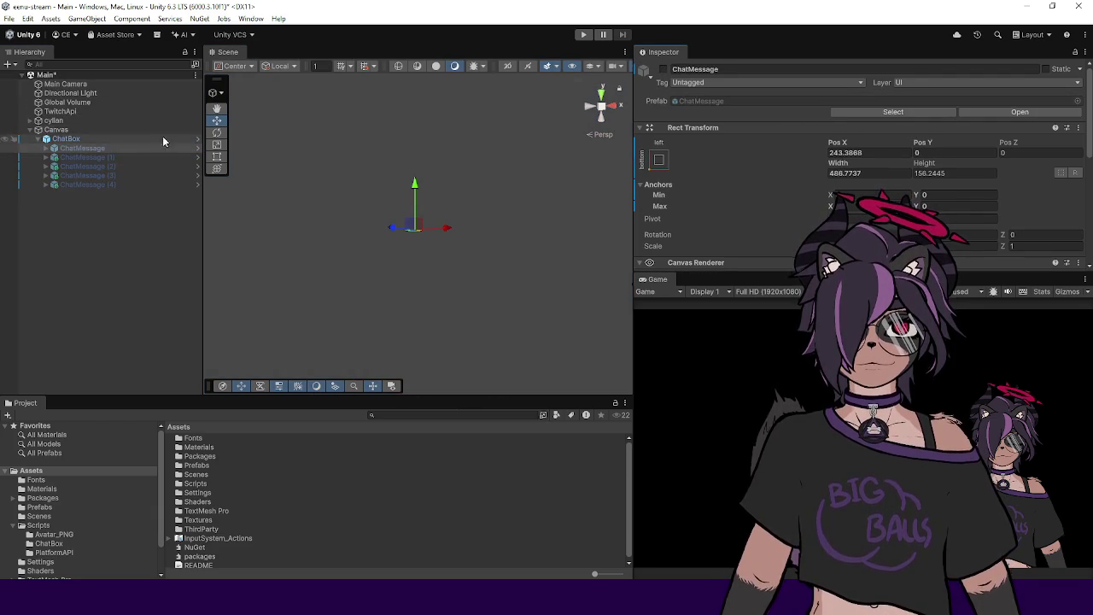
Step: Enable the first ChatMessage, reopen its prefab, and select Panel_BG while orbiting the view
left_click(663, 69)
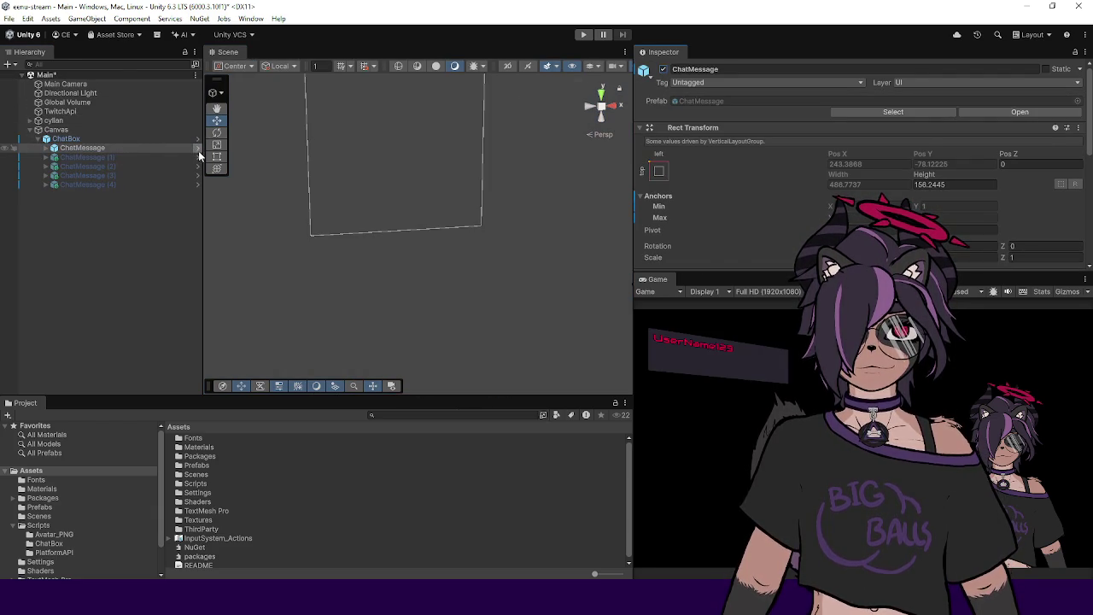
left_click(197, 148)
mouse_move(461, 197)
left_mouse_down()
mouse_move(500, 183)
mouse_move(398, 320)
mouse_move(432, 261)
left_mouse_up()
left_click(111, 143)
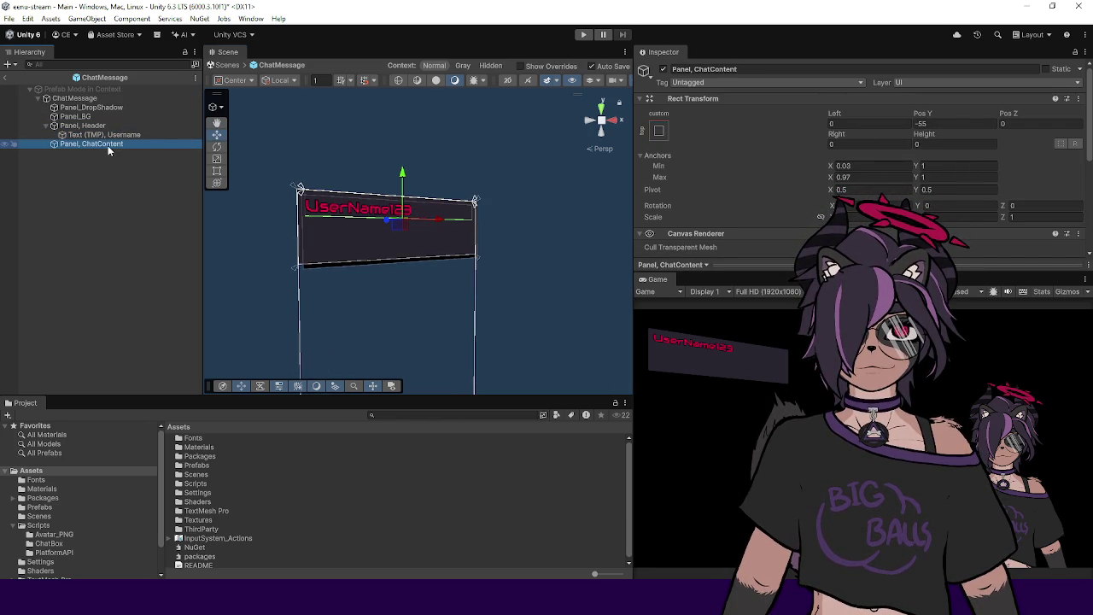
left_click_drag(315, 178, 282, 162)
left_click(112, 117)
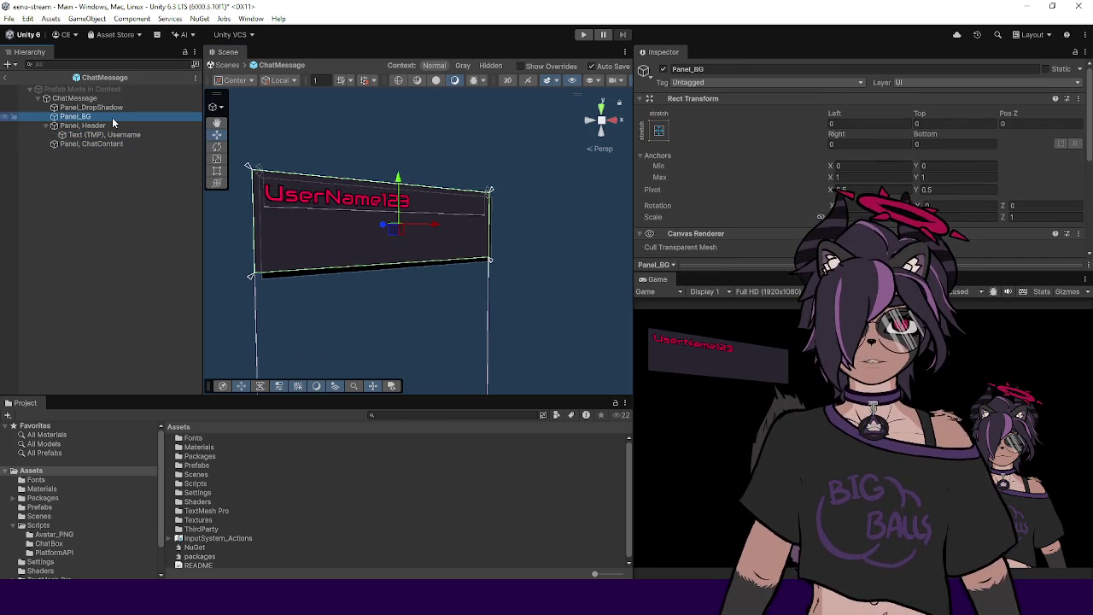
left_click_drag(419, 237, 382, 230)
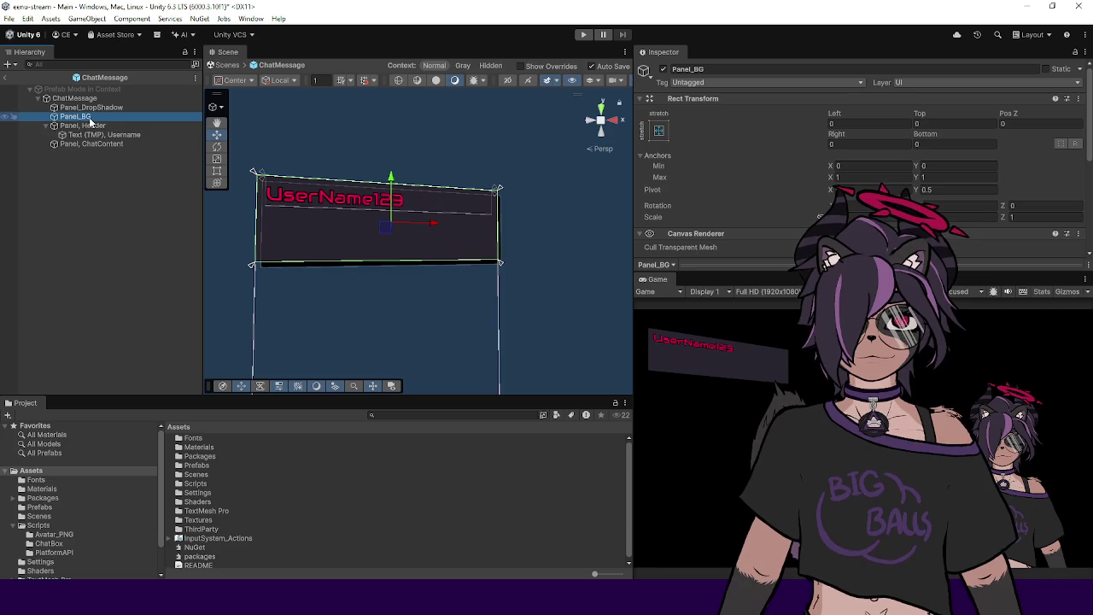
mouse_move(354, 212)
left_mouse_down()
mouse_move(402, 293)
mouse_move(391, 254)
mouse_move(405, 261)
mouse_move(391, 247)
left_mouse_up()
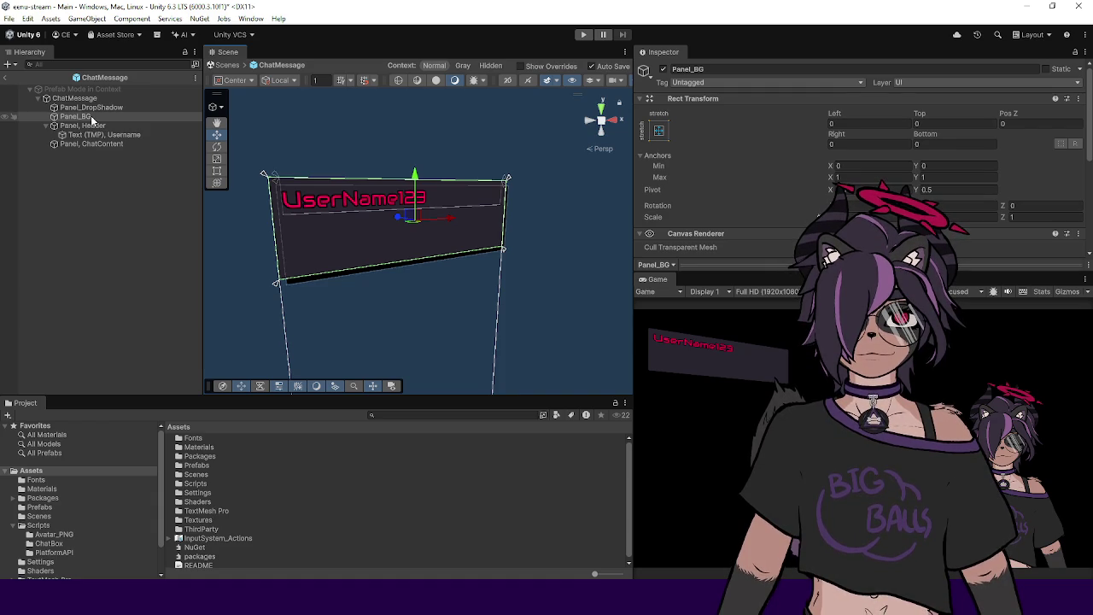
Step: Duplicate Panel_BG, keeping the copy's default name Panel_BG (1)
key("ctrl+d")
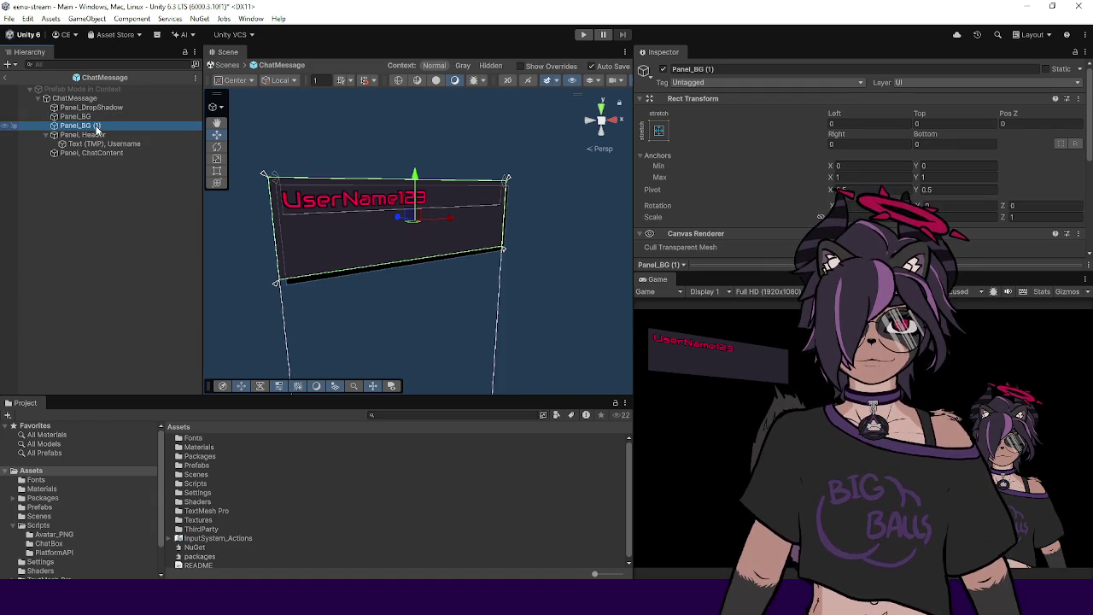
left_click(86, 125)
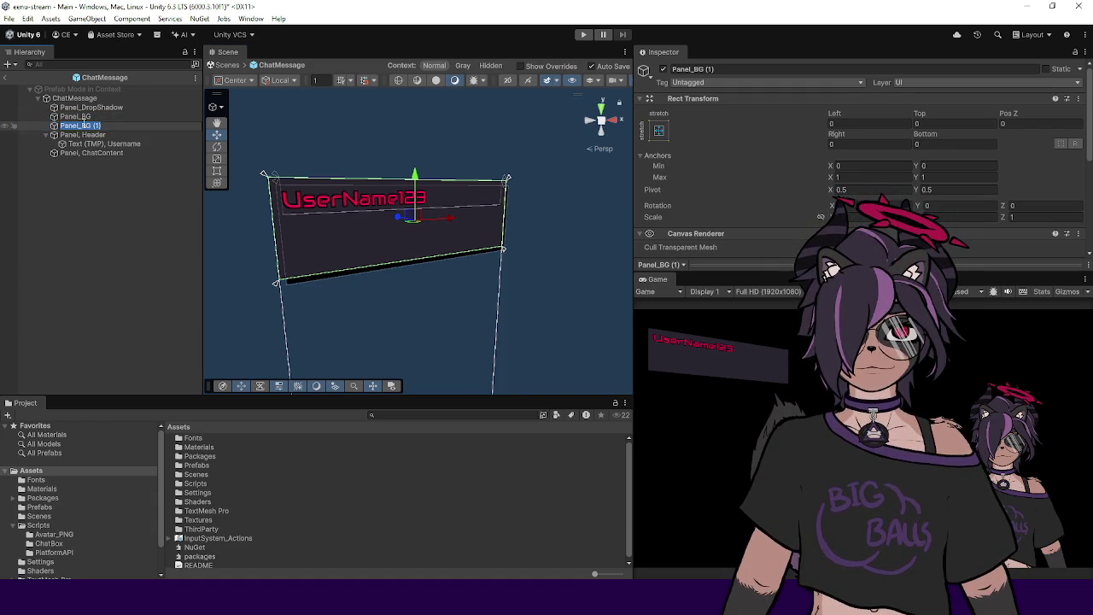
left_click(99, 125)
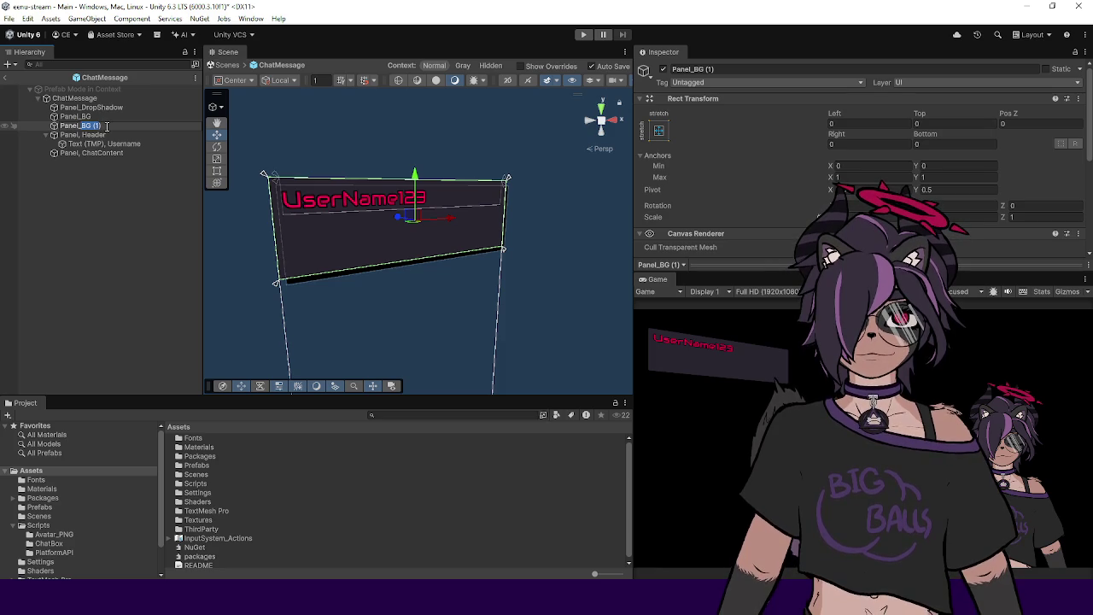
left_click(108, 130)
Step: Browse the Image Source Image sprite picker and close it without changing the sprite
left_click_drag(700, 273, 700, 358)
scroll(700, 256, "down", 3)
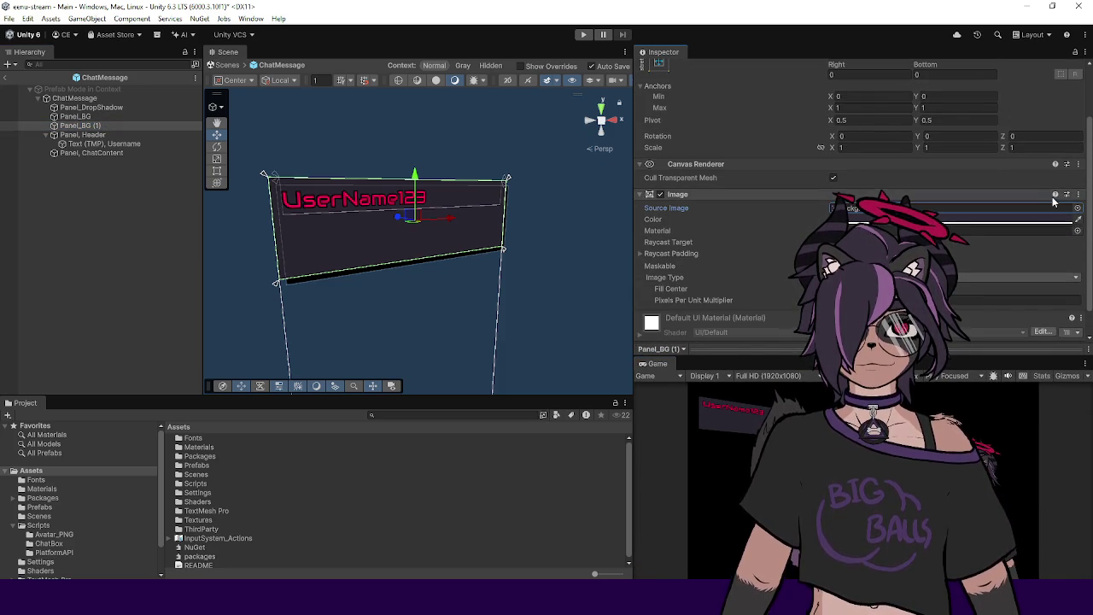
left_click(1077, 207)
left_click_drag(1024, 198, 730, 192)
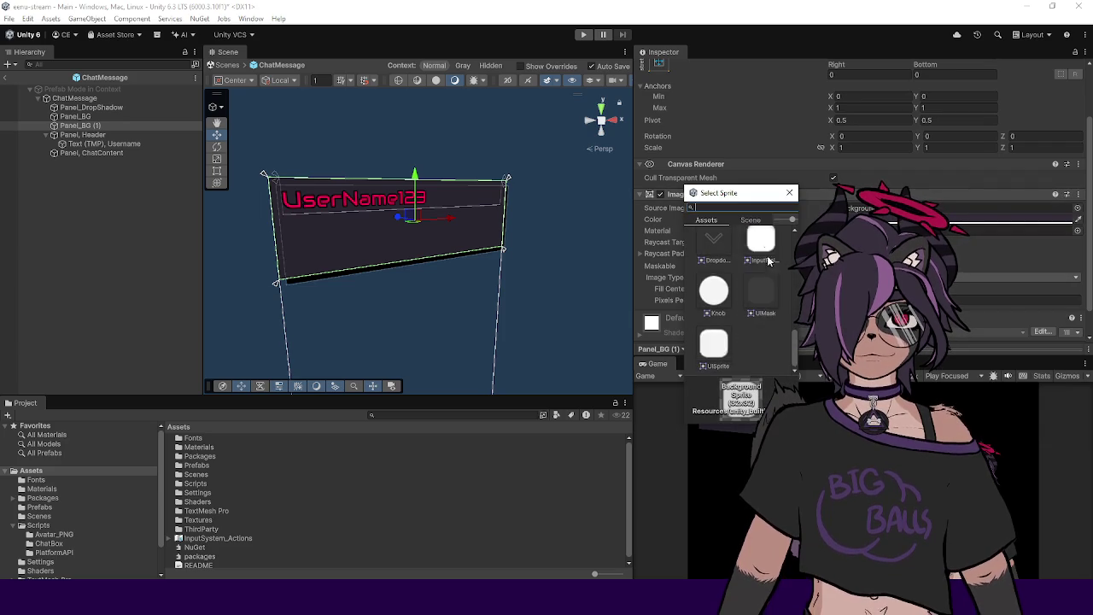
scroll(773, 277, "up", 5)
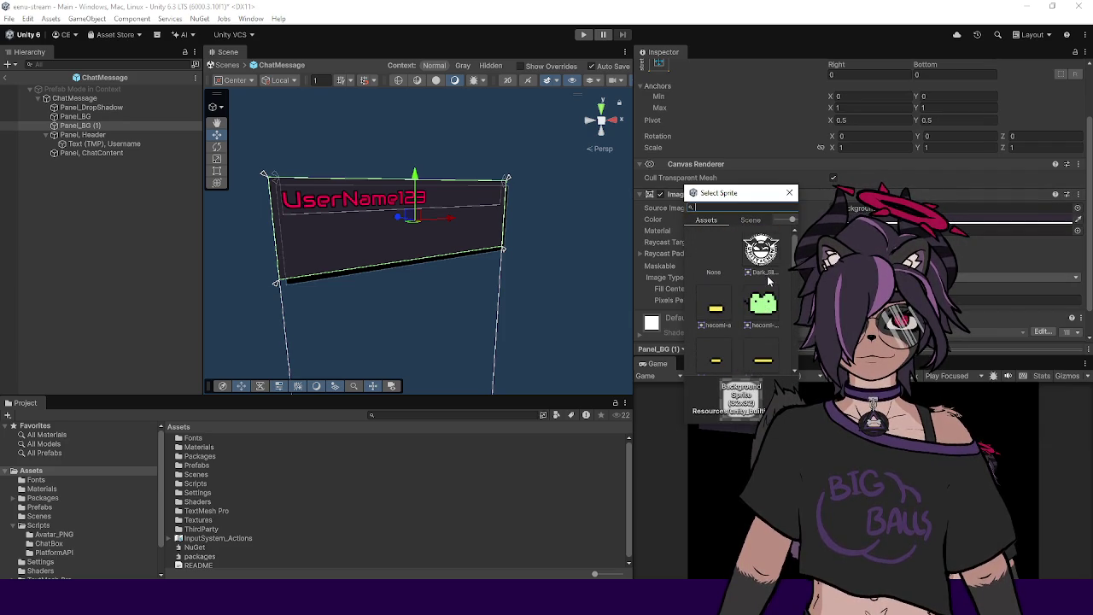
left_click_drag(794, 285, 794, 359)
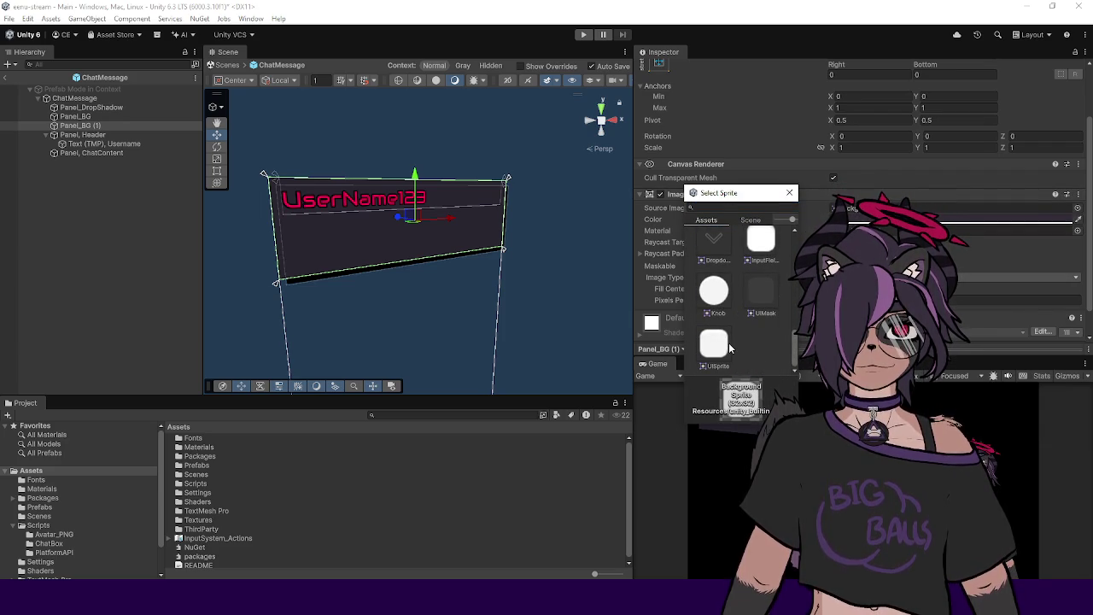
scroll(729, 348, "up", 3)
scroll(728, 348, "down", 3)
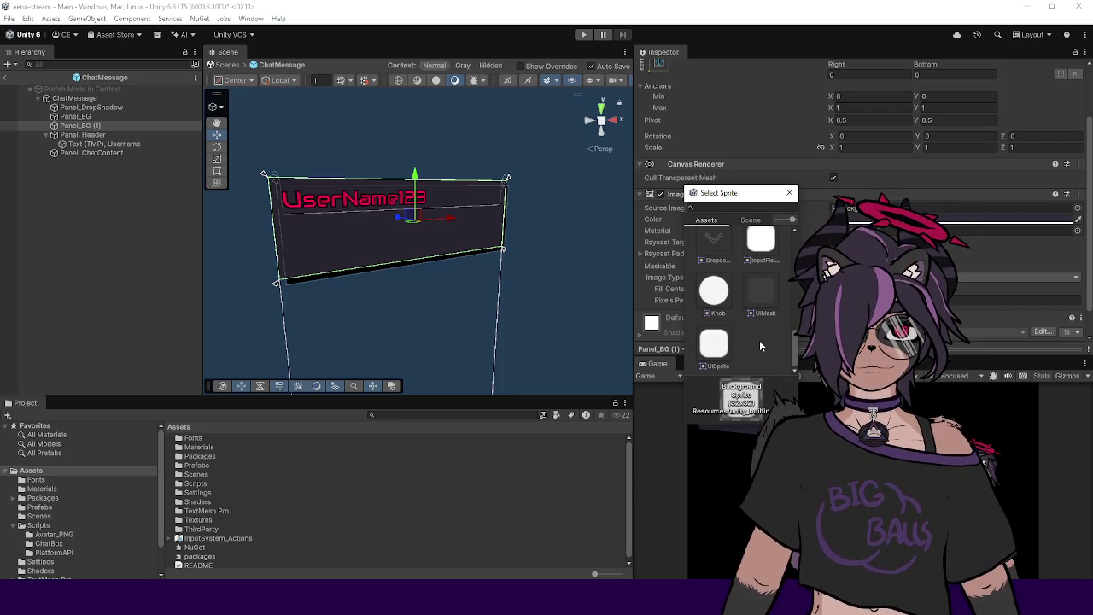
left_click(789, 193)
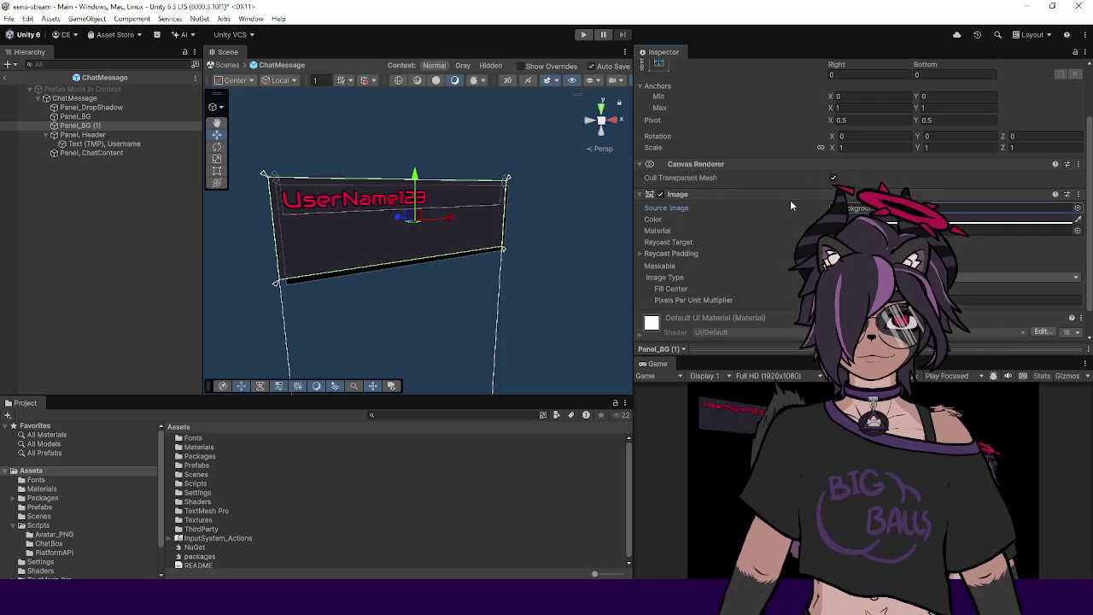
Step: Duplicate Panel_BG (1) and nest the copy Panel_BG (2) under it
left_click(85, 126)
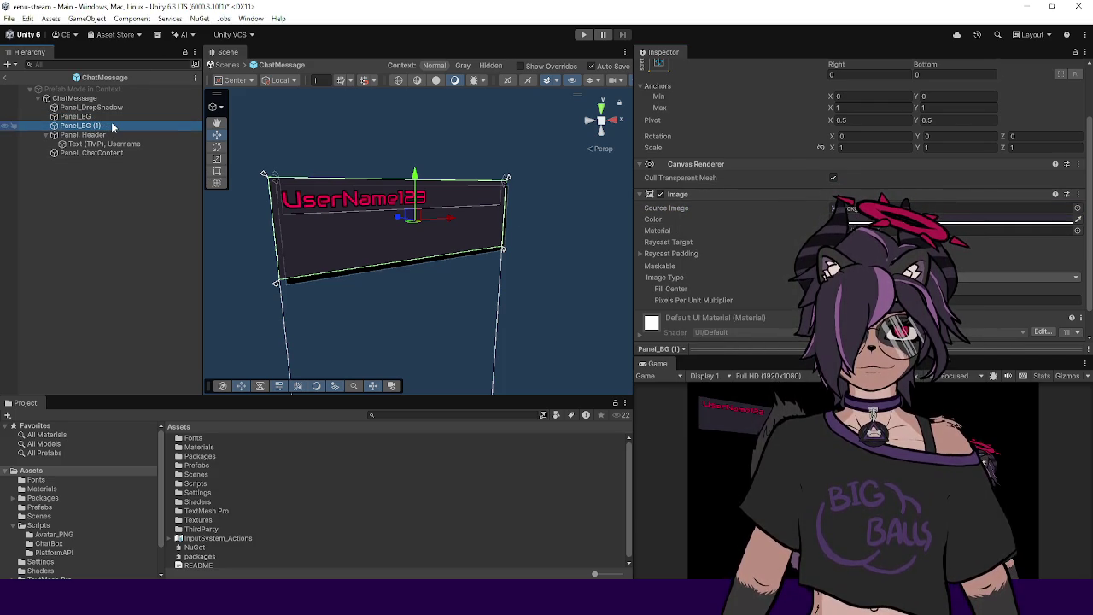
key("ctrl+d")
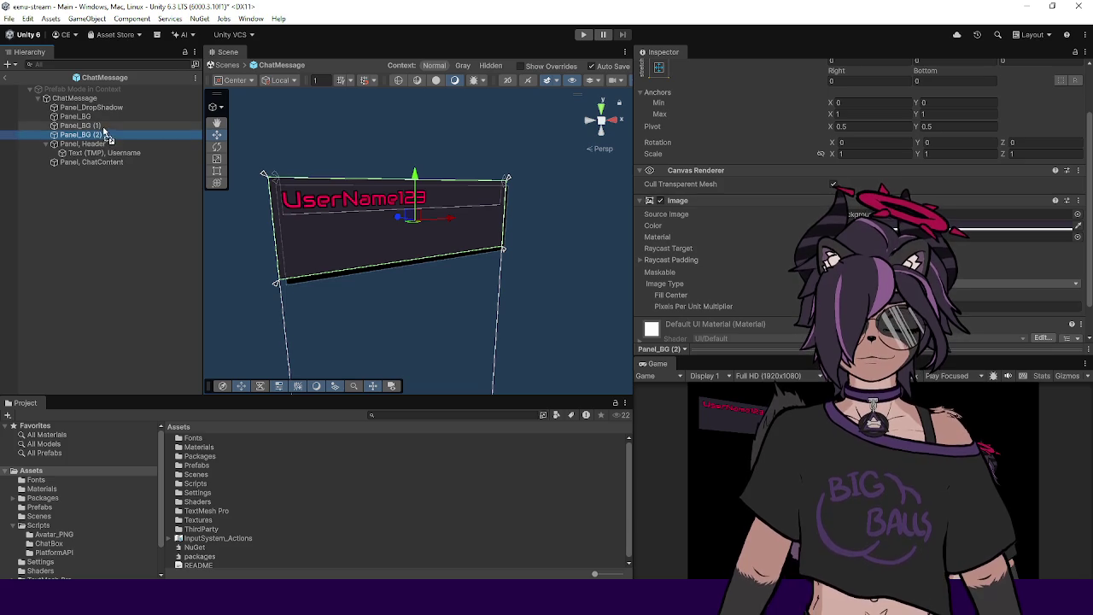
left_click_drag(106, 134, 81, 126)
left_click(44, 128)
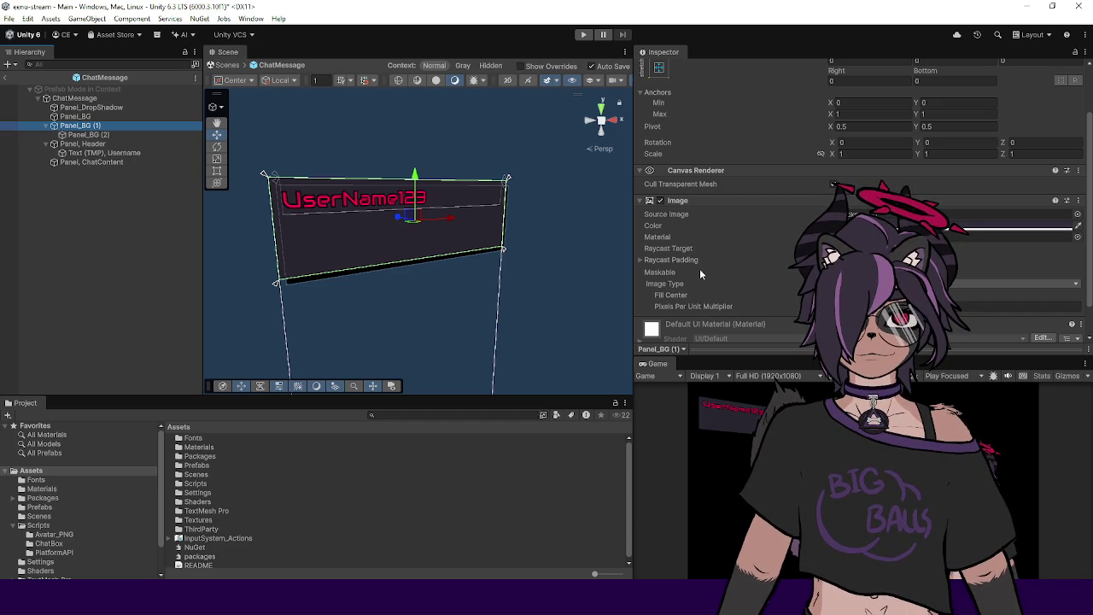
Step: Add a Mask component to Panel_BG (1)
scroll(704, 272, "down", 2)
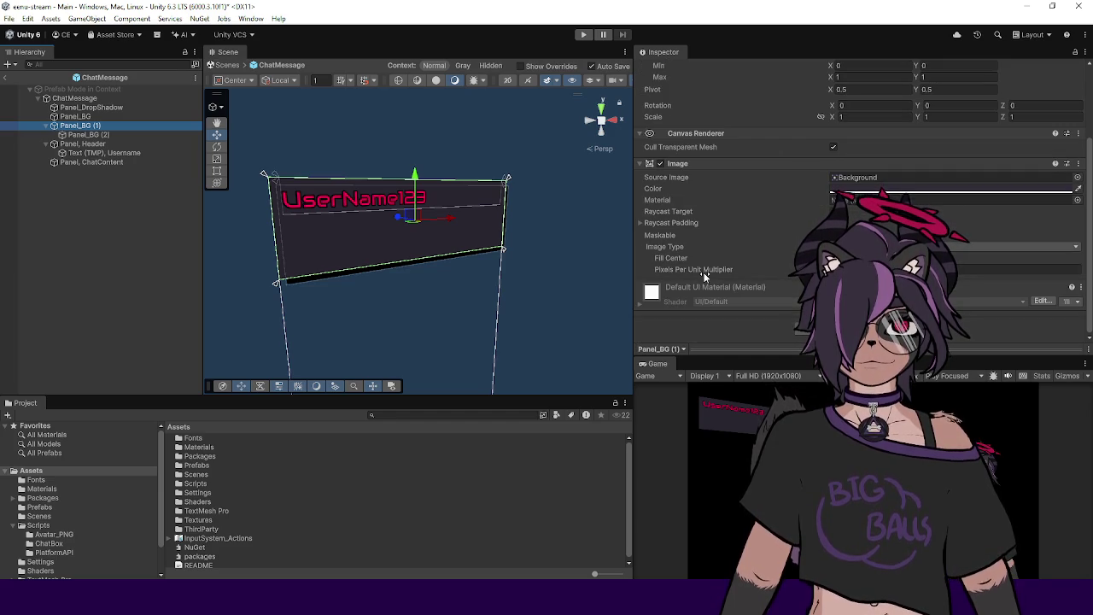
left_click(807, 327)
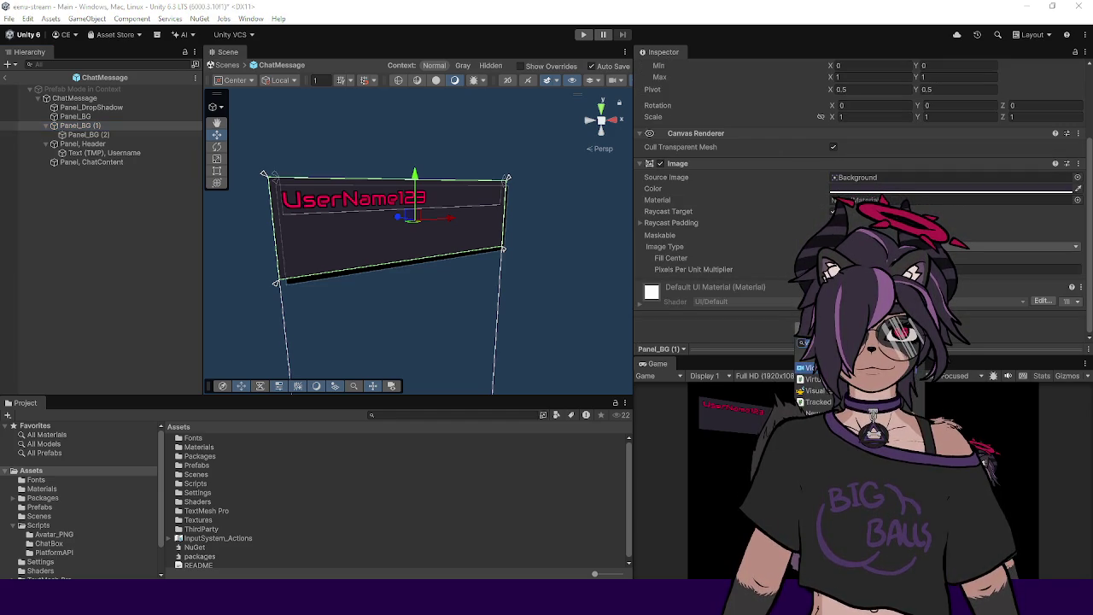
left_click(815, 368)
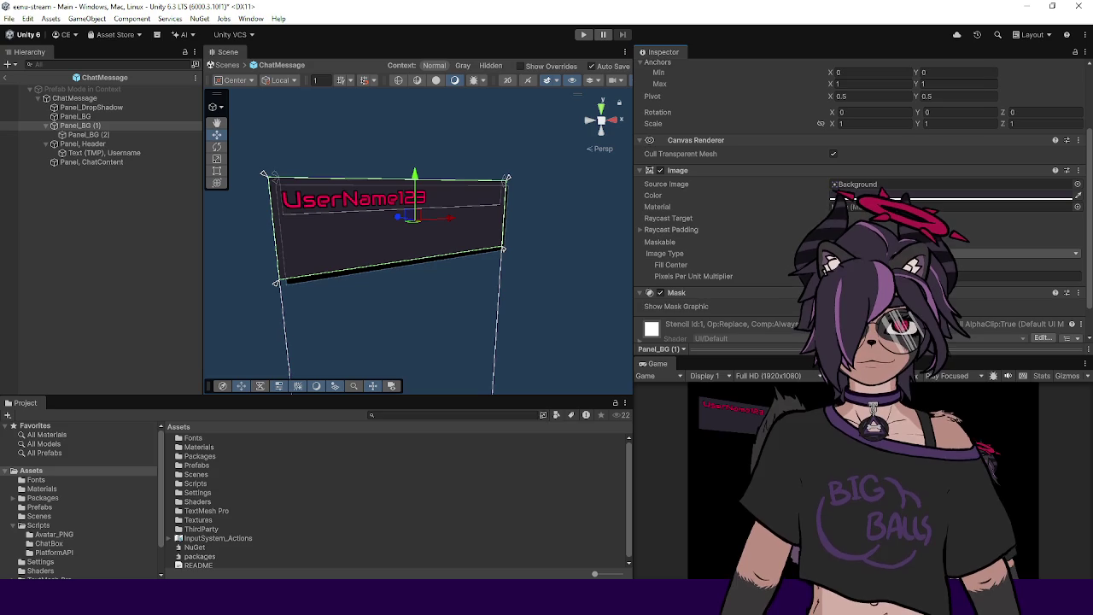
scroll(781, 198, "down", 2)
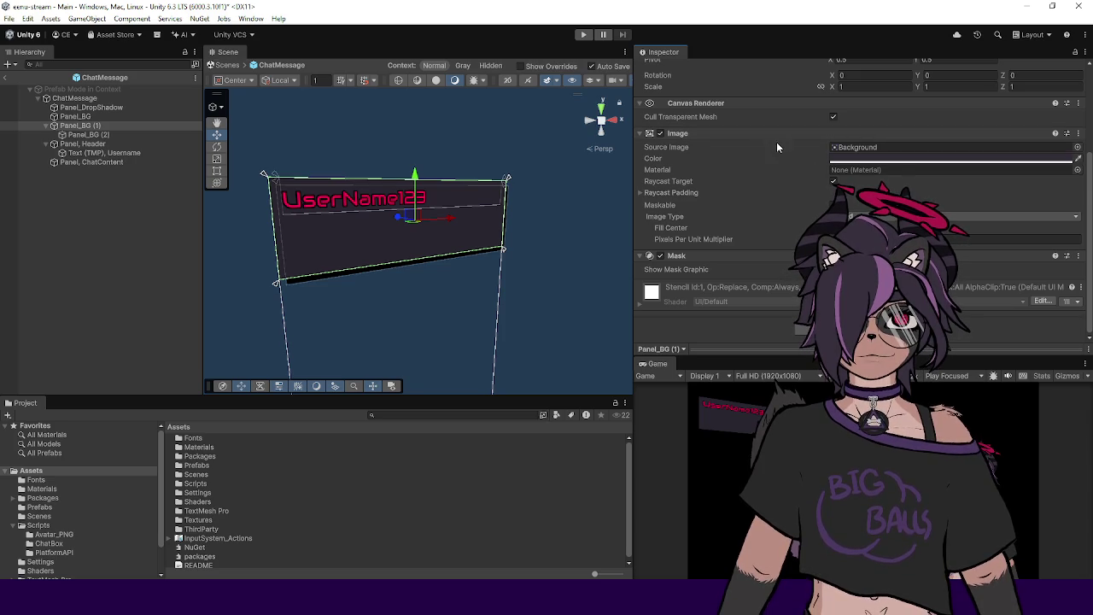
left_click(857, 159)
Step: Set Panel_BG (2)'s Left, Top, Right and Bottom offsets to -5
key("Escape")
scroll(863, 184, "up", 1)
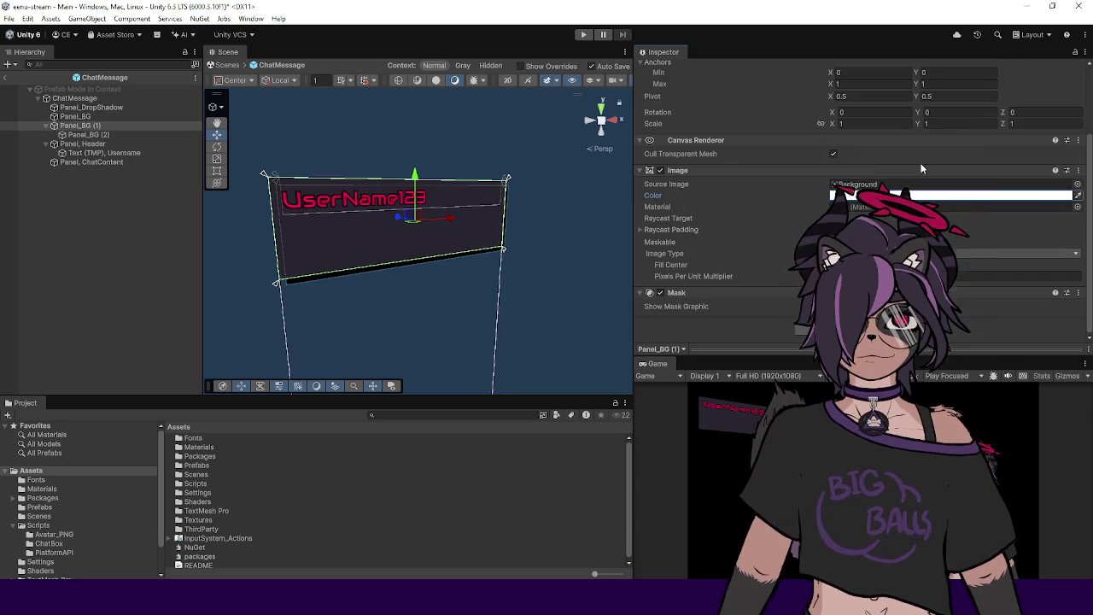
scroll(751, 230, "down", 1)
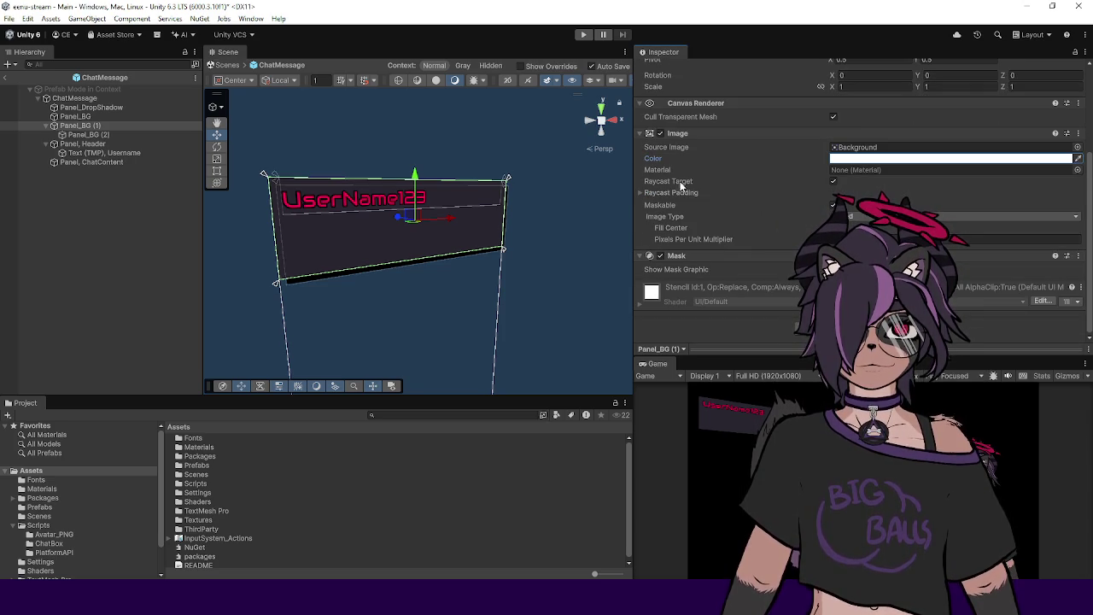
left_click(142, 134)
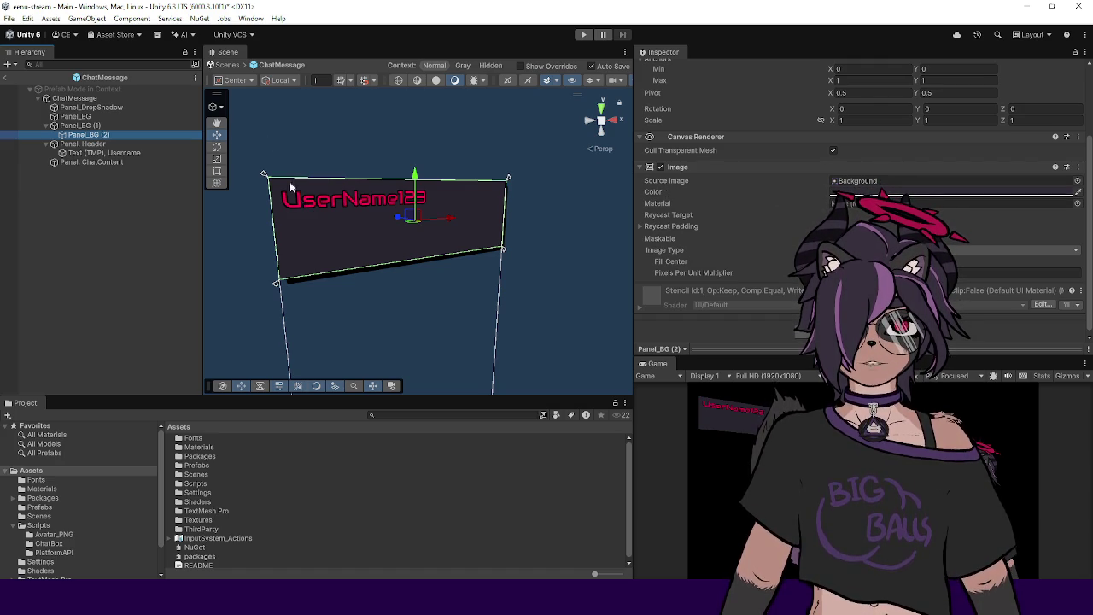
left_click(89, 135)
left_click(843, 125)
type("-5")
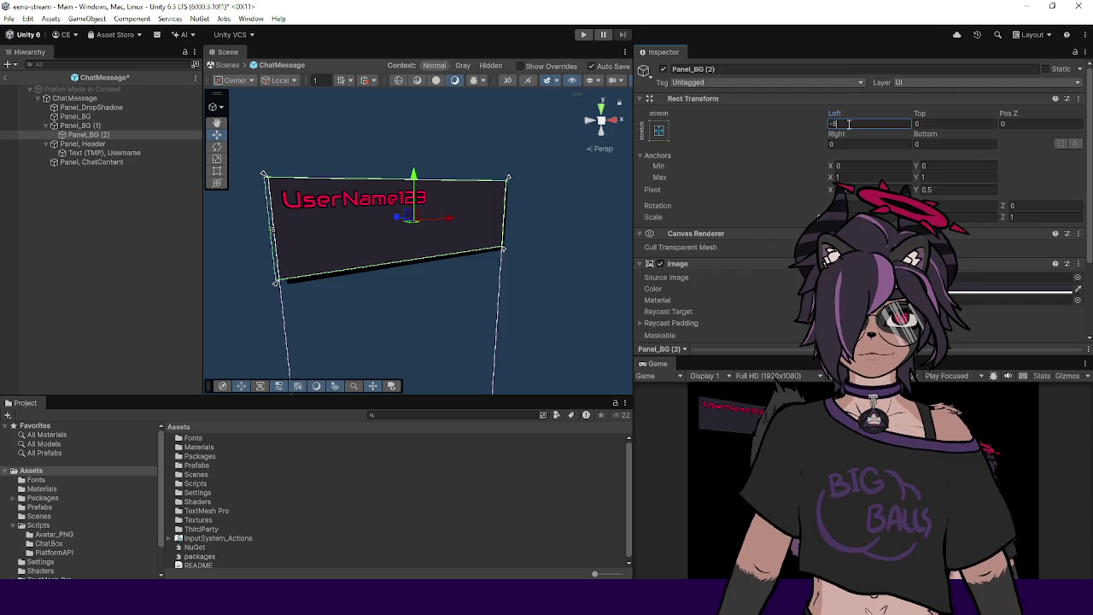
key("Tab")
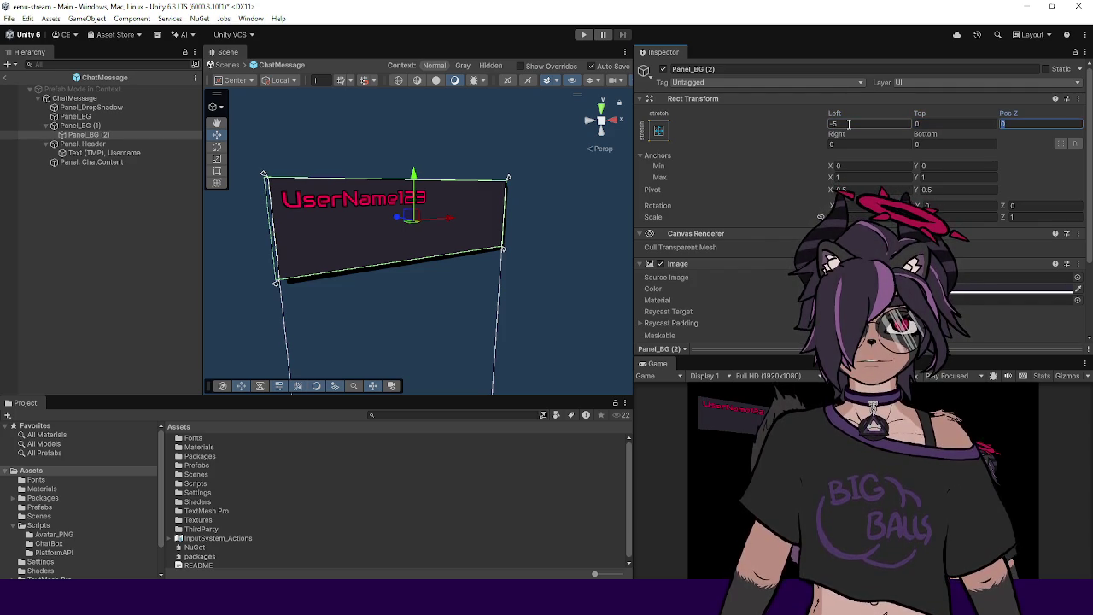
key("Tab")
key("Tab")
type("5")
key("Tab")
type("5")
key("shift+Tab")
type("-5")
key("Tab")
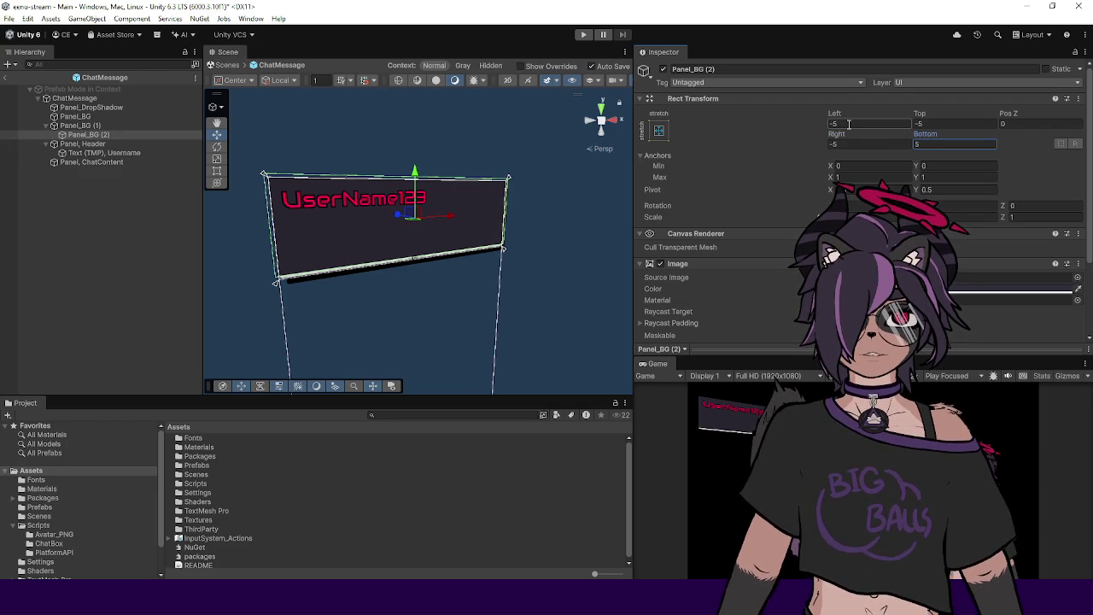
type("-5")
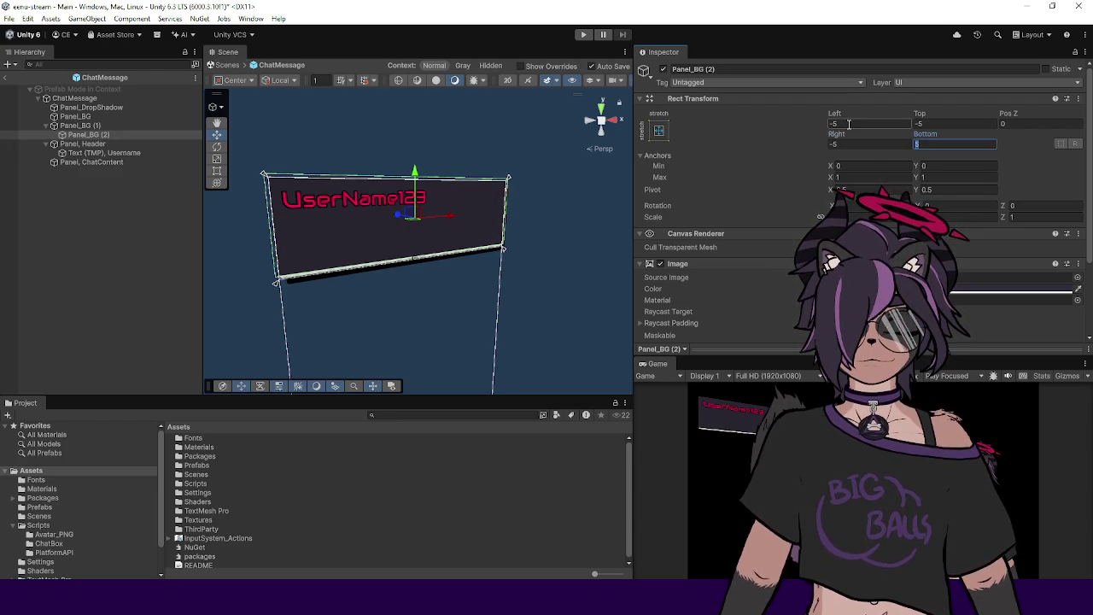
key("Return")
Step: Set Panel_BG (1)'s Rect Transform offsets to 5
mouse_move(376, 224)
left_mouse_down()
mouse_move(384, 239)
mouse_move(419, 210)
mouse_move(341, 205)
left_mouse_up()
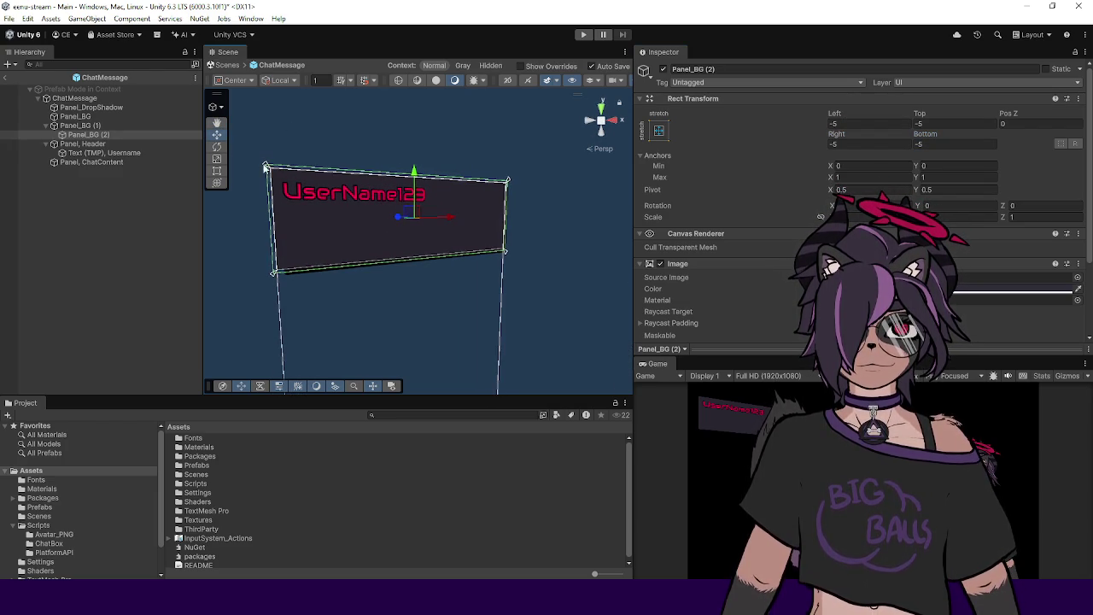
left_click(118, 128)
left_click(841, 124)
key("Tab")
type("5")
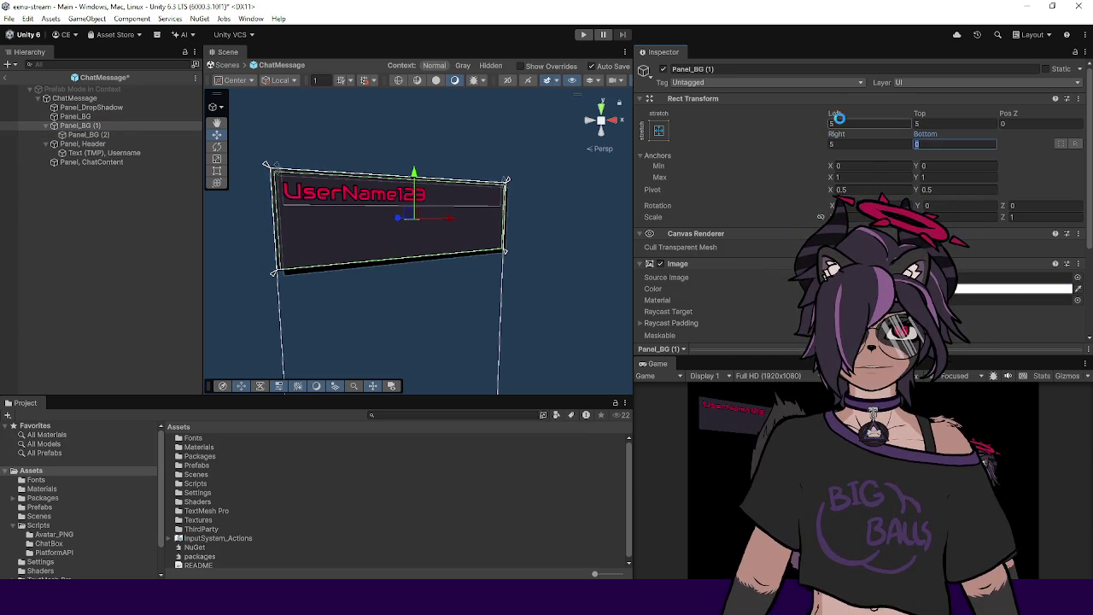
left_click(124, 134)
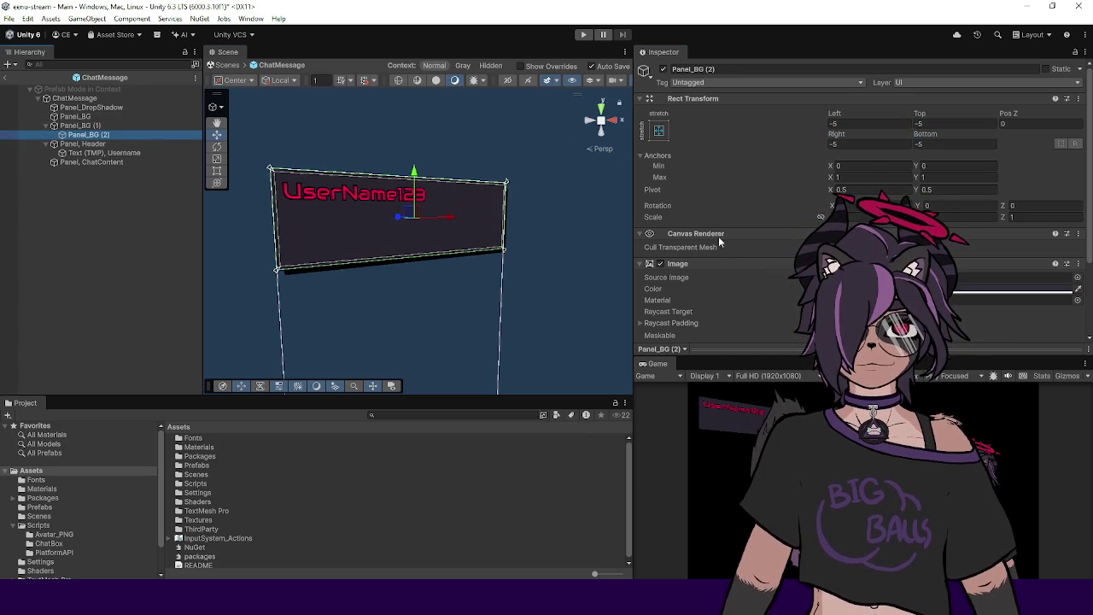
Step: Change Panel_BG (2)'s Image colour from purple to red and view the panel face-on
left_click(1011, 289)
left_click_drag(957, 303, 962, 310)
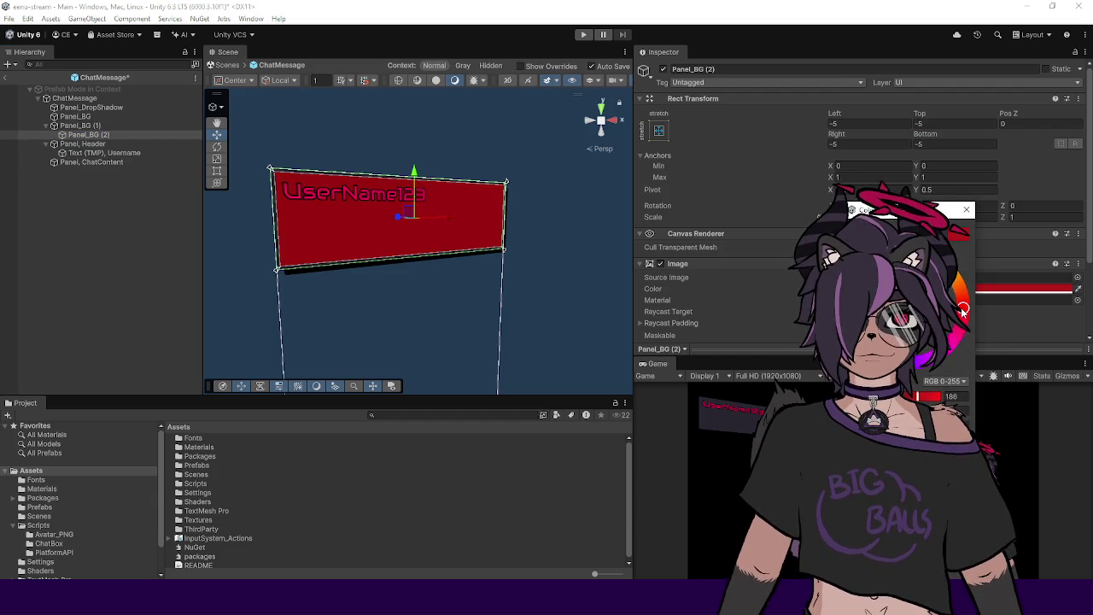
left_click(964, 210)
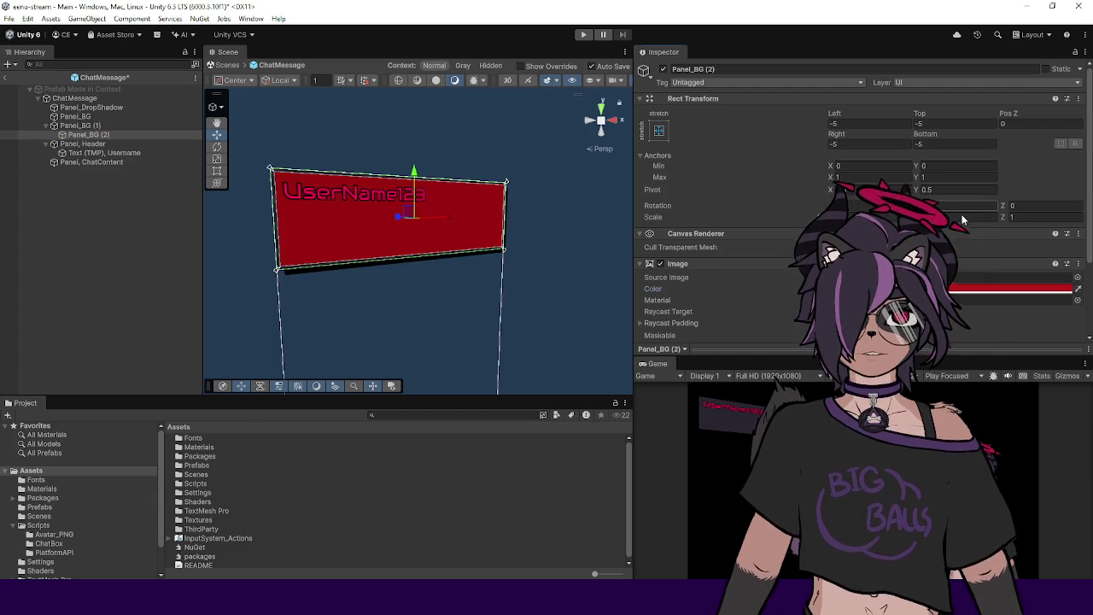
left_click(134, 125)
left_click(125, 134)
left_click(120, 127)
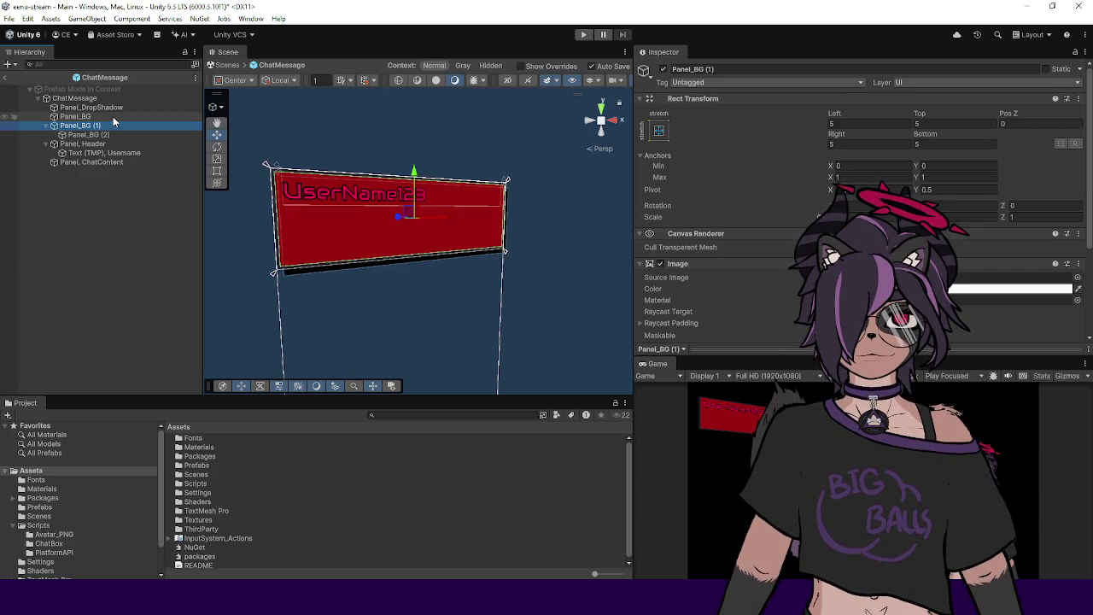
mouse_move(374, 203)
left_mouse_down()
mouse_move(428, 226)
mouse_move(432, 249)
mouse_move(557, 257)
mouse_move(431, 257)
left_mouse_up()
scroll(726, 274, "down", 3)
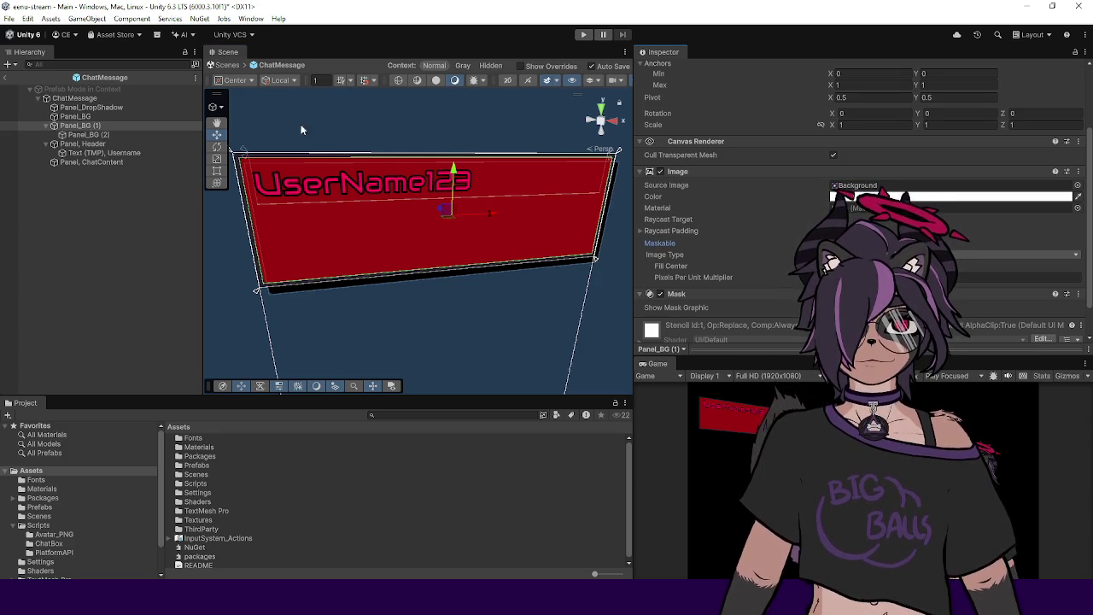
scroll(643, 242, "down", 2)
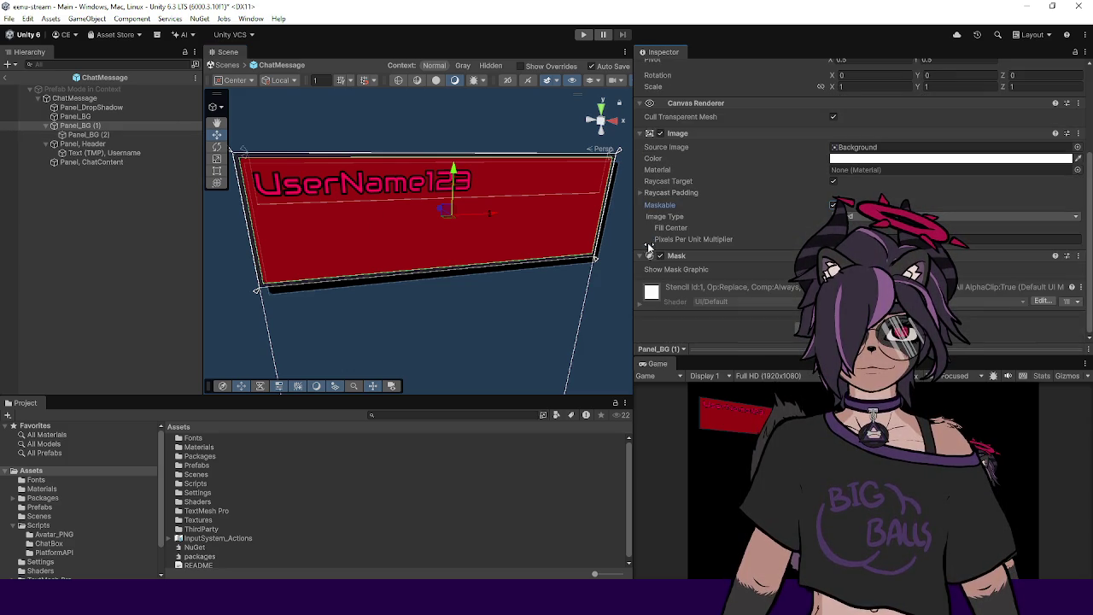
scroll(768, 256, "up", 1)
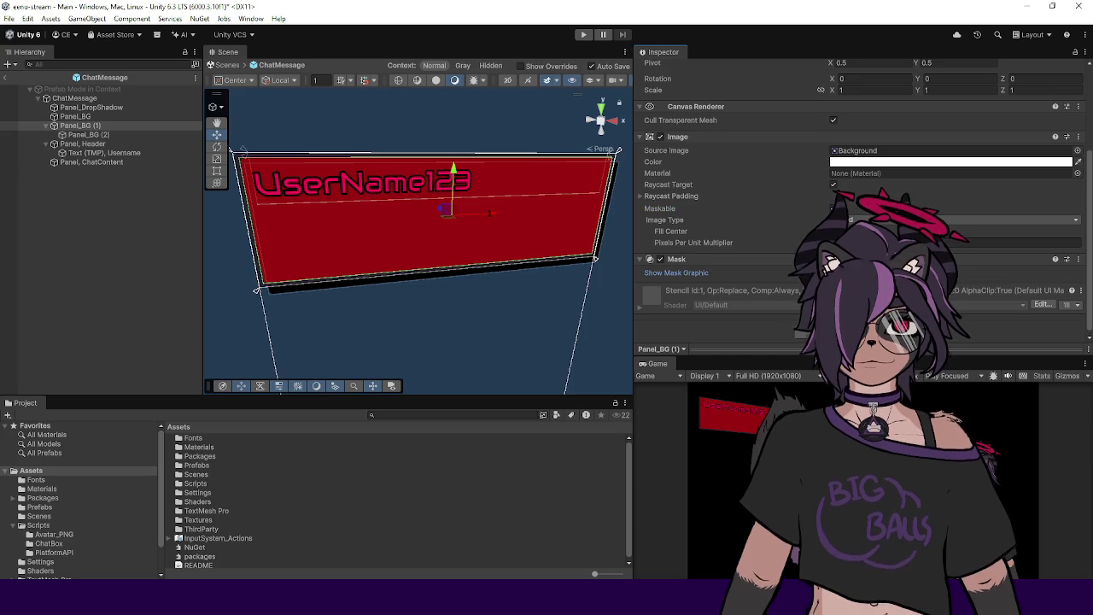
scroll(768, 213, "up", 2)
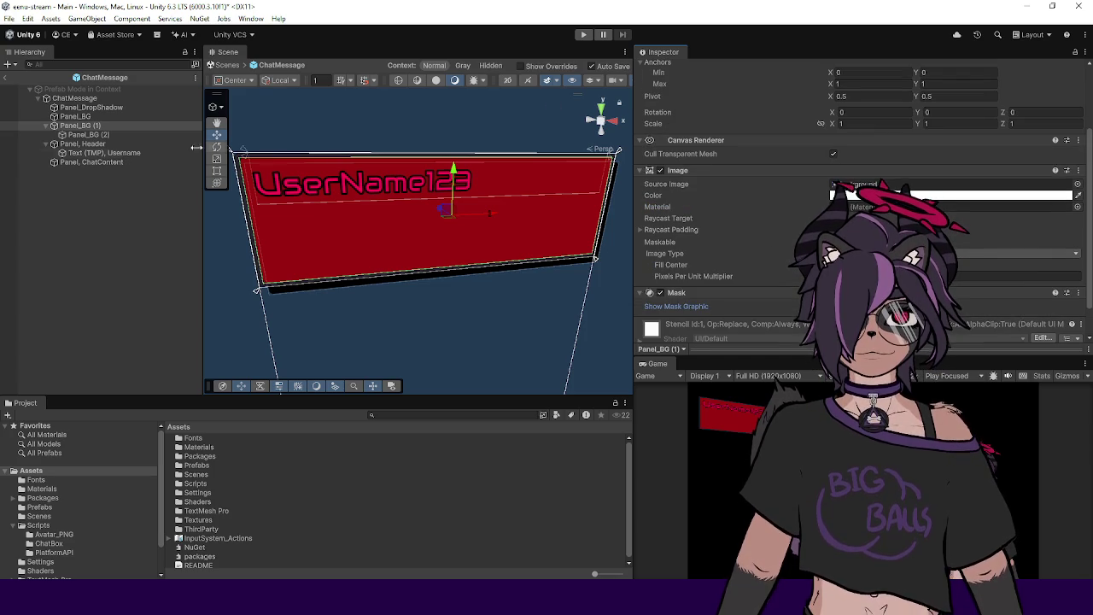
left_click(125, 134)
left_click(114, 125)
mouse_move(338, 203)
left_mouse_down()
mouse_move(470, 206)
mouse_move(330, 169)
left_mouse_up()
key("ctrl+z")
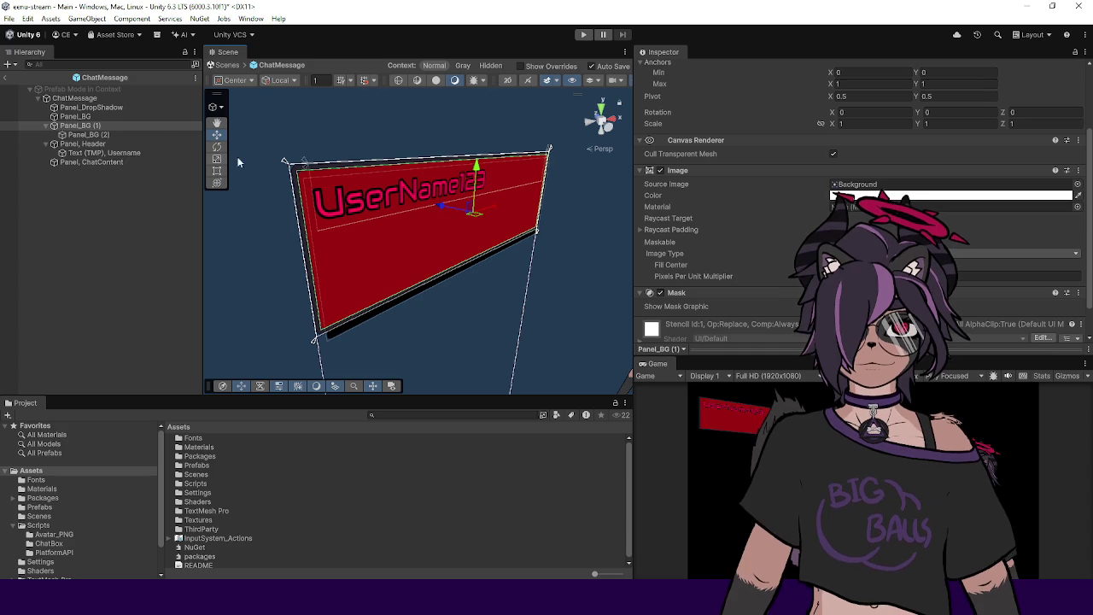
left_click(97, 136)
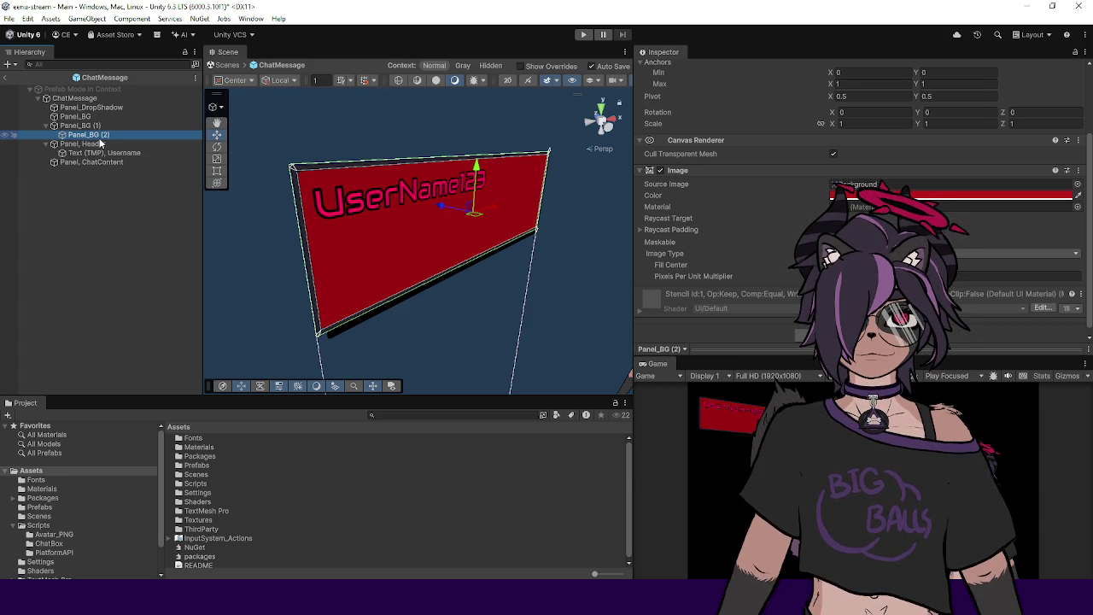
left_click(89, 125)
mouse_move(347, 195)
left_mouse_down()
mouse_move(337, 173)
mouse_move(273, 168)
left_mouse_up()
left_click(119, 136)
key("r")
left_click_drag(460, 211, 458, 206)
key("ctrl+z")
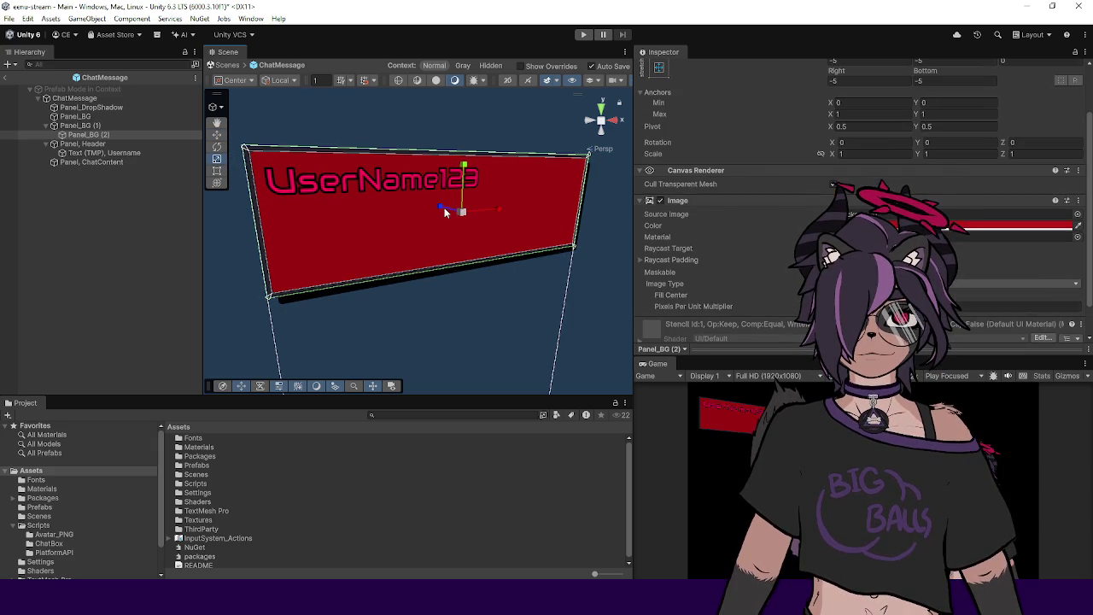
left_click_drag(382, 202, 372, 190)
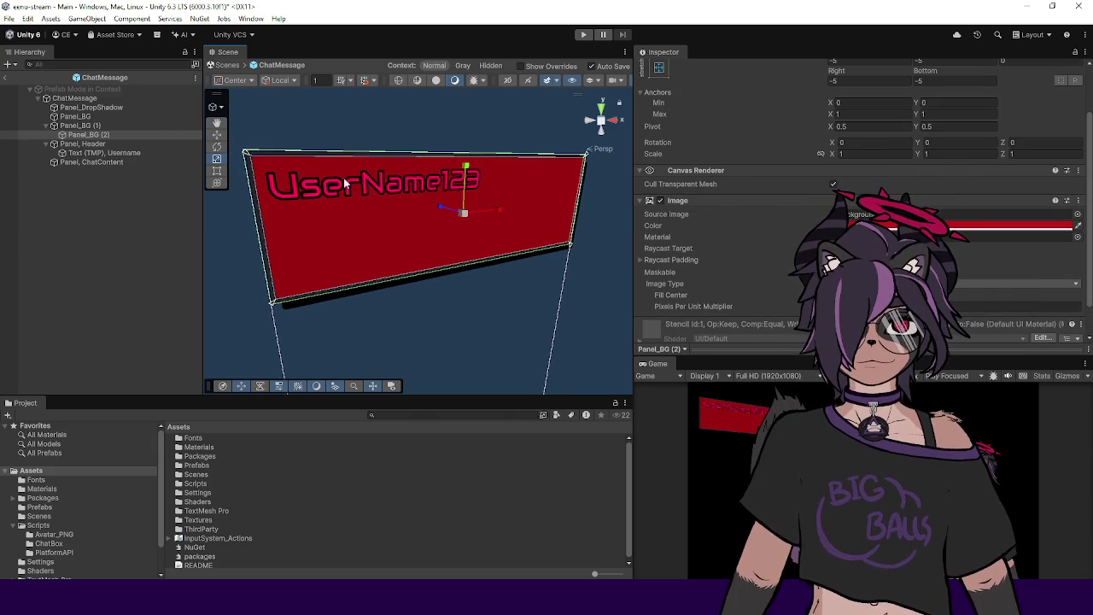
left_click(85, 126)
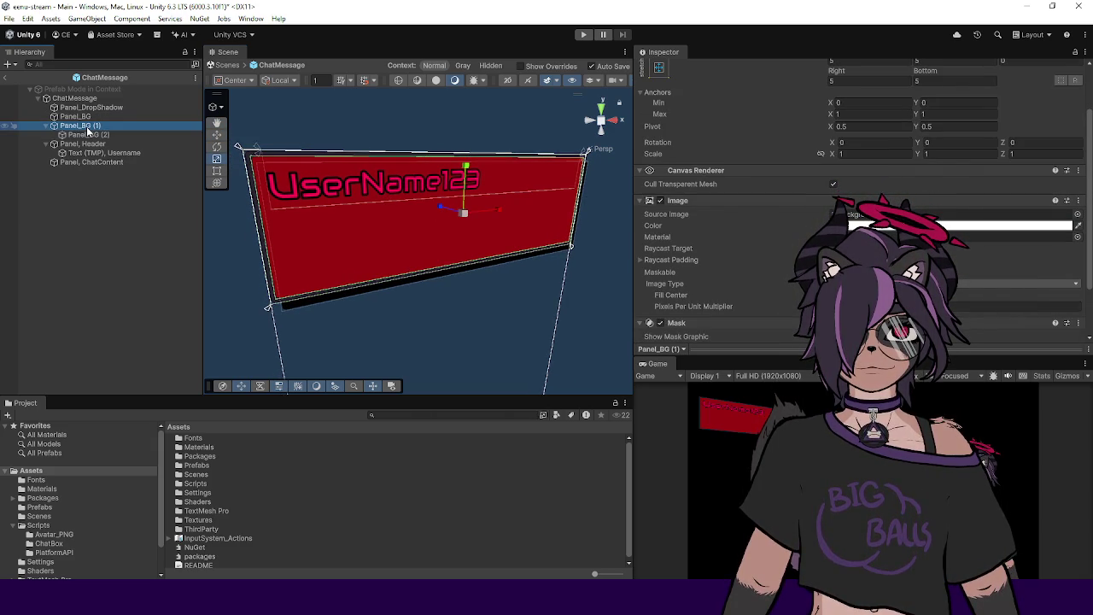
left_click(89, 135)
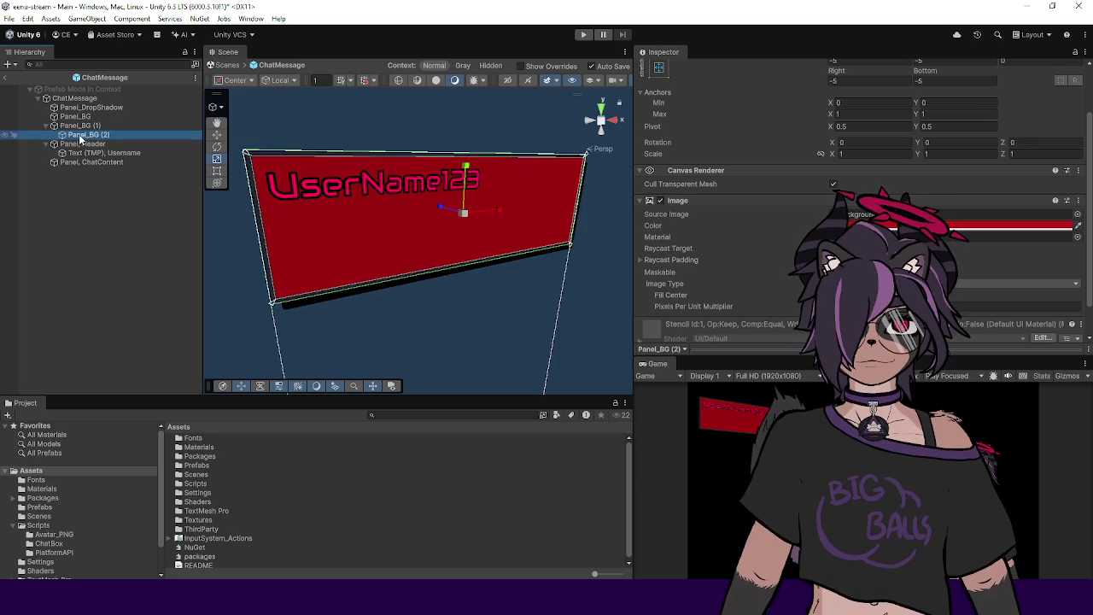
left_click_drag(268, 207, 335, 202)
left_click(106, 127)
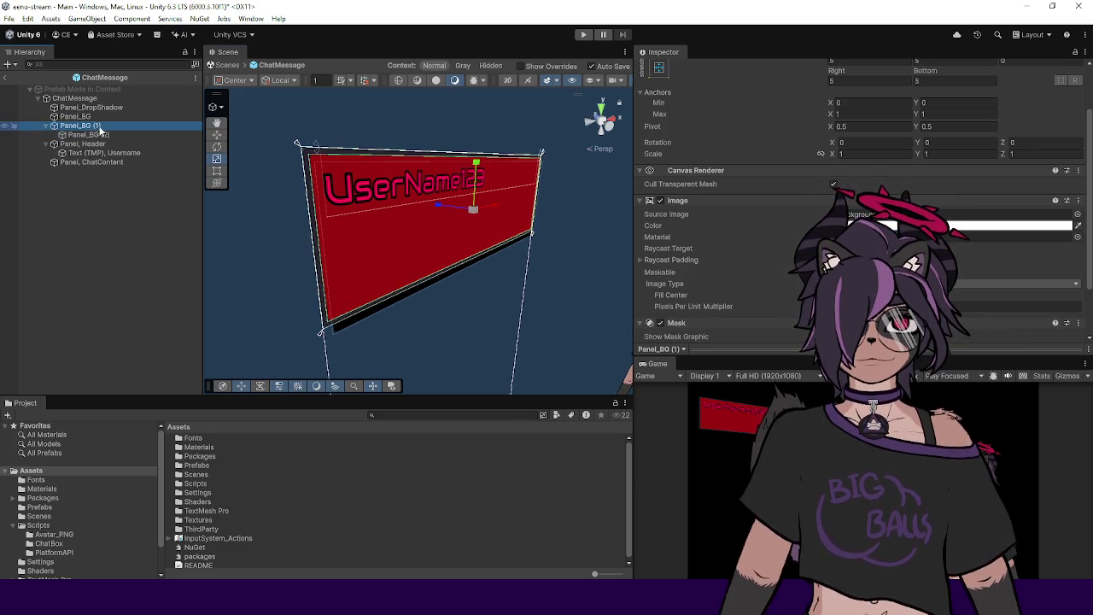
left_click(663, 69)
left_click(663, 69)
left_click(664, 69)
left_click(663, 69)
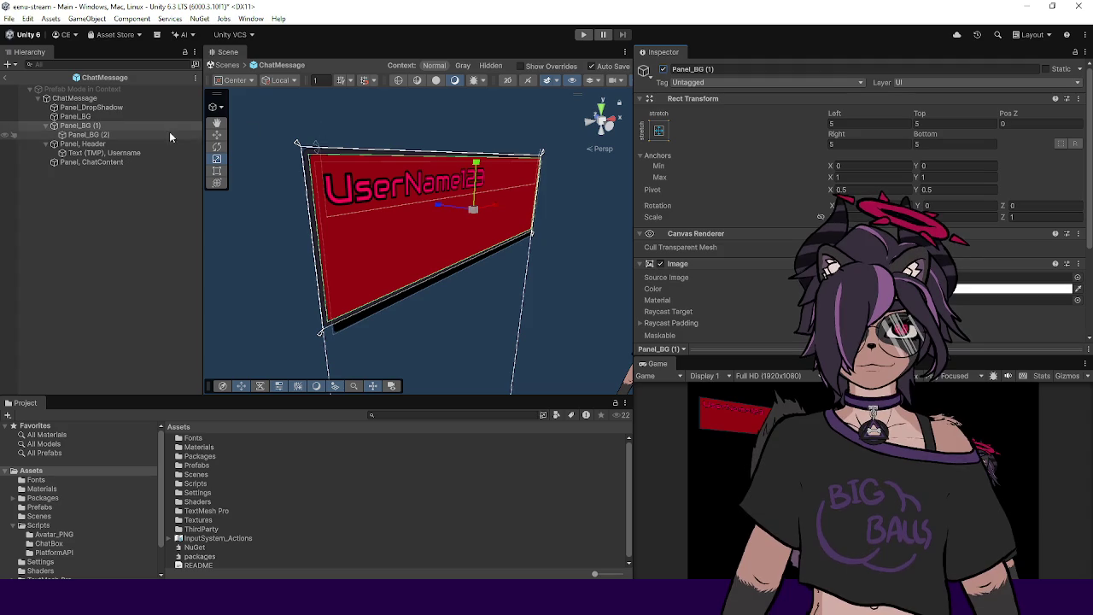
left_click(151, 116)
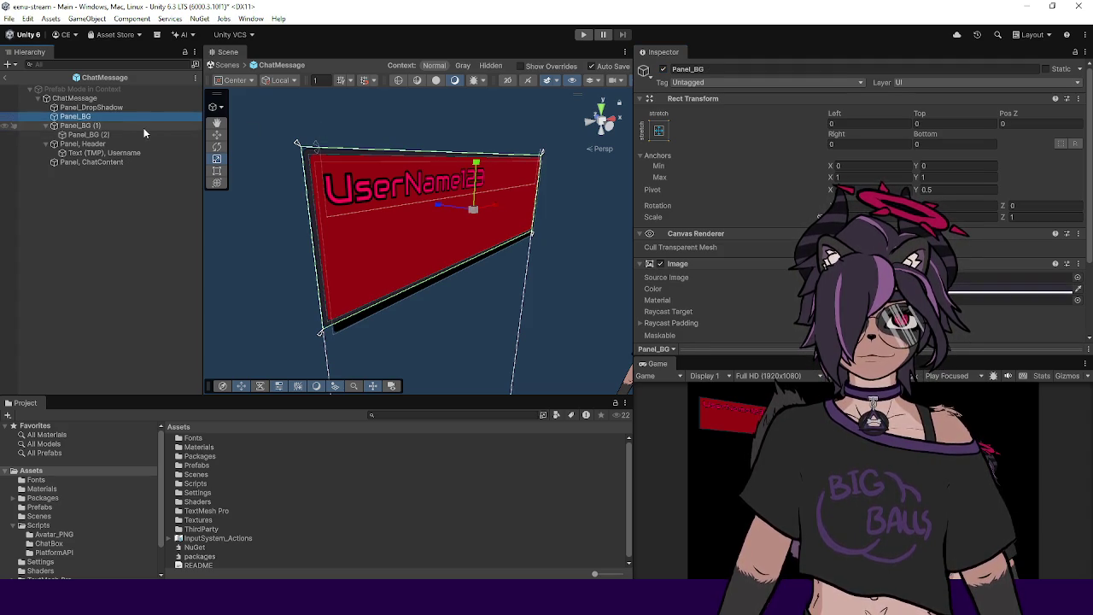
left_click(141, 127)
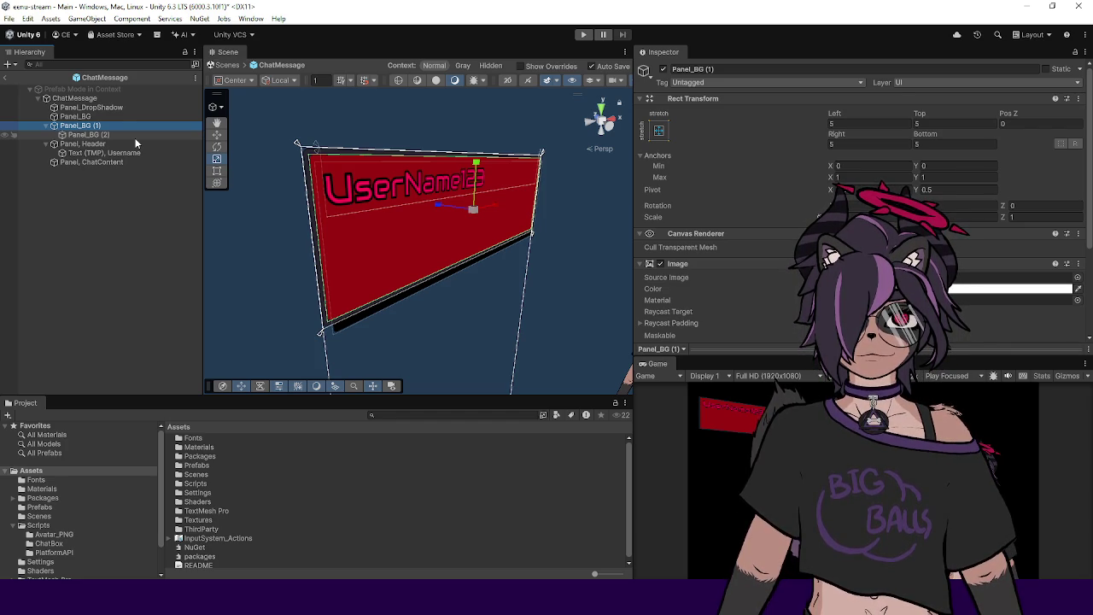
key("Down")
key("Down")
key("Down")
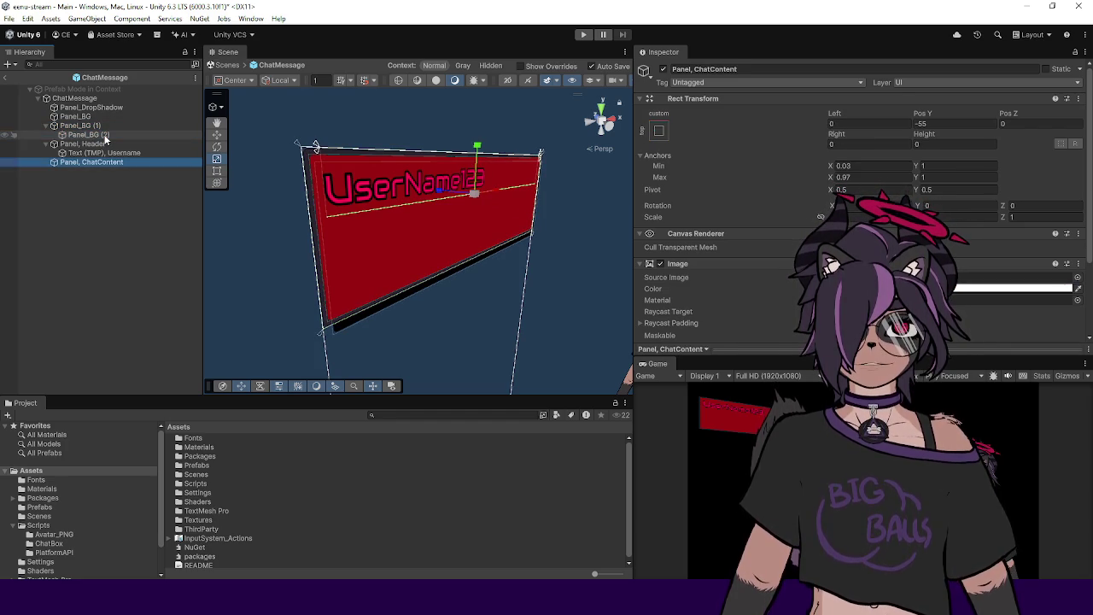
Step: Delete the extra red Panel_BG (2) from ChatMessage and frame Panel_BG (1) in the view
left_click(105, 135)
key("Delete")
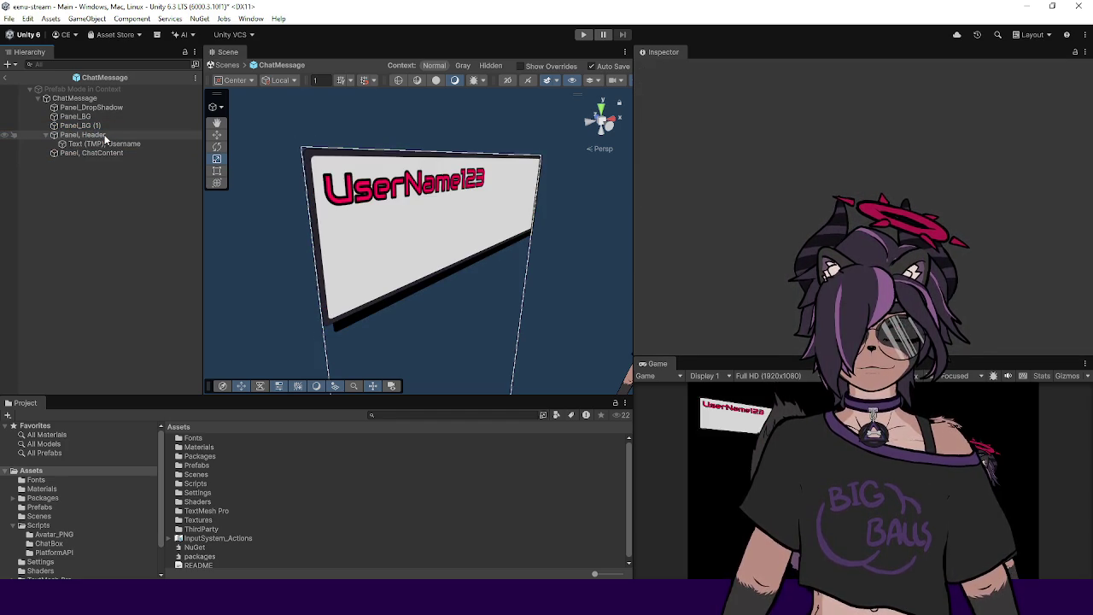
left_click(102, 125)
key("f")
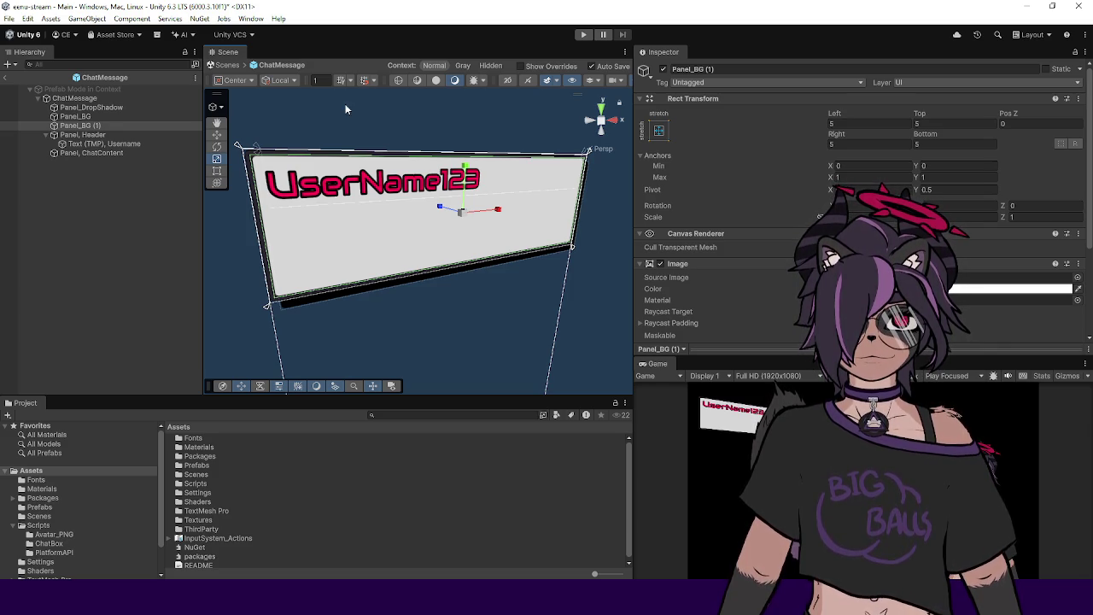
Step: Move Panel_BG (1) above Panel_BG in the Hierarchy
left_click(99, 128)
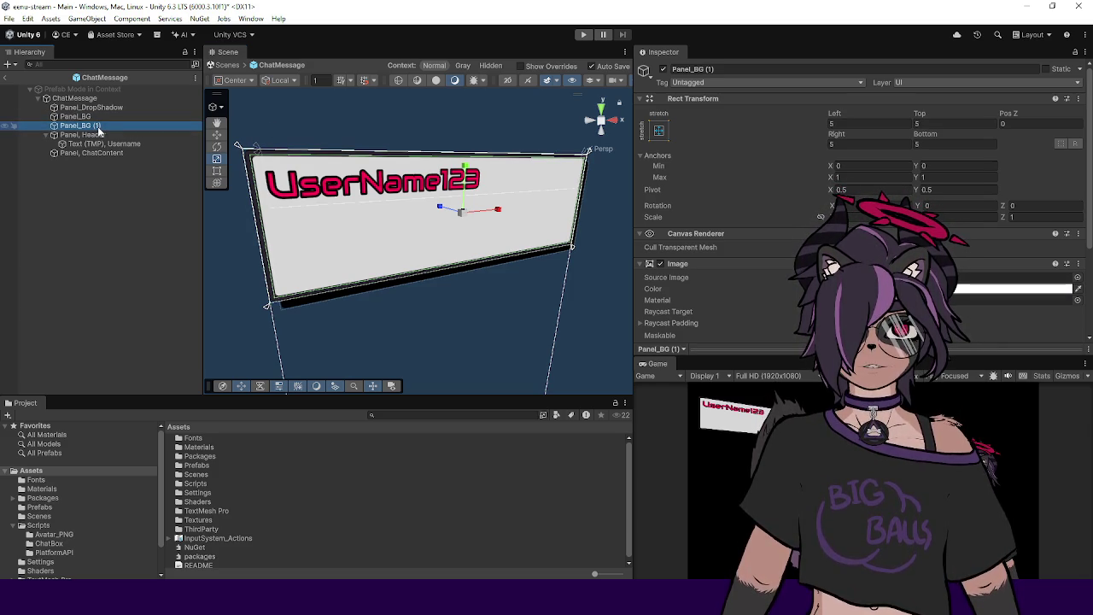
left_click_drag(99, 127, 99, 119)
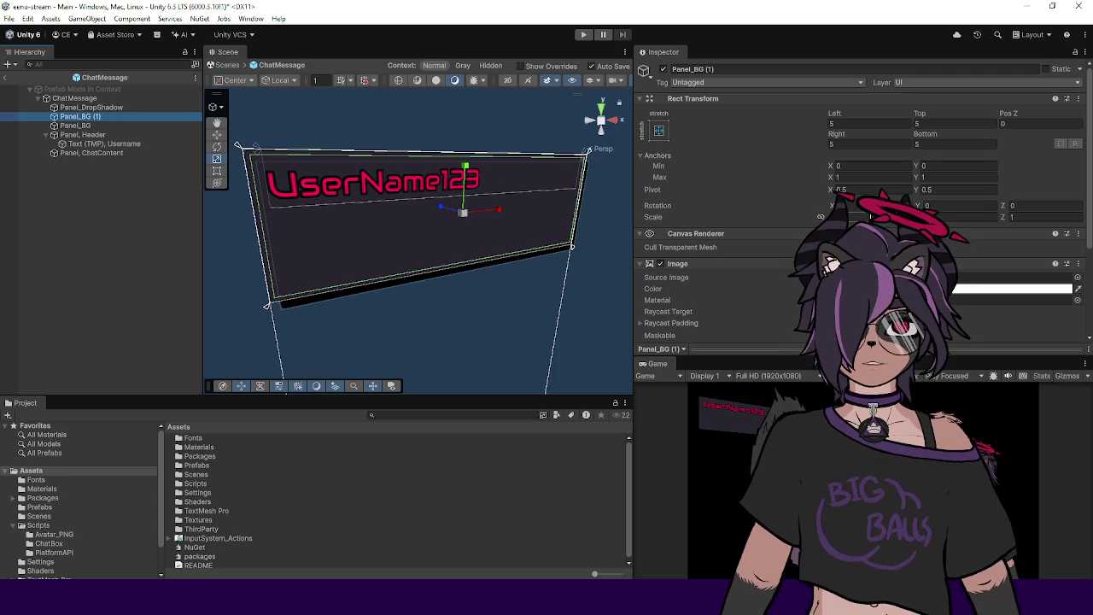
scroll(710, 240, "down", 2)
right_click(684, 292)
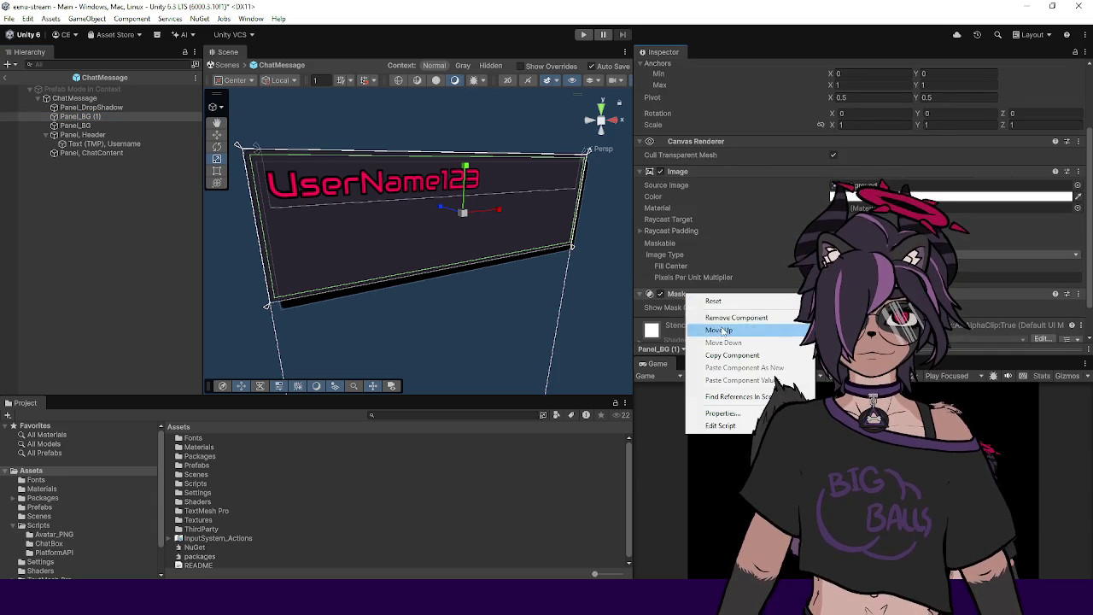
left_click(729, 315)
scroll(769, 157, "up", 3)
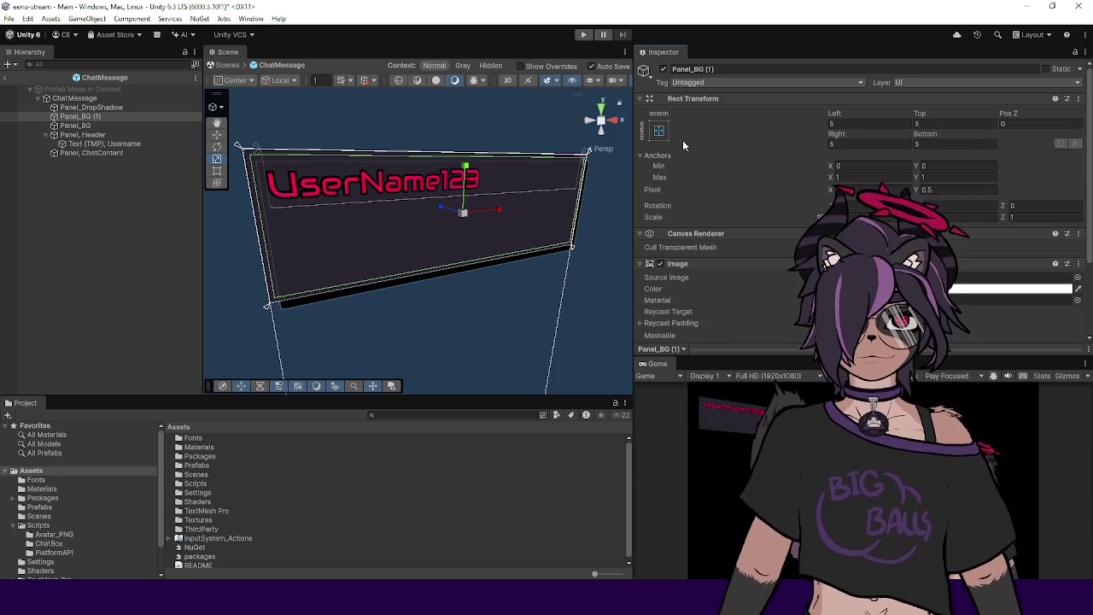
Step: Set Panel_BG (1)'s Left, Top, Right and Bottom offsets to -5 to form a light border
left_click(828, 123)
type("-5")
key("Tab")
type("-5")
key("Tab")
key("Tab")
type("-5")
key("Tab")
type("-5")
mouse_move(392, 256)
left_mouse_down()
mouse_move(308, 229)
mouse_move(383, 266)
mouse_move(347, 290)
mouse_move(426, 282)
left_mouse_up()
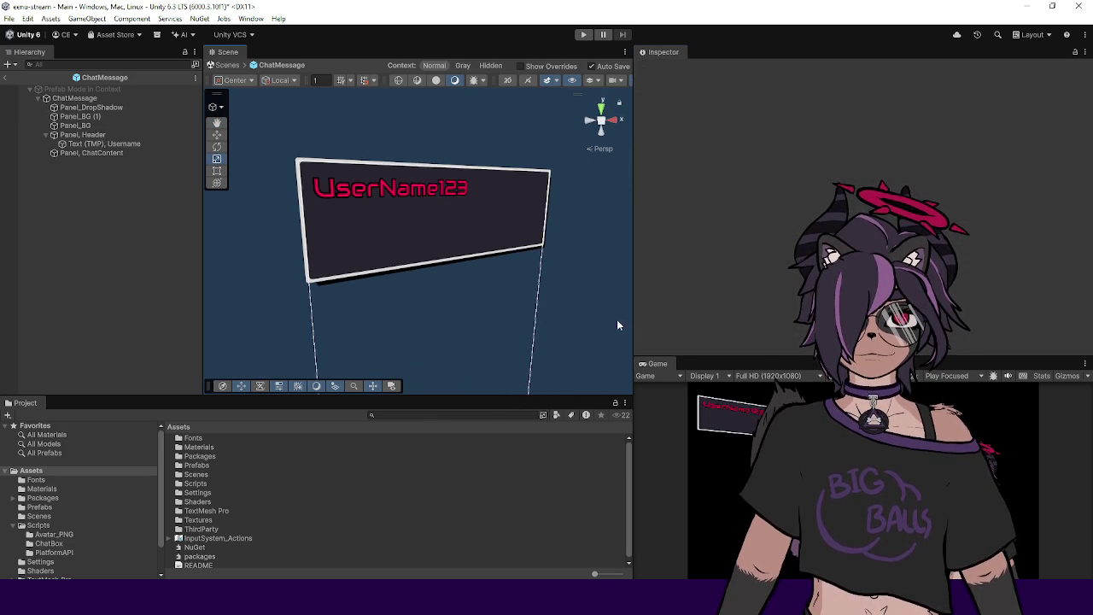
mouse_move(754, 356)
left_mouse_down()
mouse_move(754, 255)
mouse_move(754, 320)
left_mouse_up()
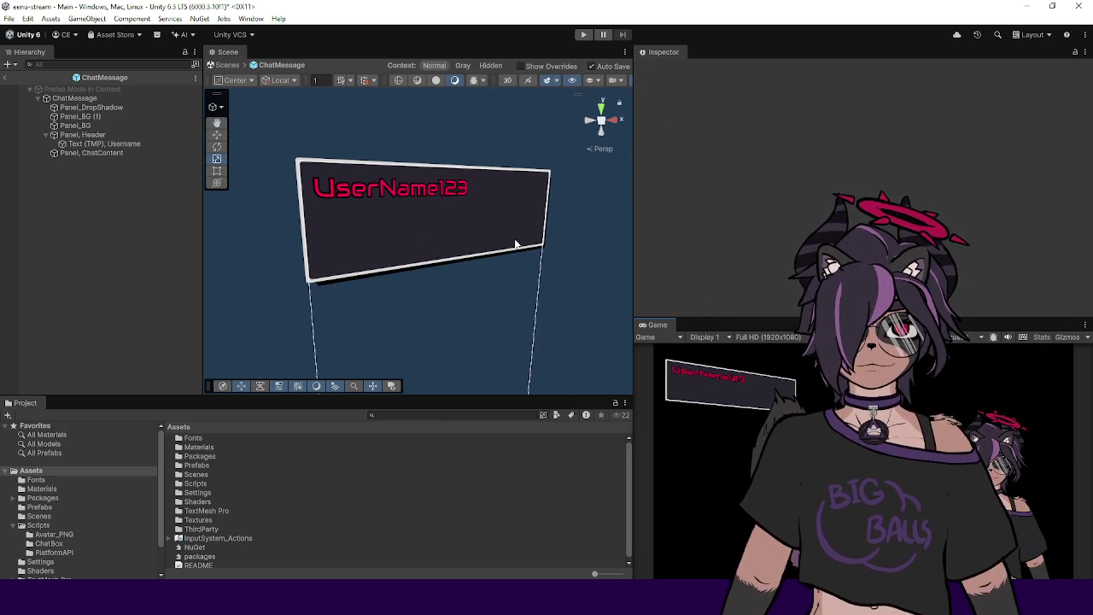
left_click_drag(267, 225, 367, 237)
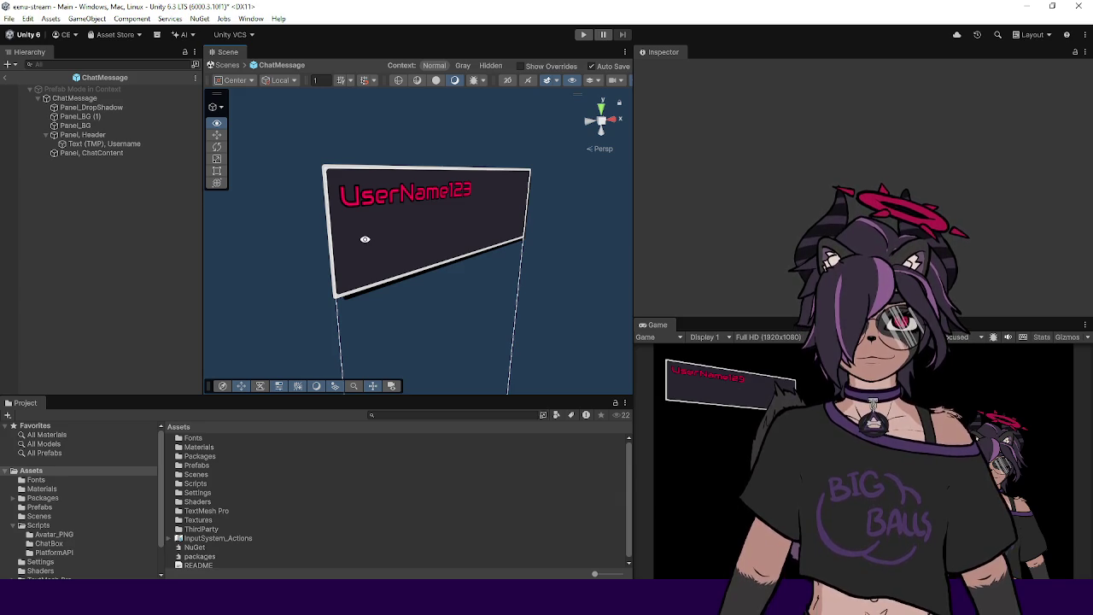
left_click(75, 125)
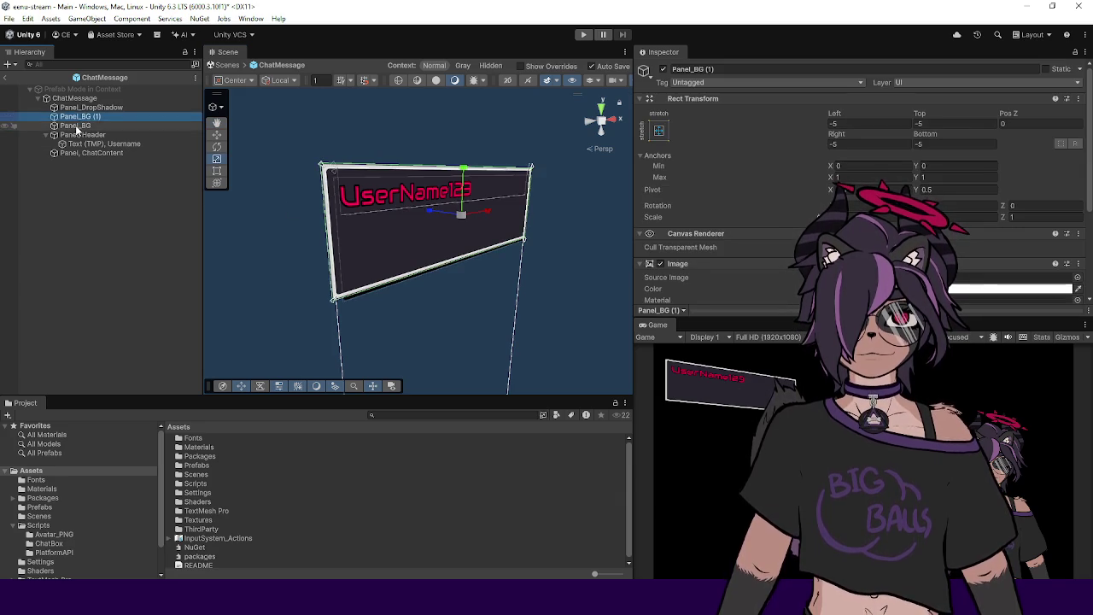
Step: Try moving Panel_BG (1) below Panel_BG, then undo to keep the original order
key("Up")
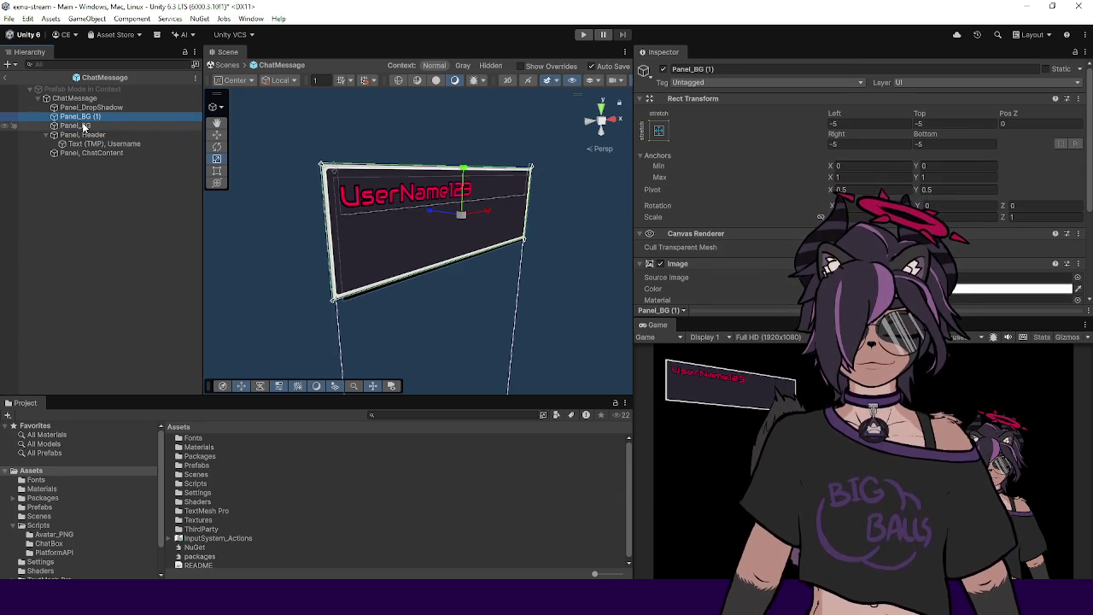
key("Down")
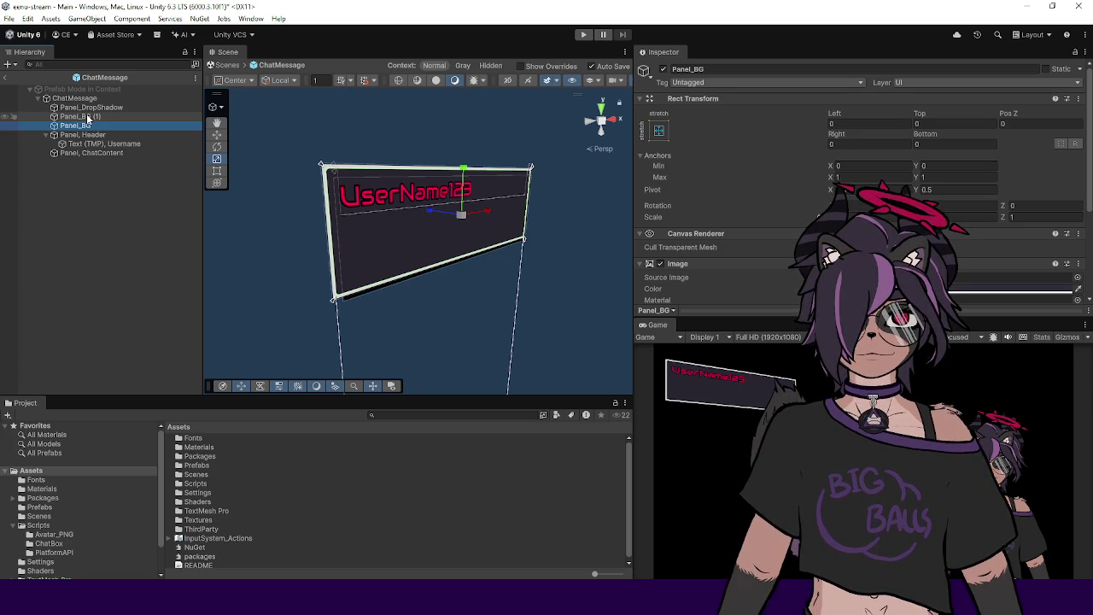
mouse_move(409, 214)
left_mouse_down()
mouse_move(387, 199)
mouse_move(332, 205)
mouse_move(313, 179)
left_mouse_up()
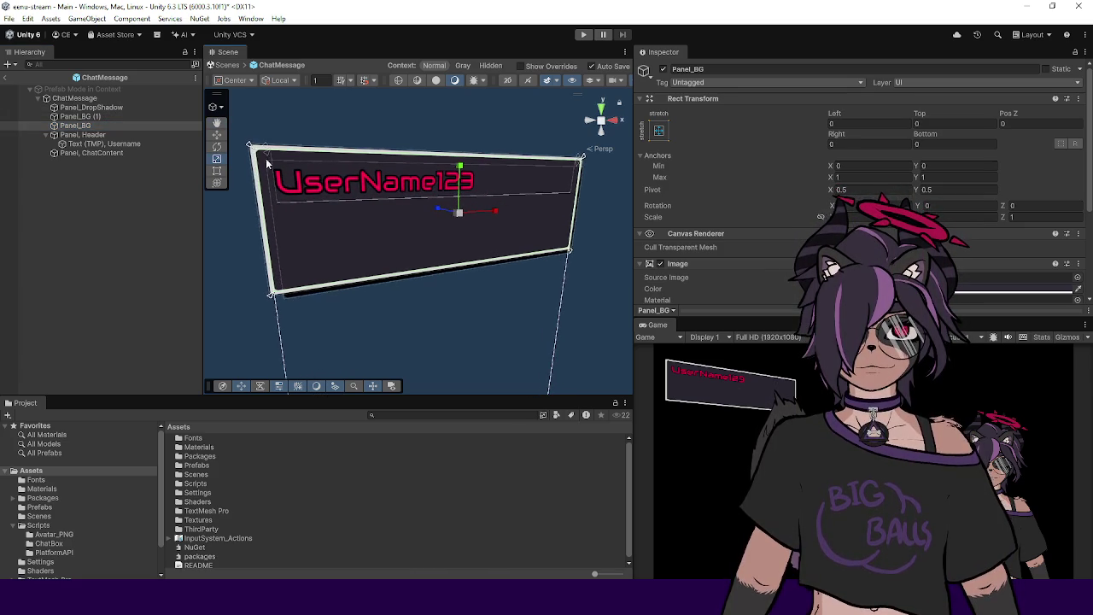
mouse_move(547, 228)
left_mouse_down()
mouse_move(495, 220)
mouse_move(532, 225)
mouse_move(529, 234)
left_mouse_up()
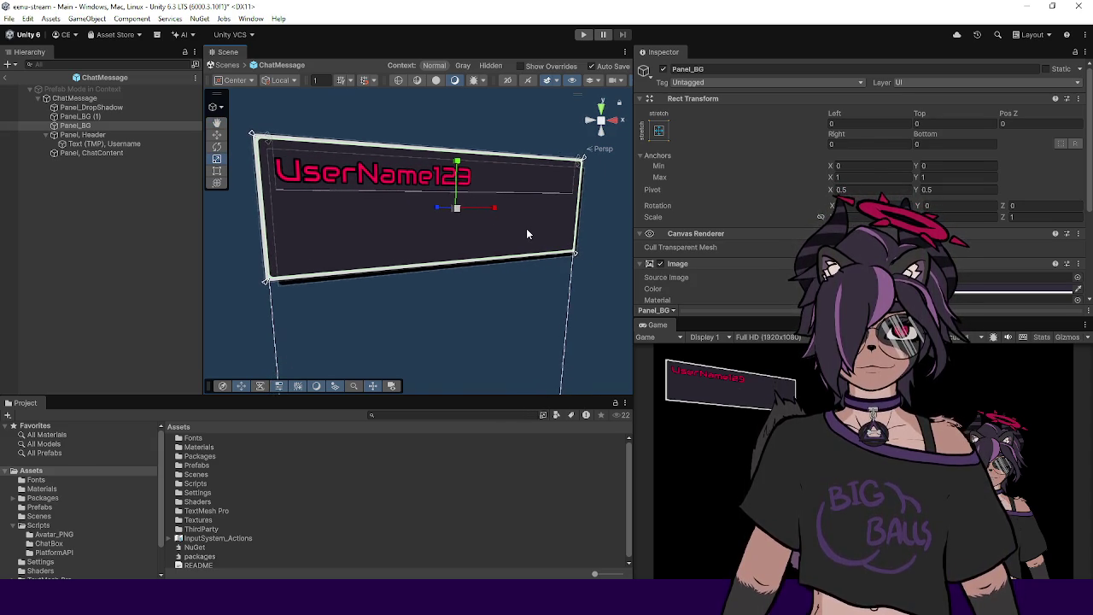
left_click(94, 116)
left_click_drag(91, 137, 90, 131)
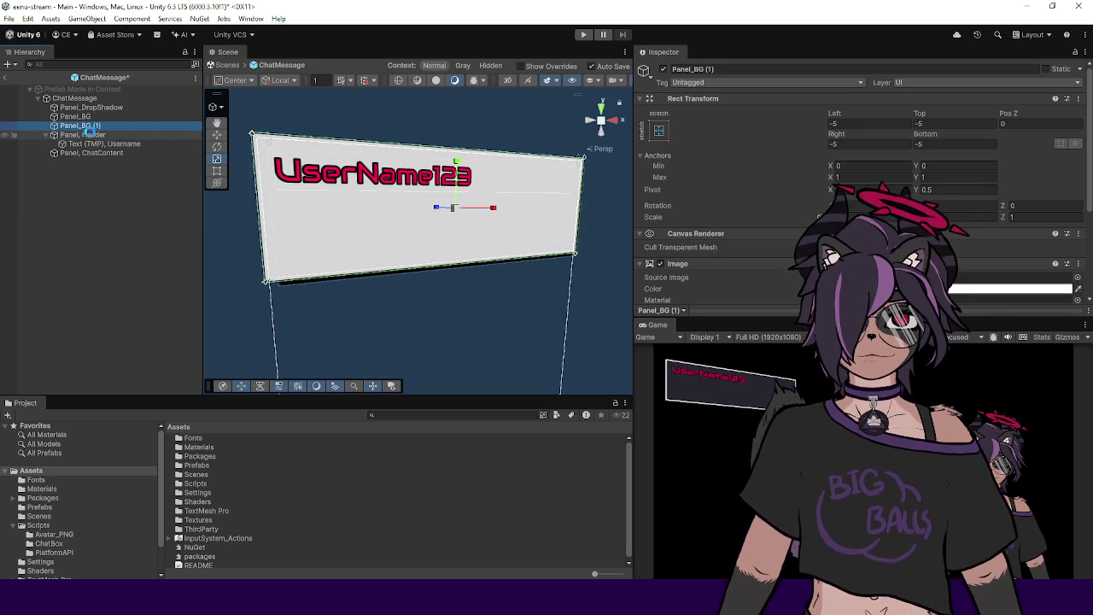
left_click(88, 117)
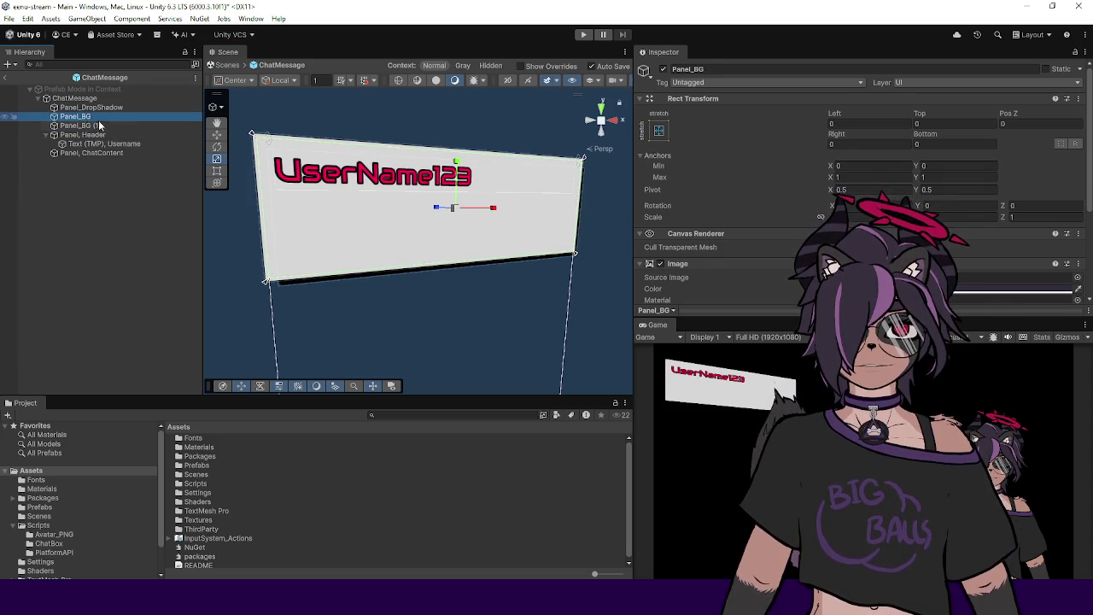
key("ctrl+z")
key("ctrl+z")
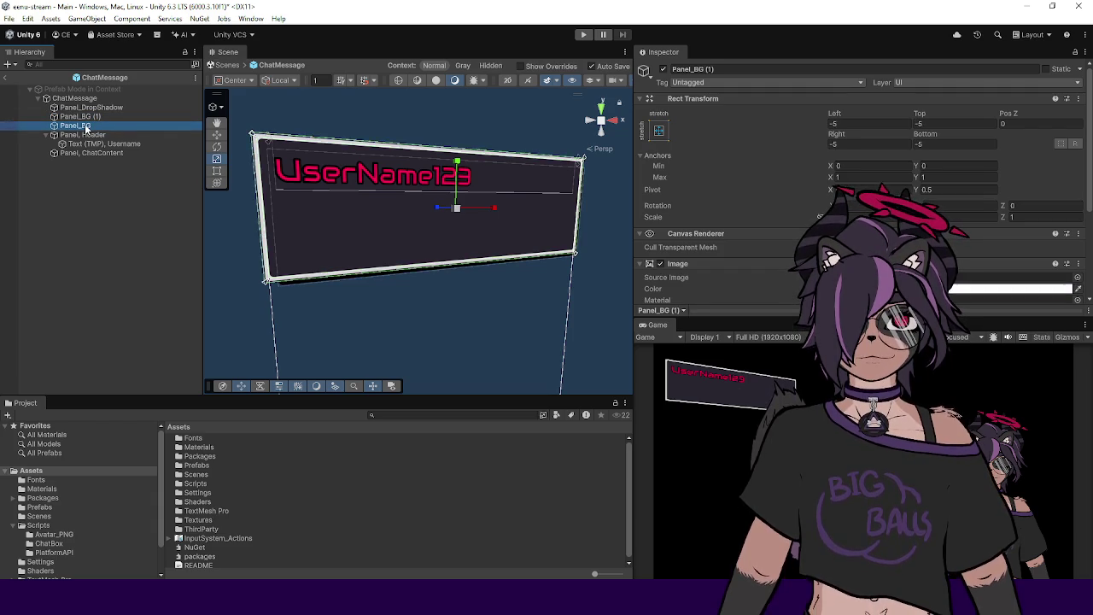
Step: Inset Panel_BG by 5 on Left, Top, Right and Bottom for a thicker border
left_click(871, 124)
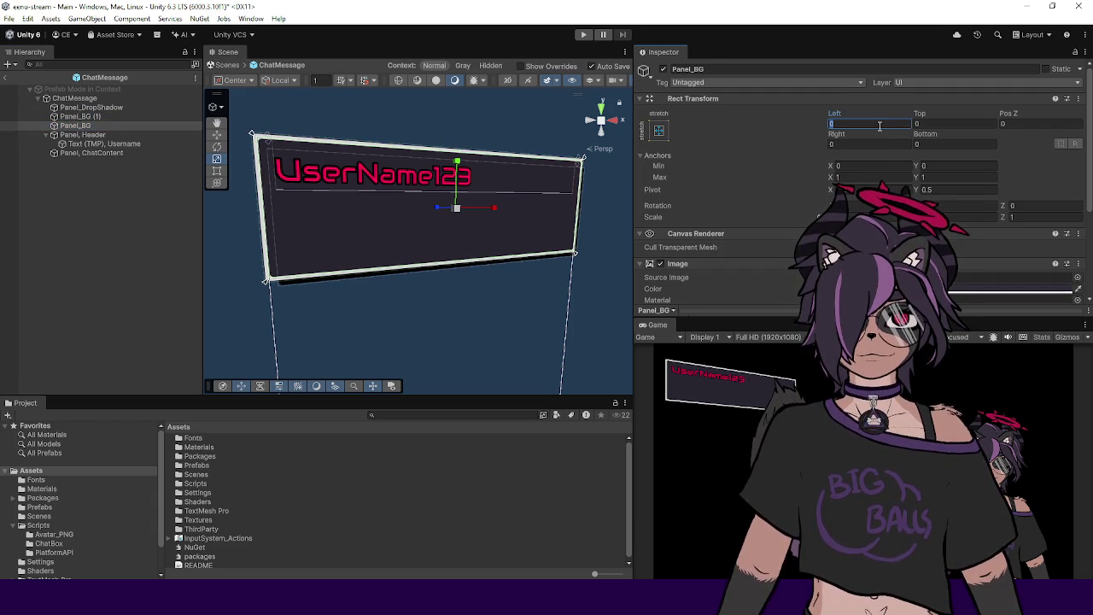
type("5")
key("Tab")
type("5")
key("Tab")
key("Tab")
type("5")
key("Tab")
type("5")
mouse_move(435, 295)
left_mouse_down()
mouse_move(402, 283)
mouse_move(405, 299)
left_mouse_up()
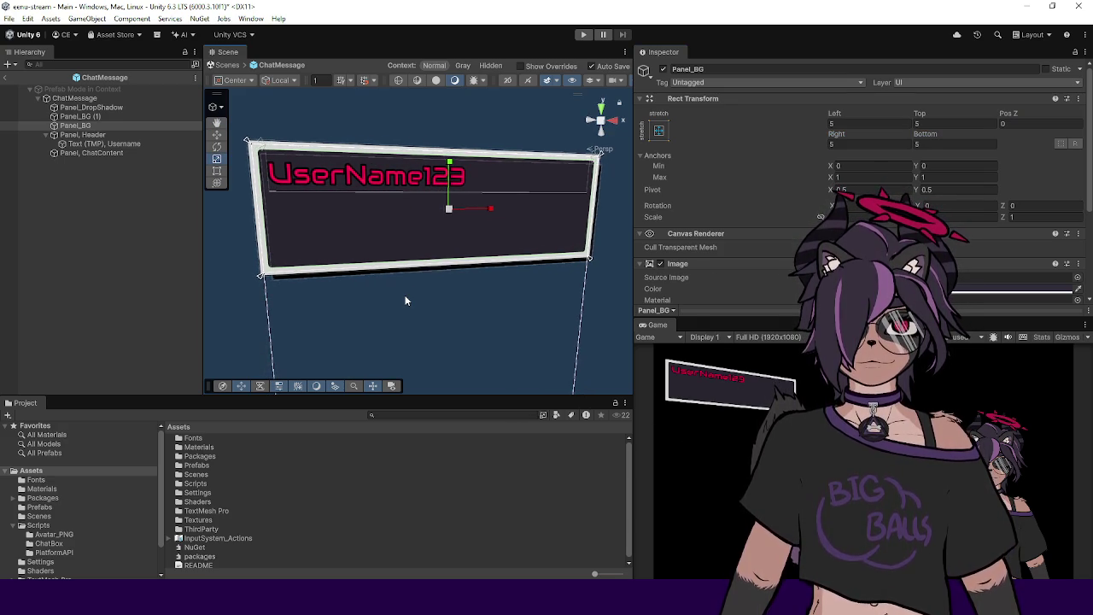
left_click(97, 117)
type("orderImage")
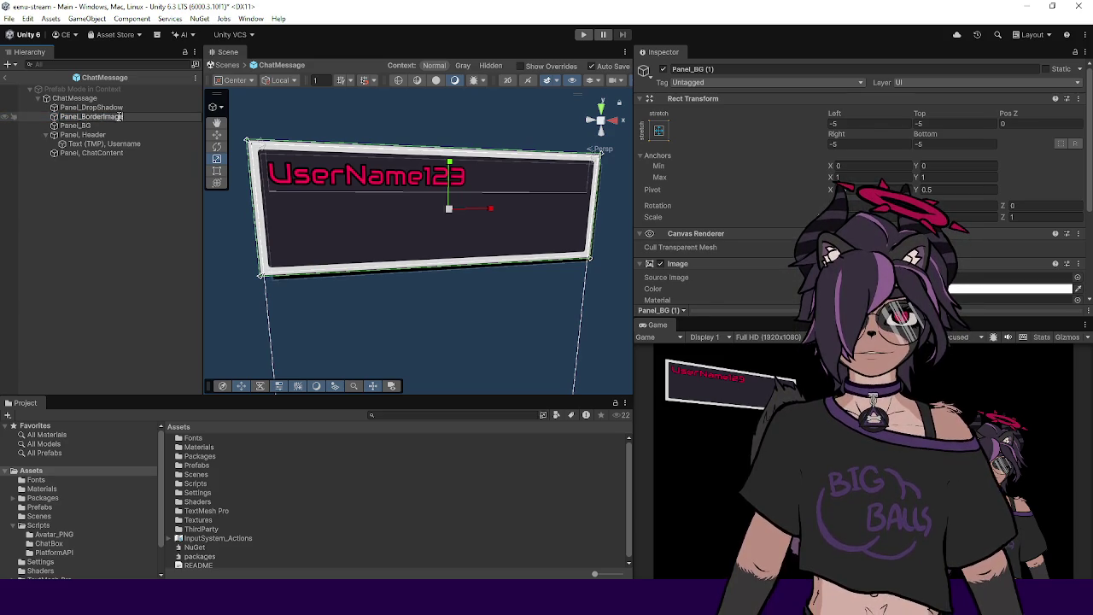
Step: Rename Panel_BG (1) to Panel_BorderImage and reset Panel_BG's Left and Top offsets to 0
key("Return")
left_click(92, 126)
double_click(858, 124)
type("0")
key("Tab")
type("0")
key("Tab")
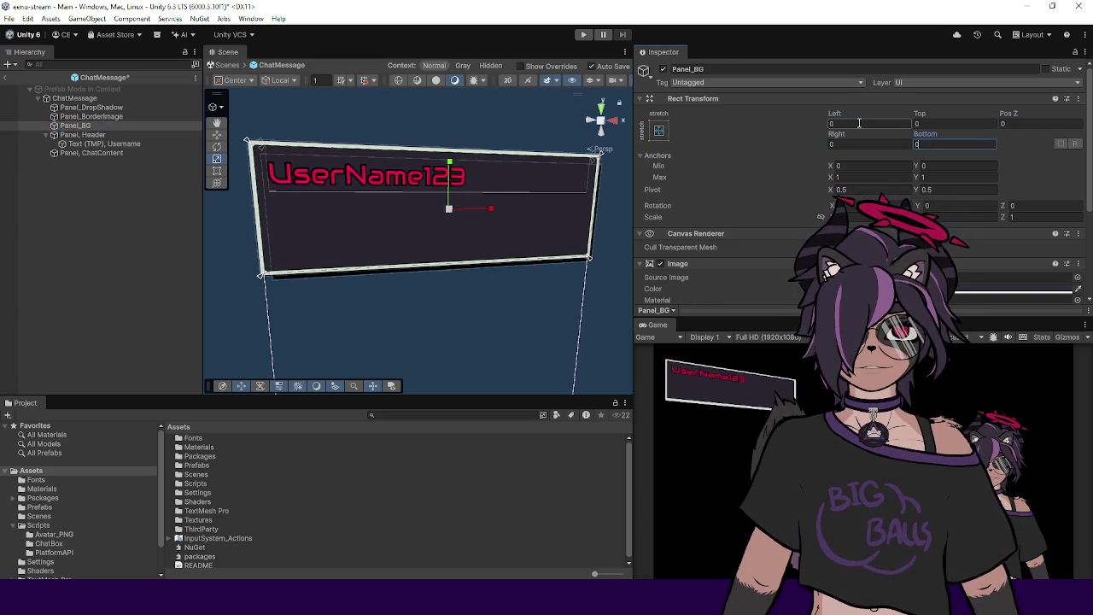
Step: Tint Panel_BorderImage's Image colour magenta
left_click(134, 119)
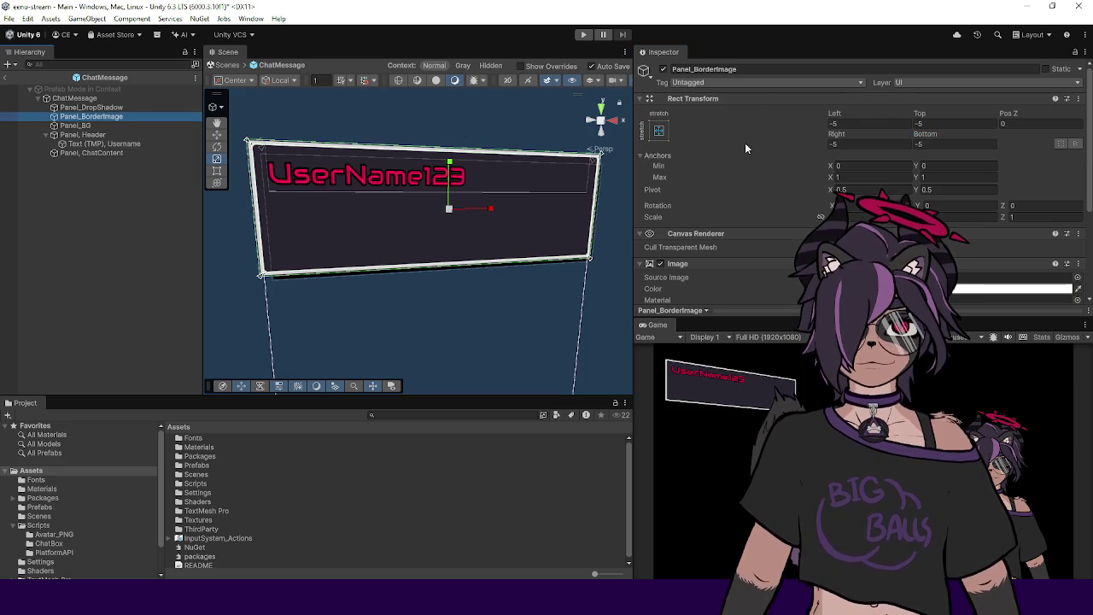
left_click(94, 125)
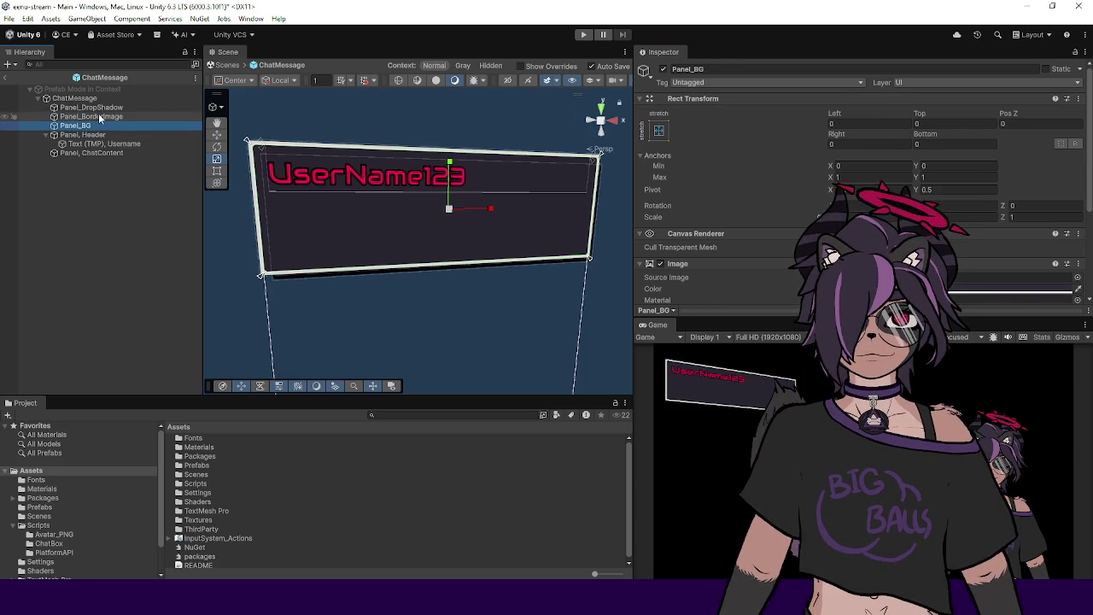
left_click(95, 117)
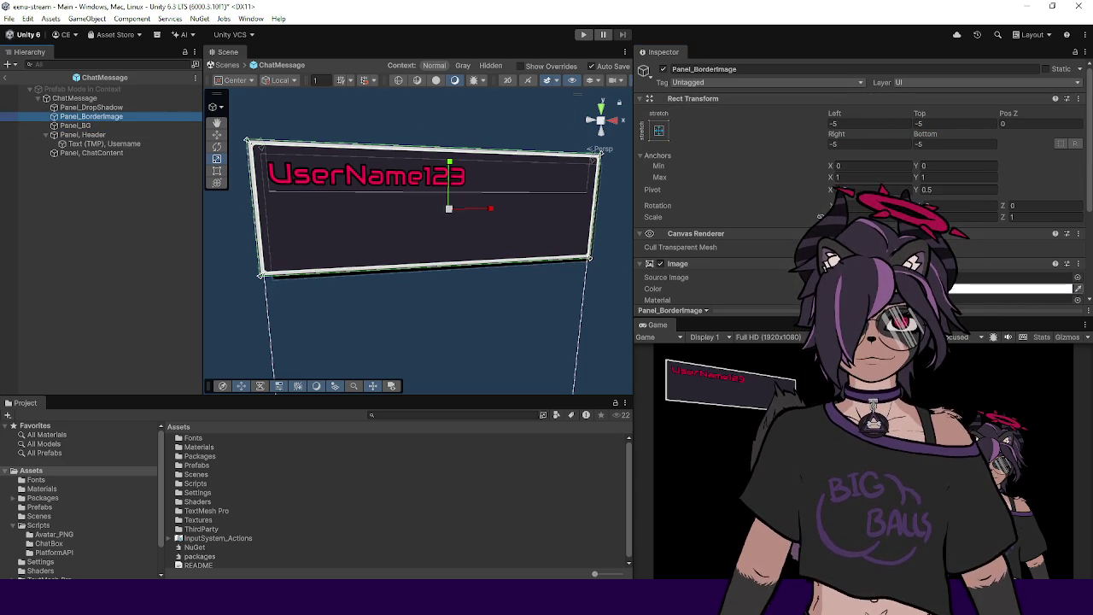
left_click(1024, 289)
mouse_move(989, 307)
left_mouse_down()
mouse_move(983, 331)
mouse_move(952, 359)
left_mouse_up()
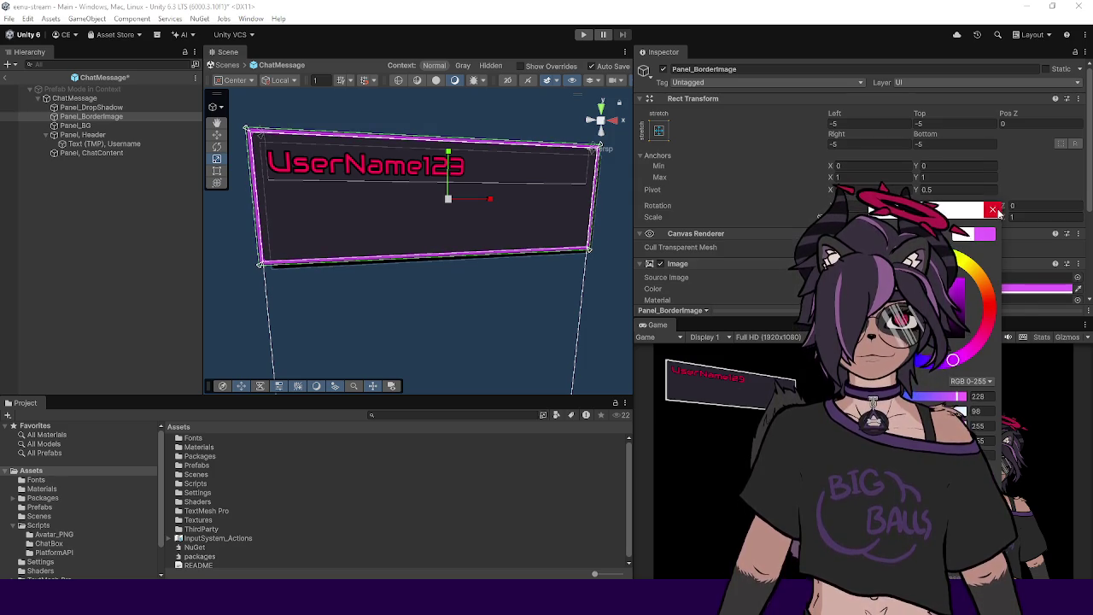
key("Return")
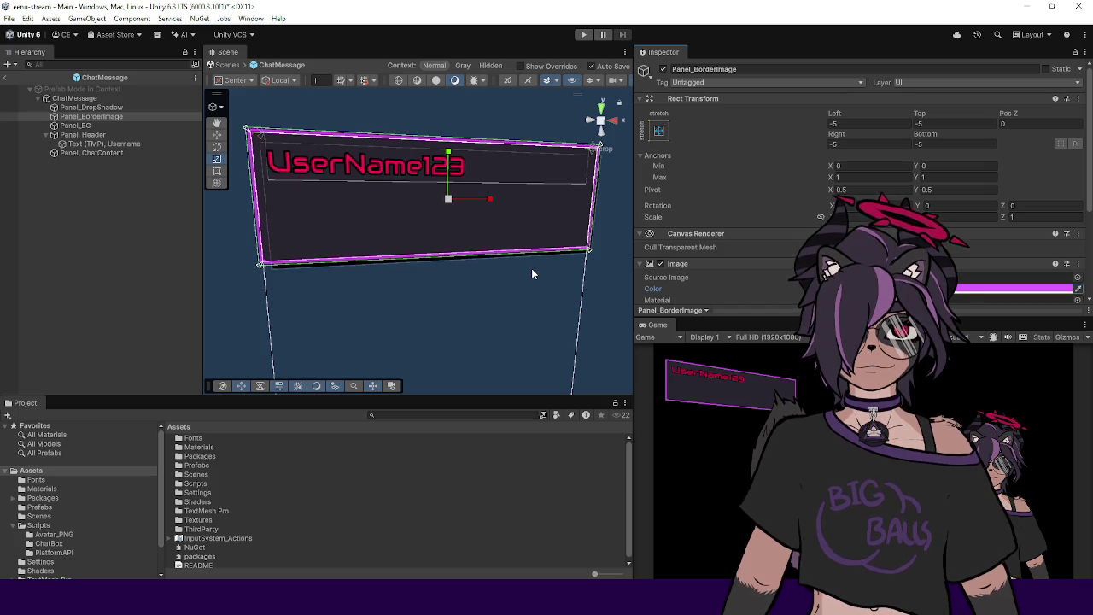
left_click_drag(490, 276, 534, 268)
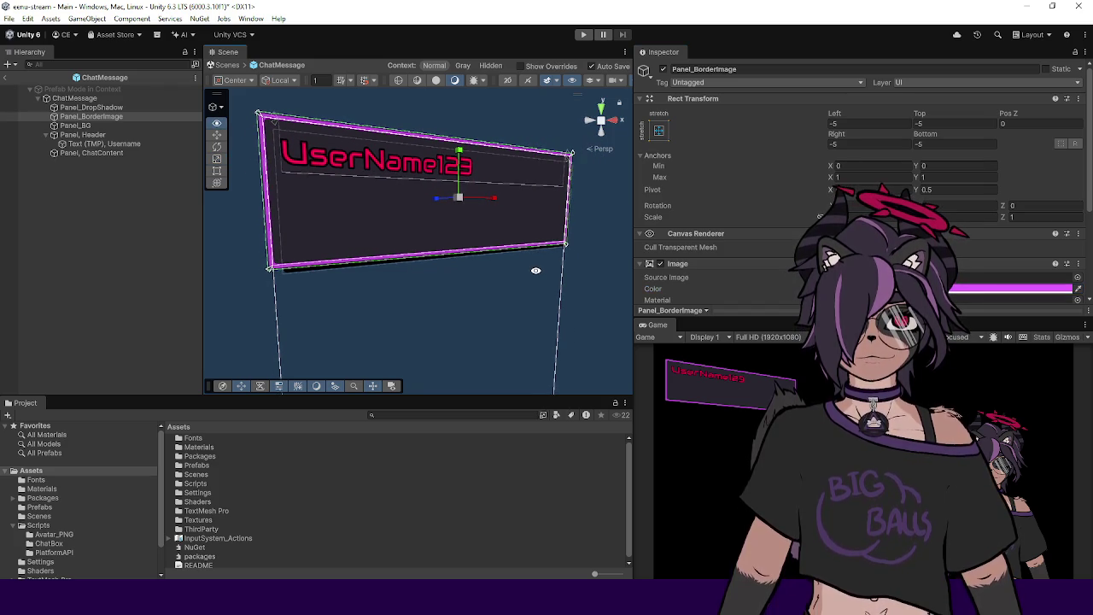
scroll(729, 239, "down", 3)
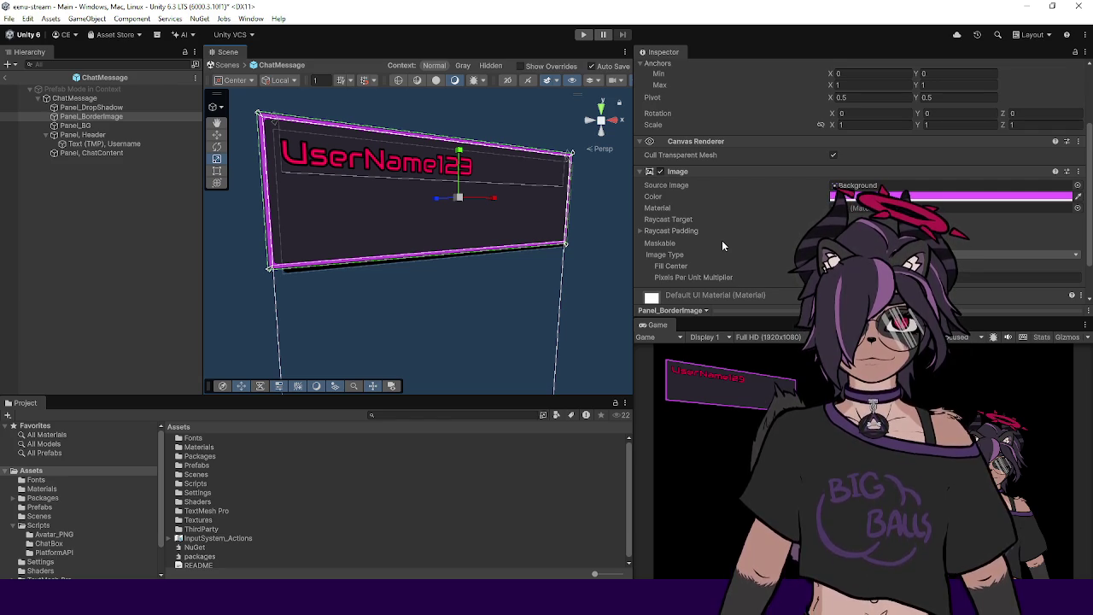
Step: Change the border colour to a bright red, then to pink (253, 58, 135)
left_click(1024, 196)
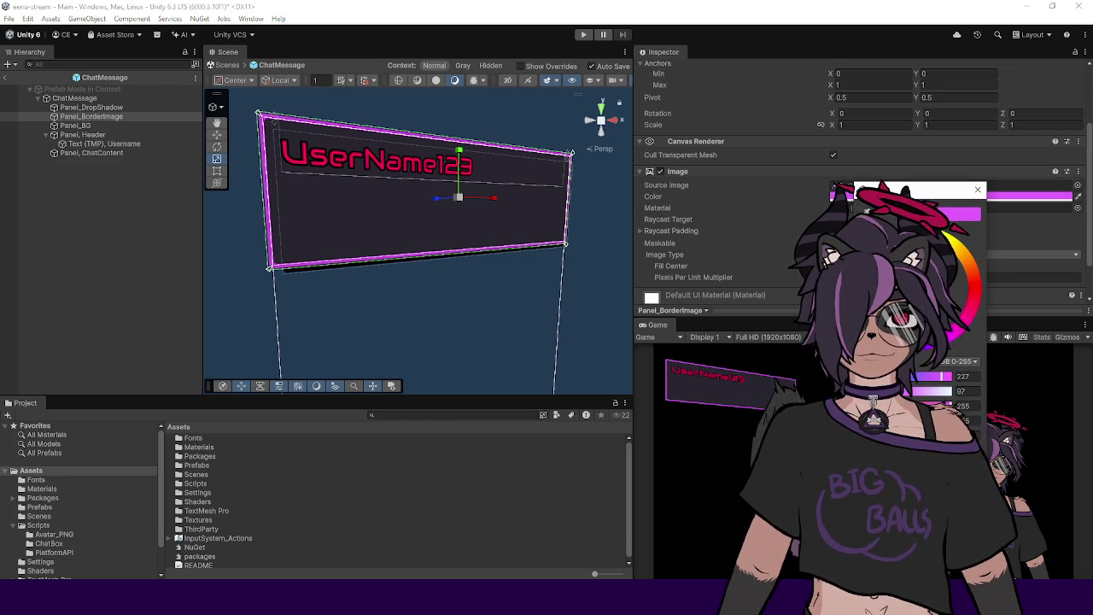
left_click(974, 291)
left_click(941, 258)
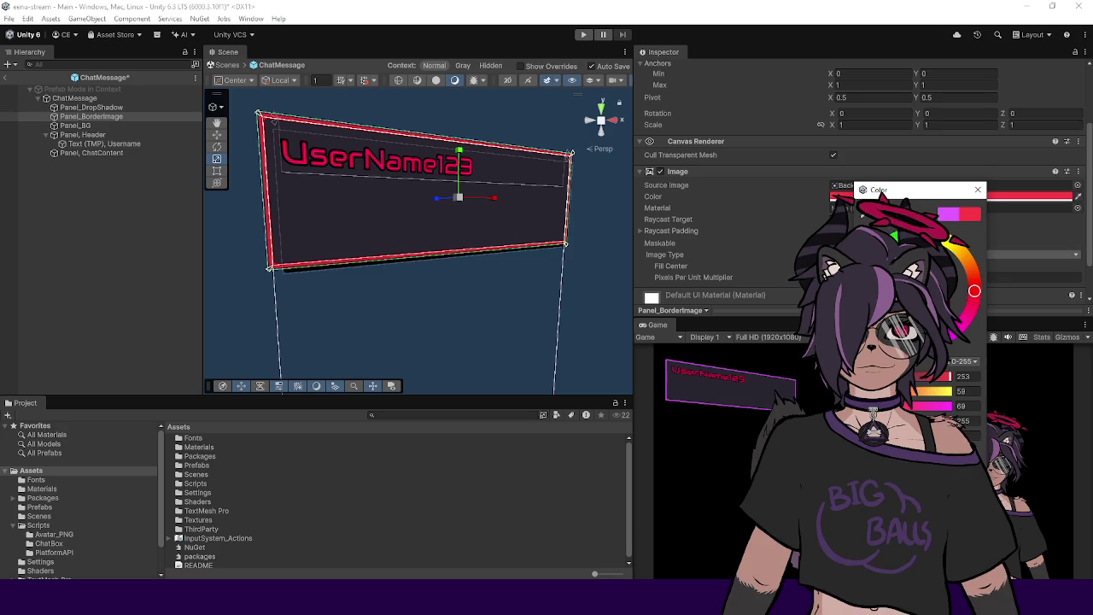
left_click(977, 189)
mouse_move(527, 251)
left_mouse_down()
mouse_move(480, 258)
mouse_move(508, 283)
left_mouse_up()
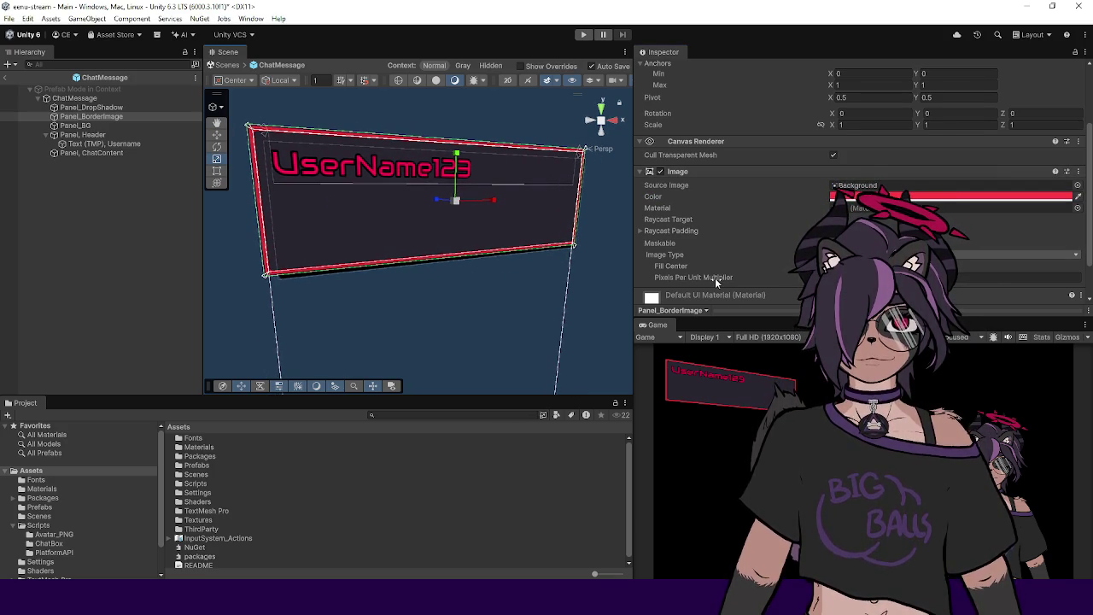
left_click(947, 197)
left_click(992, 306)
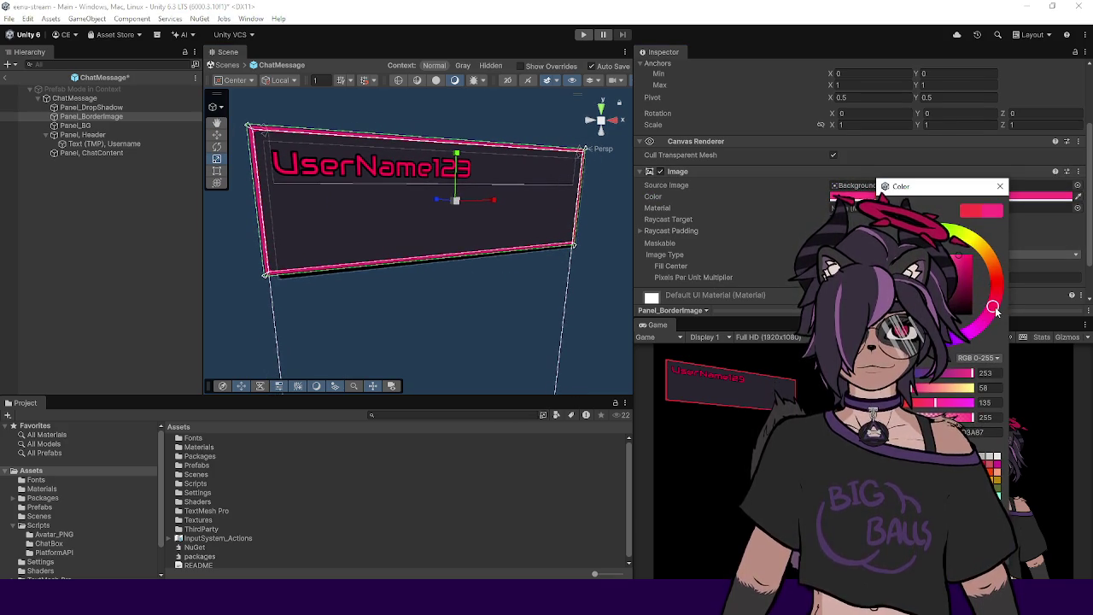
left_click(759, 257)
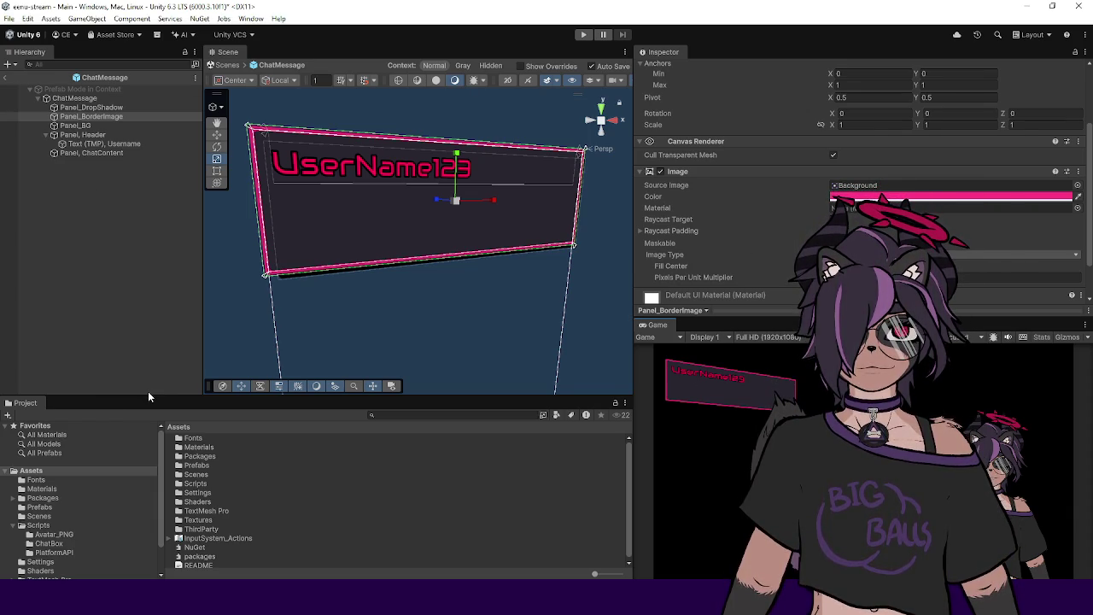
left_click_drag(148, 393, 149, 340)
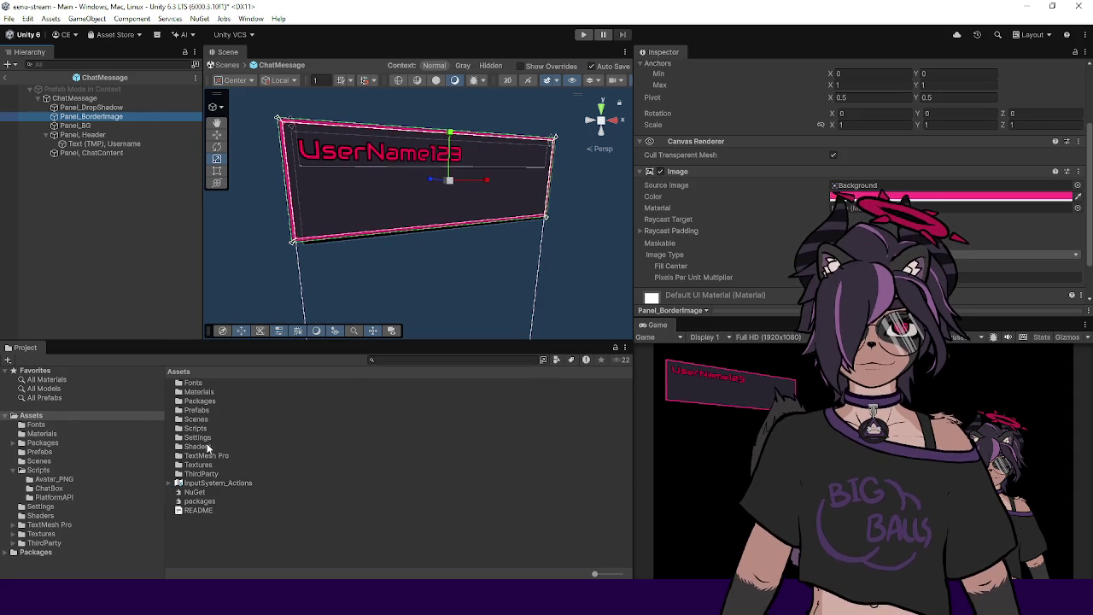
Step: Create a URP UI Shader Graph in Assets/Shaders named UIBorderEffect and open it on creation
double_click(205, 448)
right_click(207, 451)
mouse_move(273, 113)
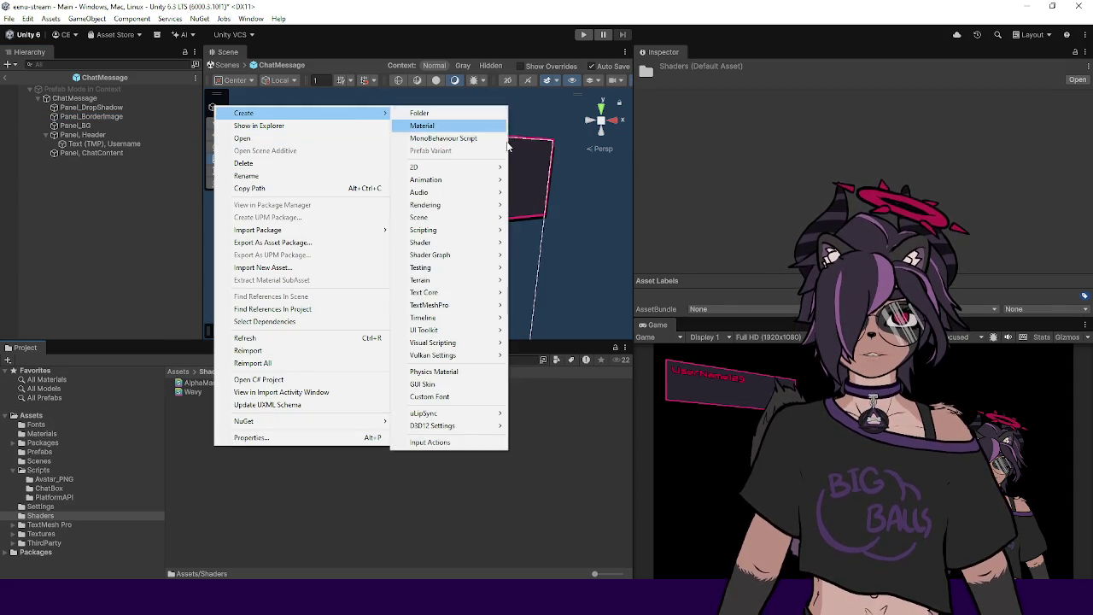
mouse_move(479, 254)
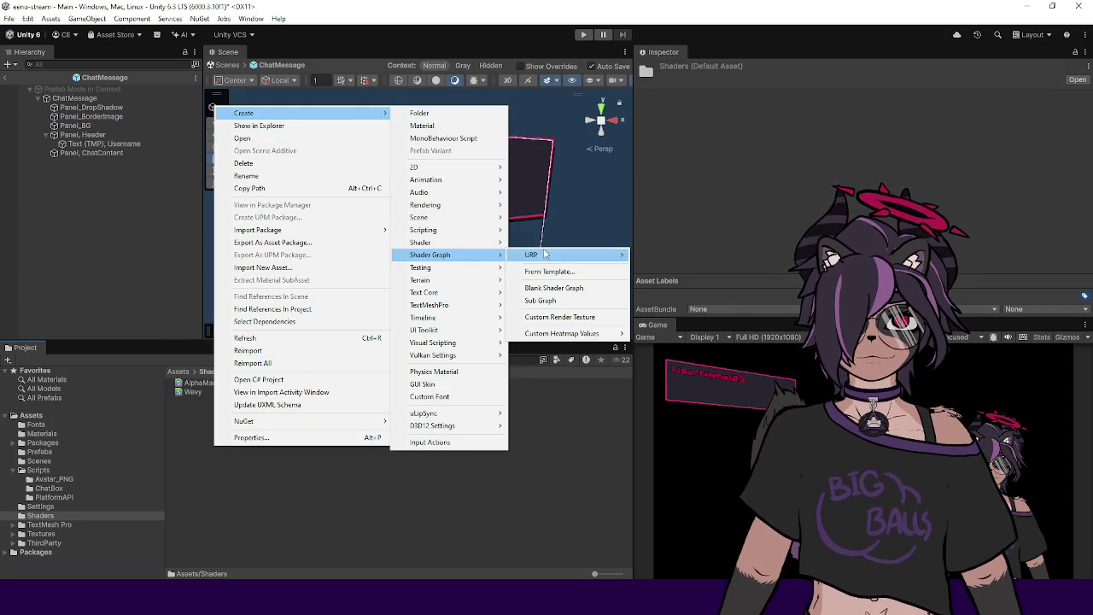
mouse_move(563, 256)
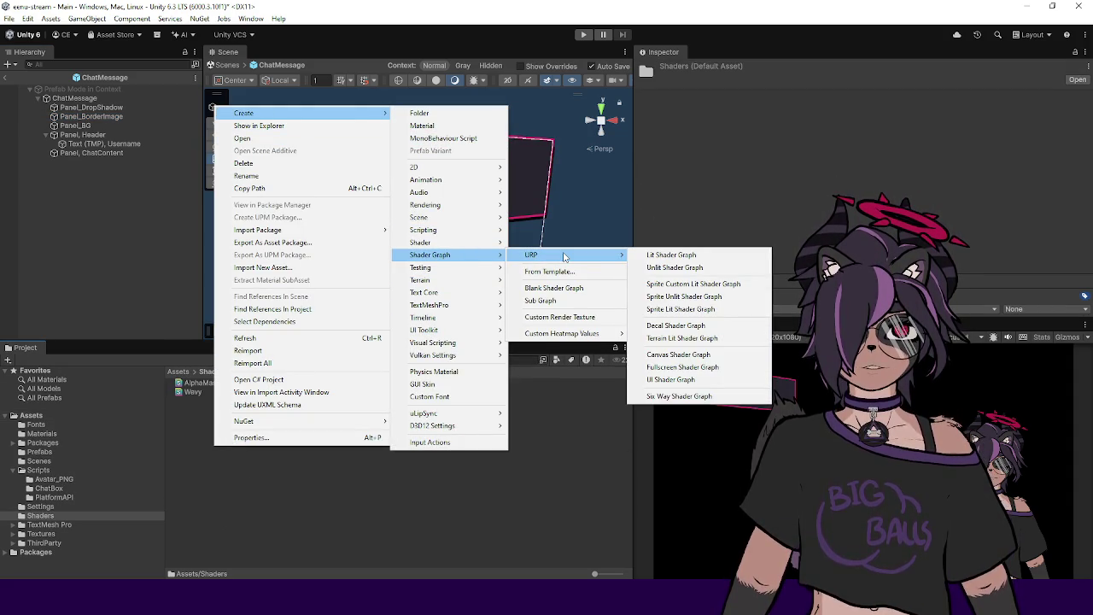
left_click(681, 386)
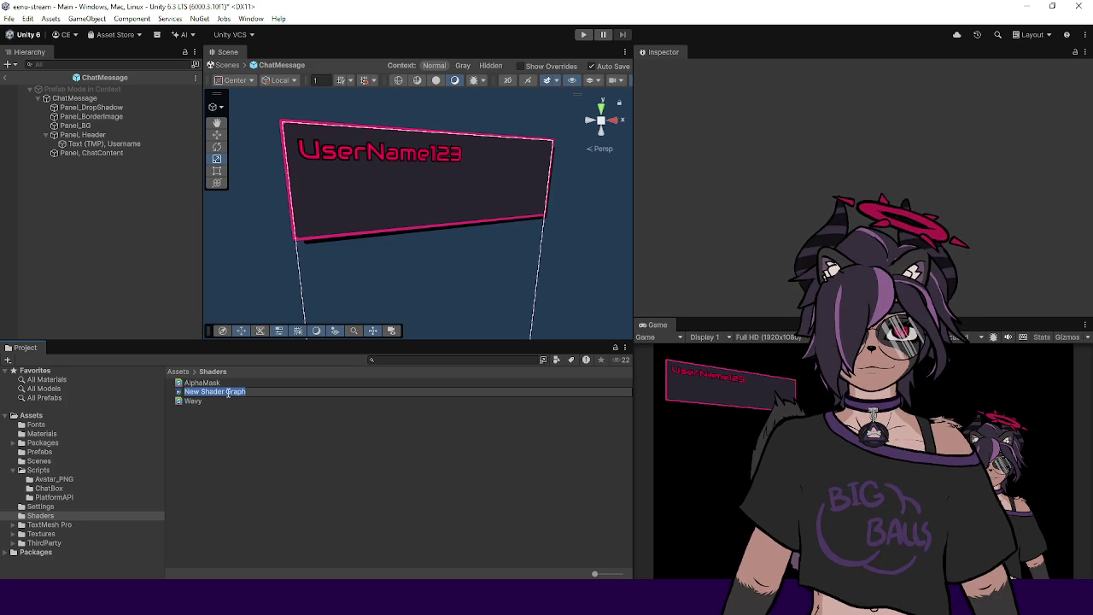
type("BorderEffect")
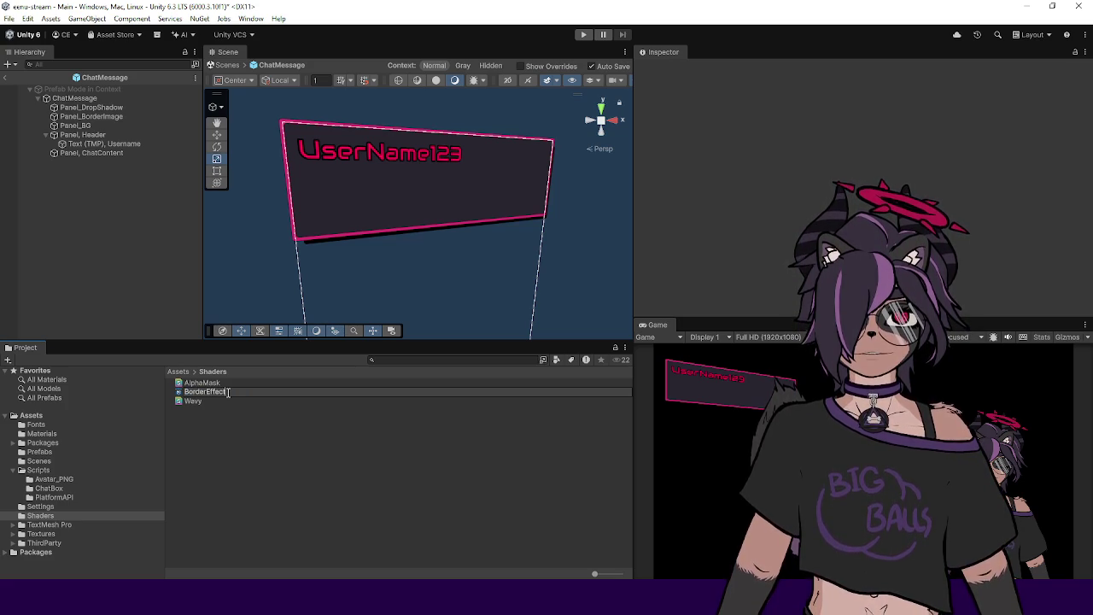
key("Home")
type("UI")
key("Return")
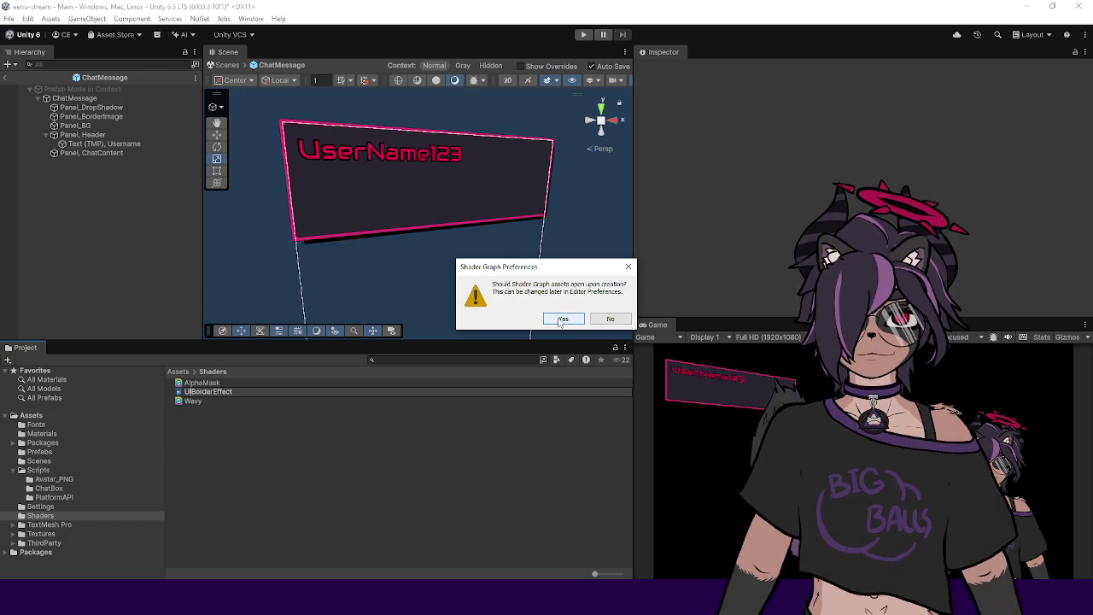
left_click(561, 319)
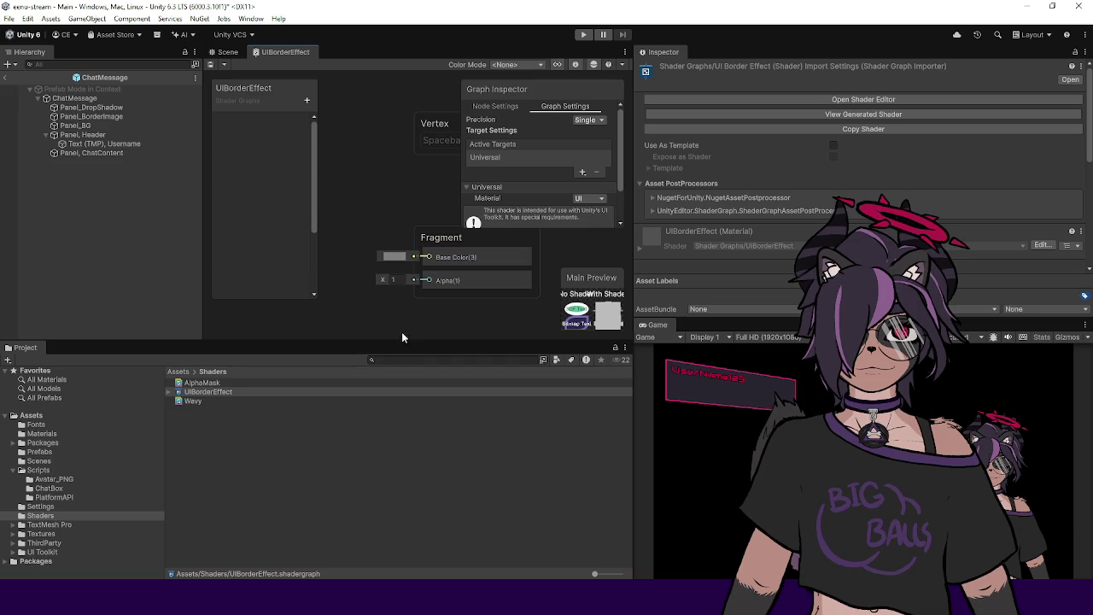
Step: Enlarge the UIBorderEffect Shader Graph workspace by resizing its panels
left_click_drag(382, 342, 382, 447)
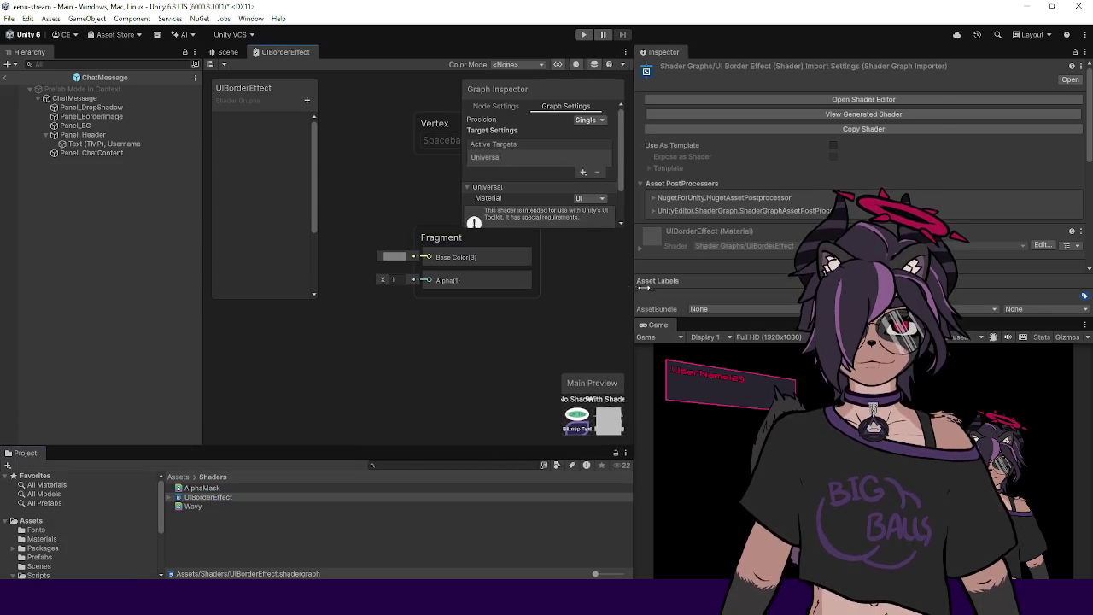
left_click_drag(634, 270, 750, 270)
left_click_drag(242, 205, 156, 210)
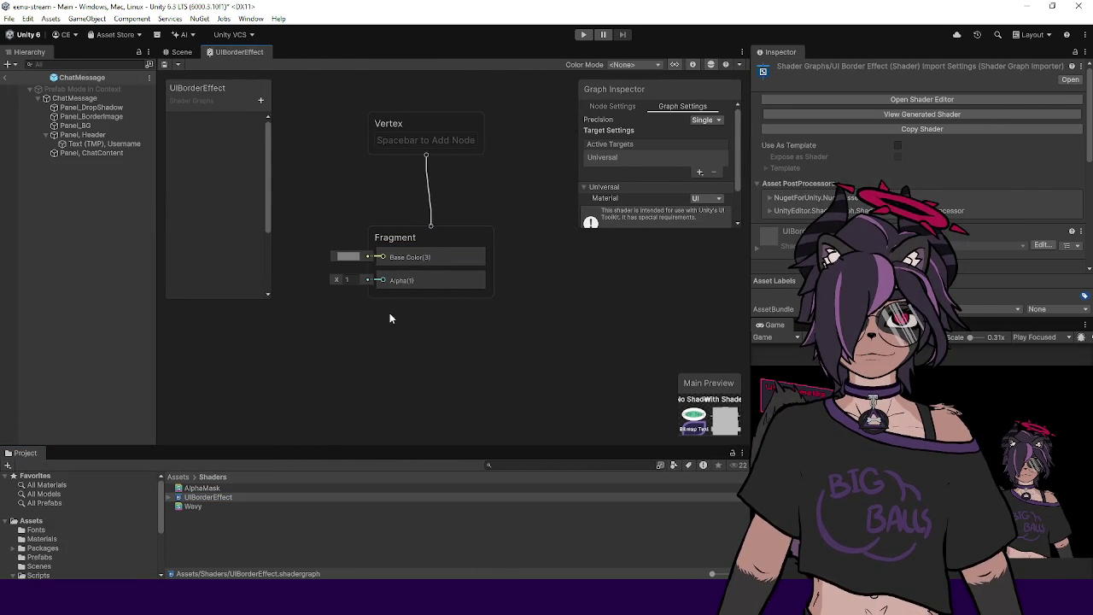
mouse_move(375, 250)
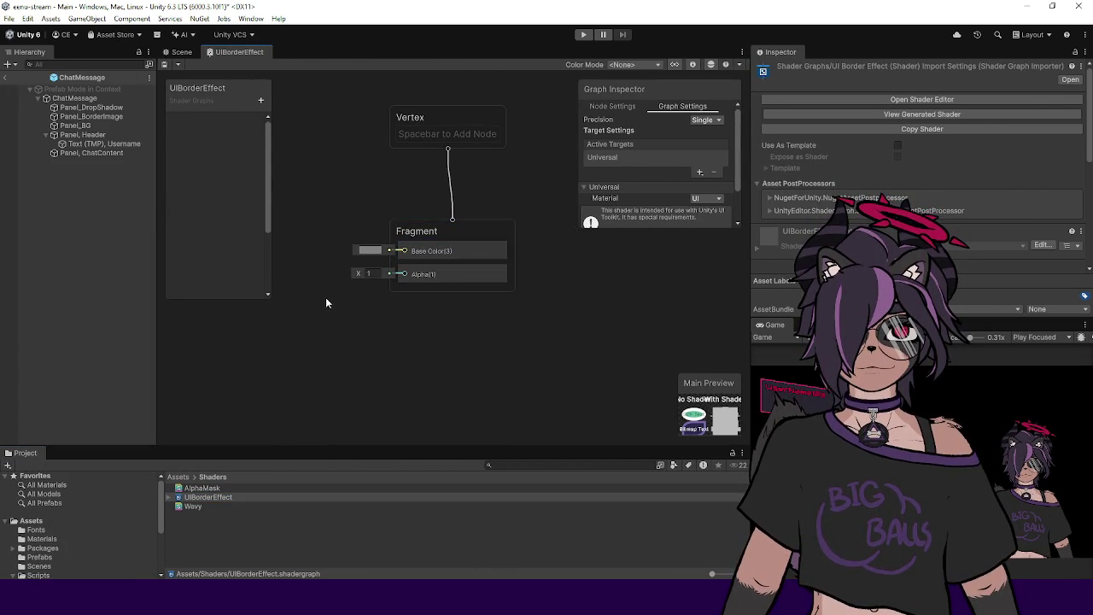
left_click(260, 100)
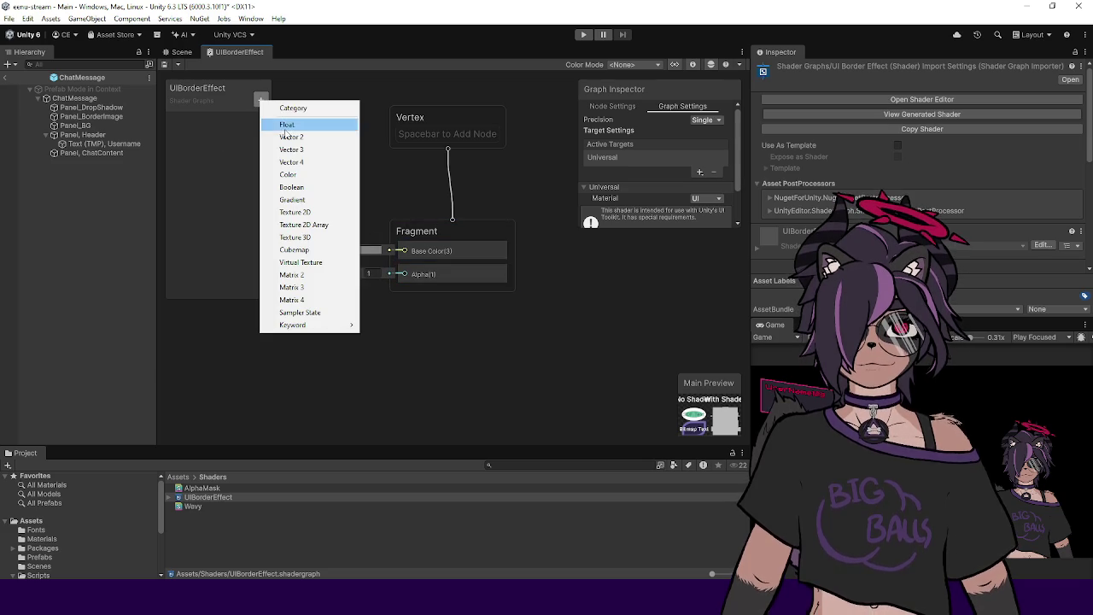
Step: Add a Color property wired into the Fragment's Base Color and delete the stray Vector4 property
left_click(291, 162)
left_click(260, 102)
left_click(289, 173)
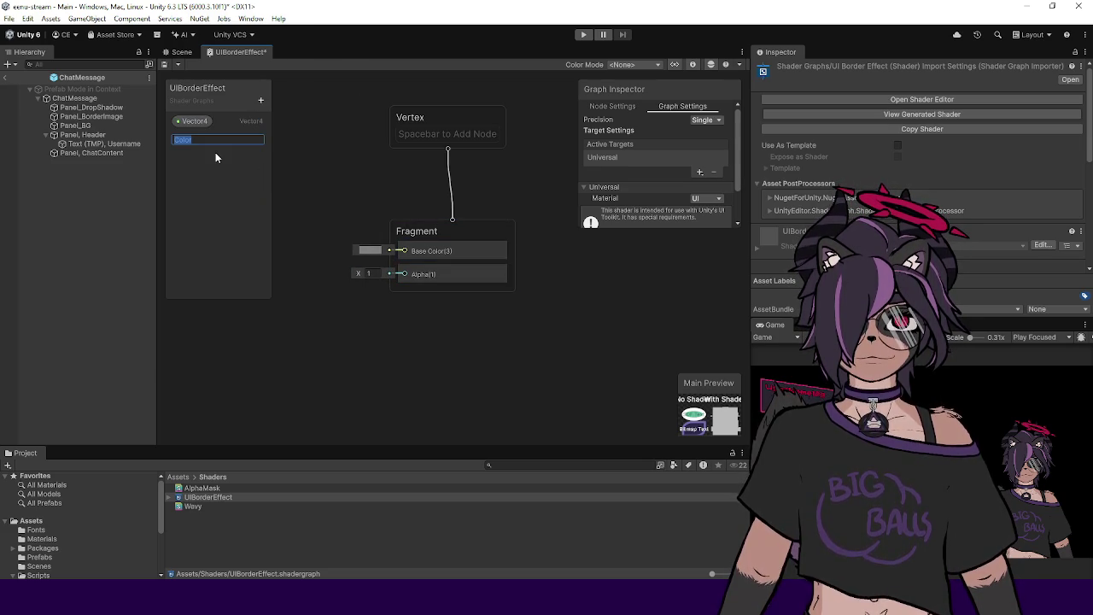
key("Return")
mouse_move(243, 139)
left_mouse_down()
mouse_move(265, 176)
mouse_move(351, 211)
mouse_move(331, 212)
mouse_move(402, 250)
left_mouse_up()
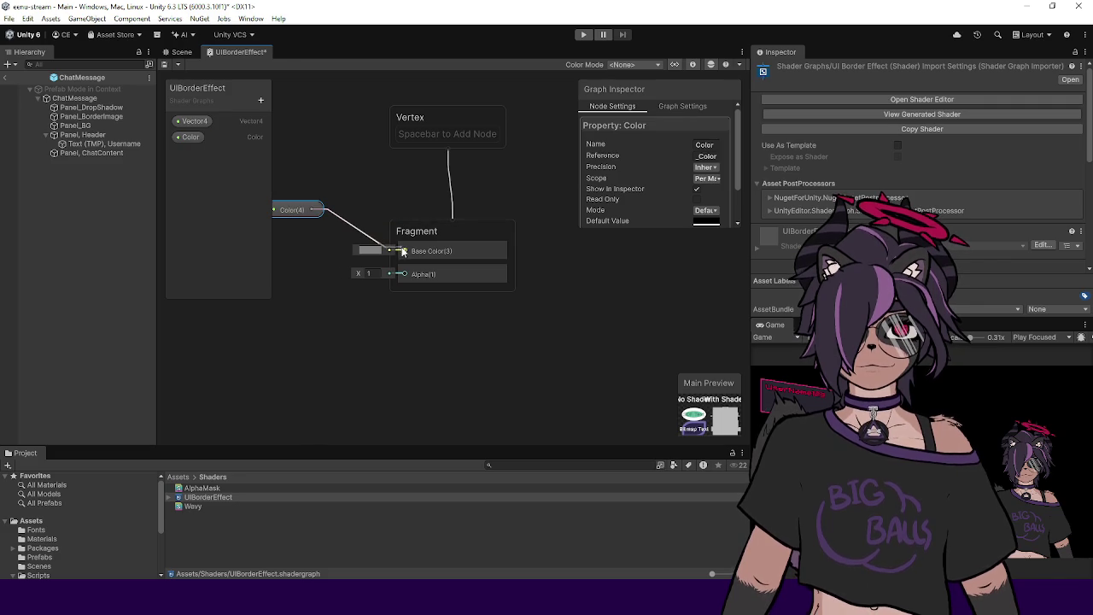
left_click_drag(295, 209, 321, 229)
left_click(197, 123)
key("Delete")
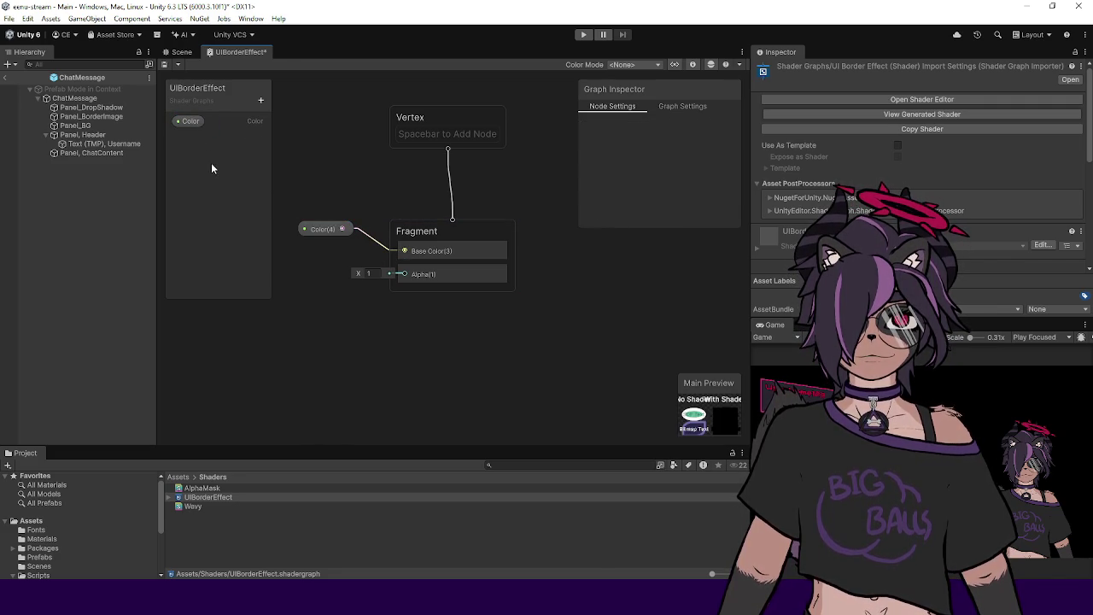
scroll(374, 271, "down", 4)
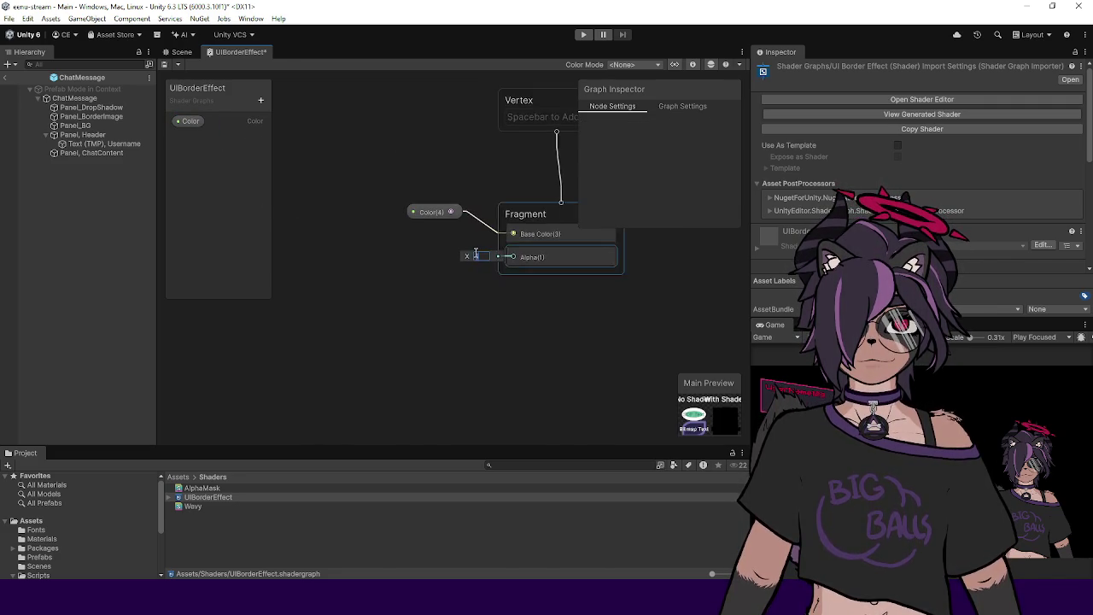
scroll(367, 275, "up", 2)
Step: Add Sine and Time nodes to the graph, placing Time above Sine
right_click(362, 273)
left_click(379, 277)
type("sin")
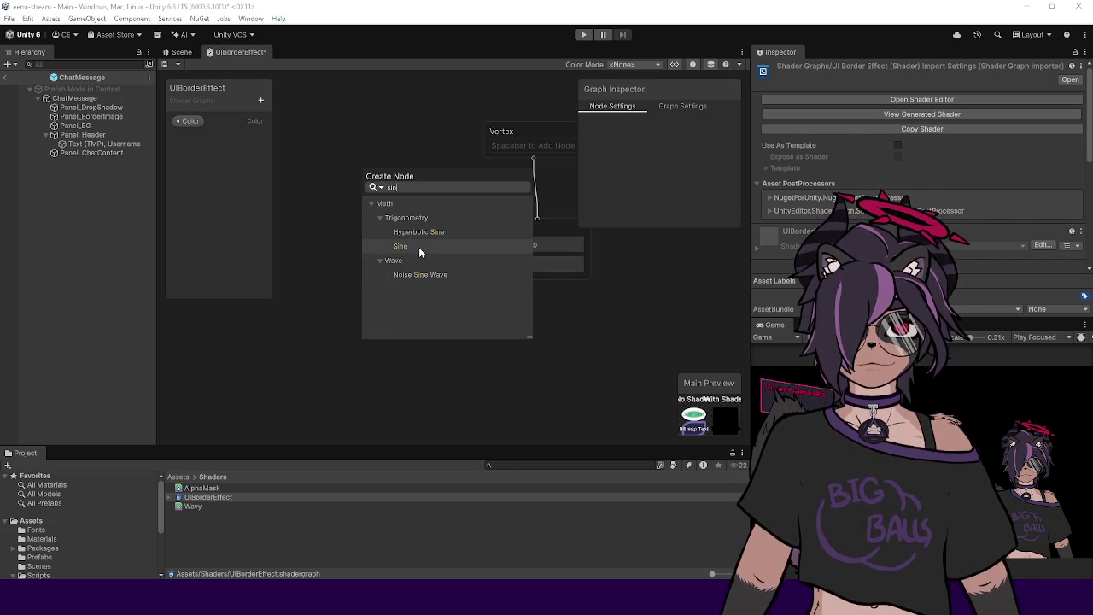
left_click(422, 247)
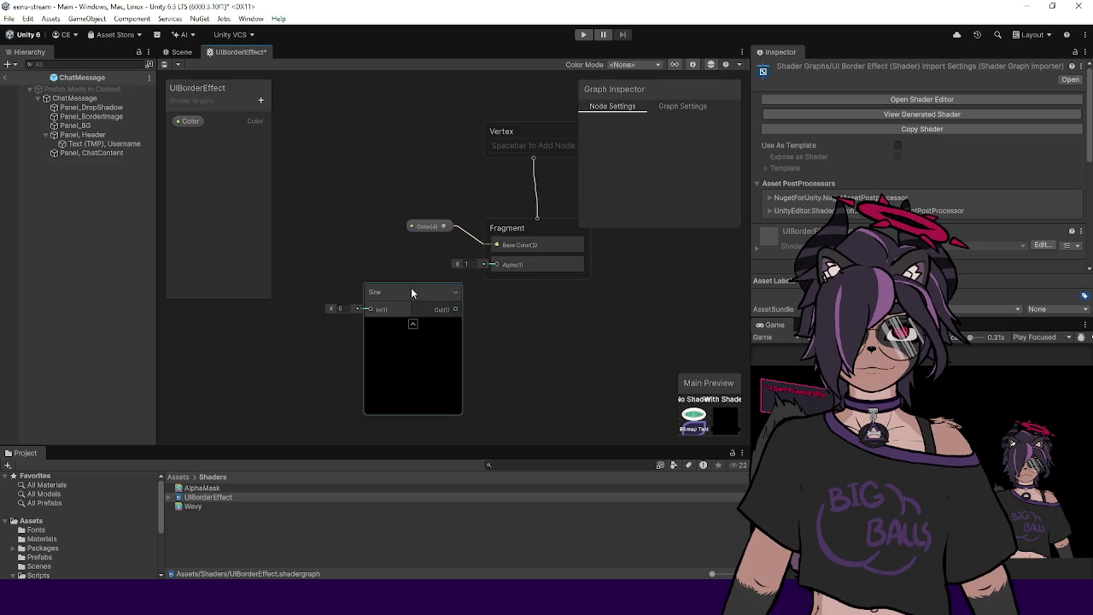
left_click_drag(411, 291, 335, 270)
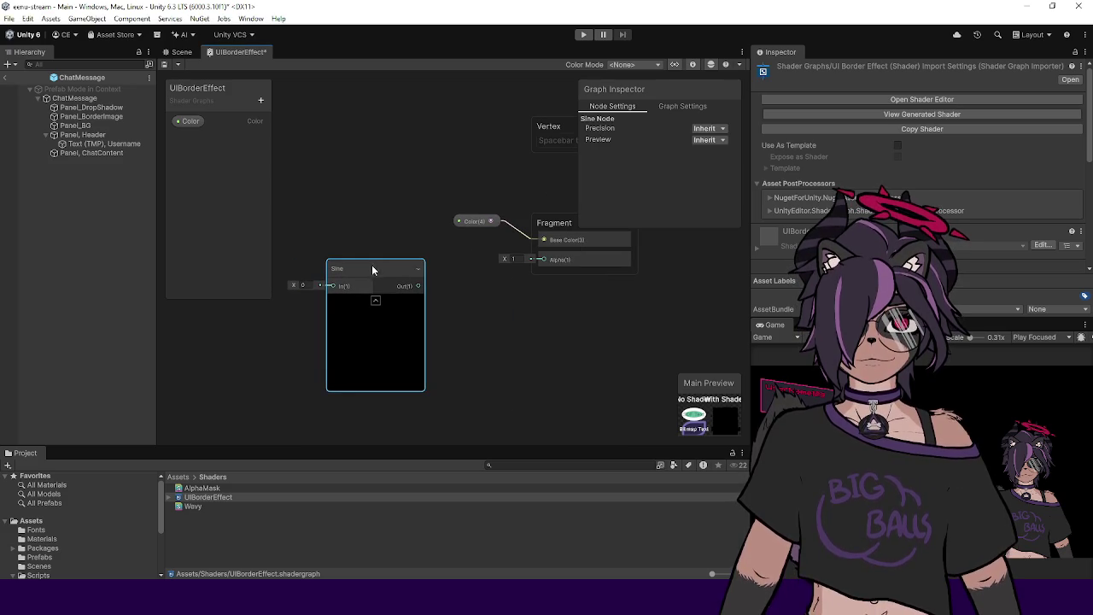
right_click(316, 219)
left_click(348, 228)
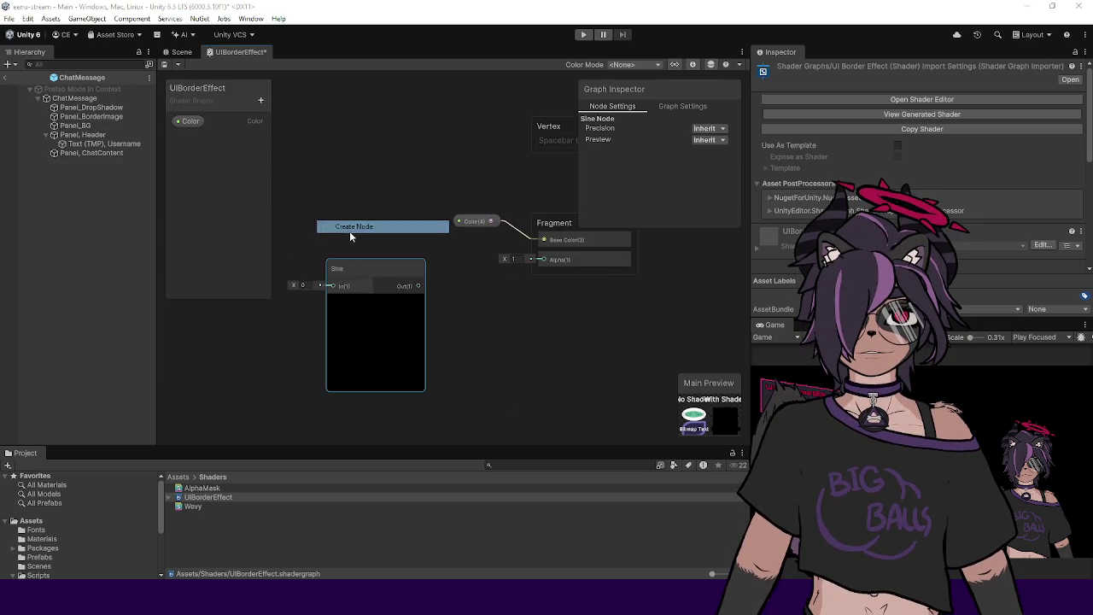
type("time")
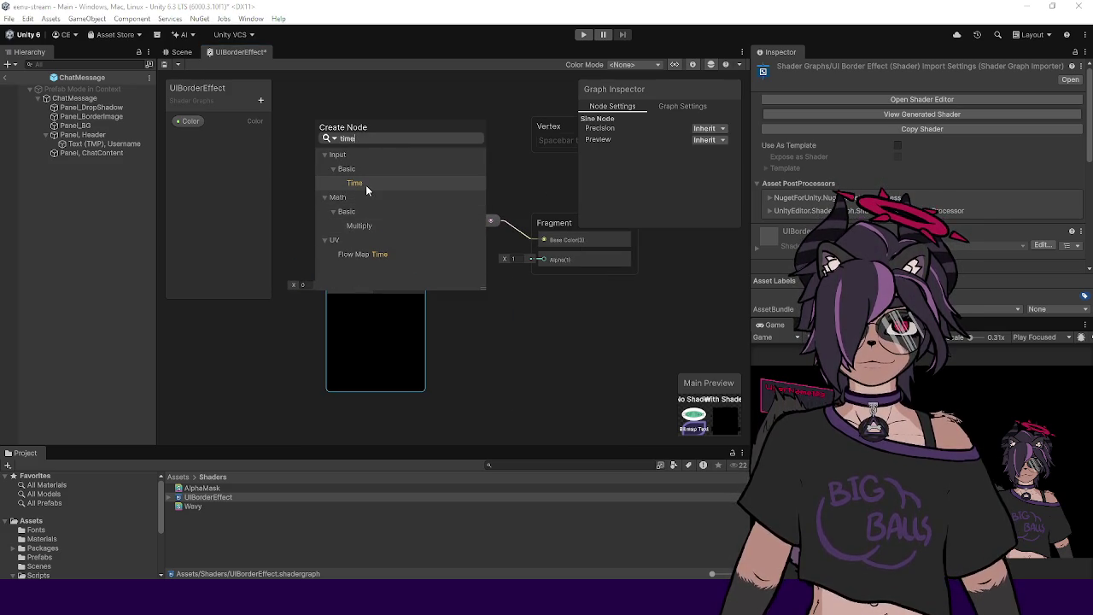
left_click(363, 184)
left_click_drag(349, 244, 373, 140)
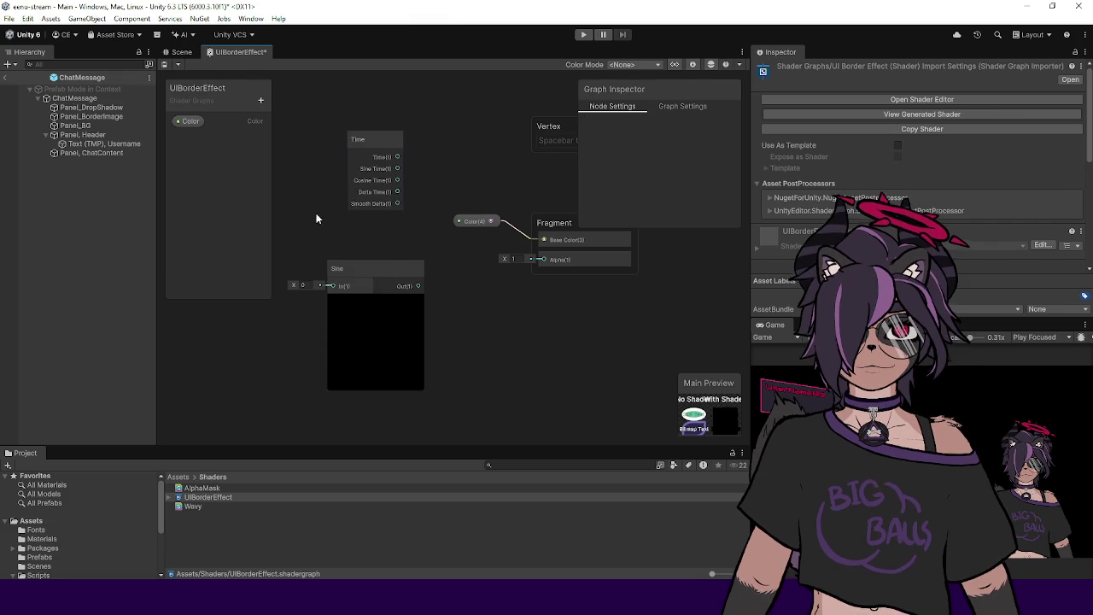
Step: Add an Element Texture UV node and arrange it to the left of the Sine node
right_click(327, 219)
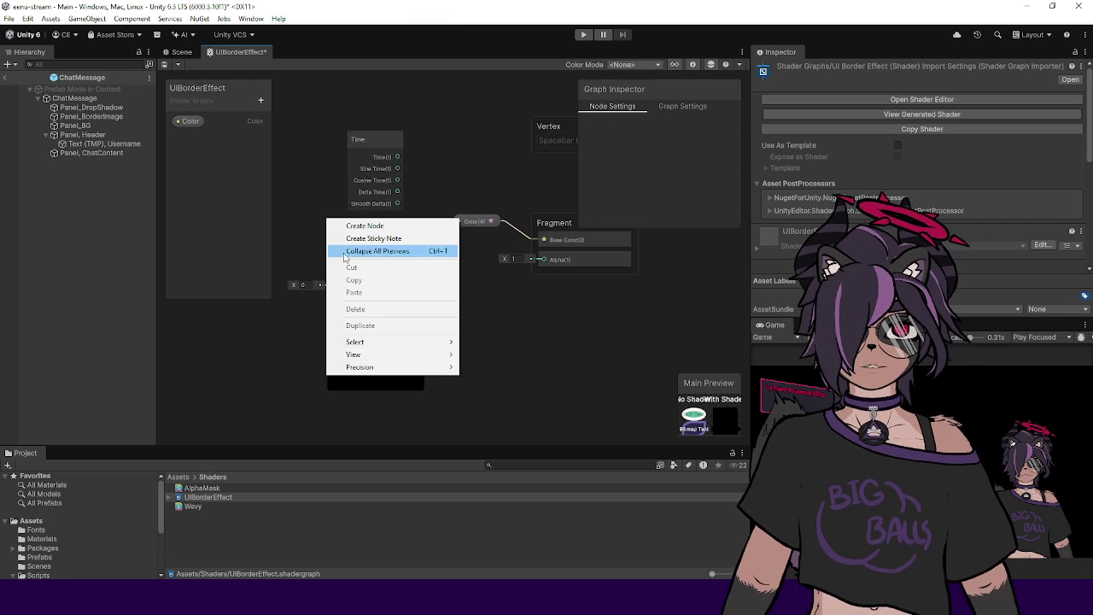
left_click(379, 227)
type("uv")
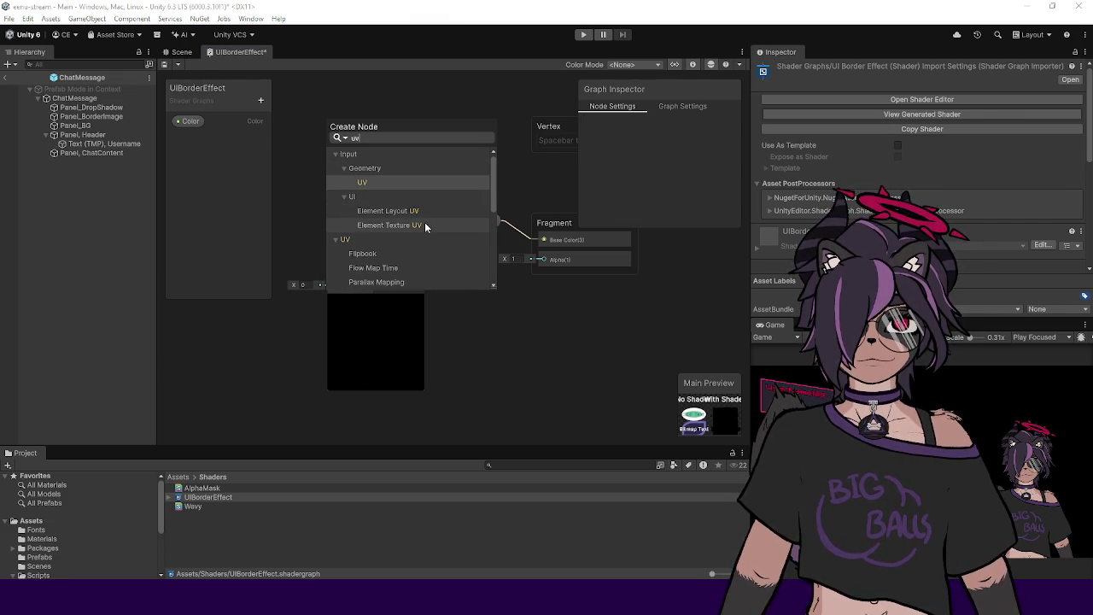
scroll(409, 224, "down", 3)
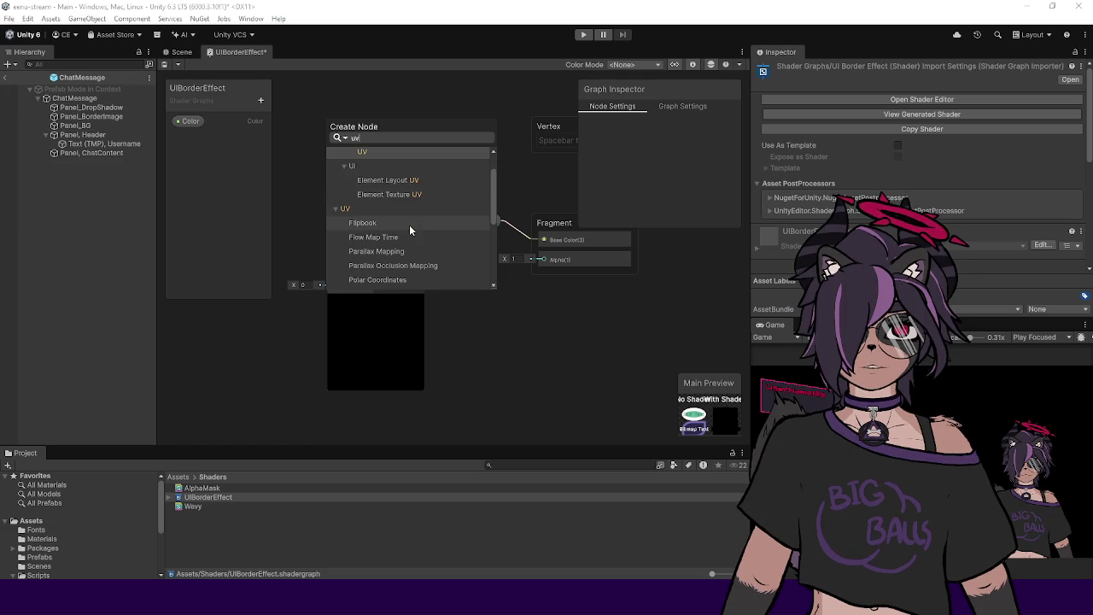
scroll(408, 222, "down", 3)
scroll(408, 223, "down", 2)
scroll(488, 235, "up", 3)
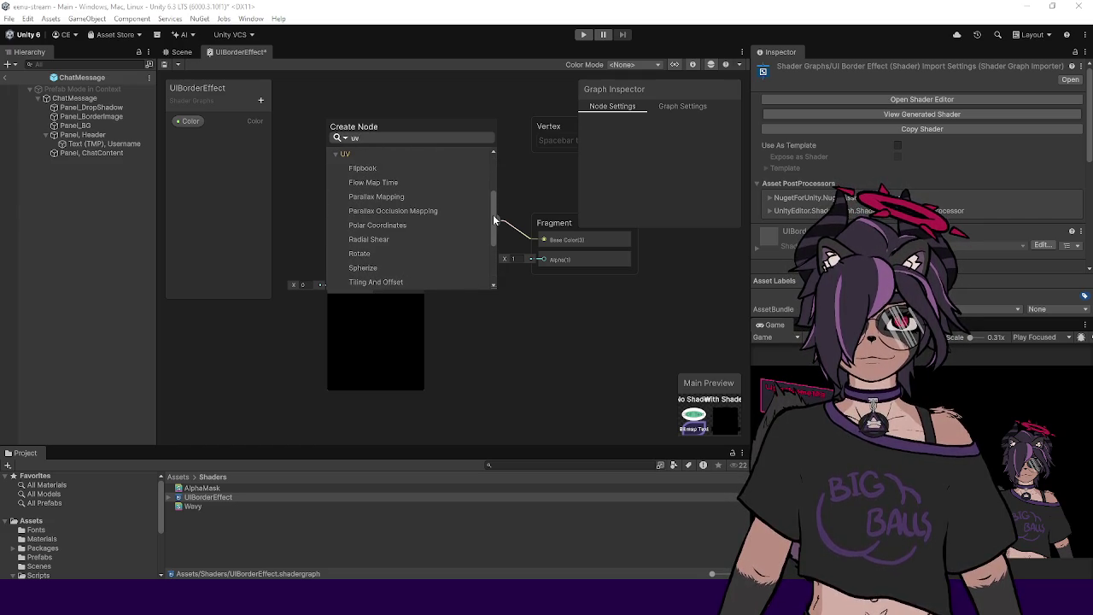
mouse_move(493, 221)
left_mouse_down()
mouse_move(492, 259)
mouse_move(495, 186)
left_mouse_up()
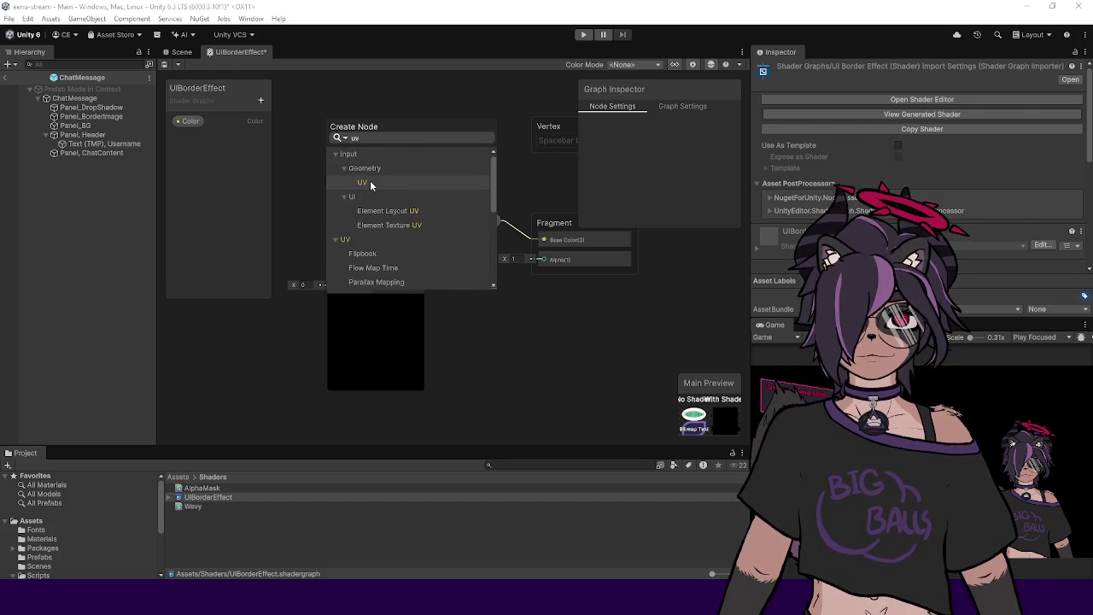
left_click(384, 225)
left_click_drag(369, 240, 315, 222)
left_click_drag(359, 267, 406, 271)
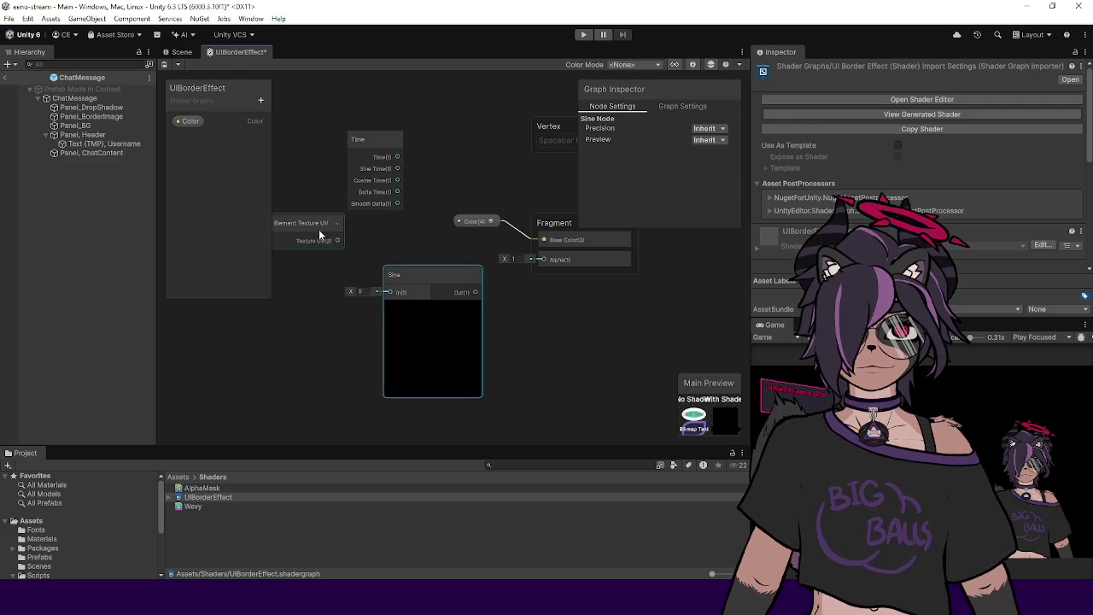
left_click_drag(316, 227, 291, 226)
left_click(406, 273)
mouse_move(405, 273)
left_mouse_down()
mouse_move(393, 273)
mouse_move(437, 233)
left_mouse_up()
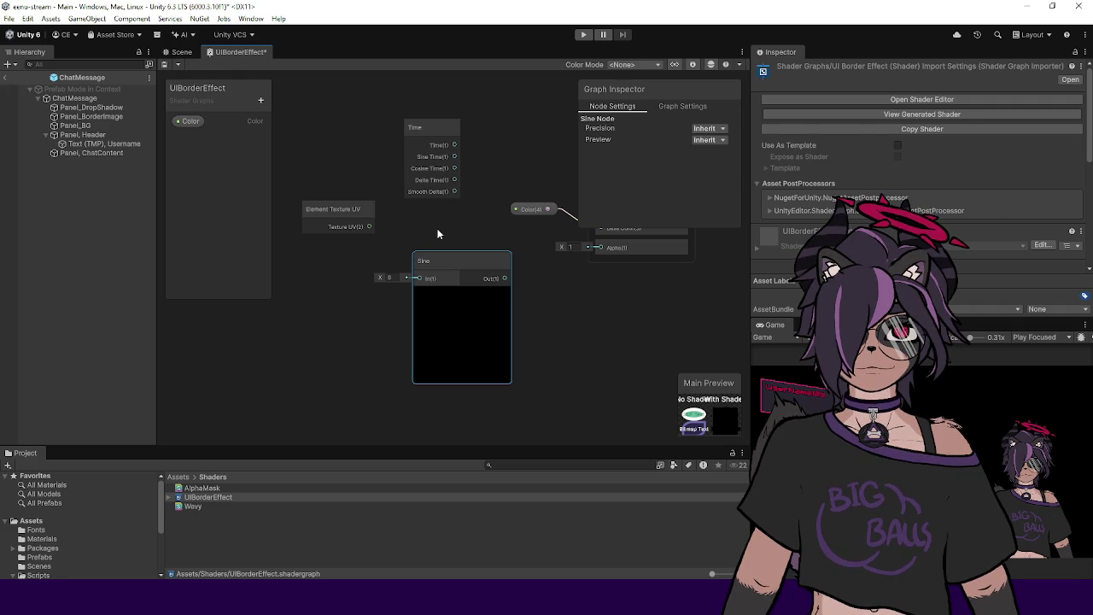
Step: Add a Float property named Frequency and place it on the graph
right_click(350, 275)
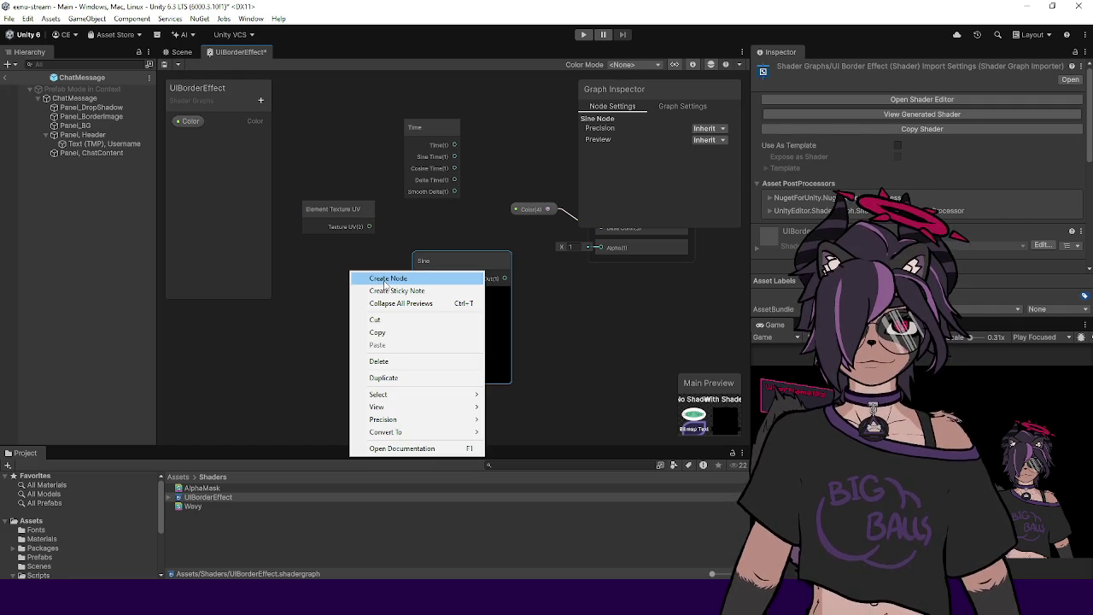
left_click(205, 188)
left_click(261, 100)
left_click(292, 127)
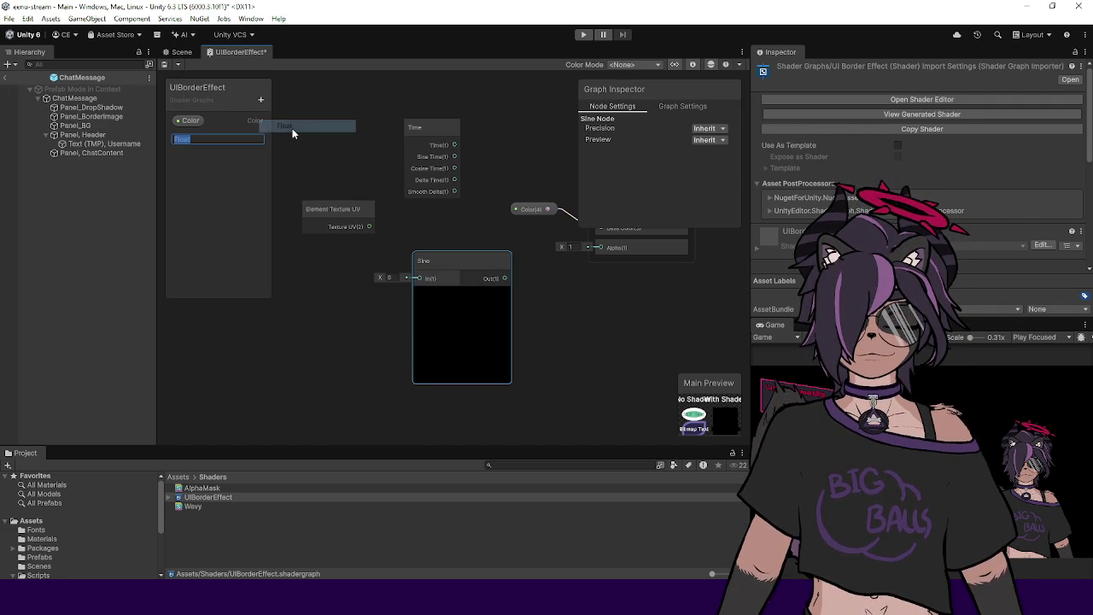
type("Frequency")
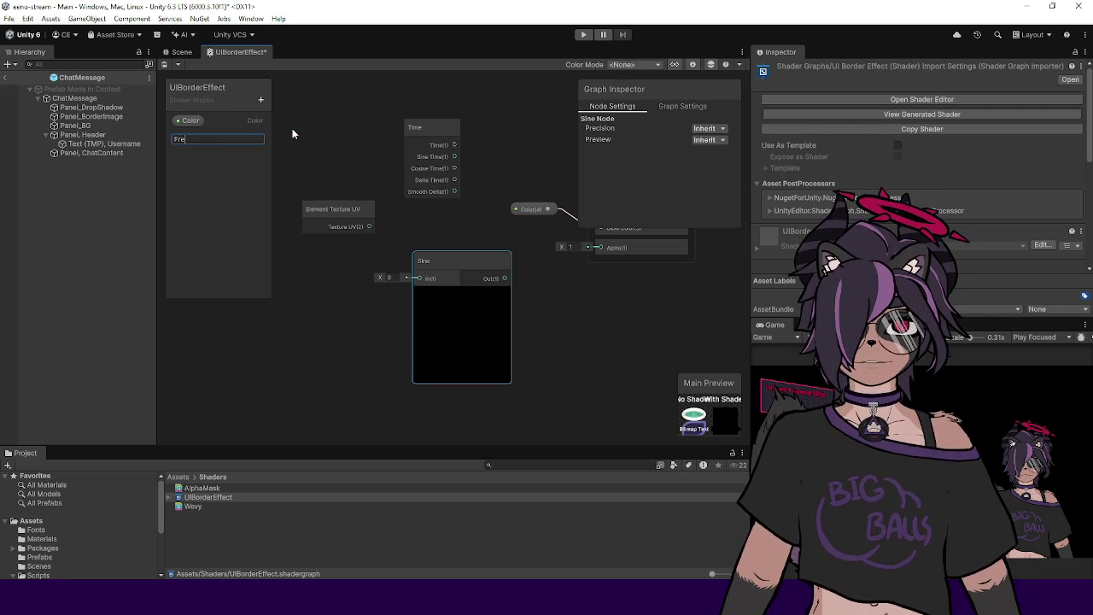
key("Return")
mouse_move(202, 143)
left_mouse_down()
mouse_move(330, 293)
mouse_move(361, 298)
mouse_move(328, 303)
left_mouse_up()
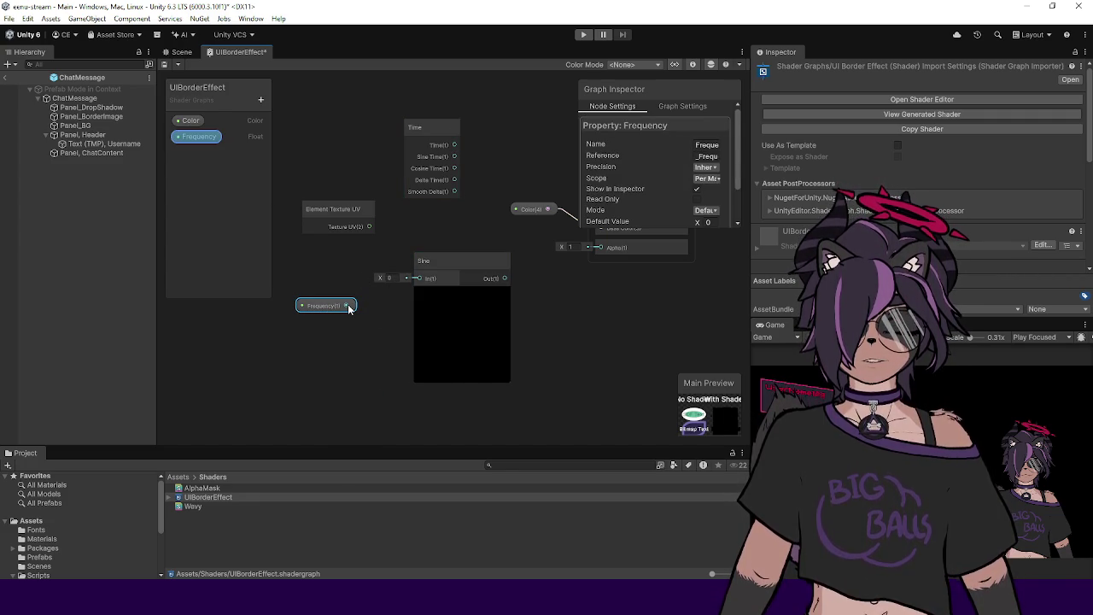
Step: Create a Split node fed by the Element Texture UV output
left_click_drag(451, 256, 510, 253)
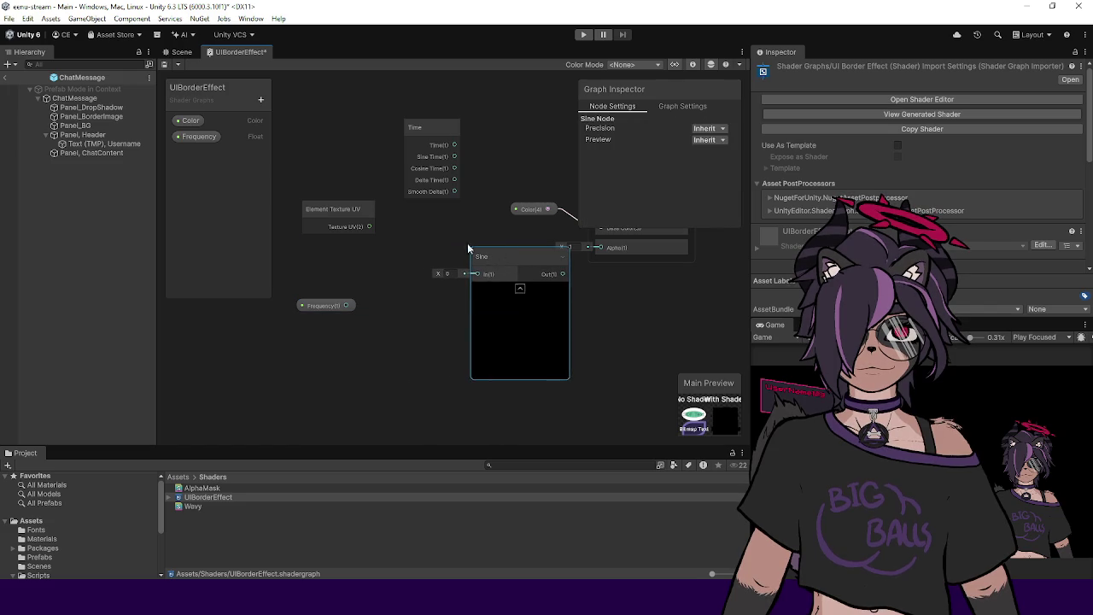
left_click_drag(341, 215, 309, 225)
right_click(349, 265)
left_click(382, 271)
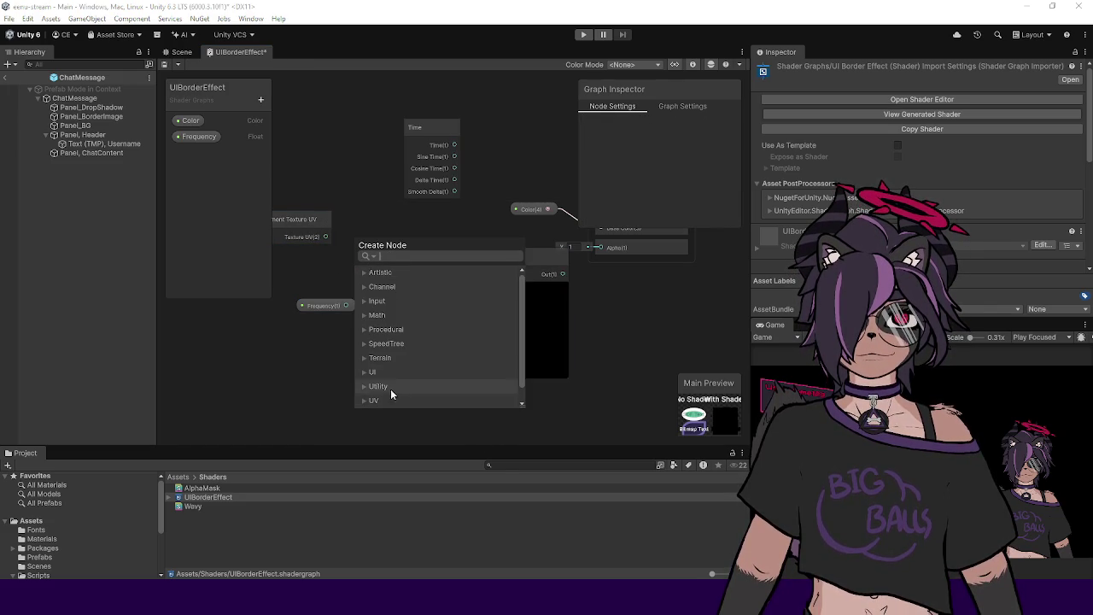
left_click(340, 223)
left_click_drag(325, 237, 380, 242)
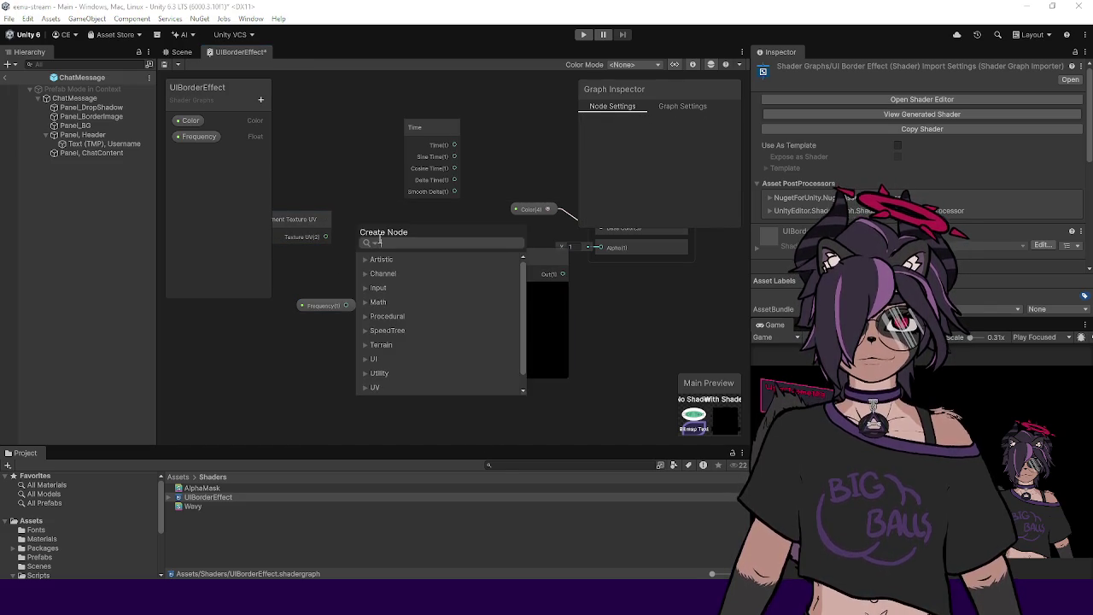
type("split")
key("Return")
left_click(299, 219)
mouse_move(406, 220)
left_mouse_down()
mouse_move(366, 207)
mouse_move(378, 212)
left_mouse_up()
Step: Add a Multiply node that multiplies Split R by the Frequency property
mouse_move(369, 292)
left_mouse_down()
mouse_move(432, 309)
mouse_move(431, 241)
left_mouse_up()
type("mukt")
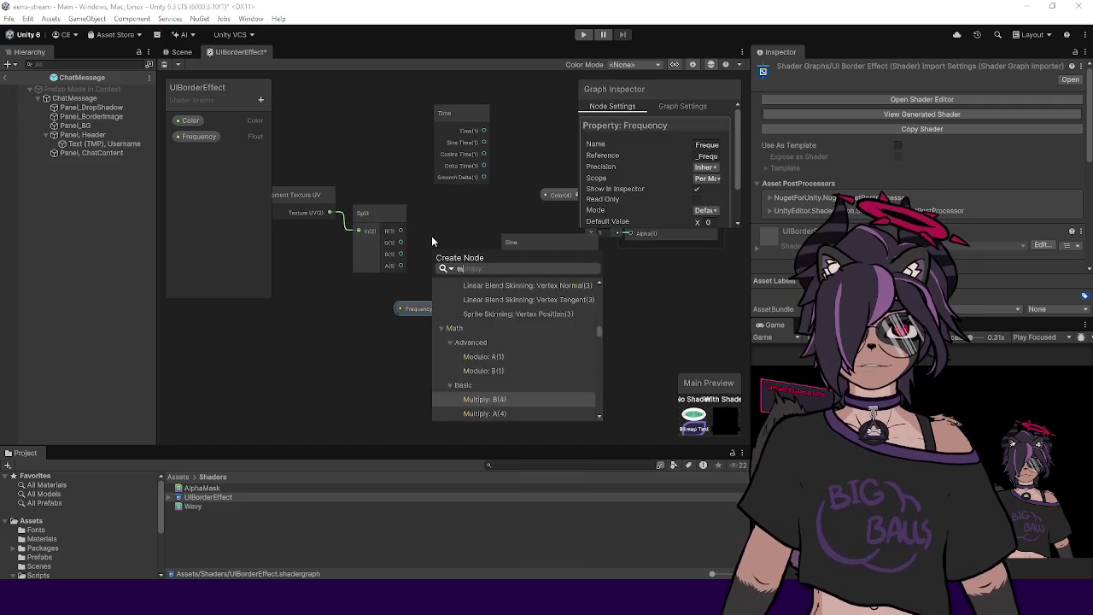
key("BackSpace")
key("BackSpace")
type("l")
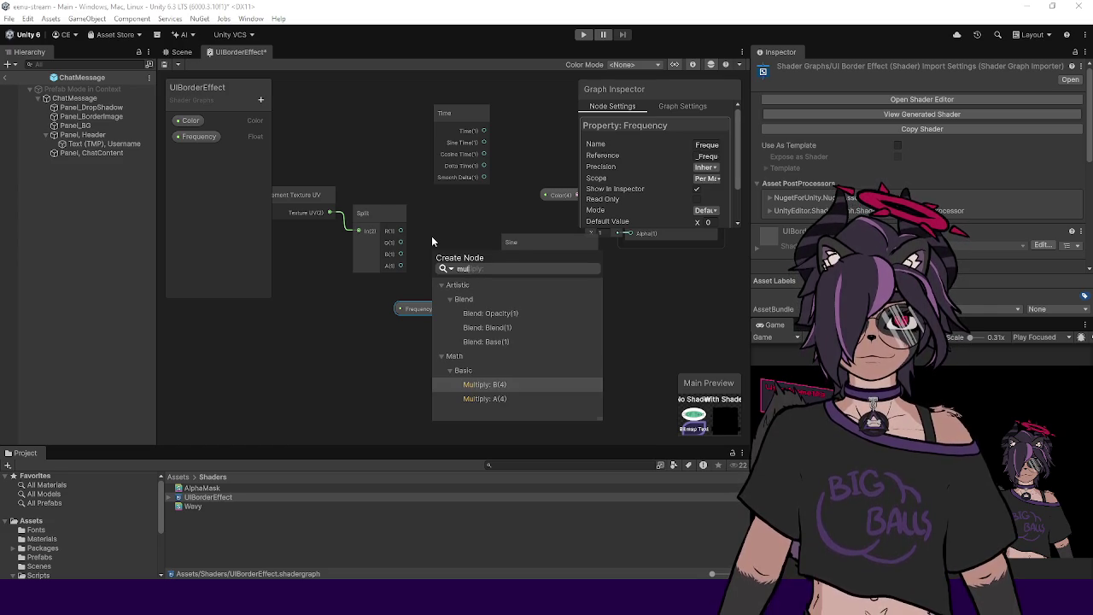
key("Return")
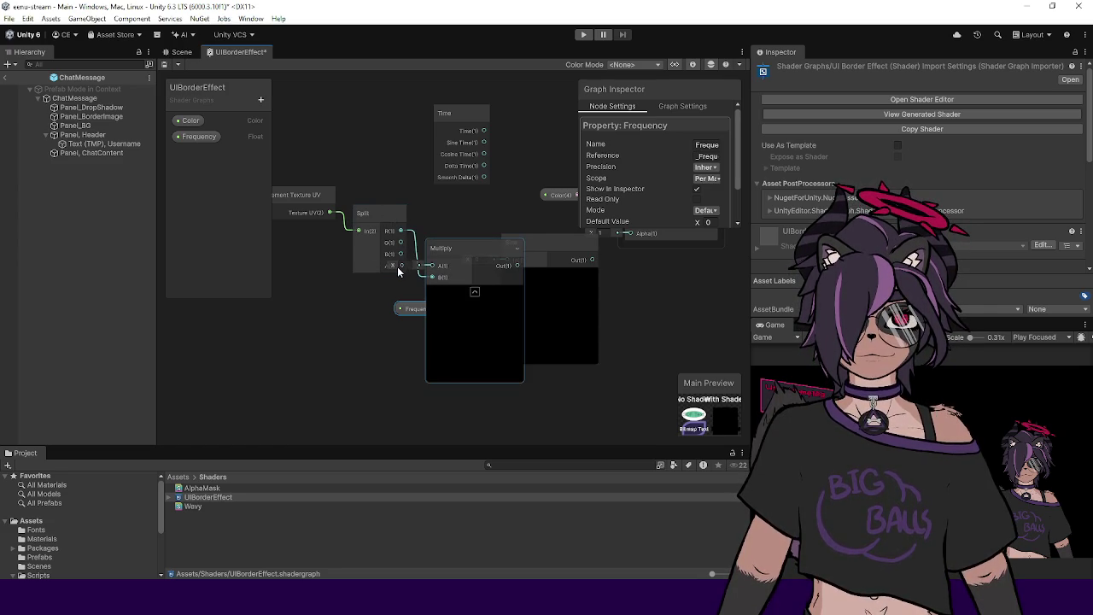
left_click_drag(444, 248, 485, 231)
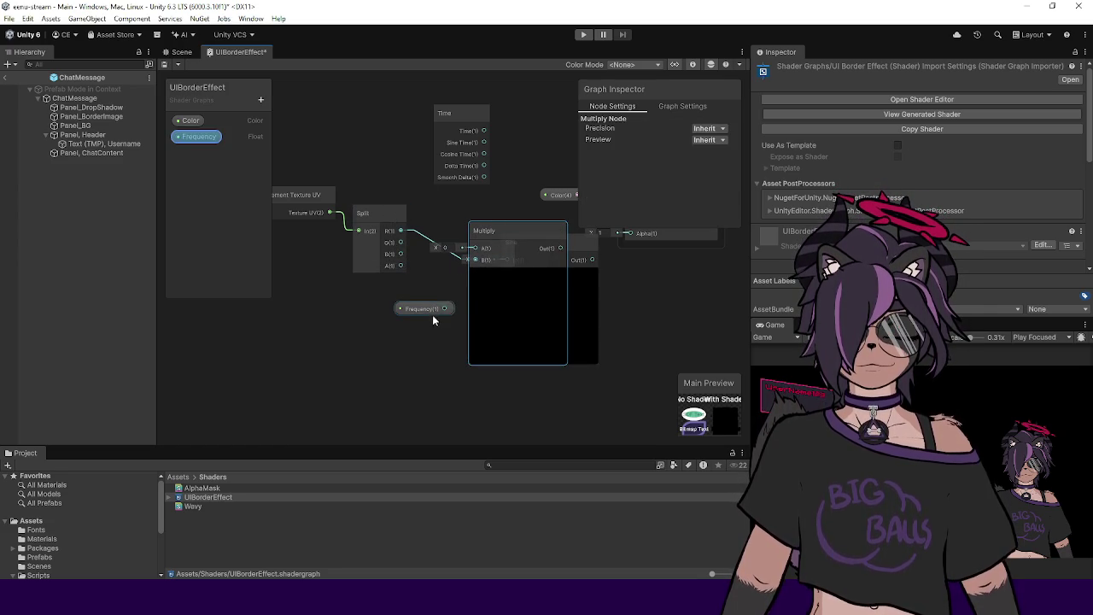
mouse_move(443, 311)
left_mouse_down()
mouse_move(469, 260)
mouse_move(468, 232)
mouse_move(458, 247)
left_mouse_up()
key("Escape")
key("Escape")
mouse_move(445, 308)
left_mouse_down()
mouse_move(471, 250)
mouse_move(474, 259)
mouse_move(420, 186)
mouse_move(377, 186)
left_mouse_up()
Step: Connect the Multiply output into the Sine node's input
mouse_move(500, 232)
left_mouse_down()
mouse_move(463, 232)
mouse_move(575, 266)
left_mouse_up()
left_click(476, 275)
left_click(523, 244)
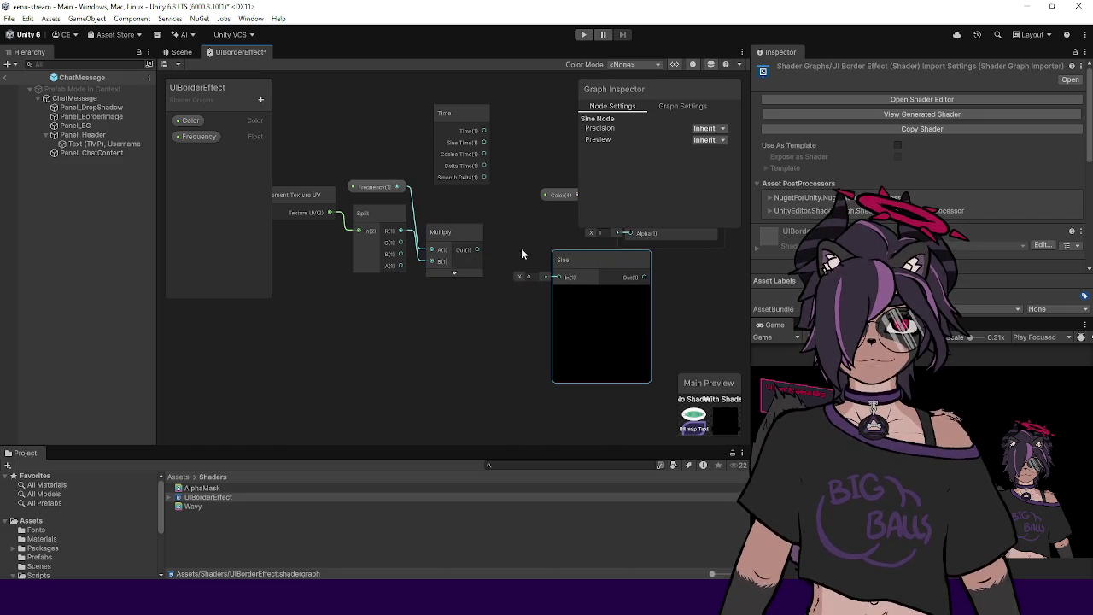
mouse_move(579, 273)
left_mouse_down()
mouse_move(526, 266)
mouse_move(600, 264)
left_mouse_up()
Step: Add a new Float property named Speed to the blackboard
right_click(467, 325)
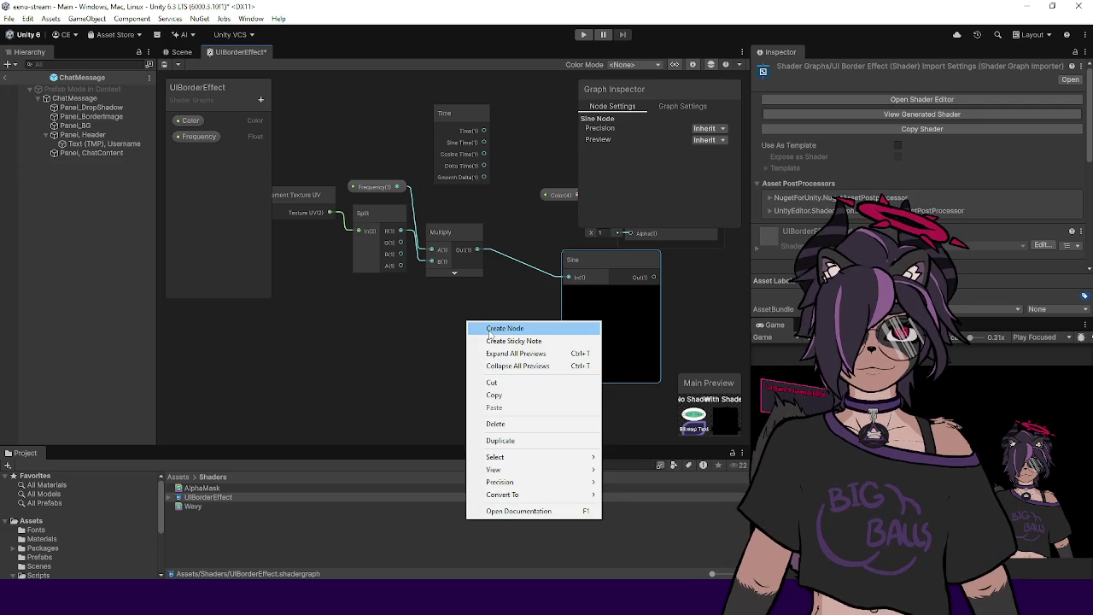
left_click(263, 99)
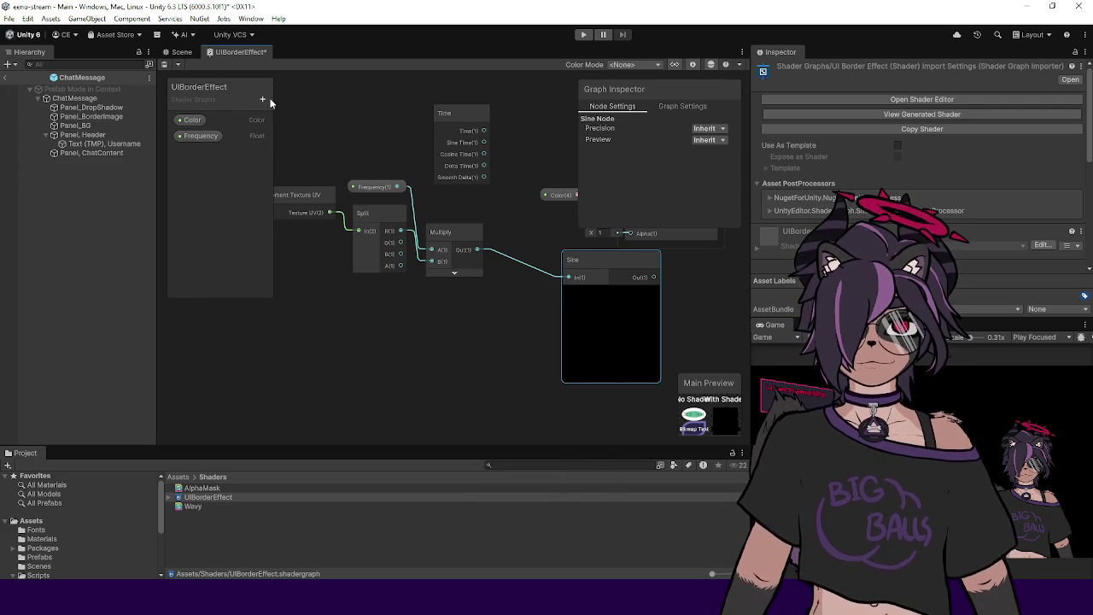
left_click(263, 99)
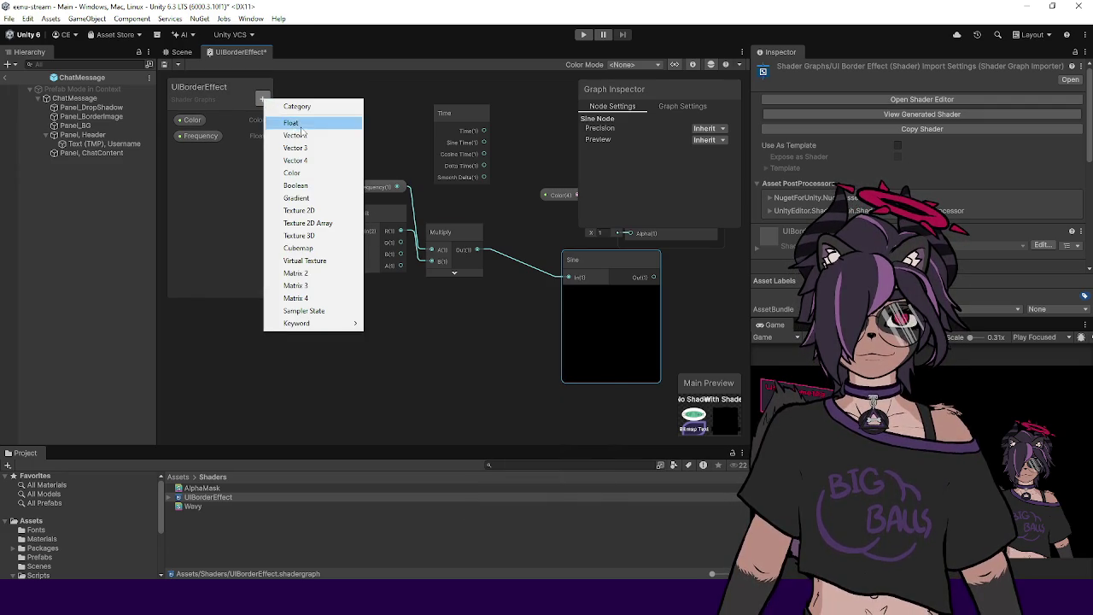
left_click(291, 123)
type("Speed")
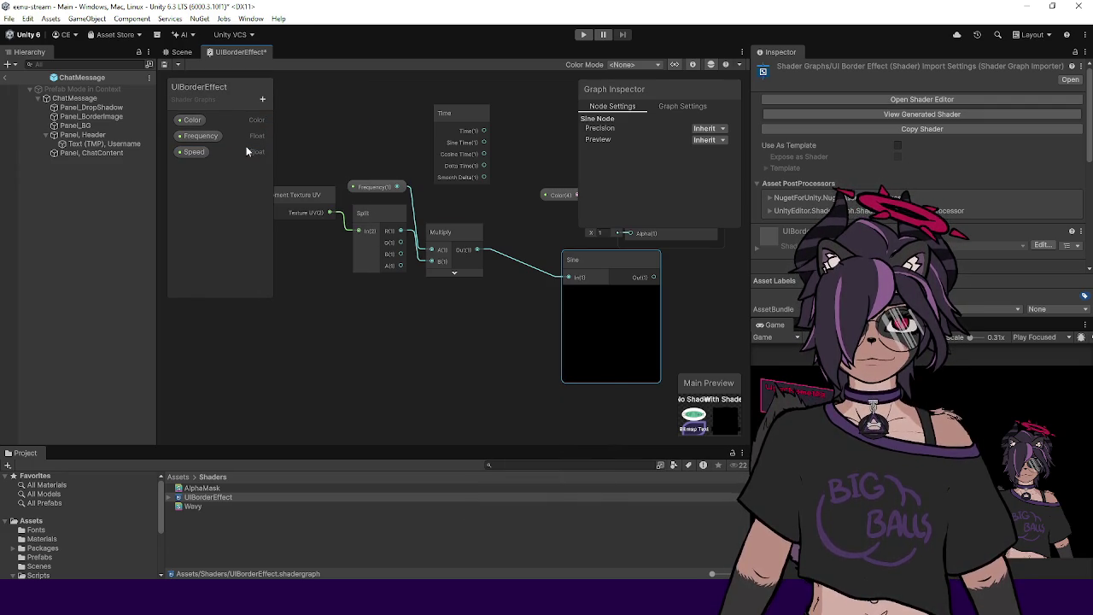
left_click(190, 151)
left_click(477, 344)
Step: Create a second Multiply node with the Time output wired into it
right_click(435, 332)
left_click(456, 339)
type("multiply")
key("Return")
left_click_drag(483, 126, 483, 333)
mouse_move(448, 109)
left_mouse_down()
mouse_move(370, 164)
mouse_move(378, 151)
mouse_move(368, 142)
left_mouse_up()
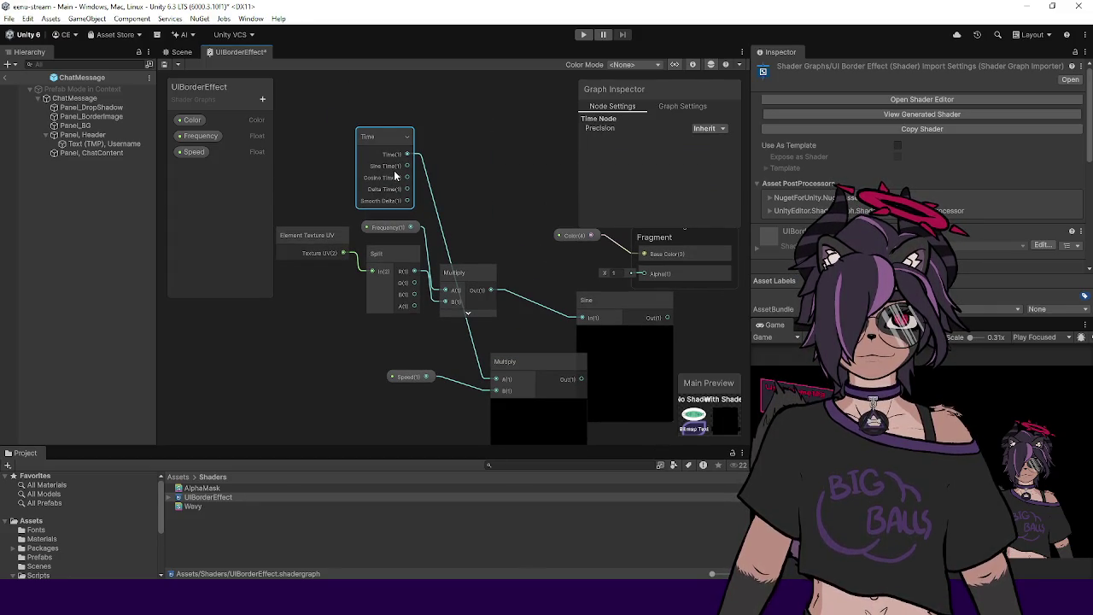
left_click_drag(542, 294, 480, 295)
Step: Rearrange the UV, Split, Frequency, Speed and Multiply nodes, placing the lower Multiply beside Sine
left_click_drag(520, 261, 286, 162)
left_click_drag(478, 223, 402, 236)
left_click_drag(499, 297, 496, 289)
mouse_move(422, 313)
left_mouse_down()
mouse_move(373, 299)
mouse_move(373, 320)
left_mouse_up()
left_click(499, 286)
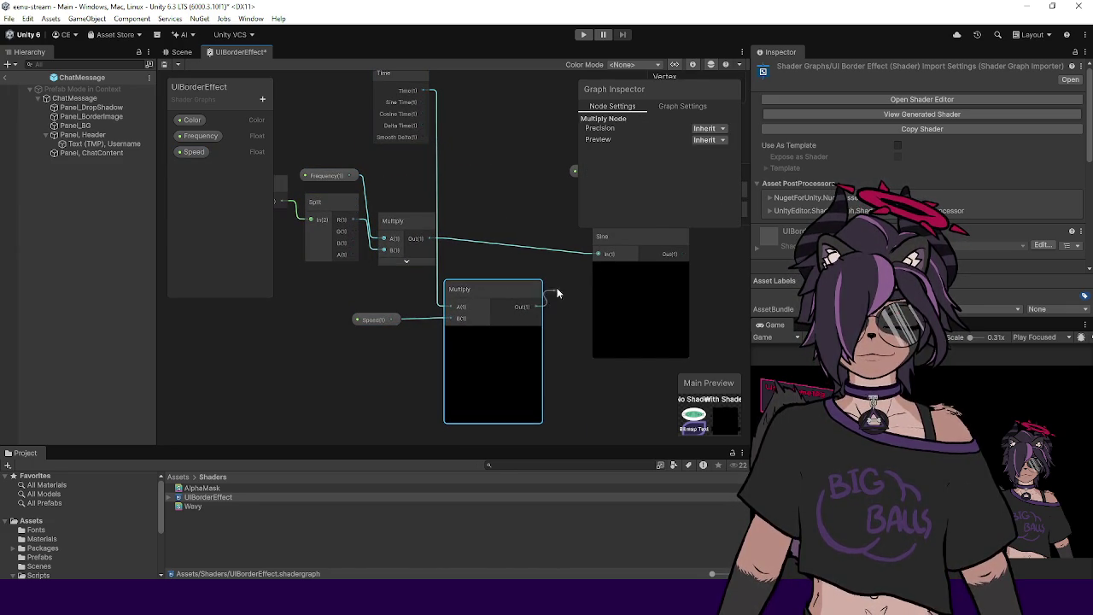
left_click_drag(514, 247, 429, 252)
left_click_drag(412, 295, 450, 256)
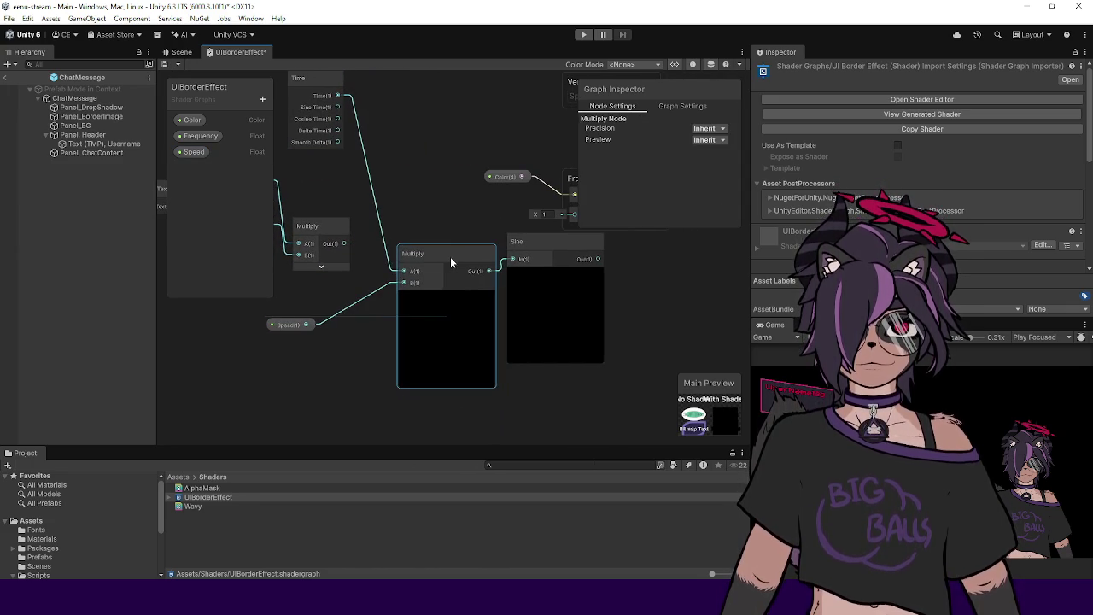
Step: Reposition the Vertex and Fragment output nodes further right
left_click_drag(617, 262, 544, 285)
left_click_drag(517, 203, 559, 207)
mouse_move(565, 133)
left_mouse_down()
mouse_move(467, 169)
mouse_move(533, 142)
left_mouse_up()
left_click_drag(491, 251, 562, 250)
left_click_drag(513, 142, 527, 136)
mouse_move(547, 235)
left_mouse_down()
mouse_move(567, 232)
mouse_move(454, 159)
left_mouse_up()
left_click(487, 117)
left_click_drag(487, 117, 482, 153)
left_click_drag(436, 228, 471, 202)
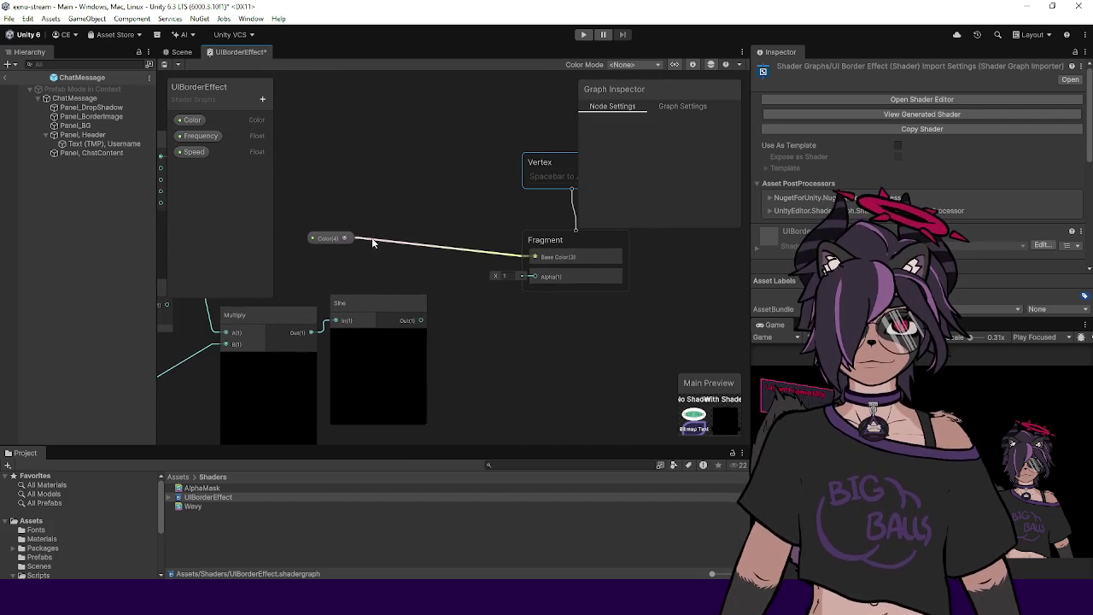
Step: Link the Color property to the Fragment Base Color and nudge the Sine node
key("space")
key("Escape")
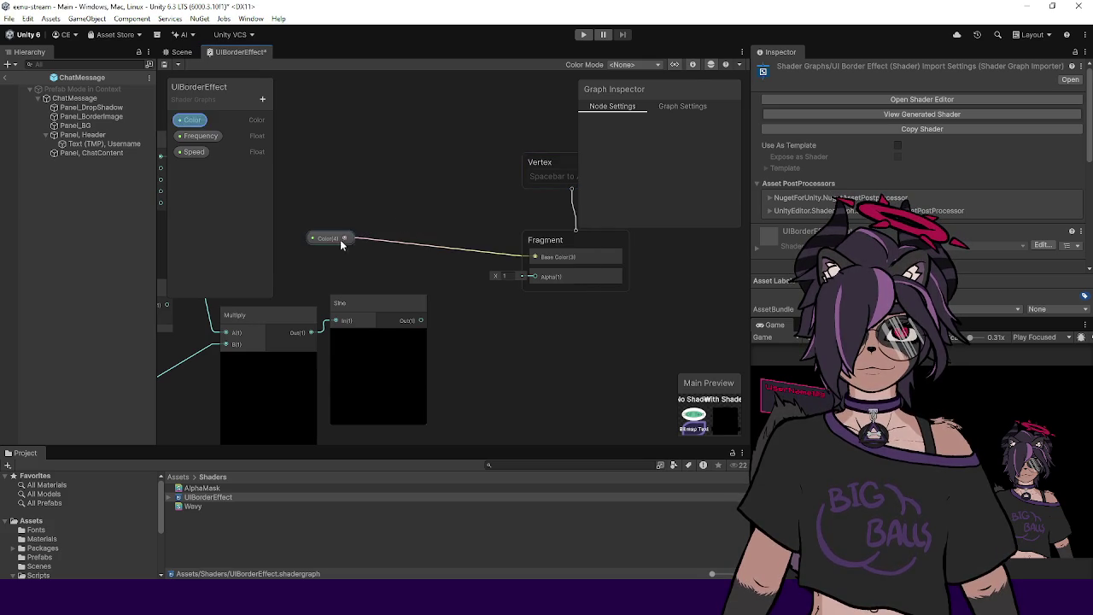
left_click_drag(327, 237, 438, 215)
mouse_move(413, 288)
left_mouse_down()
mouse_move(401, 265)
mouse_move(409, 249)
mouse_move(415, 260)
mouse_move(559, 213)
mouse_move(552, 233)
left_mouse_up()
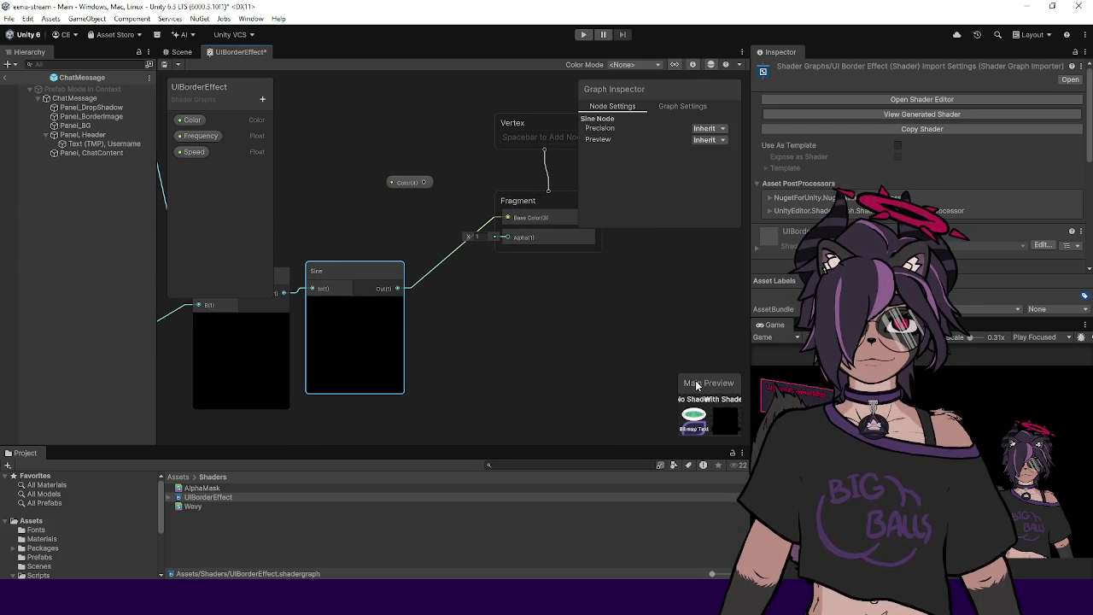
Step: Enlarge the main preview, look over the graph, and save it with Ctrl+S
mouse_move(678, 375)
left_mouse_down()
mouse_move(448, 268)
mouse_move(482, 281)
left_mouse_up()
mouse_move(635, 296)
left_mouse_down()
mouse_move(644, 307)
mouse_move(526, 306)
mouse_move(535, 296)
mouse_move(458, 304)
mouse_move(405, 254)
mouse_move(456, 251)
mouse_move(510, 213)
mouse_move(503, 198)
mouse_move(556, 210)
left_mouse_up()
scroll(459, 304, "down", 2)
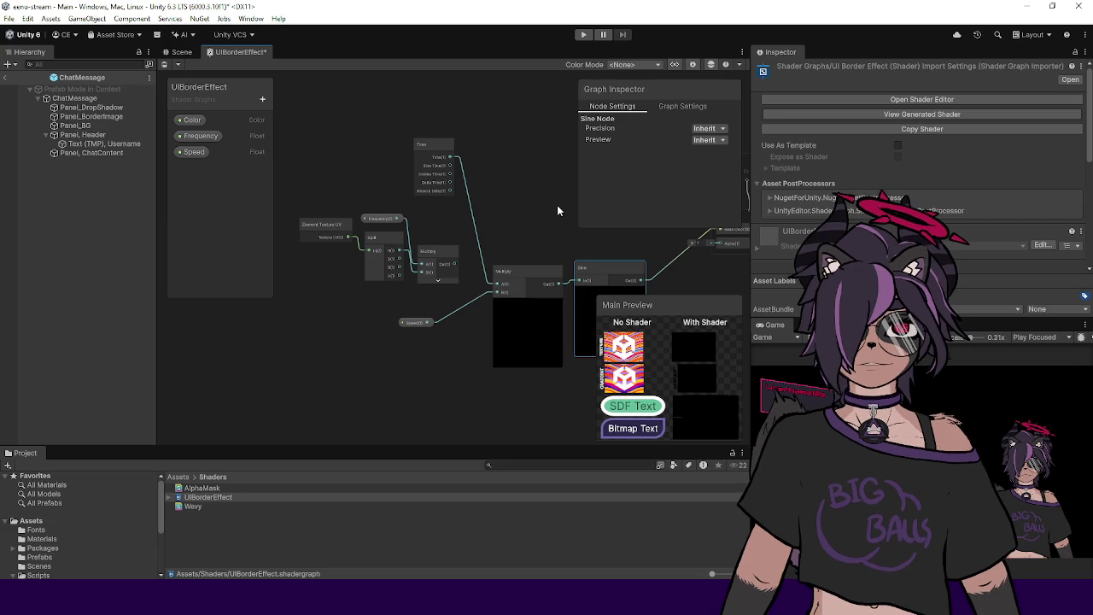
left_click_drag(532, 209, 483, 191)
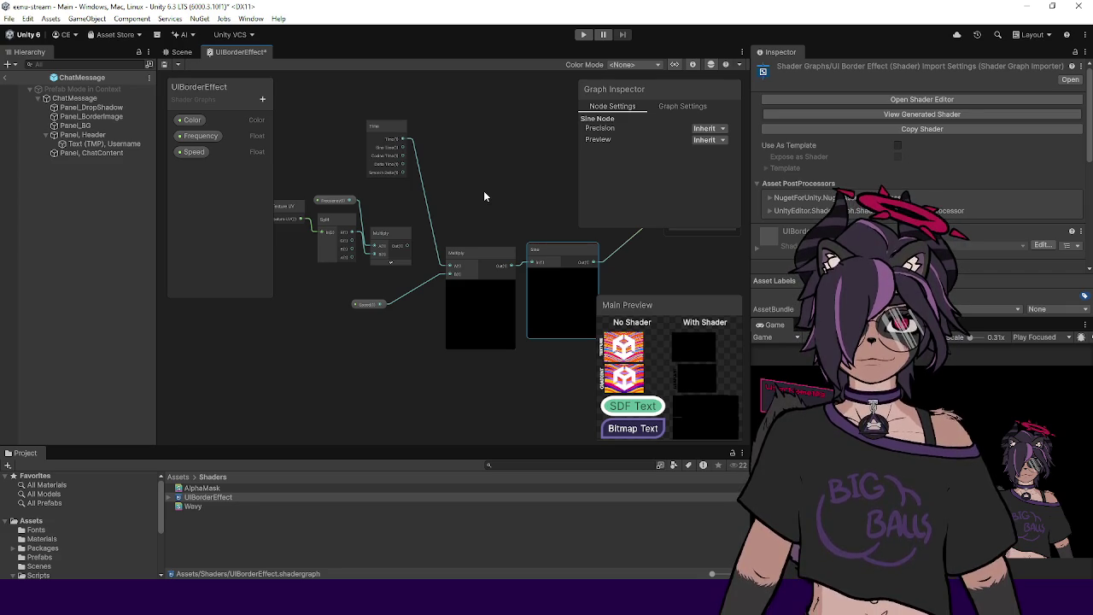
key("f")
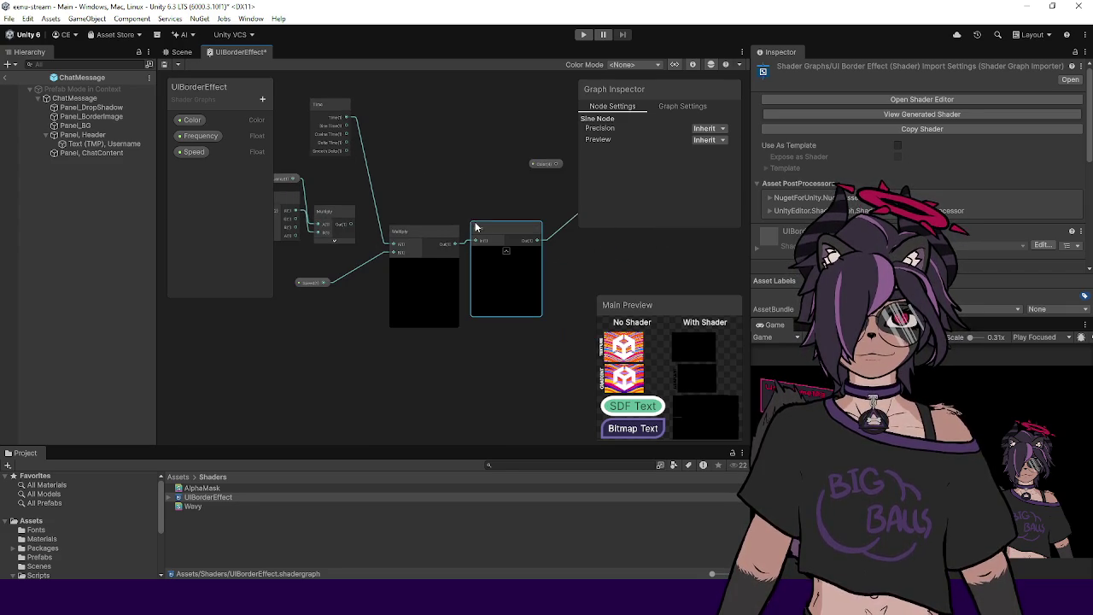
left_click_drag(470, 191, 441, 195)
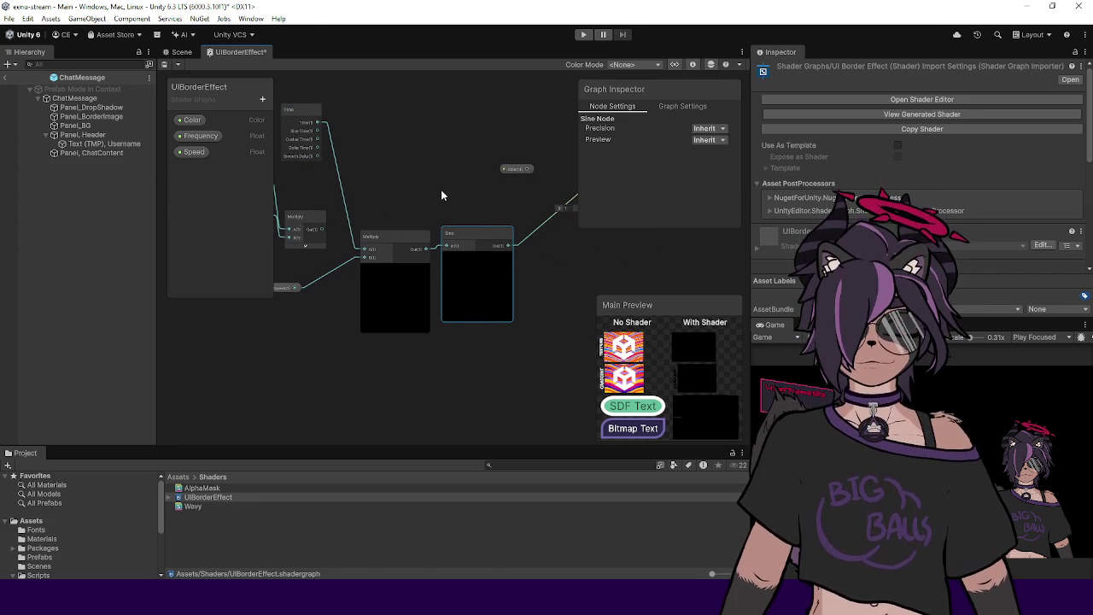
key("ctrl+s")
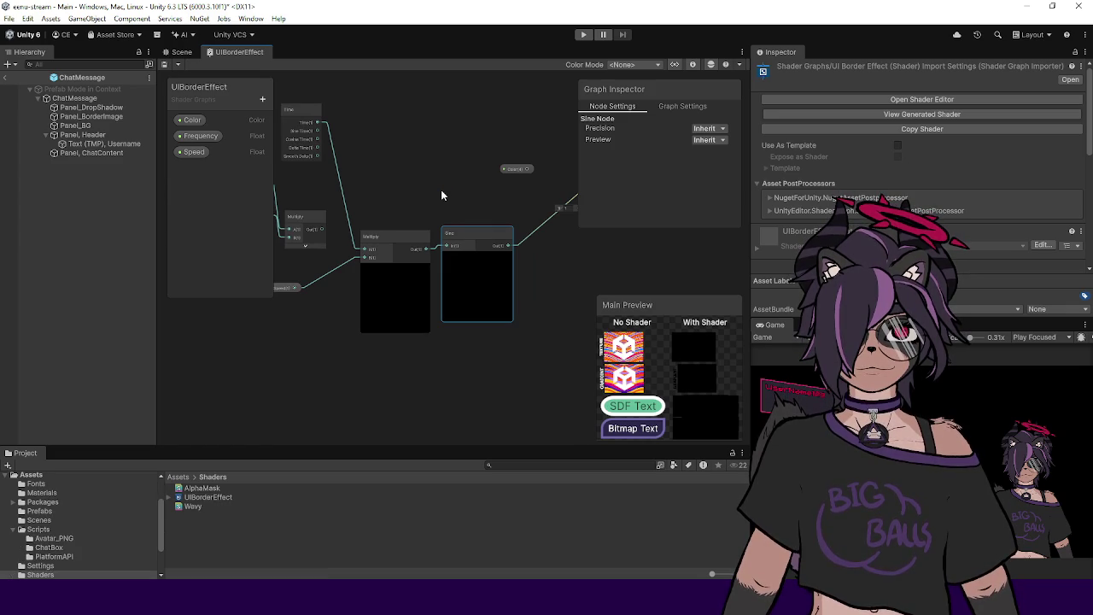
right_click(207, 497)
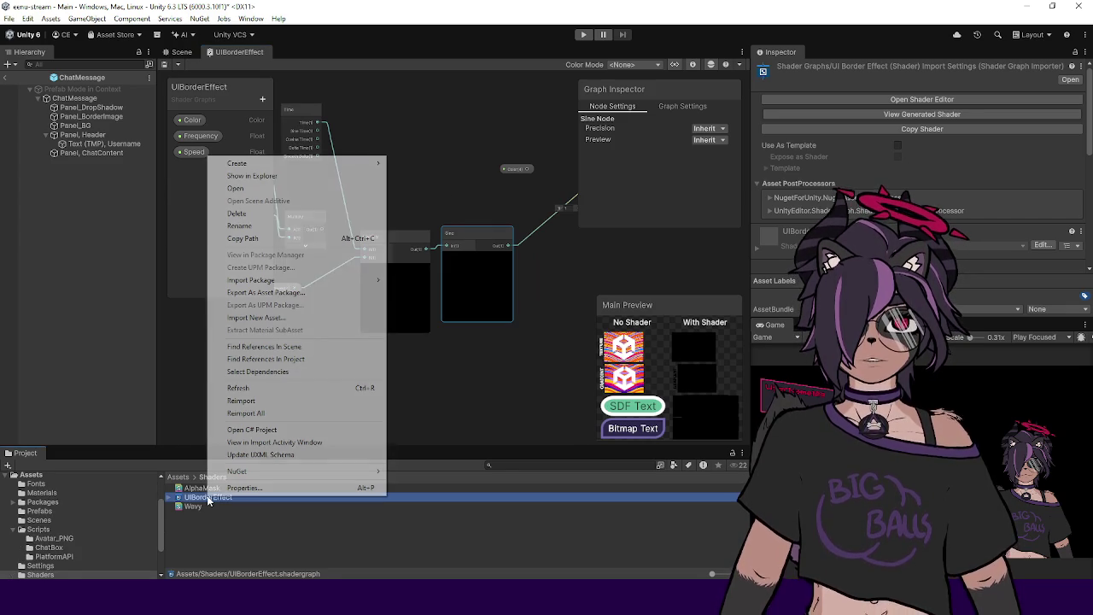
Step: Create a material from UIBorderEffect and drop it into Panel_BorderImage's Image Material slot
mouse_move(294, 164)
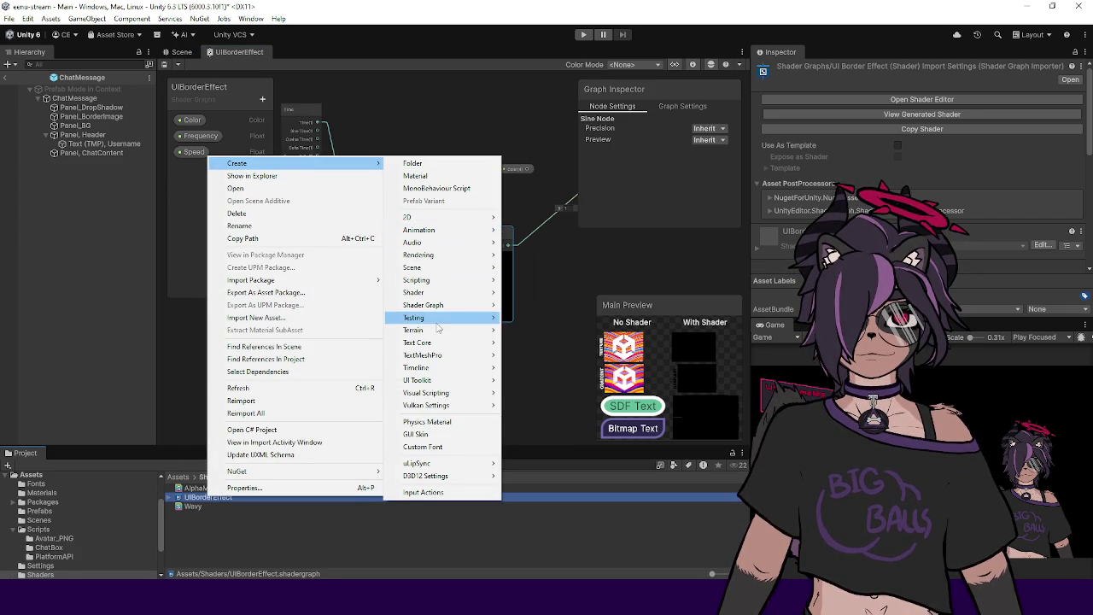
left_click(429, 176)
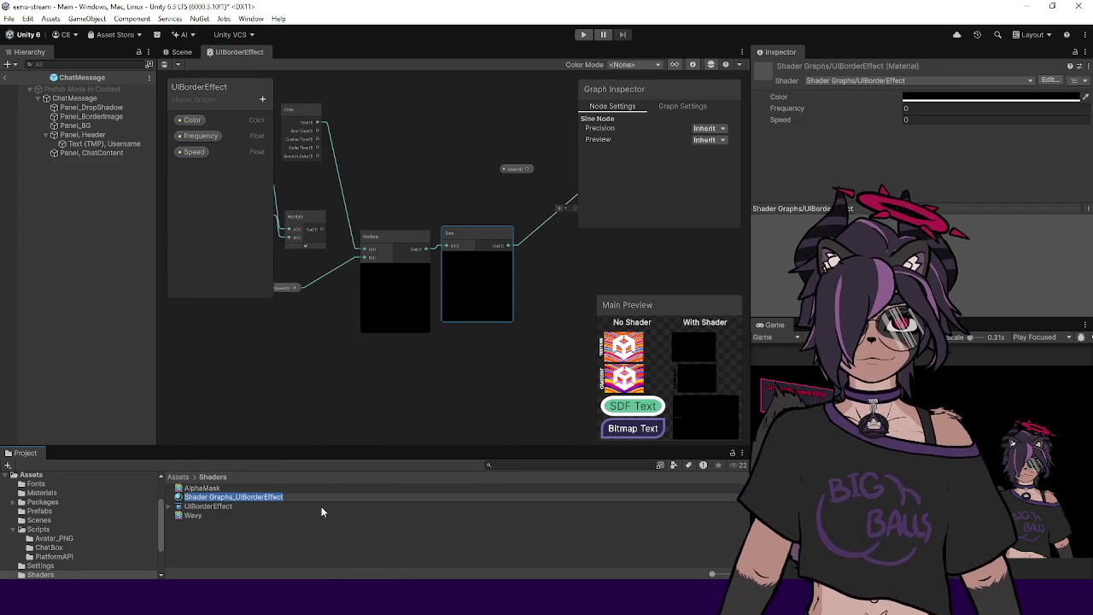
left_click(104, 117)
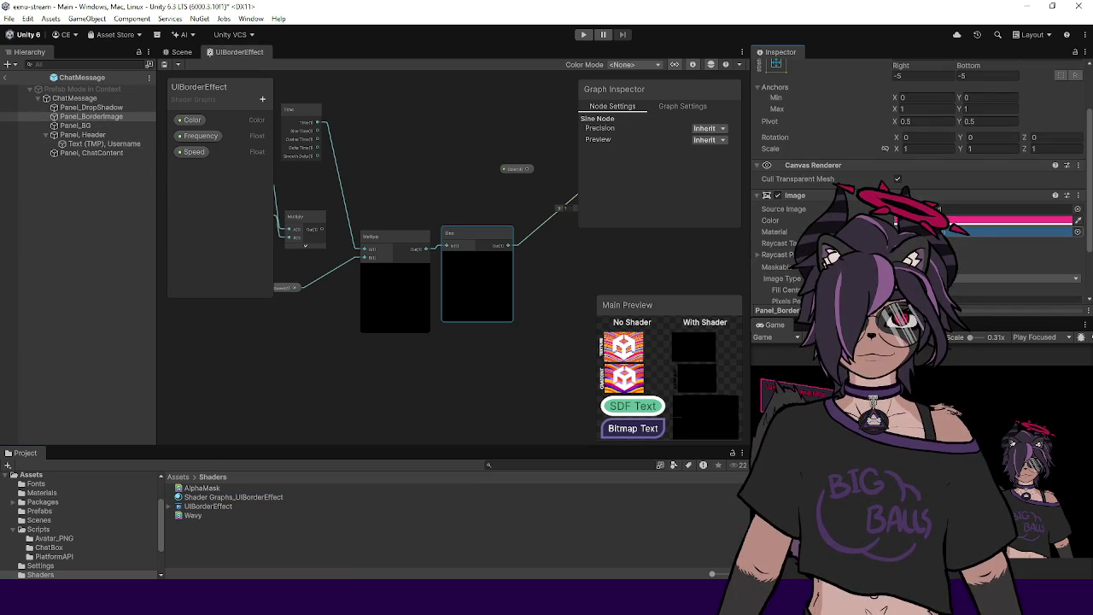
left_click_drag(233, 497, 1008, 231)
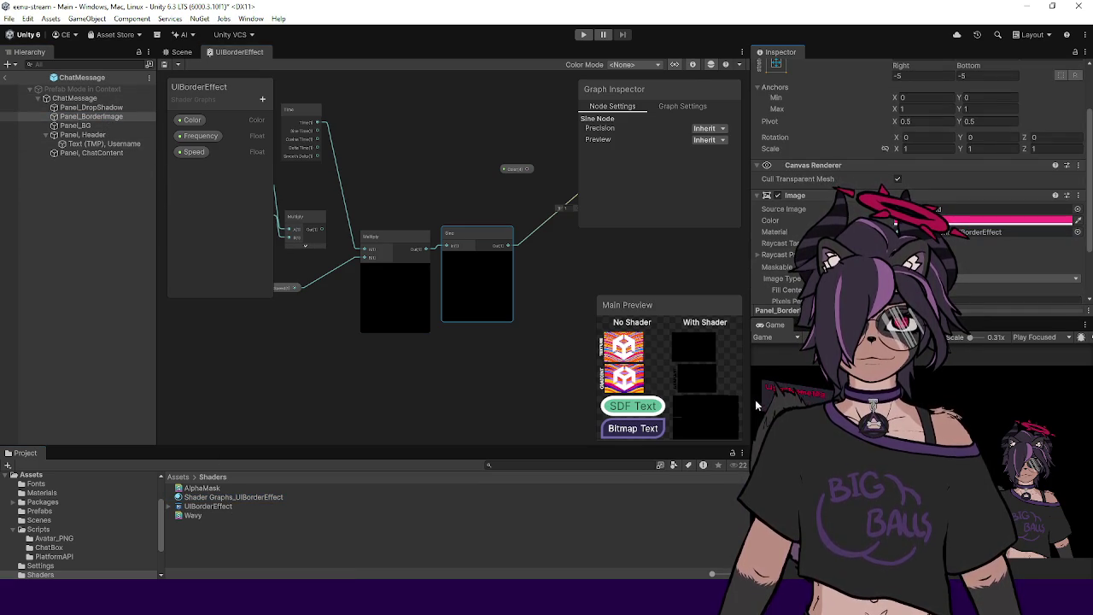
left_click_drag(384, 305, 483, 283)
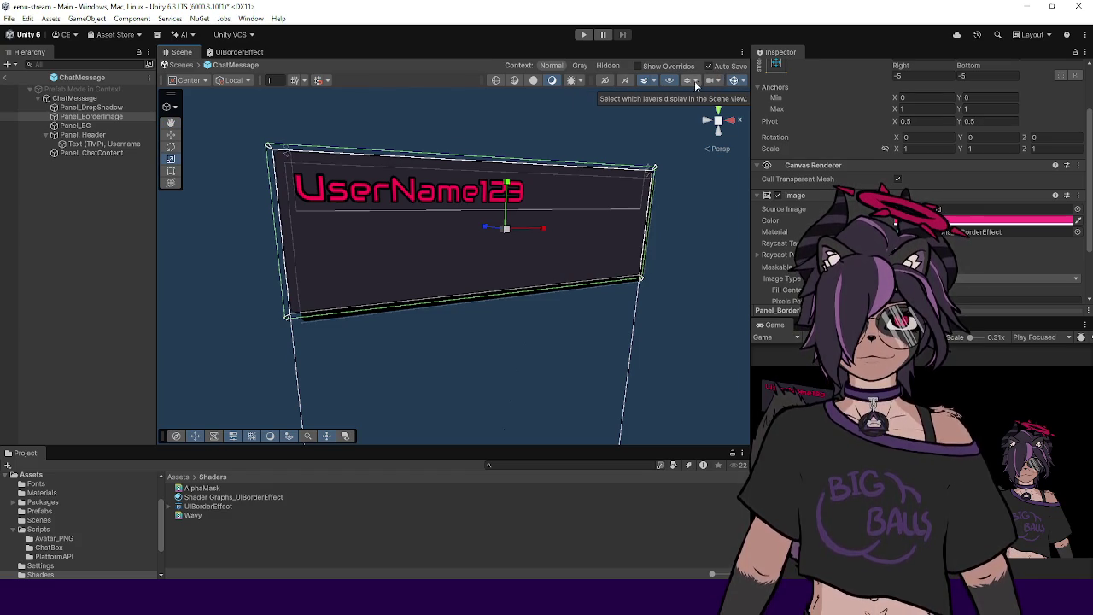
Step: Check the Scene view's layer and visual effects options
left_click(693, 82)
left_click(659, 85)
left_click(654, 81)
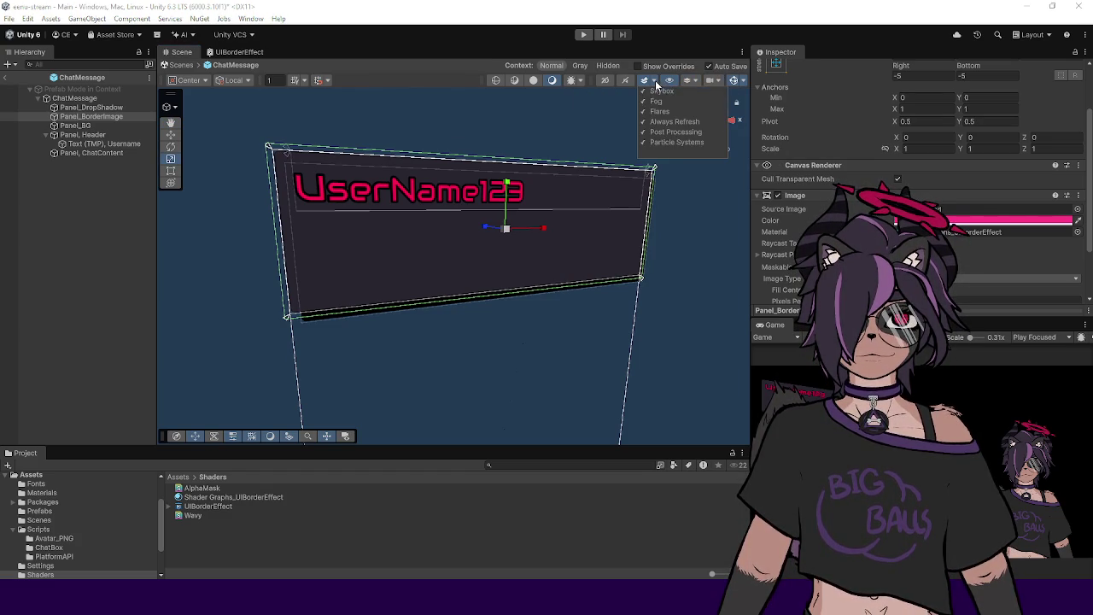
Step: Switch to the UIBorderEffect graph and zoom in on the Time, Multiply and Sine nodes
left_click(238, 52)
scroll(402, 223, "up", 5)
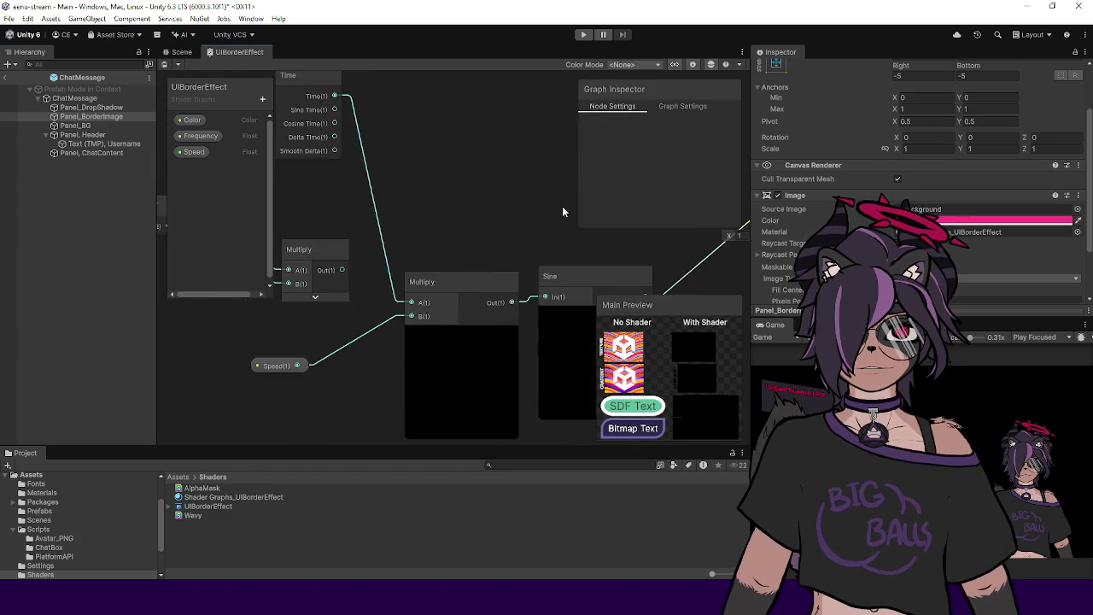
mouse_move(489, 227)
left_mouse_down()
mouse_move(475, 200)
mouse_move(446, 186)
mouse_move(457, 261)
left_mouse_up()
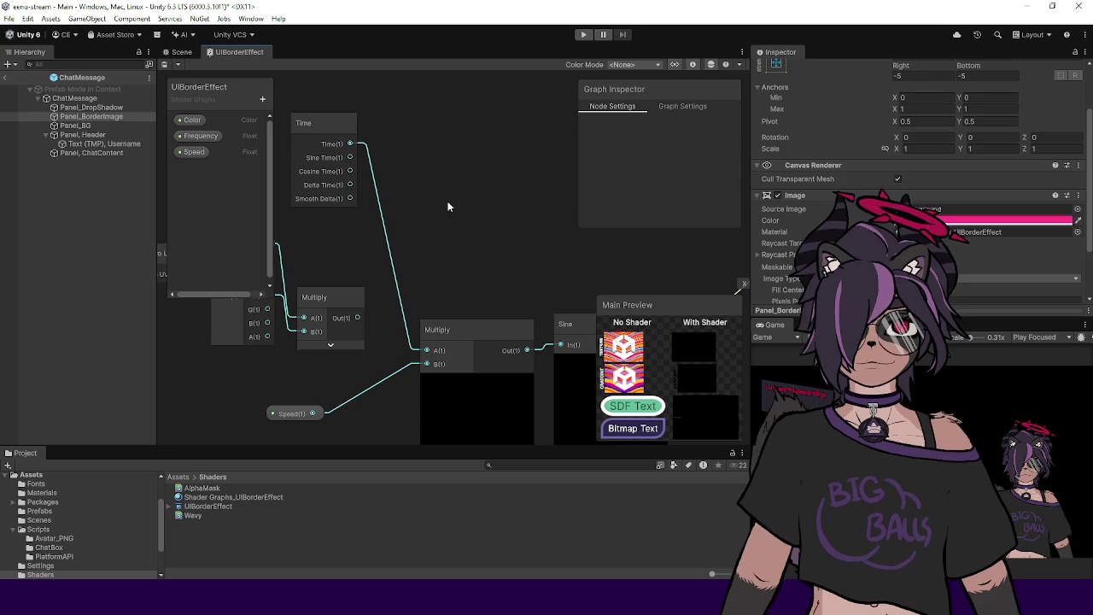
left_click_drag(486, 217, 462, 197)
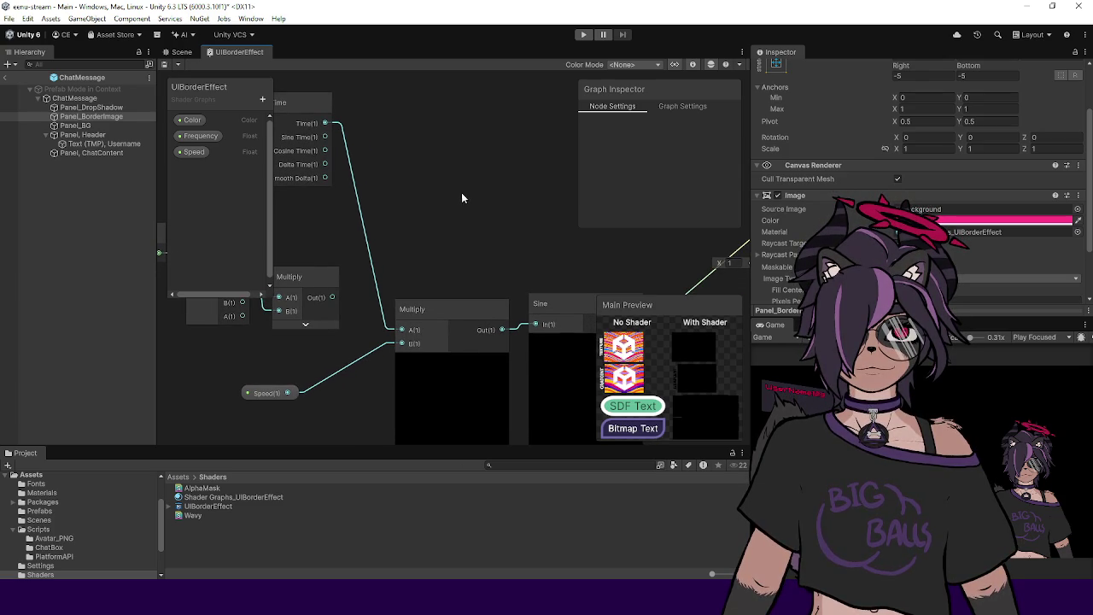
left_click_drag(468, 201, 424, 173)
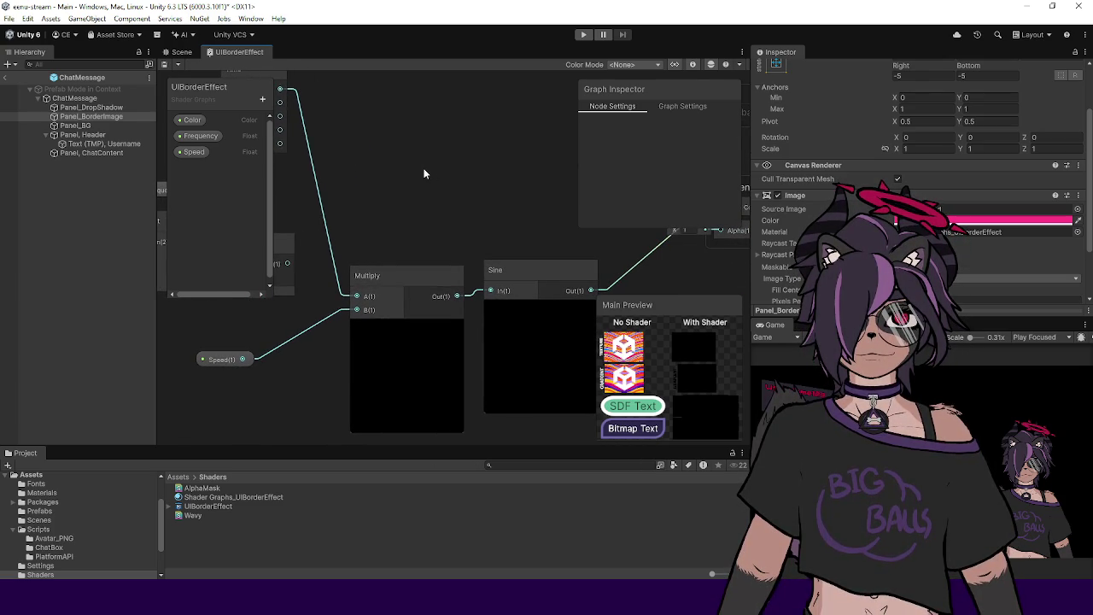
Step: Select the Shader Graphs_UIBorderEffect material and raise its Speed to 16.47
left_click(234, 498)
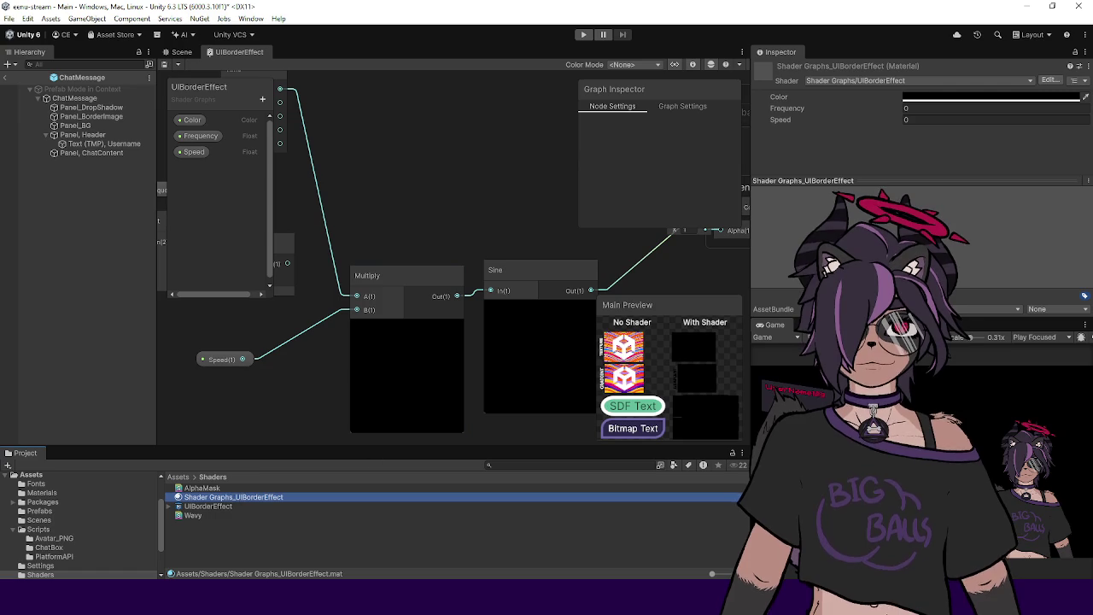
left_click(883, 121)
type("2")
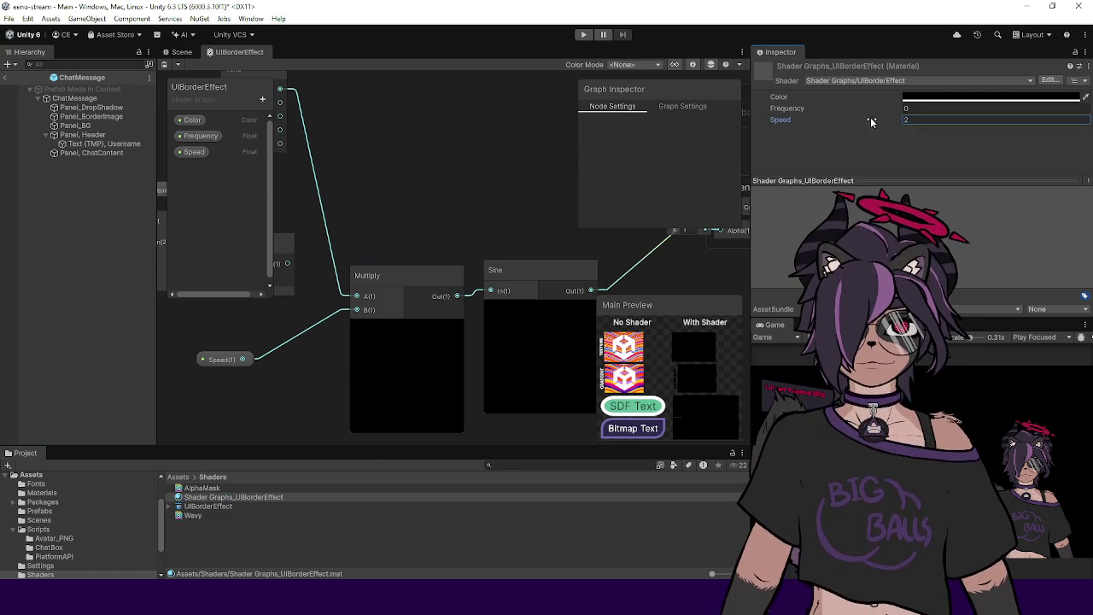
left_click_drag(848, 124, 879, 124)
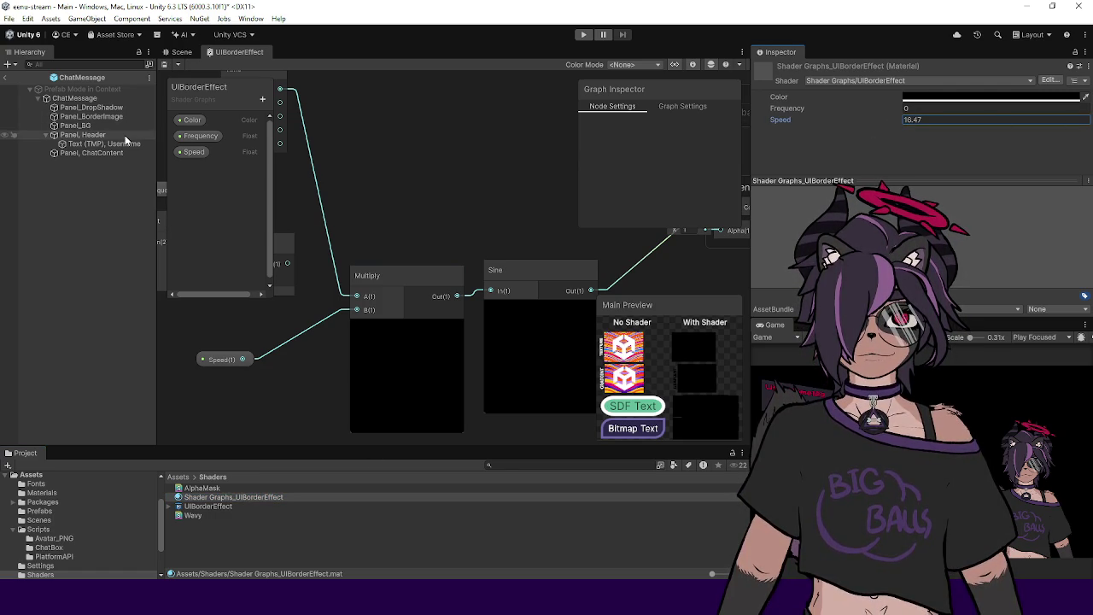
Step: View the panel in the Scene, orbiting and zooming toward its right edge
left_click(179, 52)
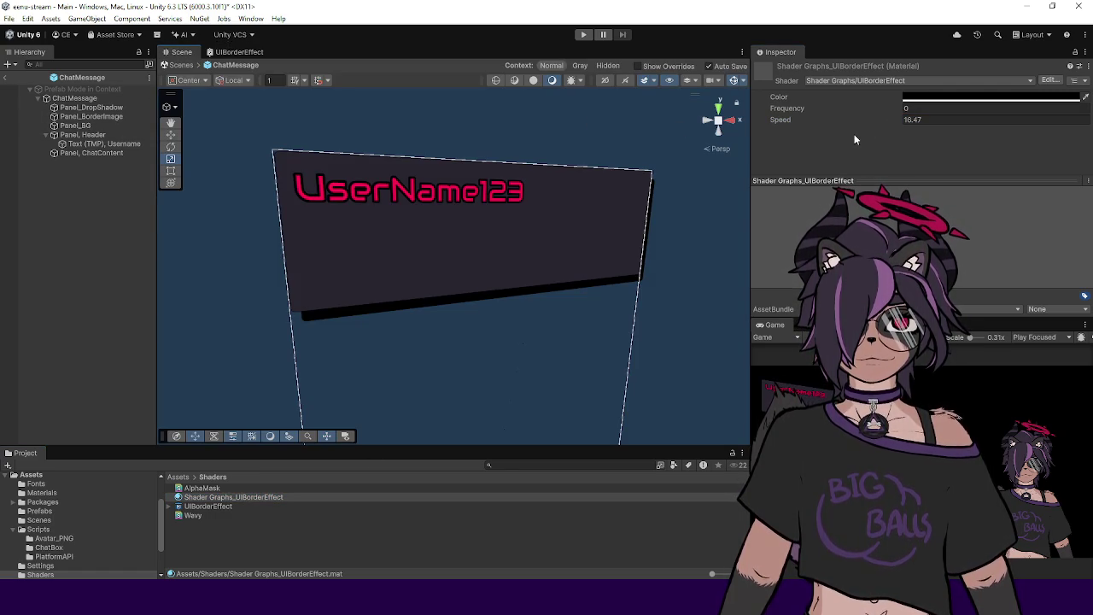
mouse_move(621, 221)
left_mouse_down()
mouse_move(536, 239)
mouse_move(522, 199)
mouse_move(481, 234)
left_mouse_up()
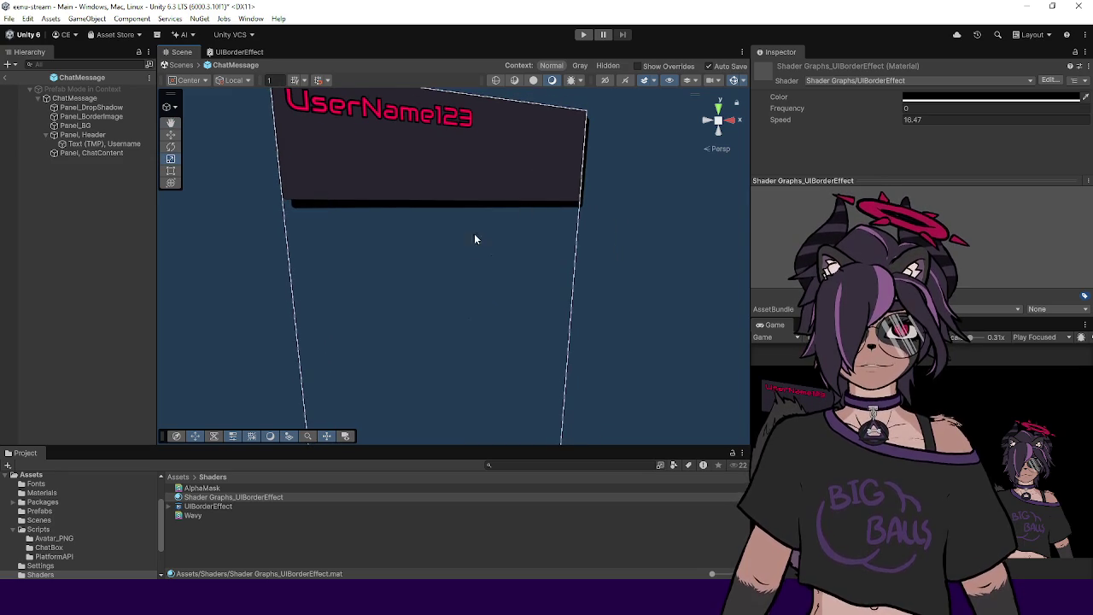
left_click_drag(489, 288, 532, 266)
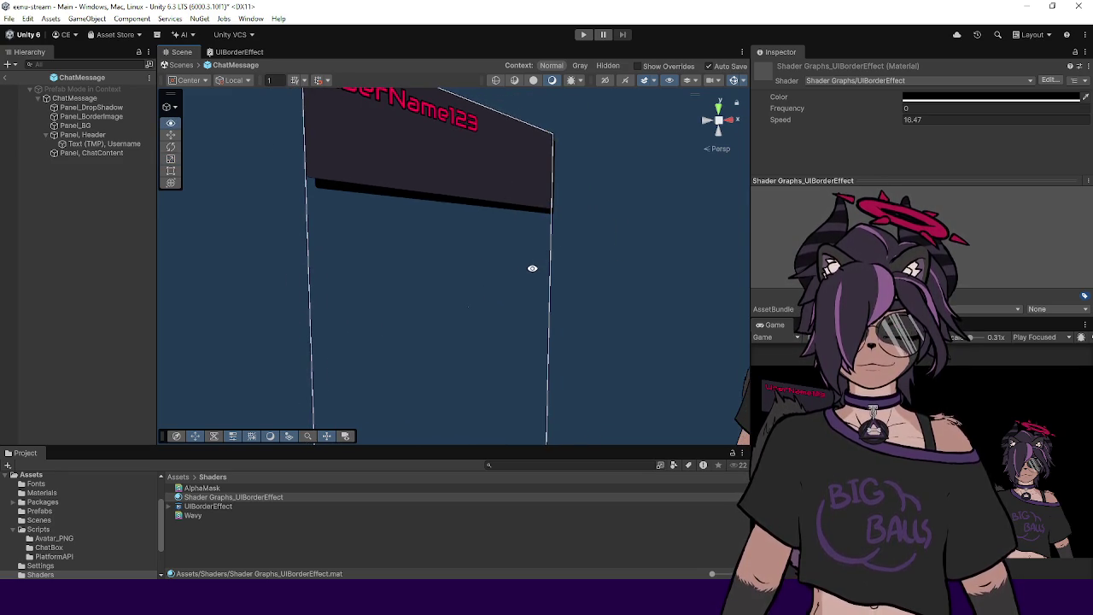
scroll(684, 253, "up", 5)
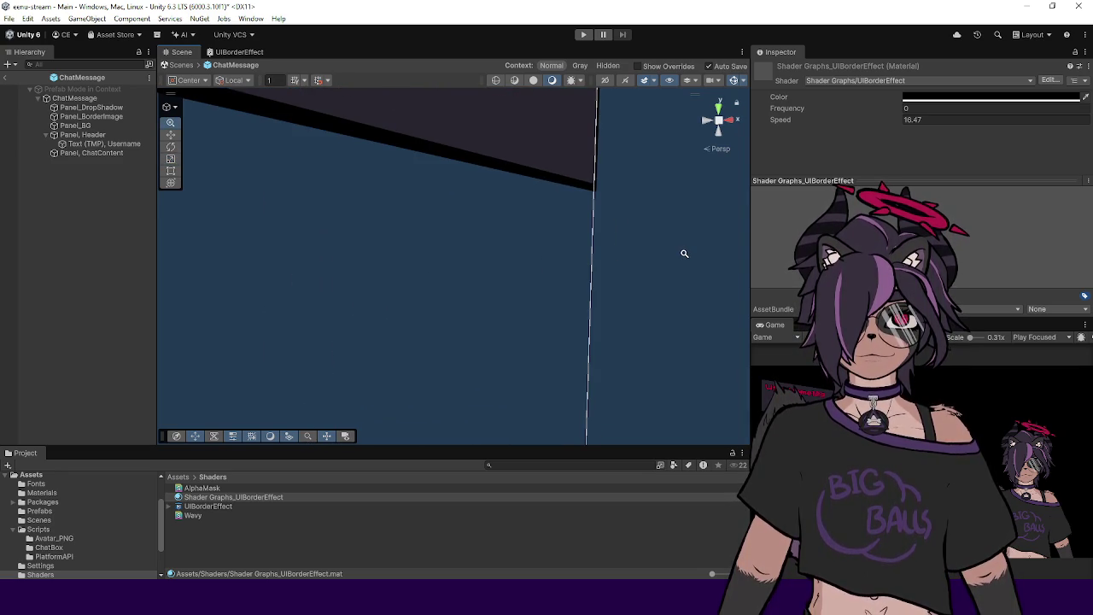
scroll(588, 272, "down", 3)
scroll(589, 272, "down", 5)
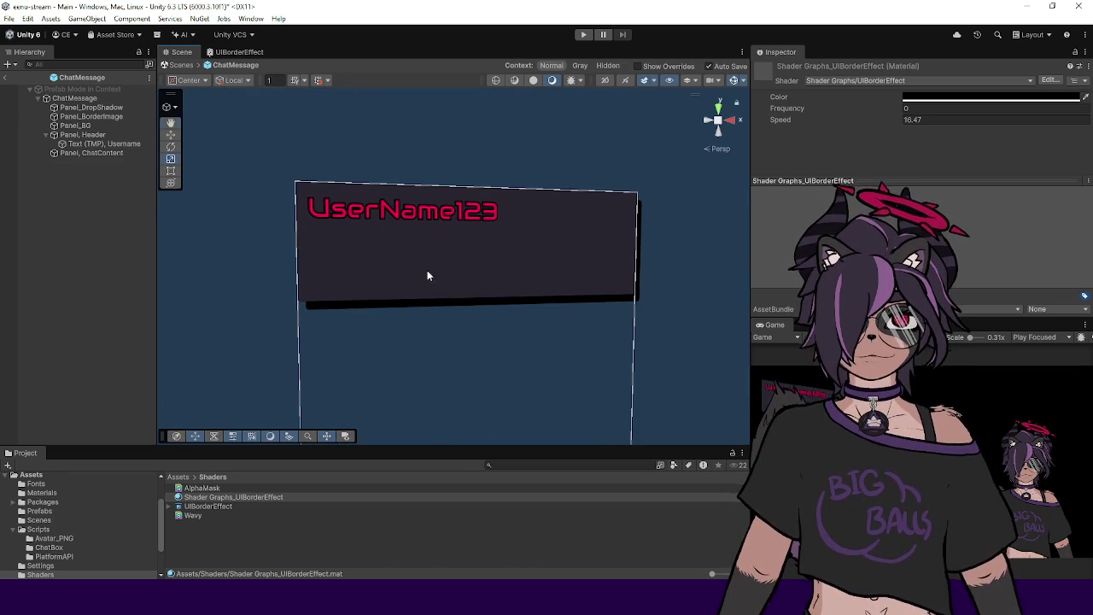
Step: Set Speed to about 11.8, Frequency to 1 and Color to white, then return to the graph
left_click_drag(883, 121, 818, 124)
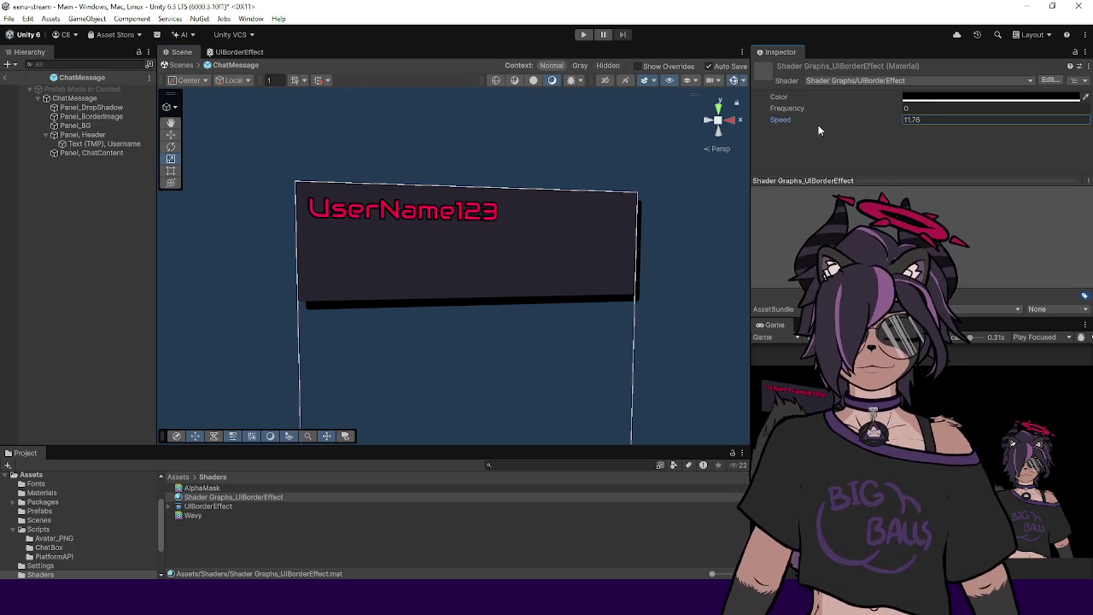
left_click(916, 108)
type("1")
left_click(920, 97)
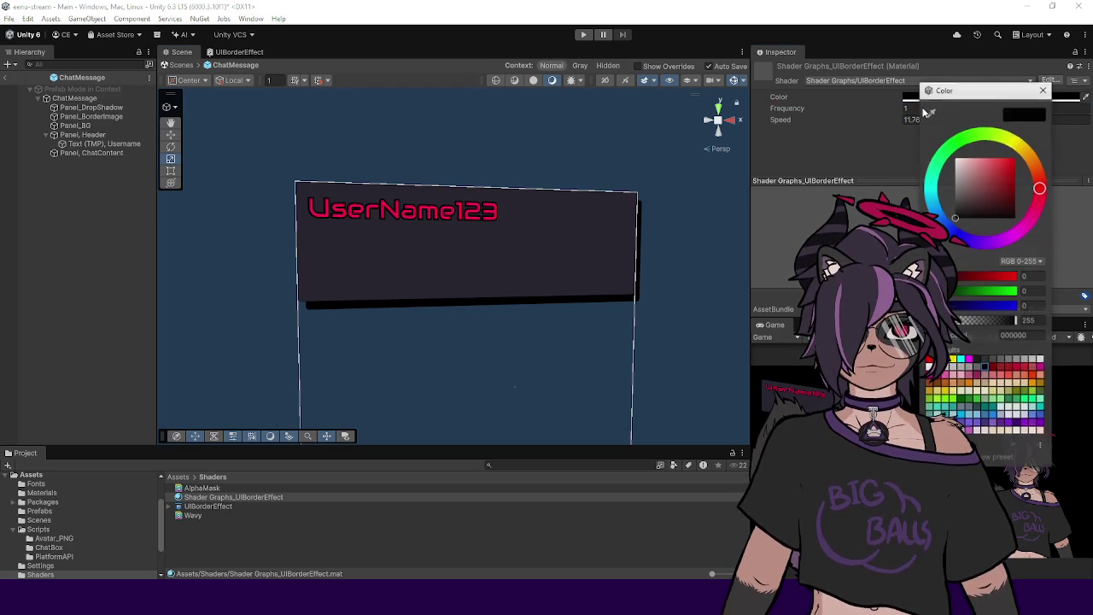
left_click(1042, 90)
mouse_move(438, 233)
left_mouse_down()
mouse_move(494, 222)
mouse_move(471, 245)
left_mouse_up()
left_click(239, 52)
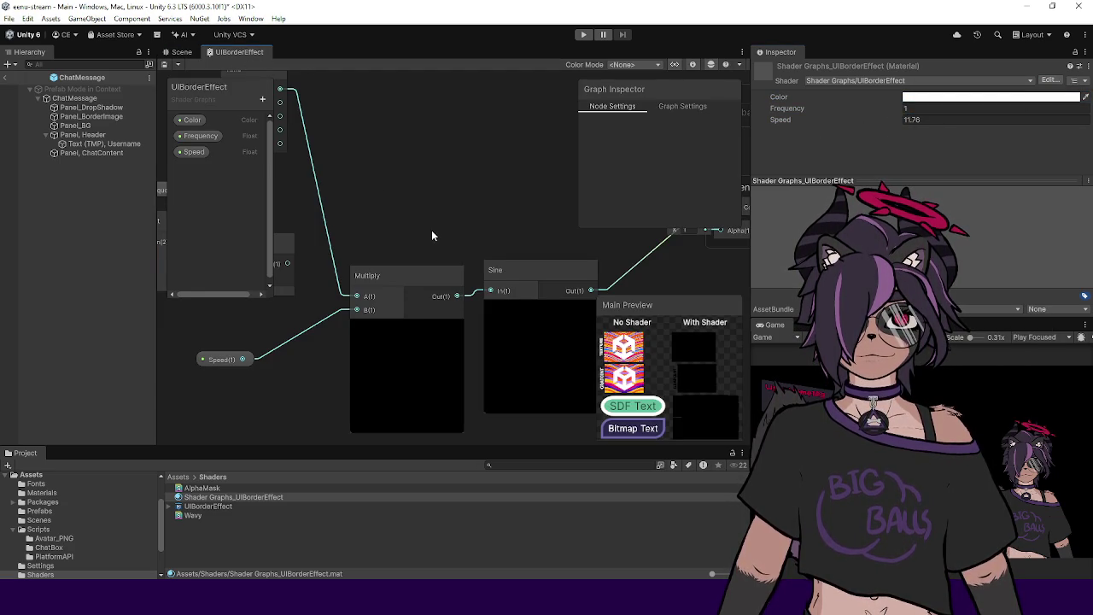
Step: Pan across the graph from the Vertex and Fragment outputs back to Time, Split and Frequency
scroll(439, 220, "down", 3)
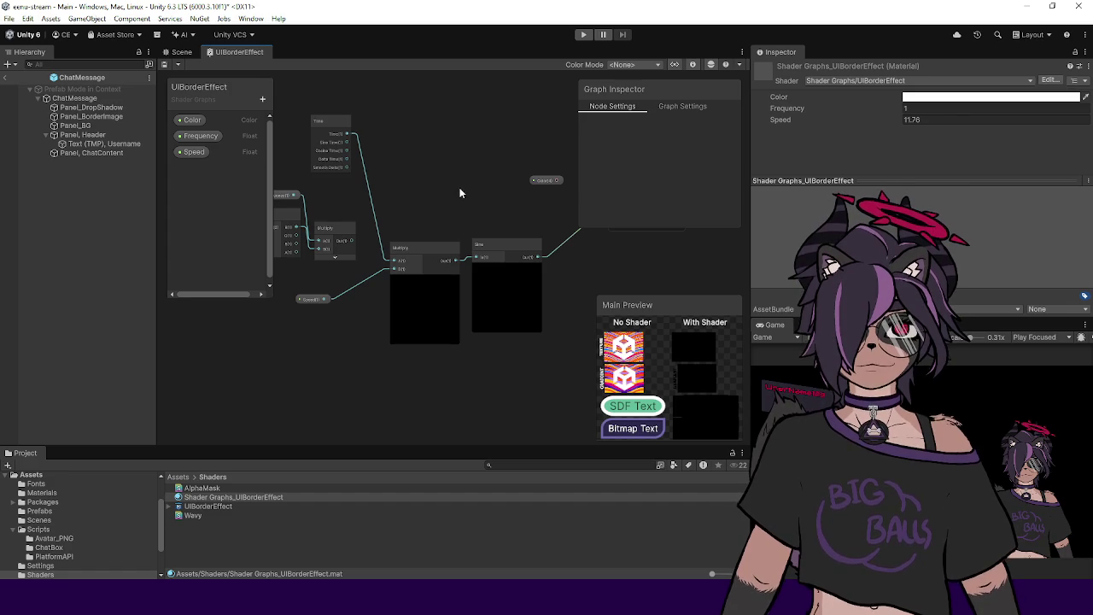
mouse_move(456, 189)
left_mouse_down()
mouse_move(361, 195)
mouse_move(422, 209)
mouse_move(556, 201)
left_mouse_up()
left_click_drag(556, 201, 452, 189)
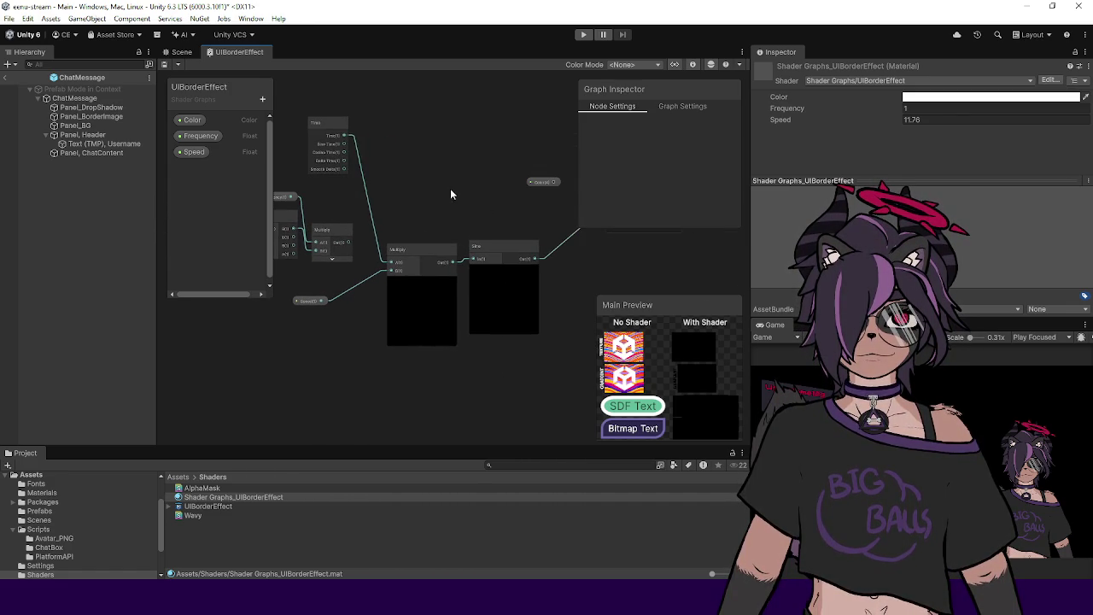
left_click_drag(525, 262, 457, 269)
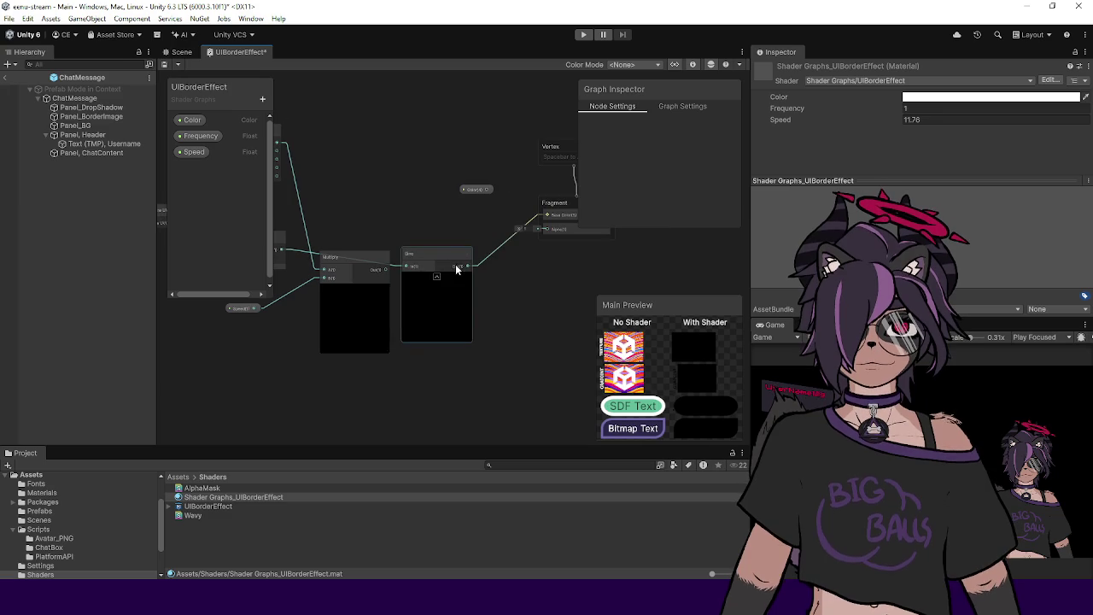
left_click_drag(465, 206, 404, 212)
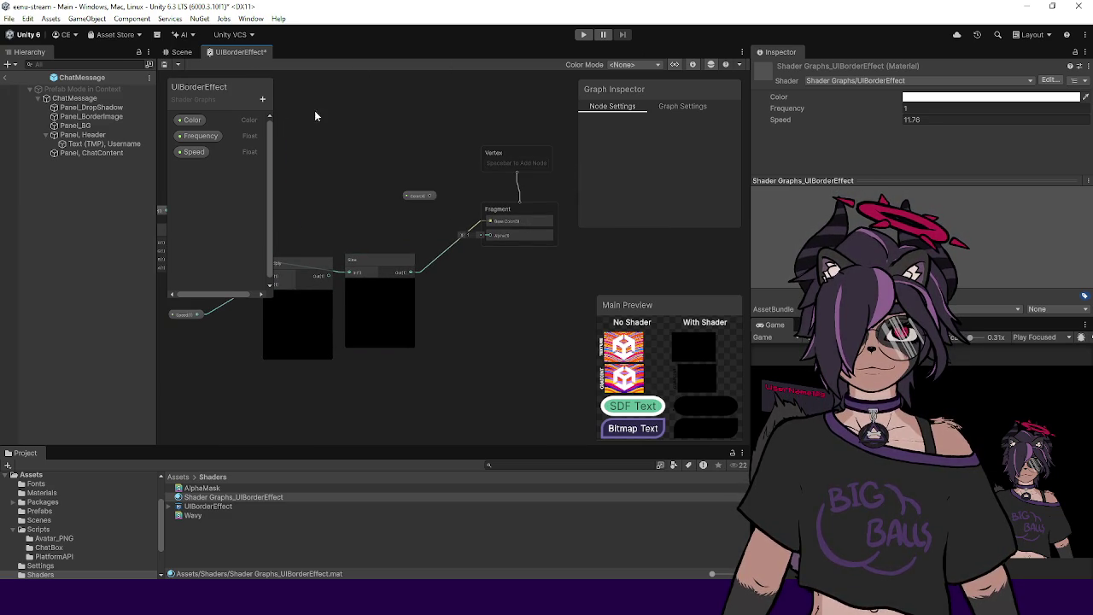
left_click_drag(374, 202, 493, 200)
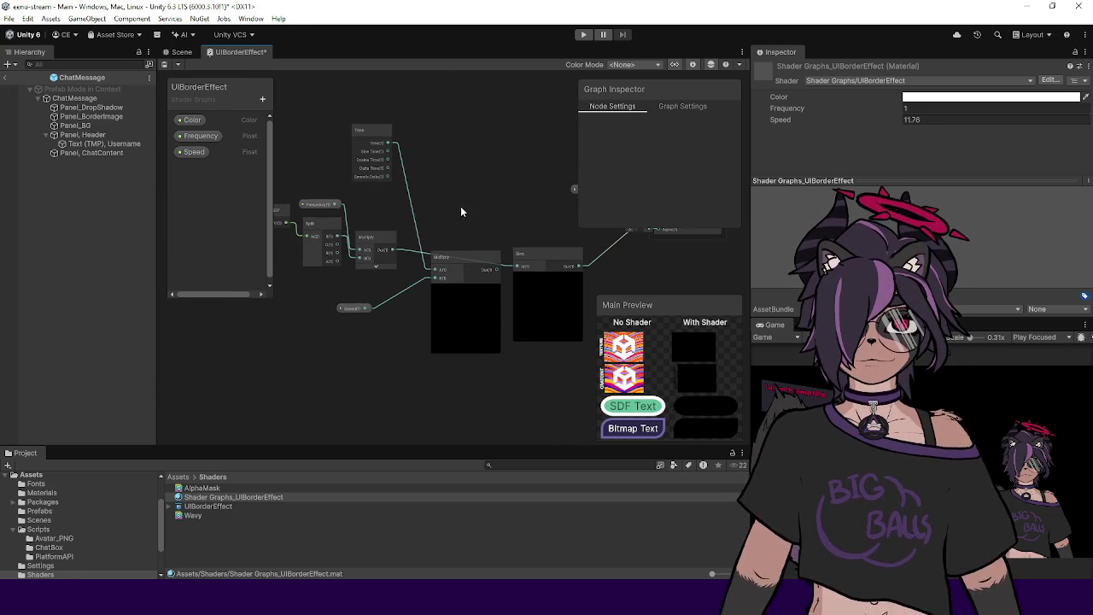
left_click_drag(394, 215, 445, 218)
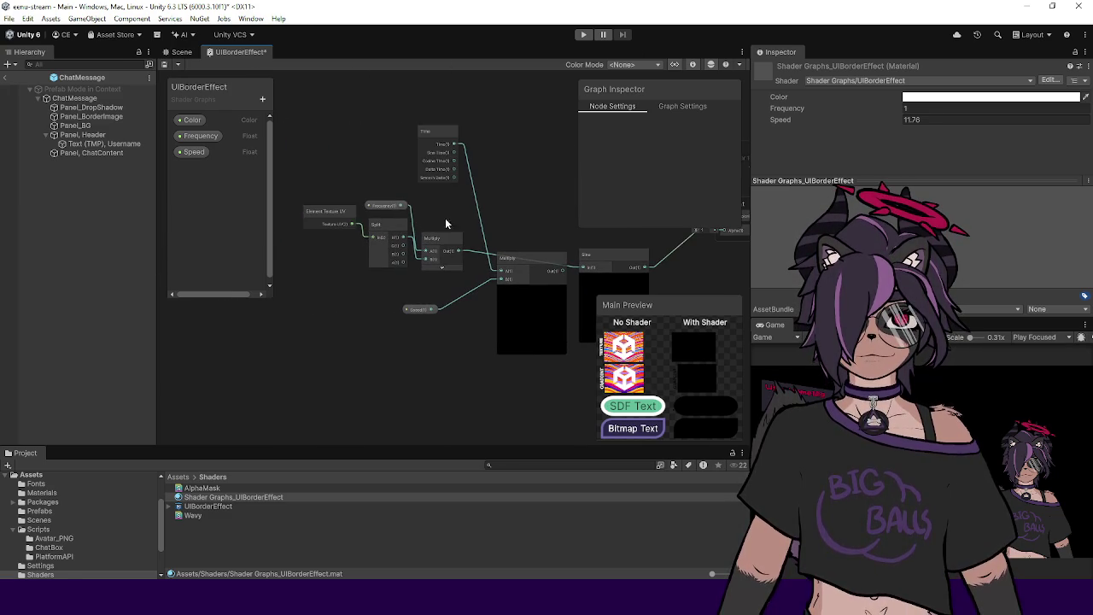
Step: Try a Frequency default value of 11 and check the Sine node's settings
left_click(196, 141)
scroll(668, 199, "down", 2)
left_click(705, 192)
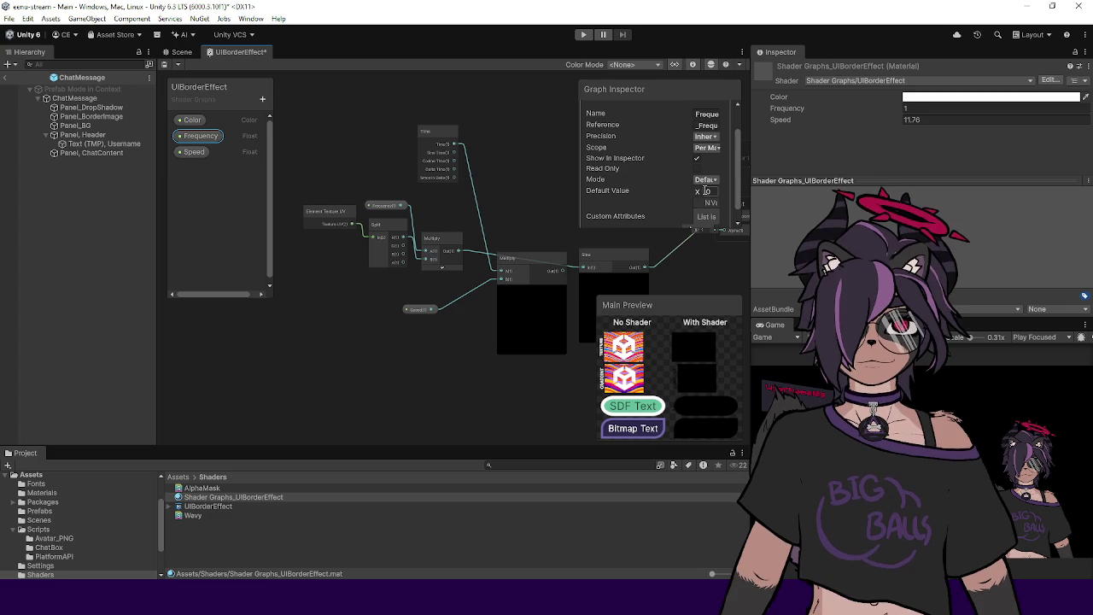
type("1")
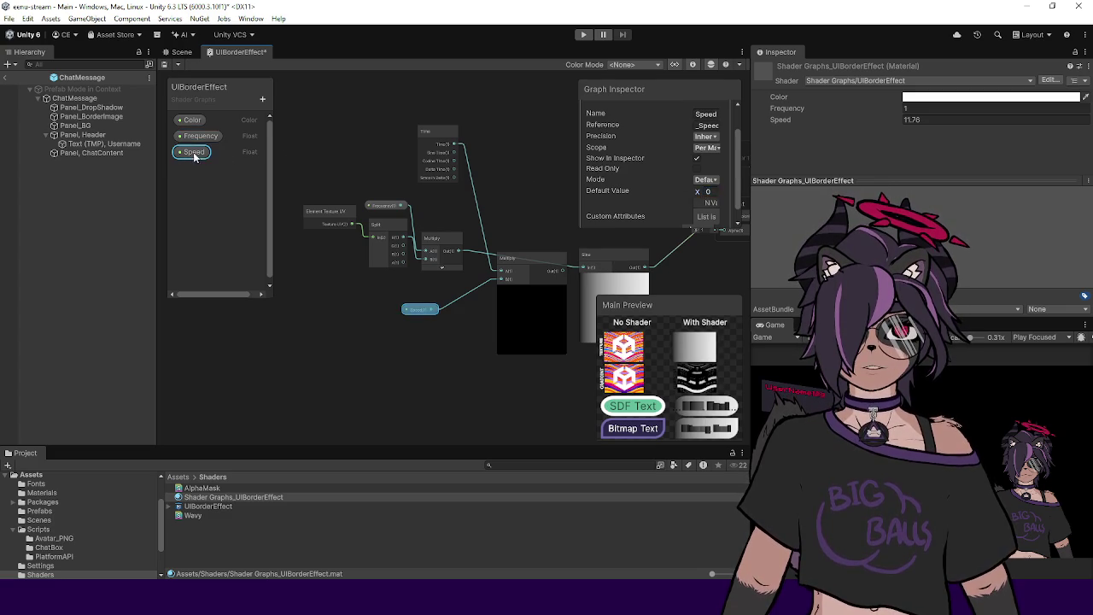
type("1")
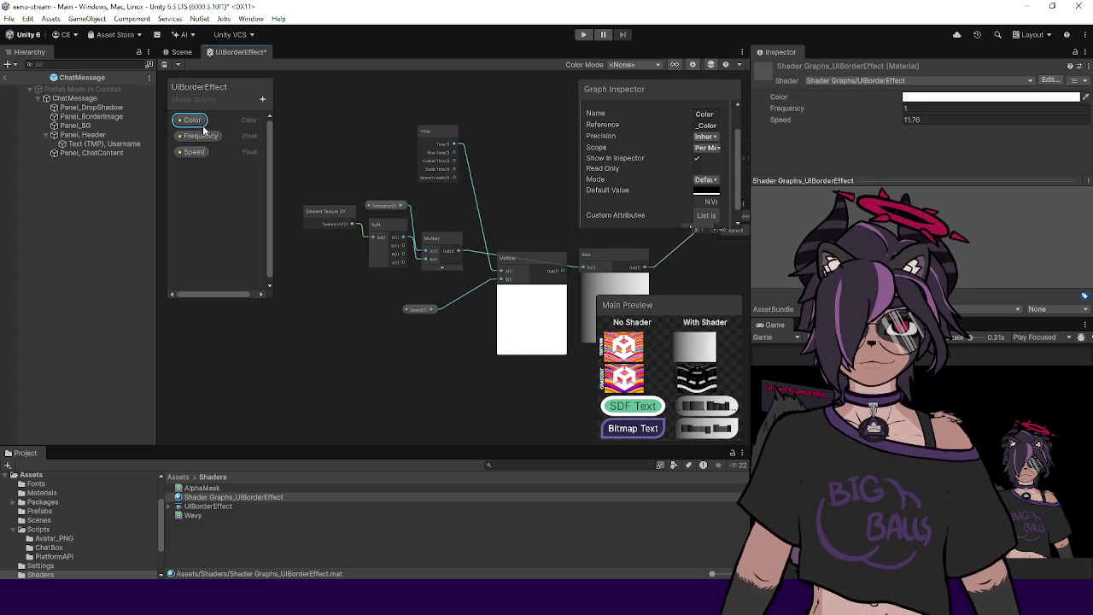
scroll(688, 195, "down", 1)
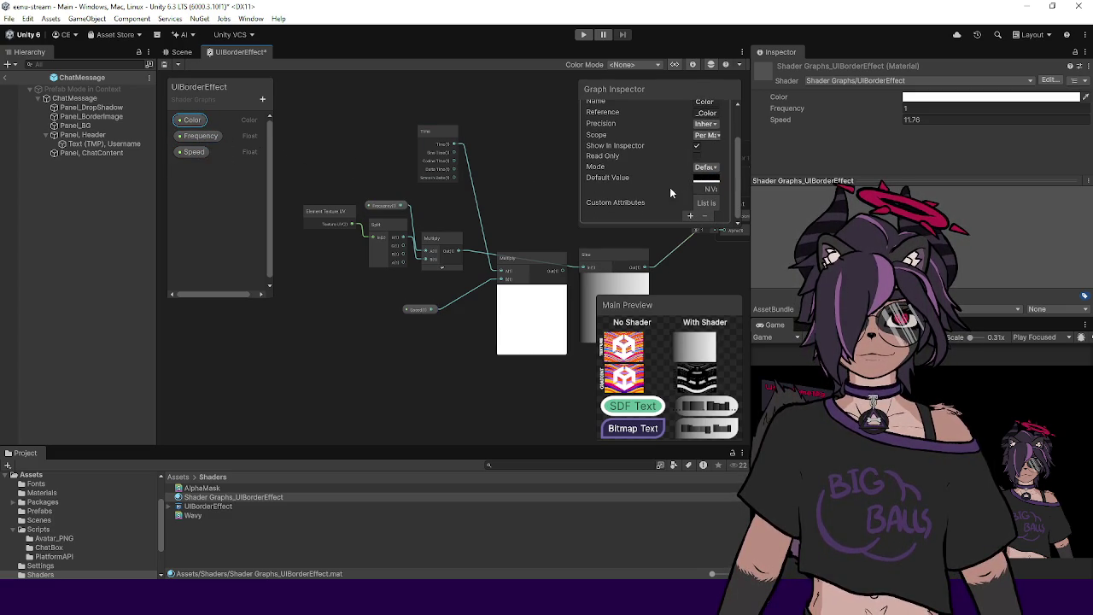
left_click(524, 156)
left_click(503, 228)
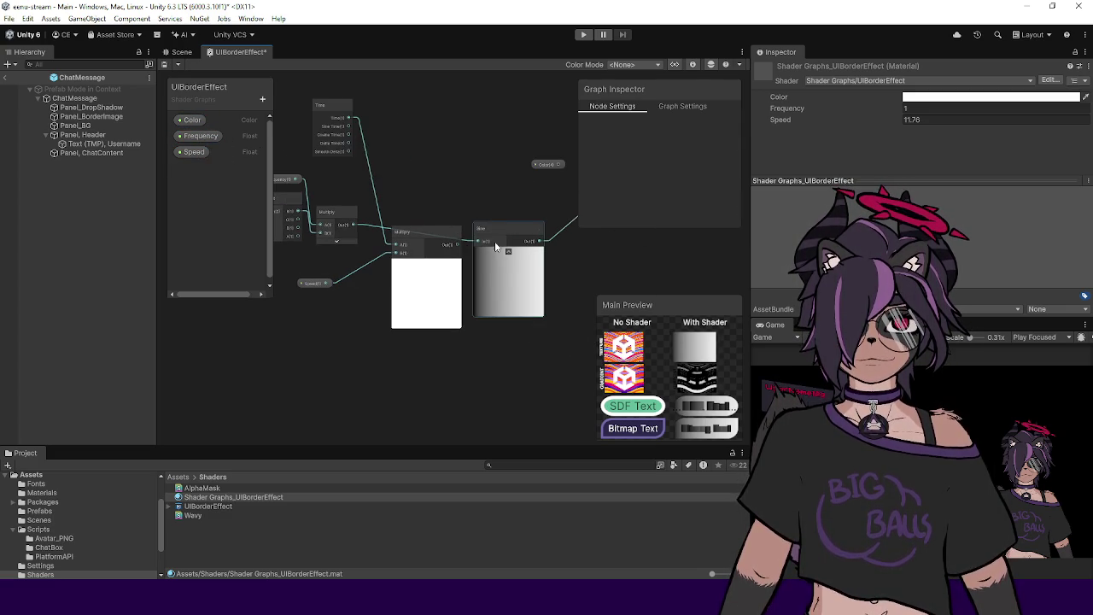
Step: Change the Frequency default to 50 and save the graph
left_click(203, 138)
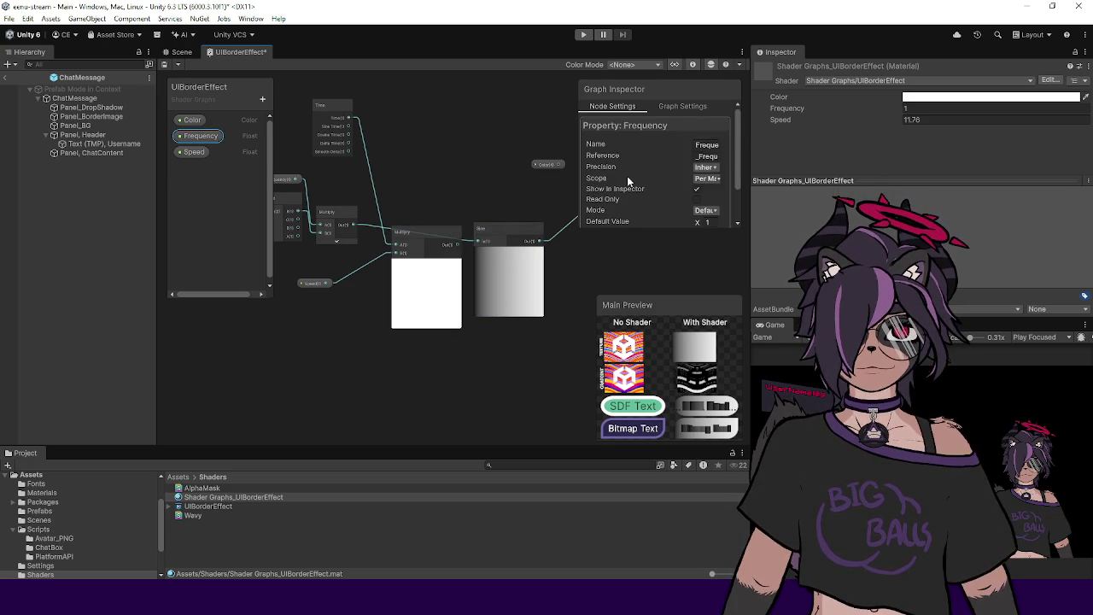
scroll(702, 184, "down", 2)
type("10")
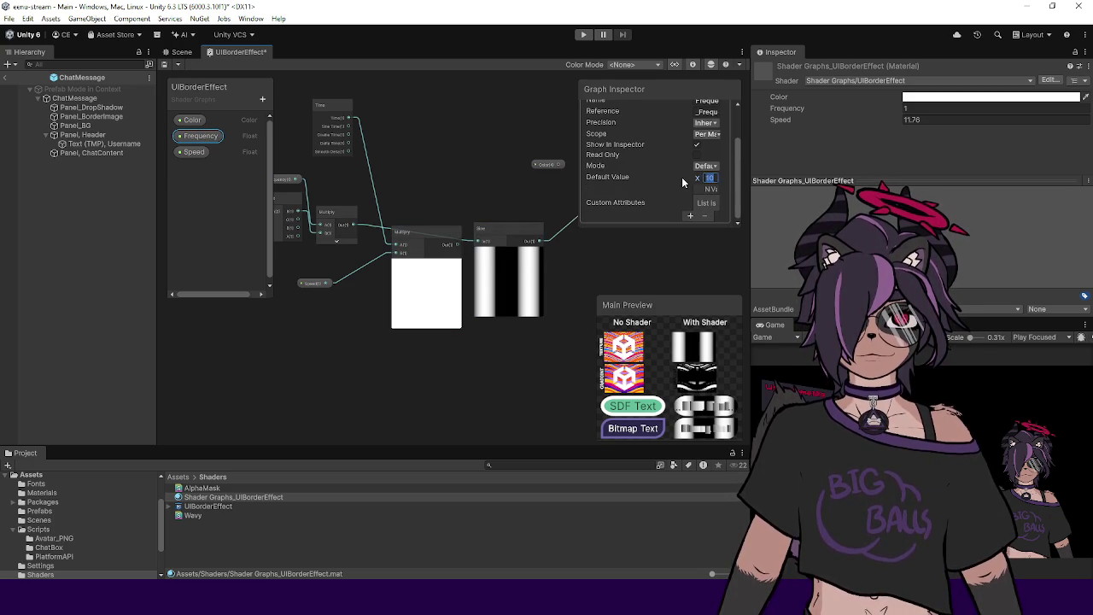
key("BackSpace")
key("BackSpace")
type("50")
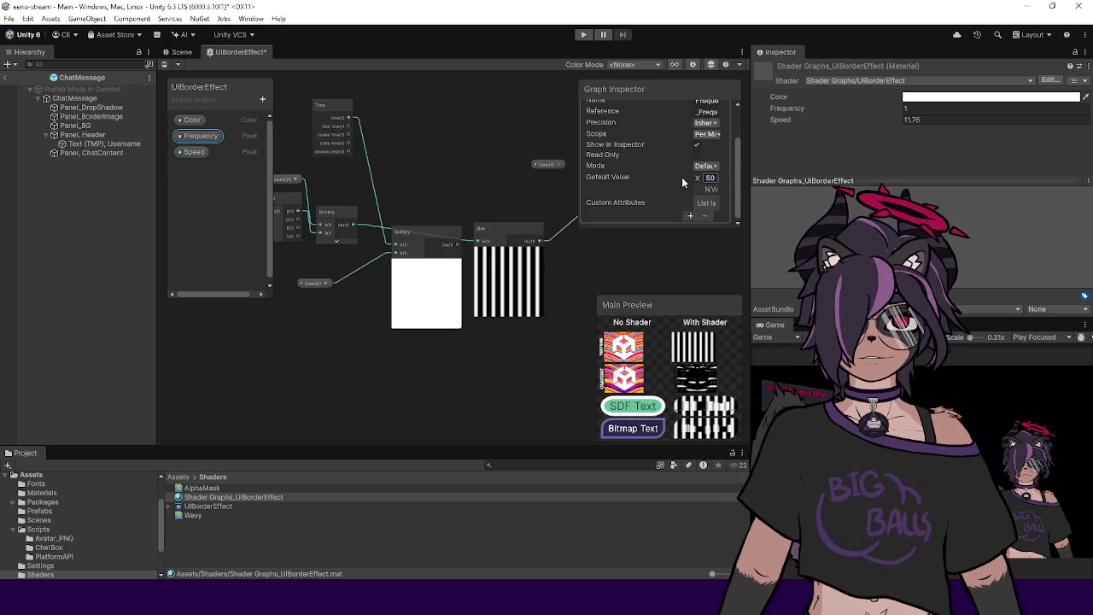
left_click_drag(512, 184, 490, 162)
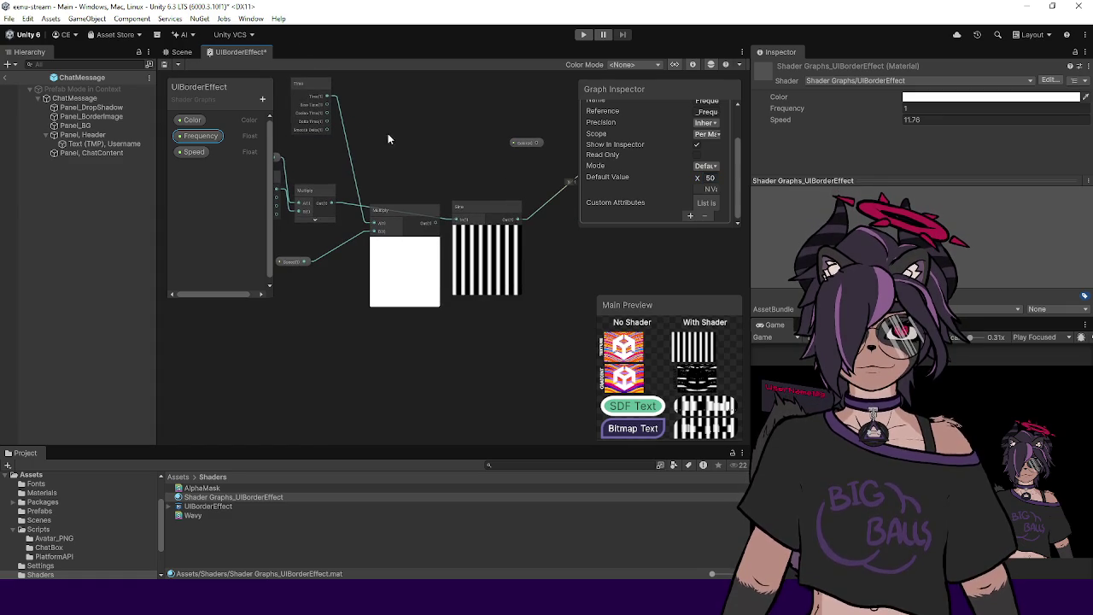
key("ctrl+s")
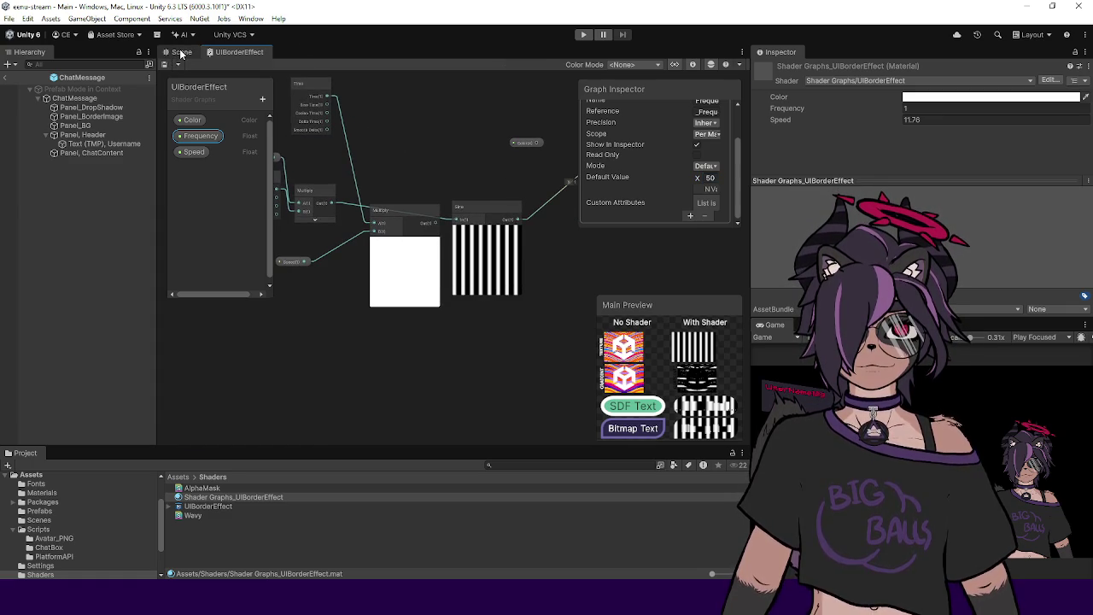
Step: In the Scene, set the UIBorderEffect material's Frequency to 50
left_click(181, 52)
left_click(220, 498)
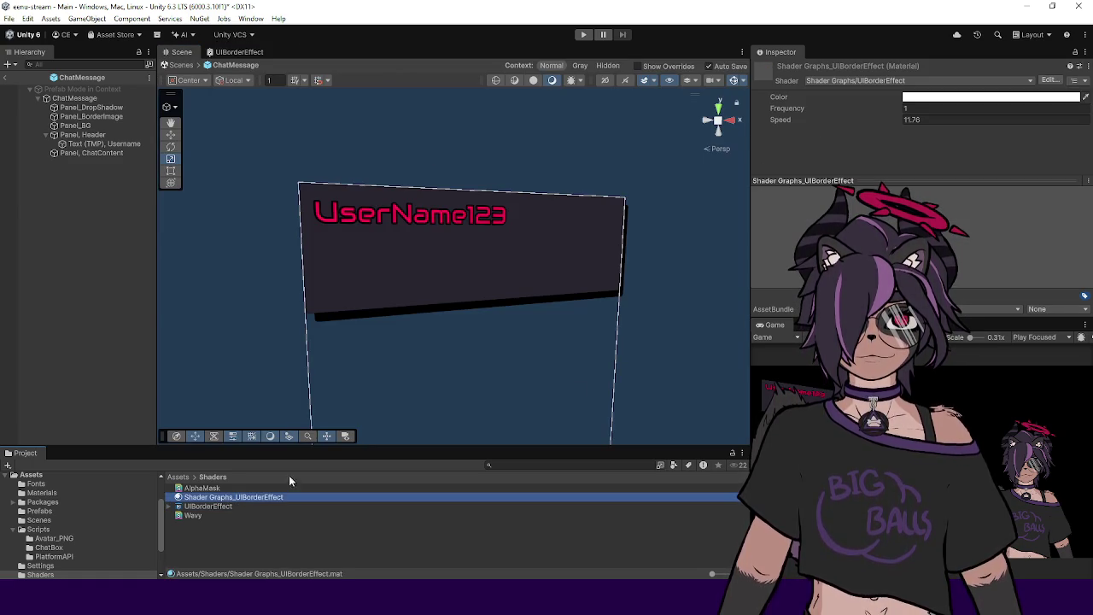
left_click(906, 108)
type("1.8")
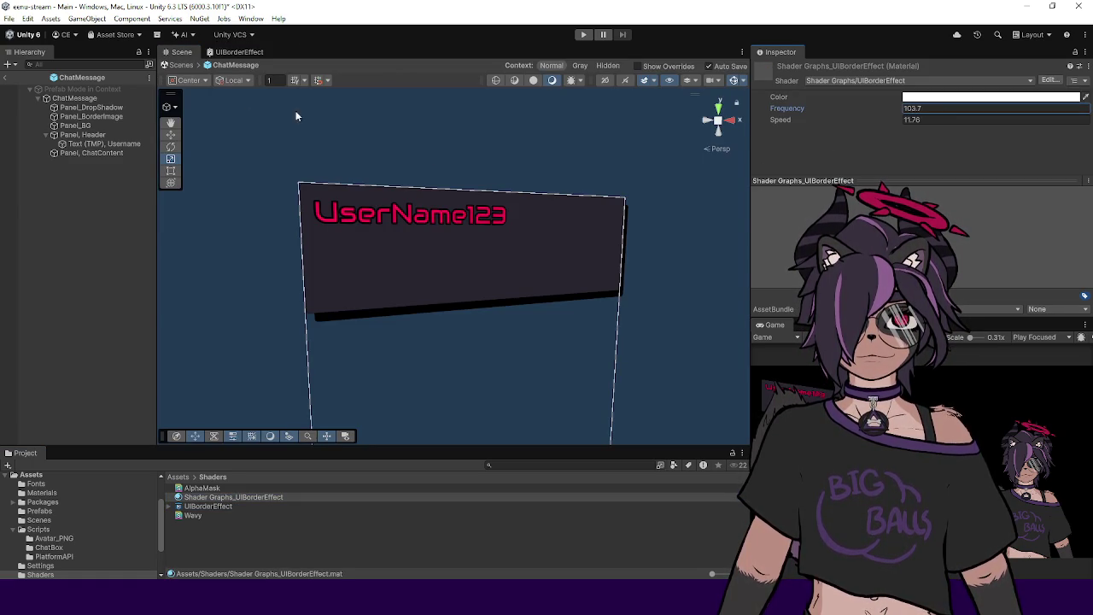
mouse_move(798, 108)
left_mouse_down()
mouse_move(656, 119)
mouse_move(871, 104)
mouse_move(824, 104)
left_mouse_up()
type("50")
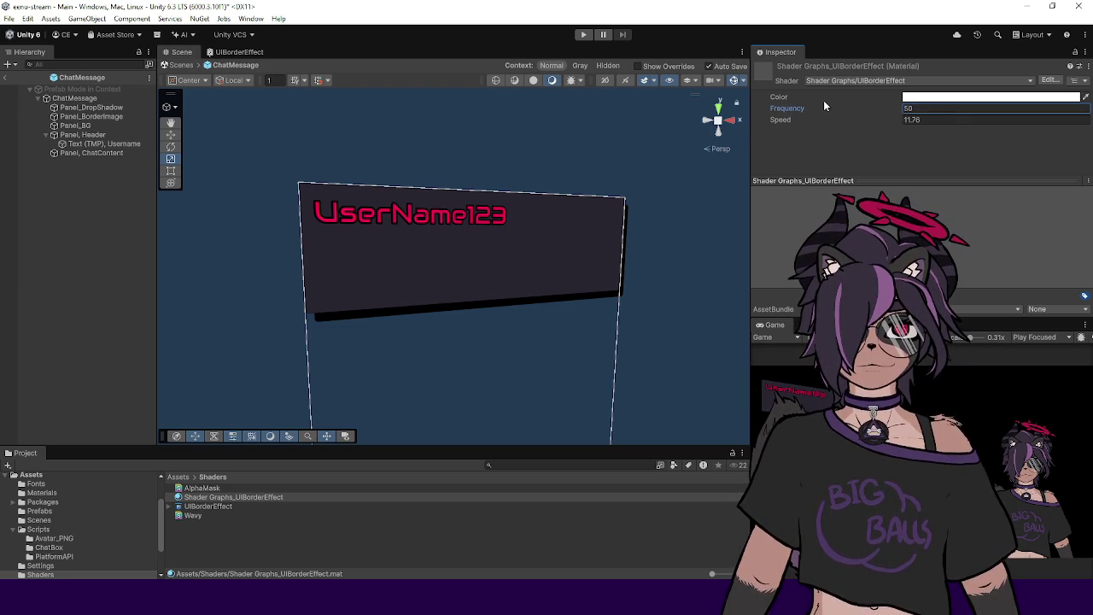
Step: Deactivate the Panel_BG object to hide the background
left_click(90, 117)
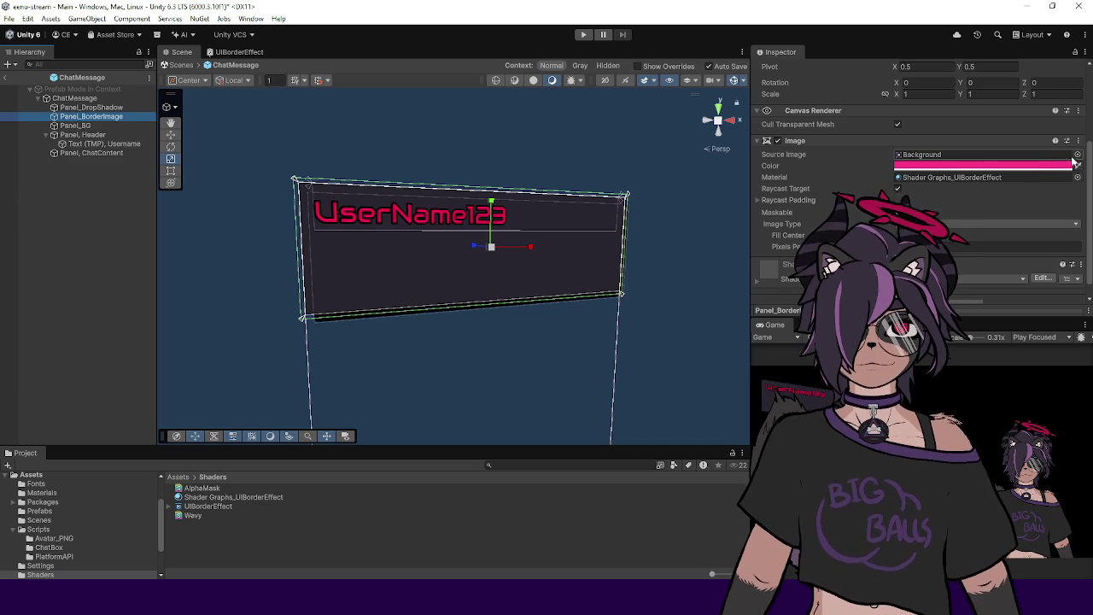
scroll(1007, 175, "down", 1)
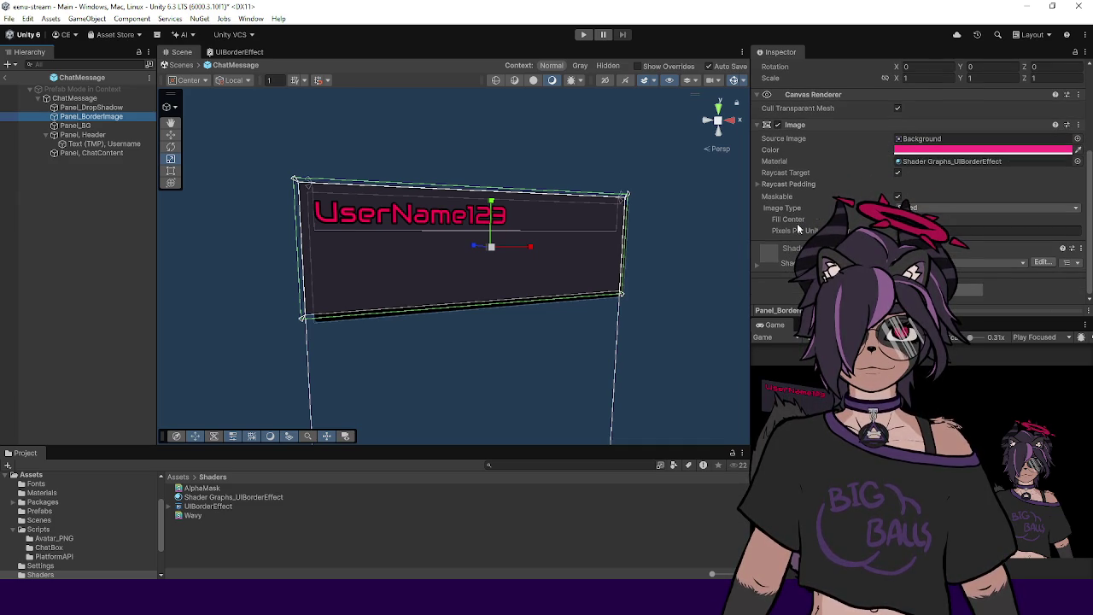
scroll(759, 259, "down", 1)
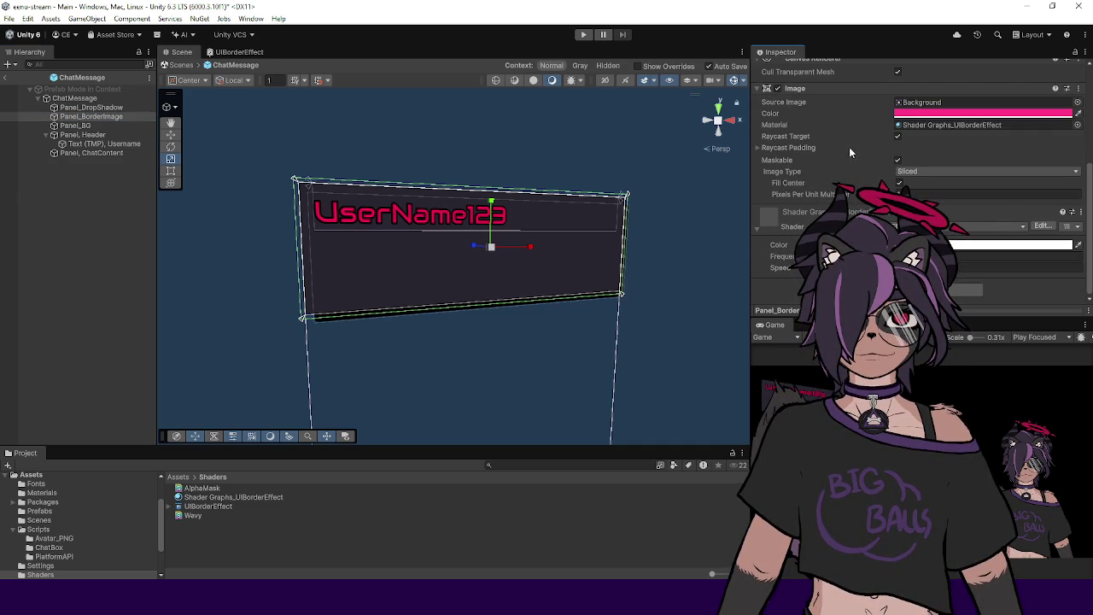
left_click(128, 127)
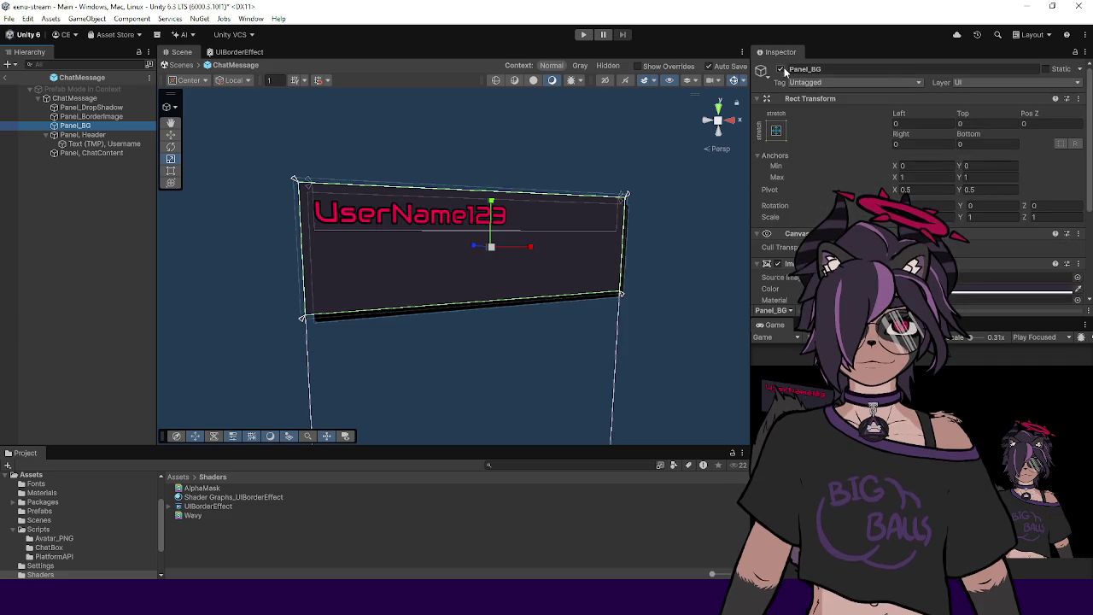
left_click(782, 69)
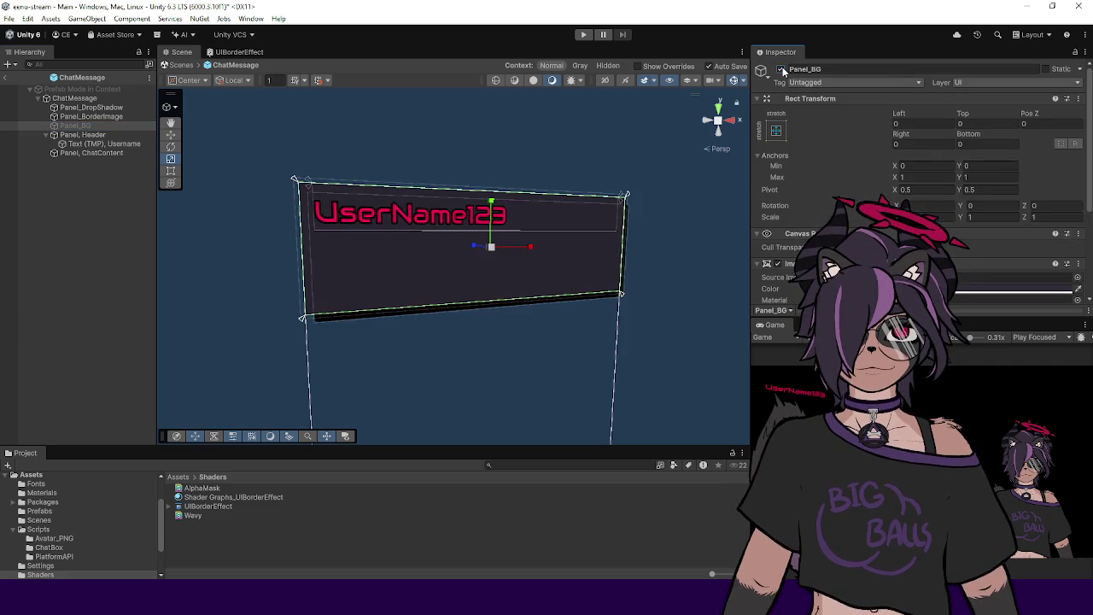
Step: Reselect Panel_BorderImage, then go back to the UIBorderEffect shader graph
left_click(103, 116)
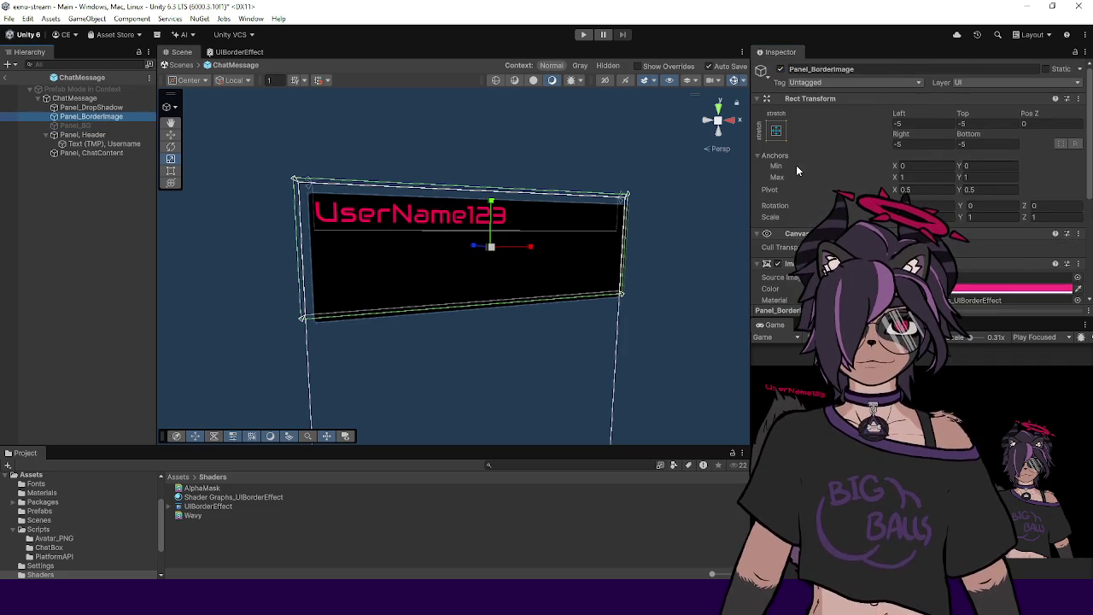
scroll(795, 164, "down", 3)
scroll(863, 174, "down", 1)
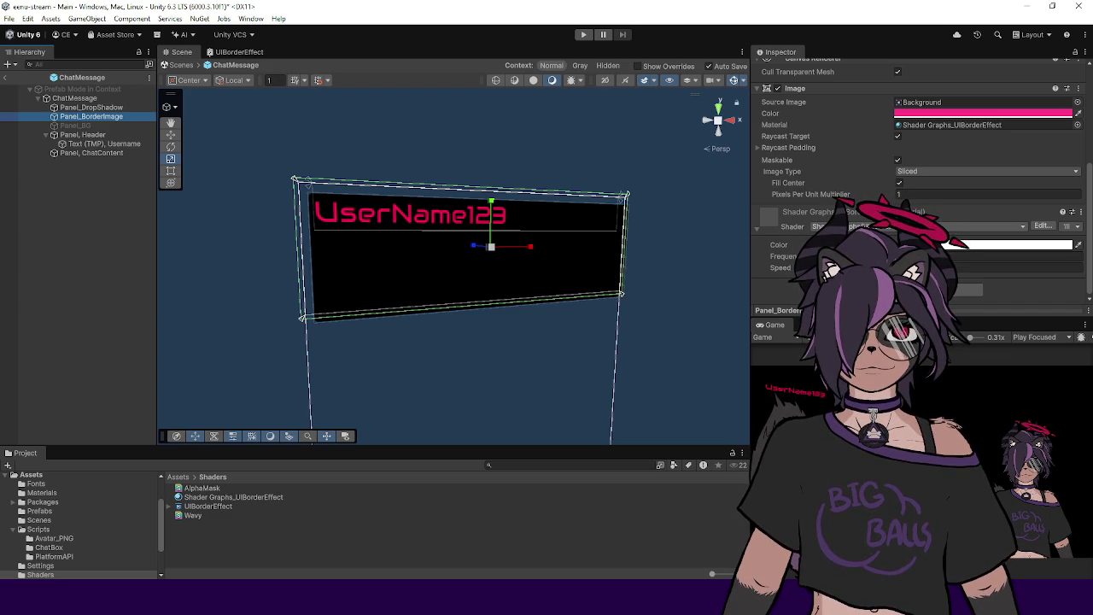
left_click(693, 81)
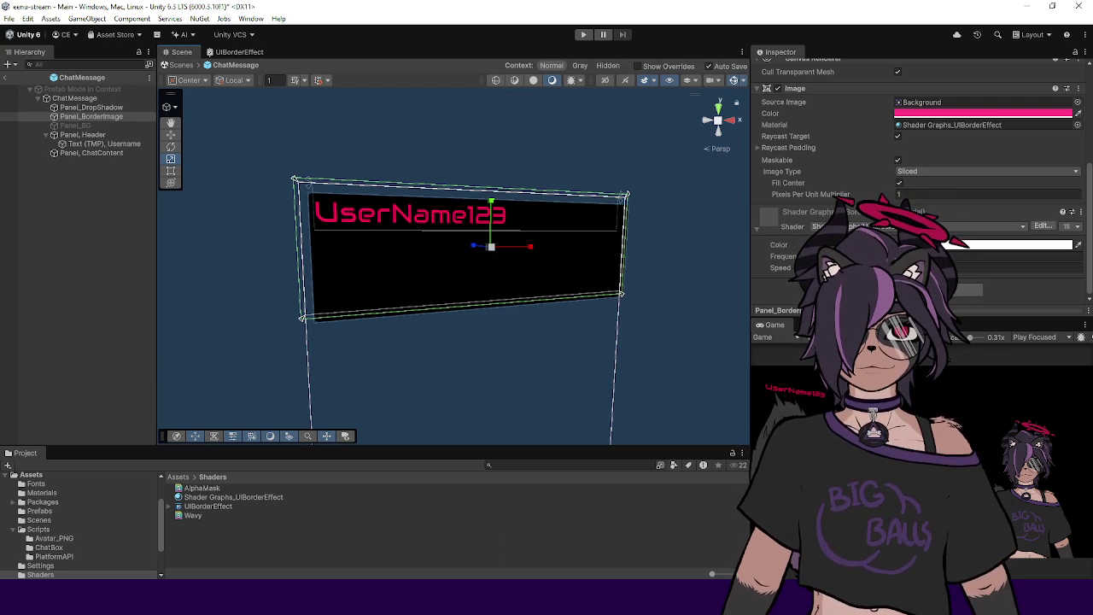
left_click(237, 52)
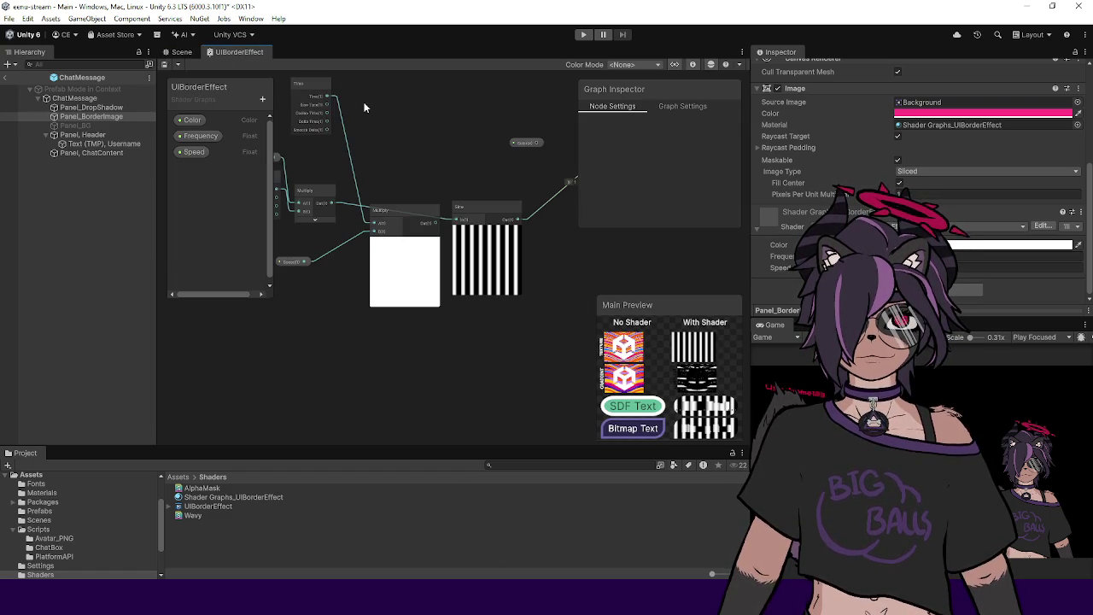
Step: Select the UIBorderEffect material asset and collapse its material preview pane
left_click(256, 497)
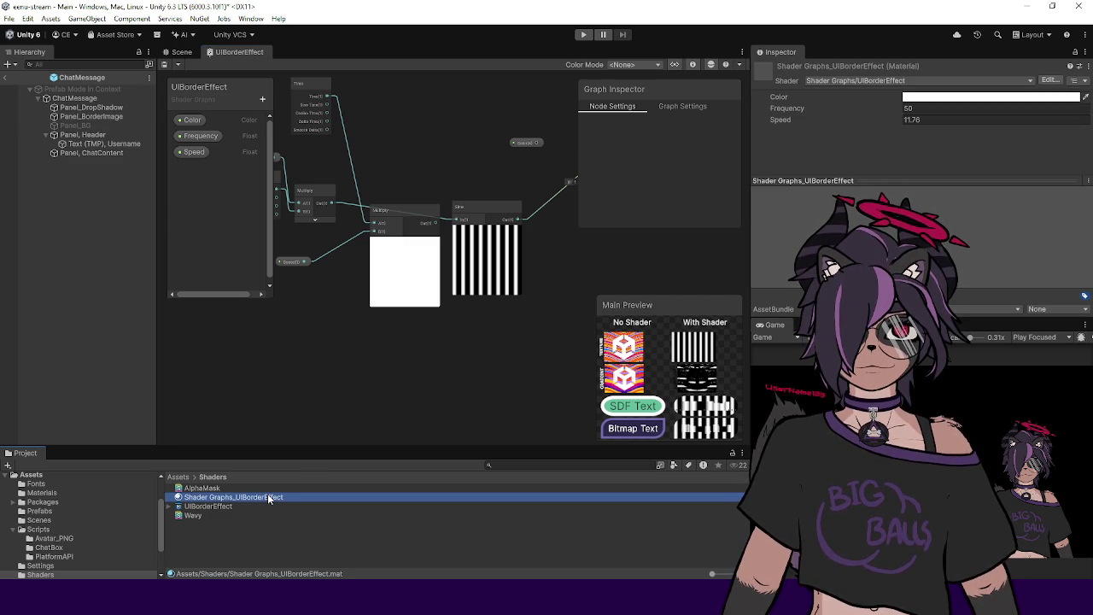
right_click(1080, 194)
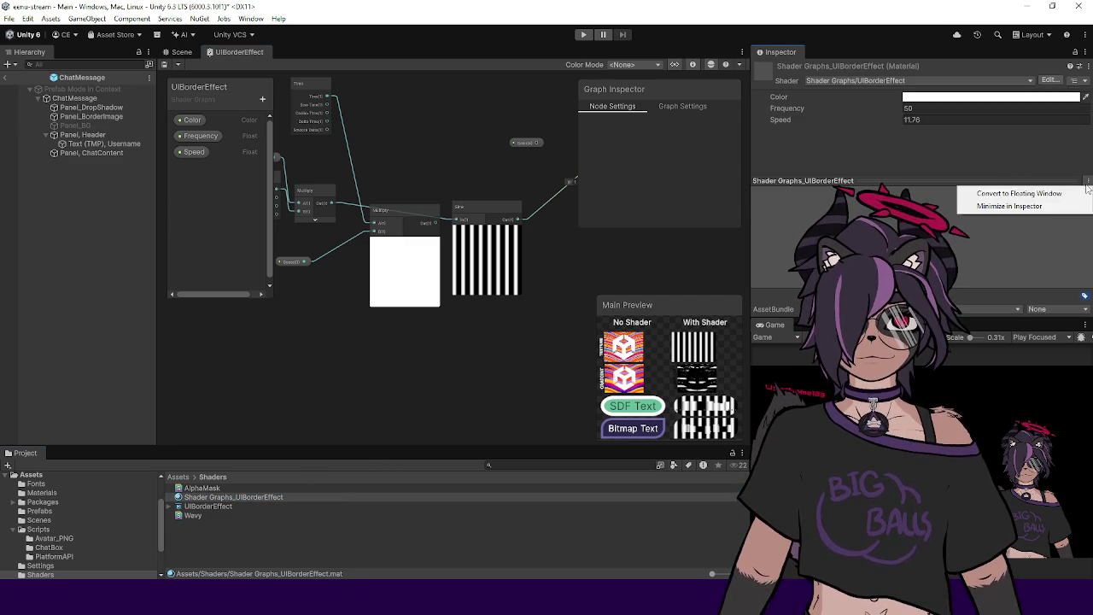
key("Escape")
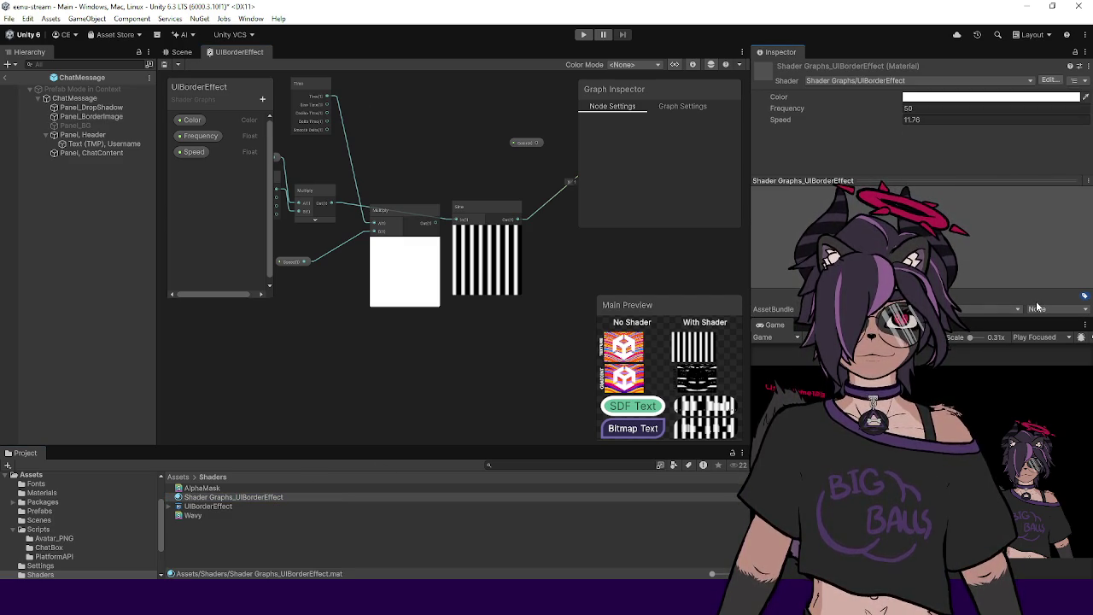
left_click(880, 179)
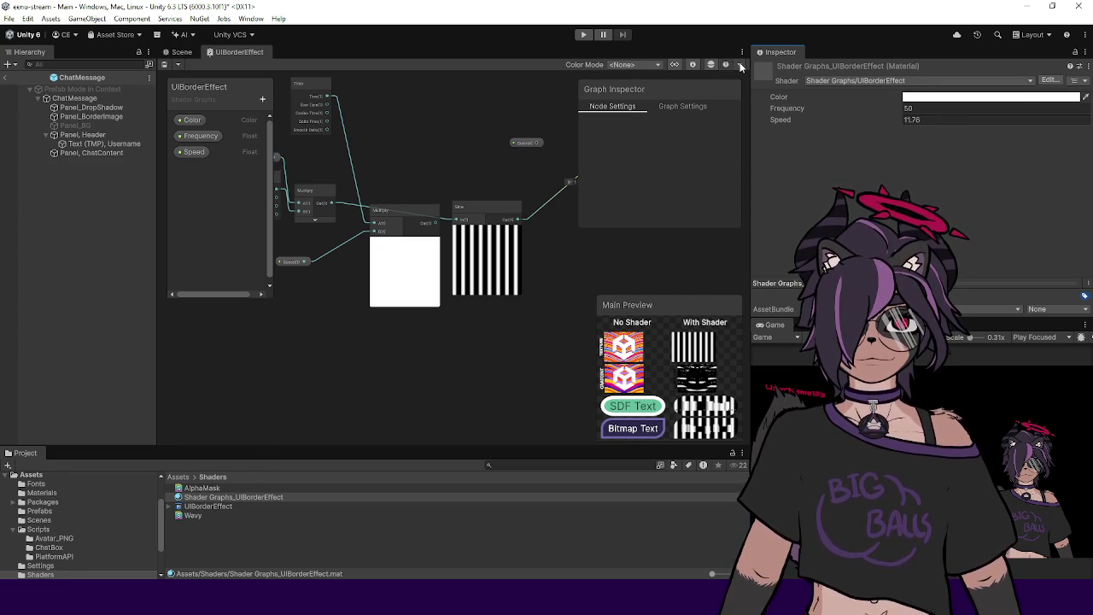
Step: Check the Shader Graph toolbar menus and bring up the graph-wide settings
left_click(175, 65)
left_click(196, 75)
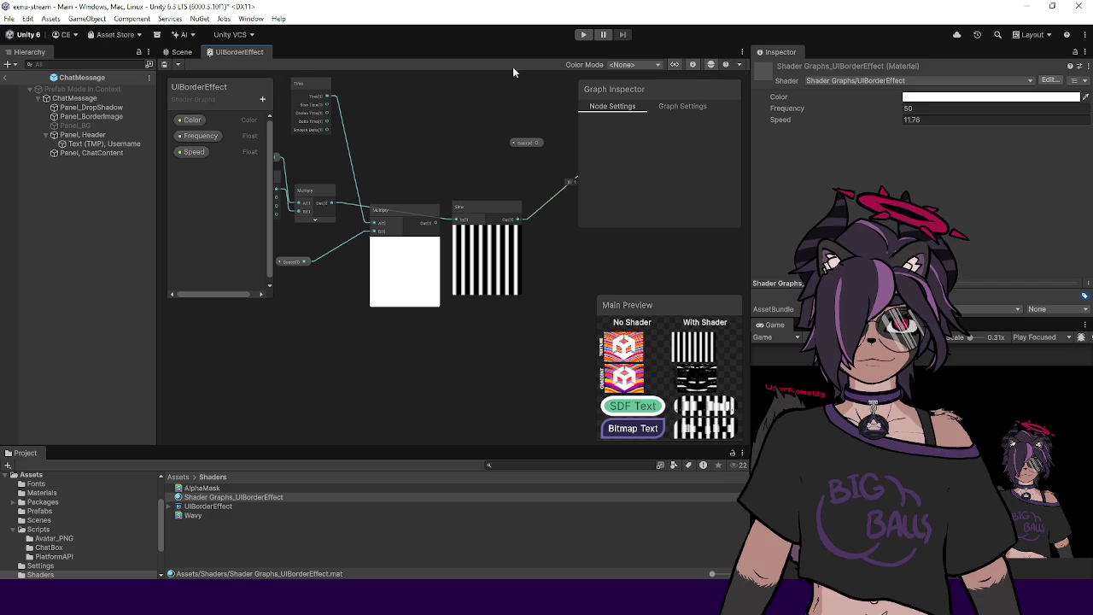
left_click(740, 66)
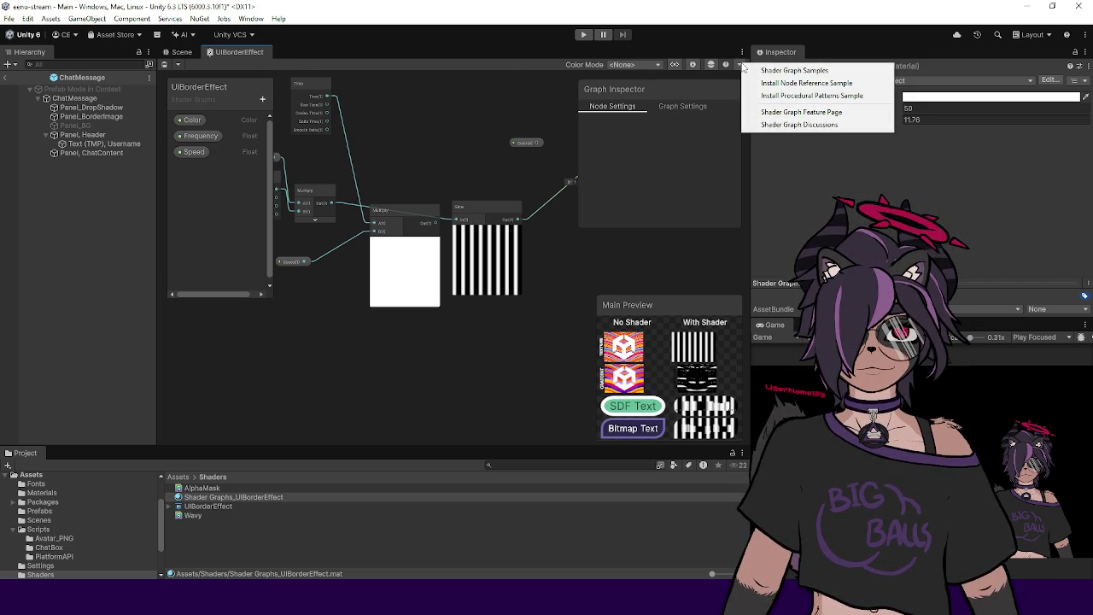
left_click(711, 66)
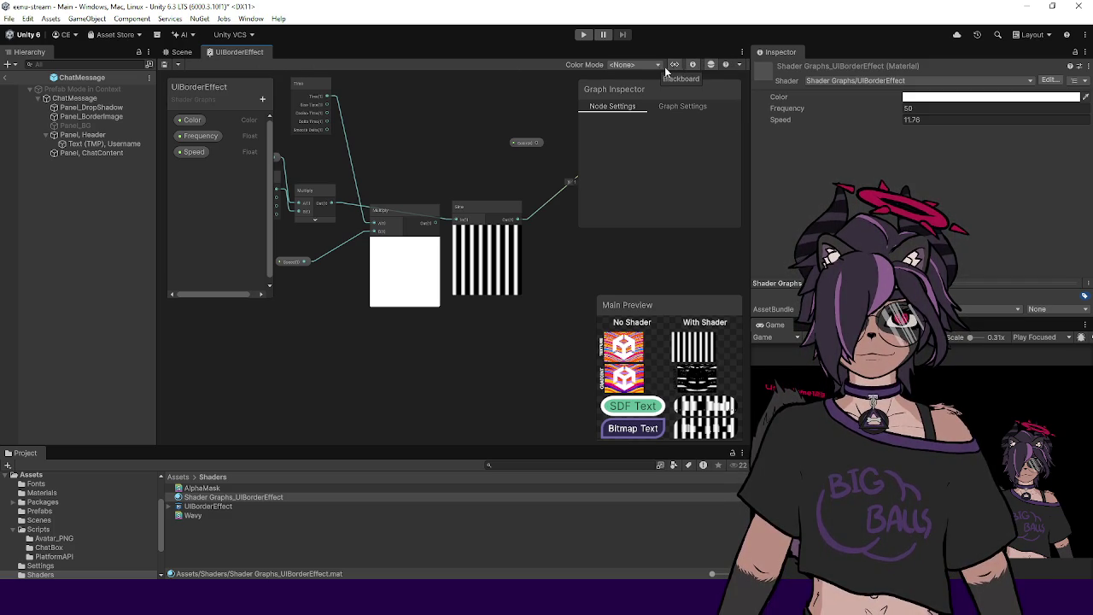
left_click(674, 107)
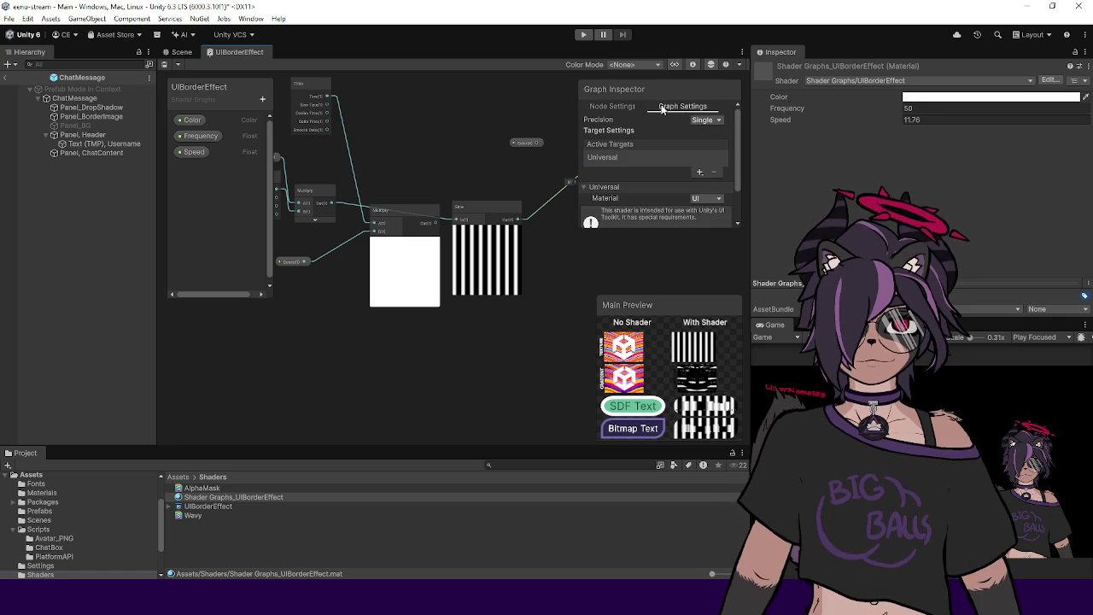
left_click_drag(737, 150, 739, 185)
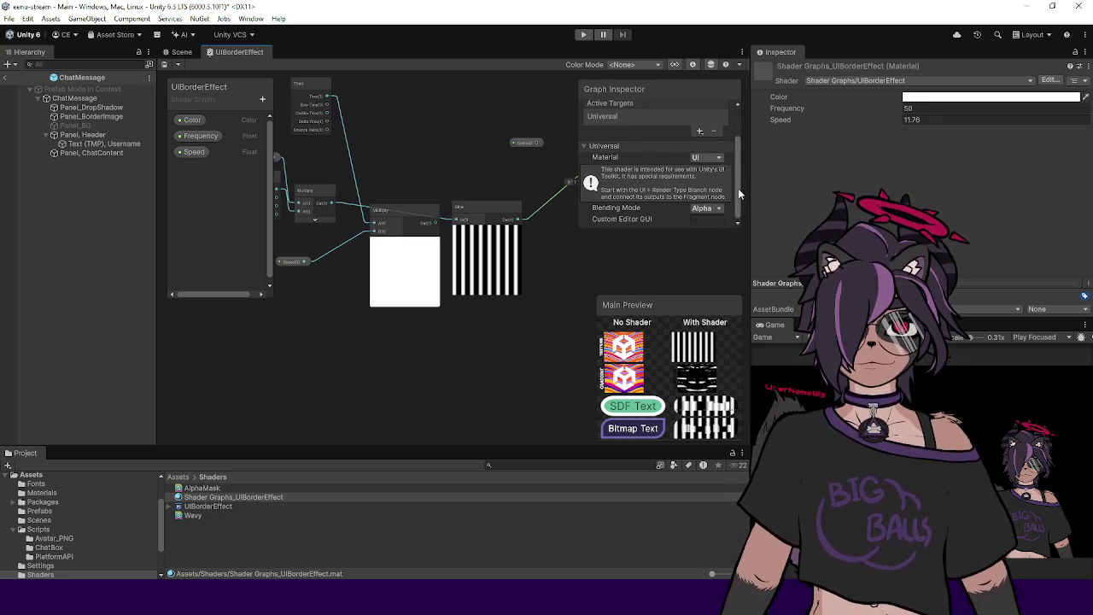
Step: Try Additive blending mode in Graph Settings, then revert it to Alpha
left_click(718, 209)
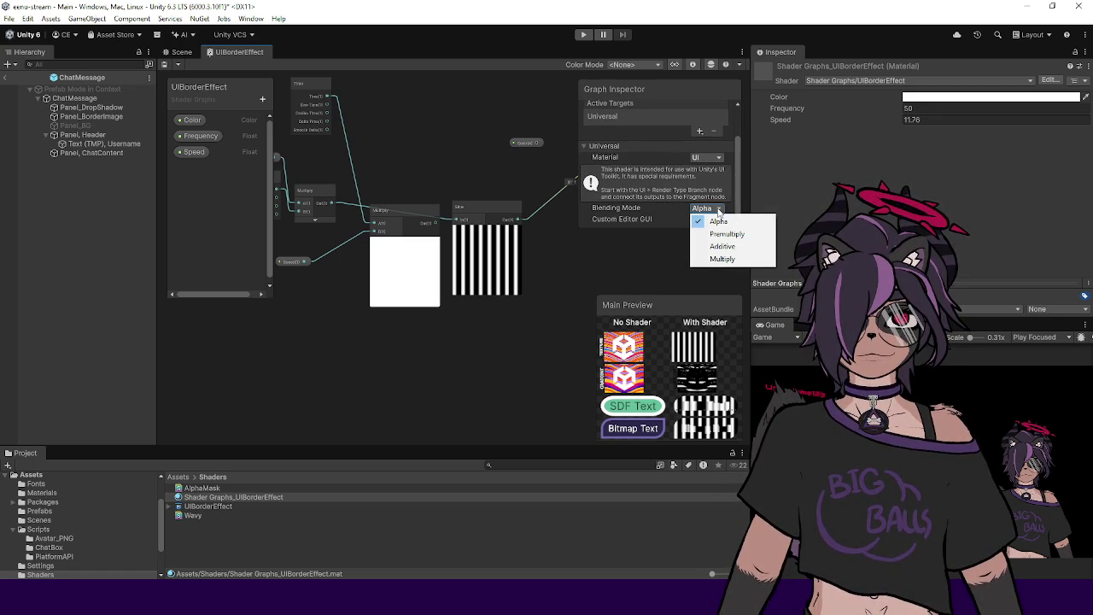
left_click(721, 246)
left_click(718, 209)
left_click(718, 221)
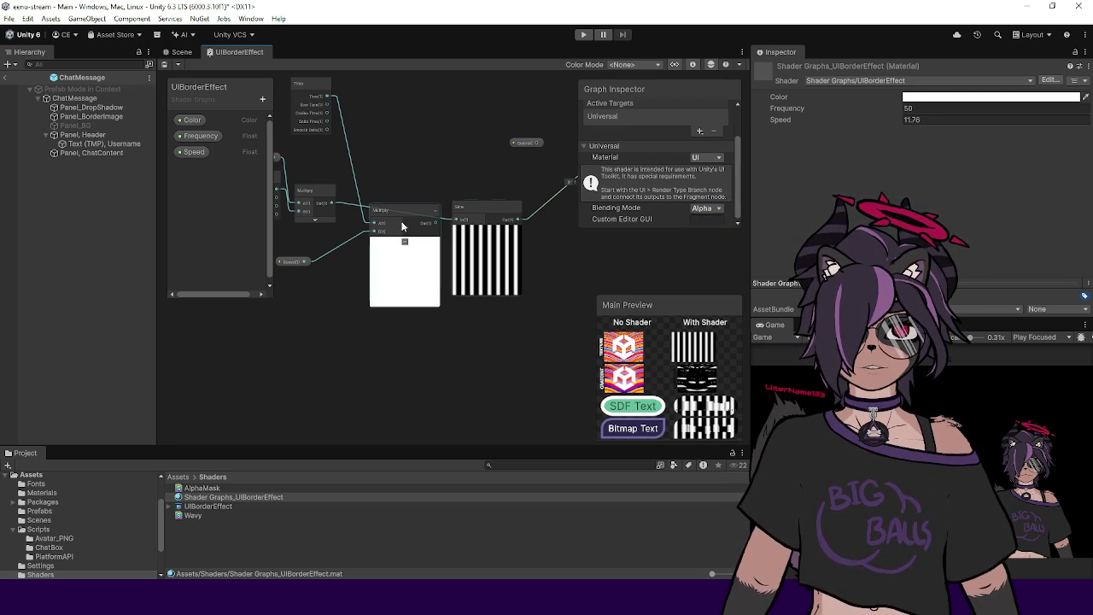
scroll(408, 162, "down", 3)
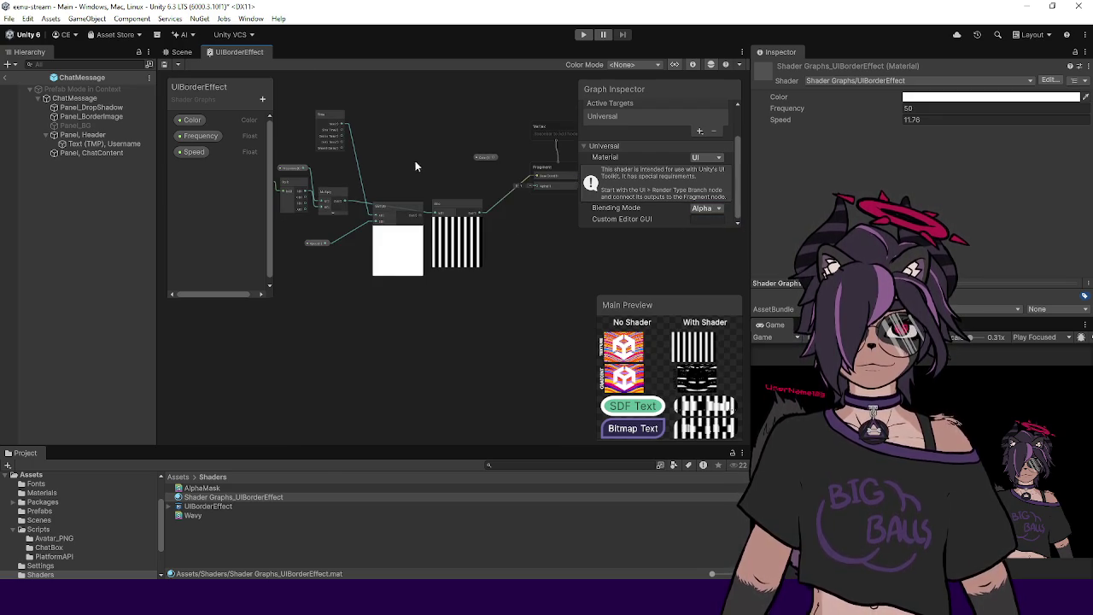
left_click(175, 53)
Step: Set the border material's Frequency to 0.1
left_click(856, 109)
type("0.1")
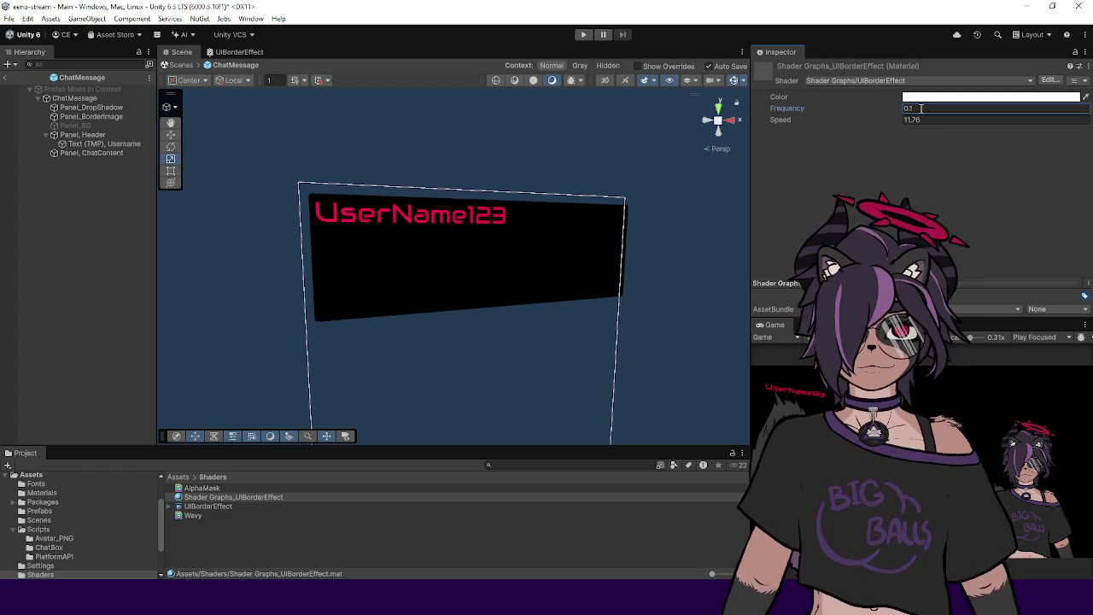
key("Return")
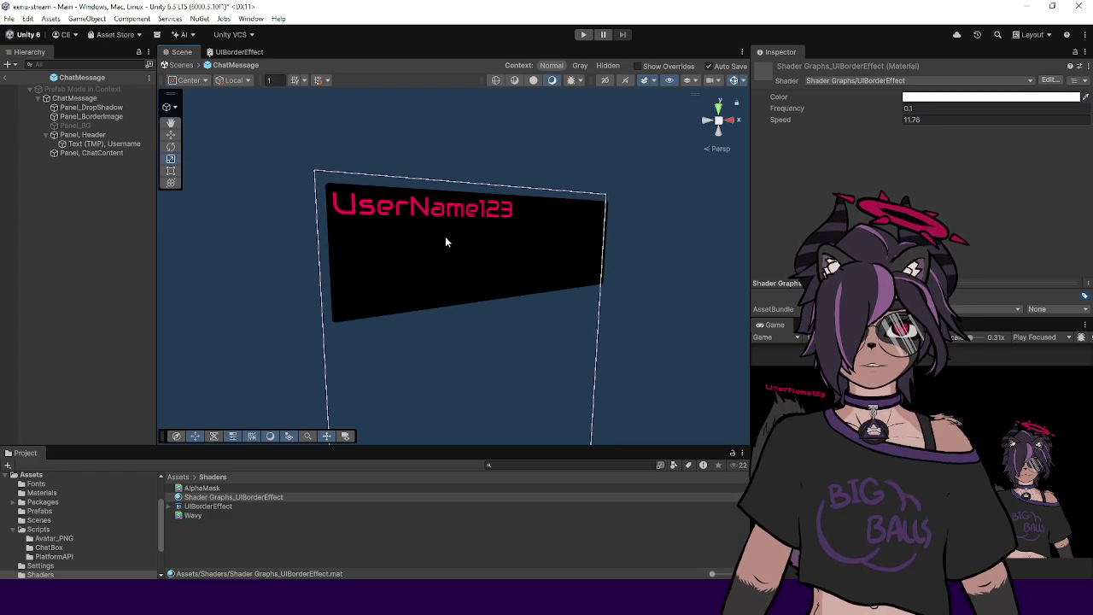
Step: Clear Panel_BorderImage's material and reassign the UIBorderEffect material to it
left_click(78, 118)
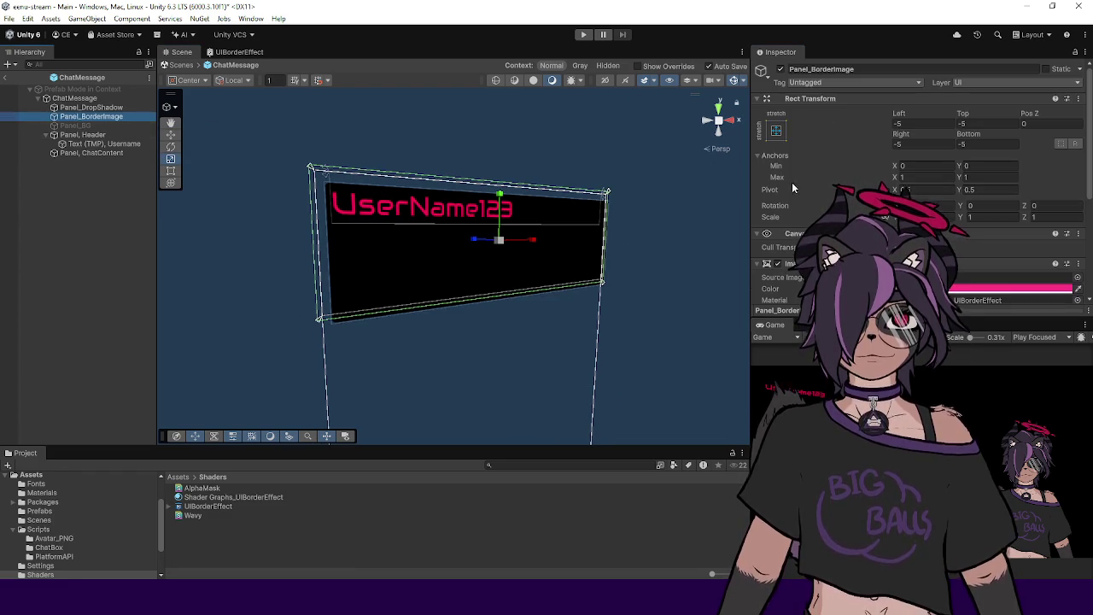
scroll(922, 188, "down", 5)
left_click(939, 177)
key("Delete")
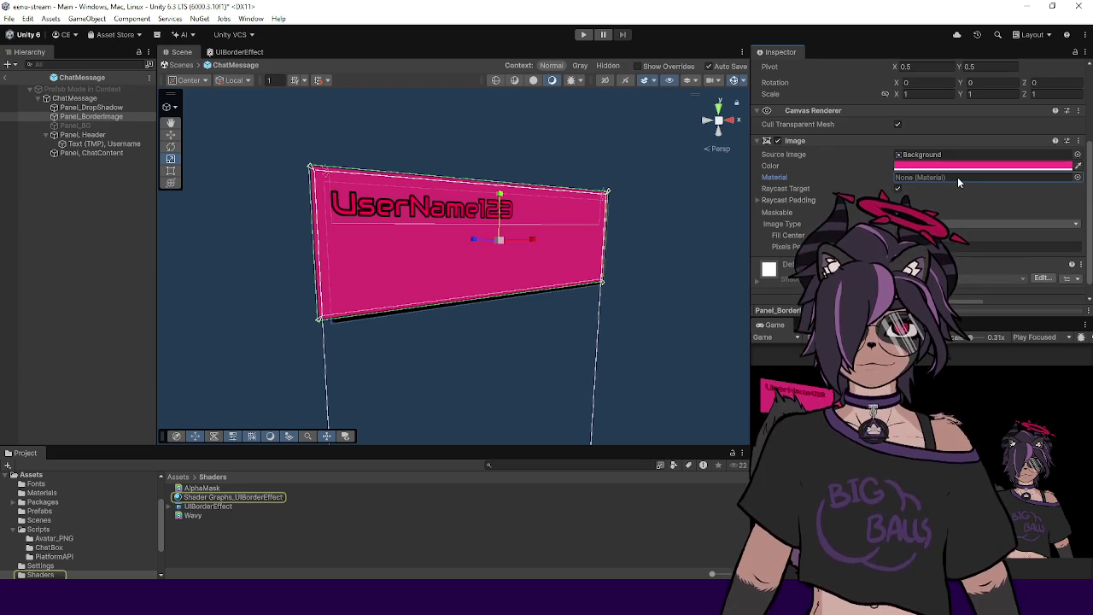
left_click(1076, 178)
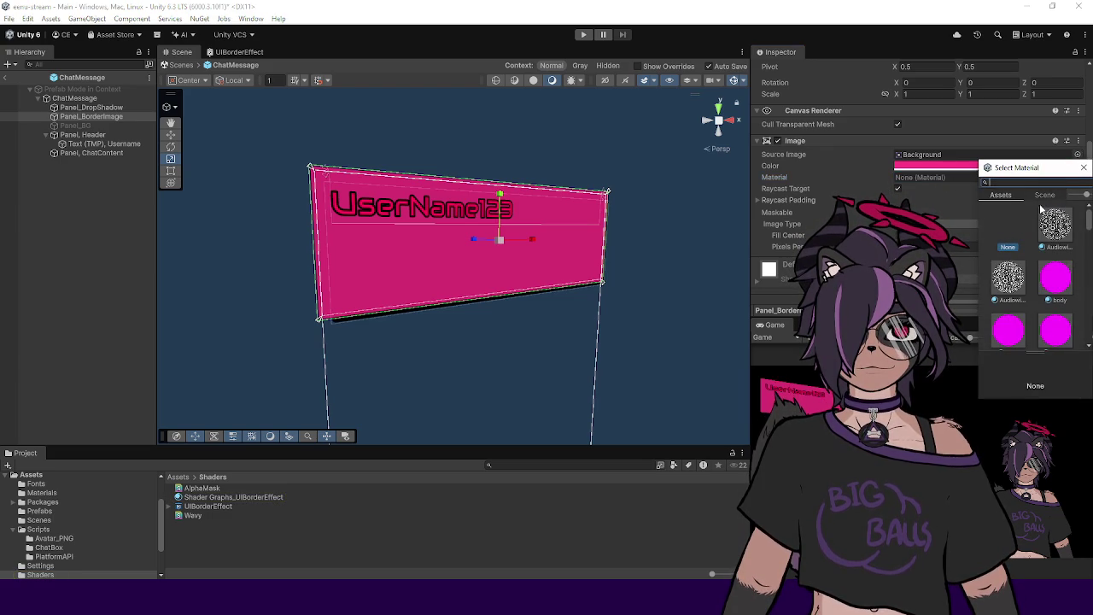
left_click(1085, 170)
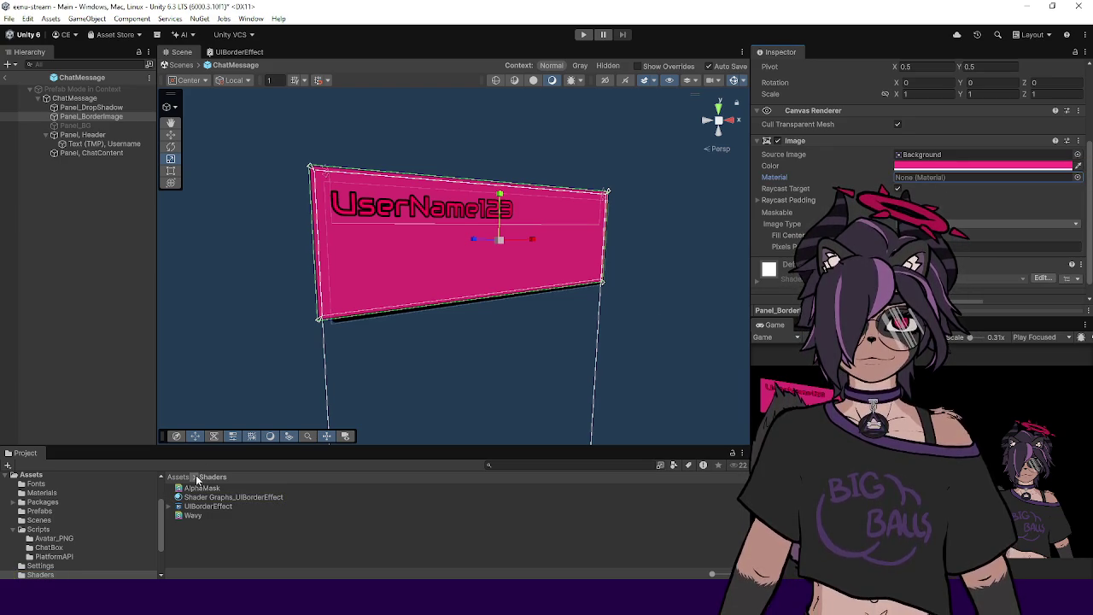
left_click_drag(216, 497, 939, 177)
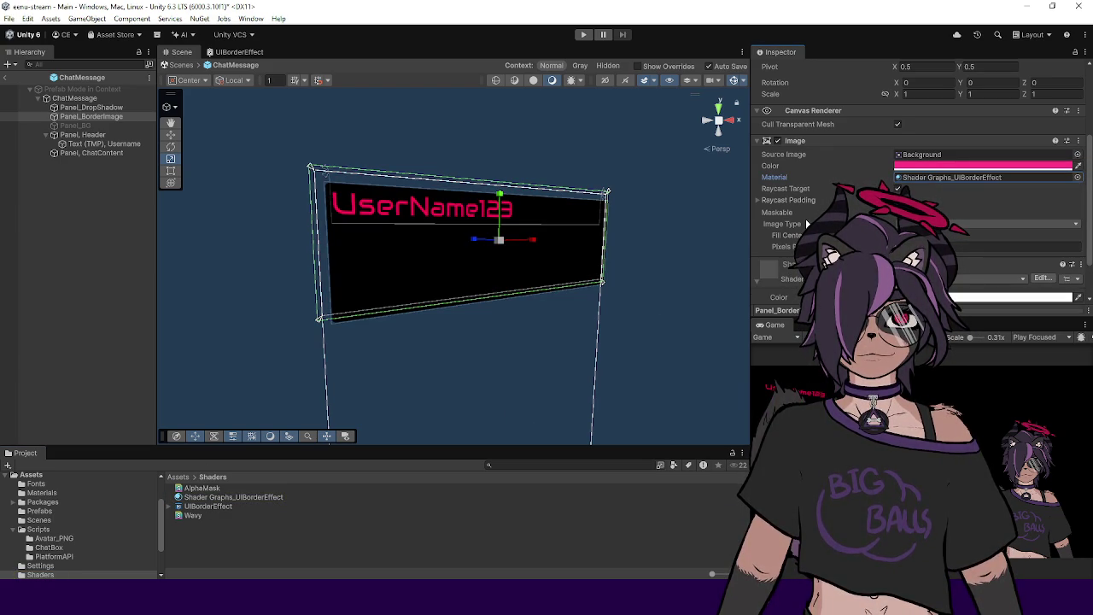
scroll(807, 217, "down", 3)
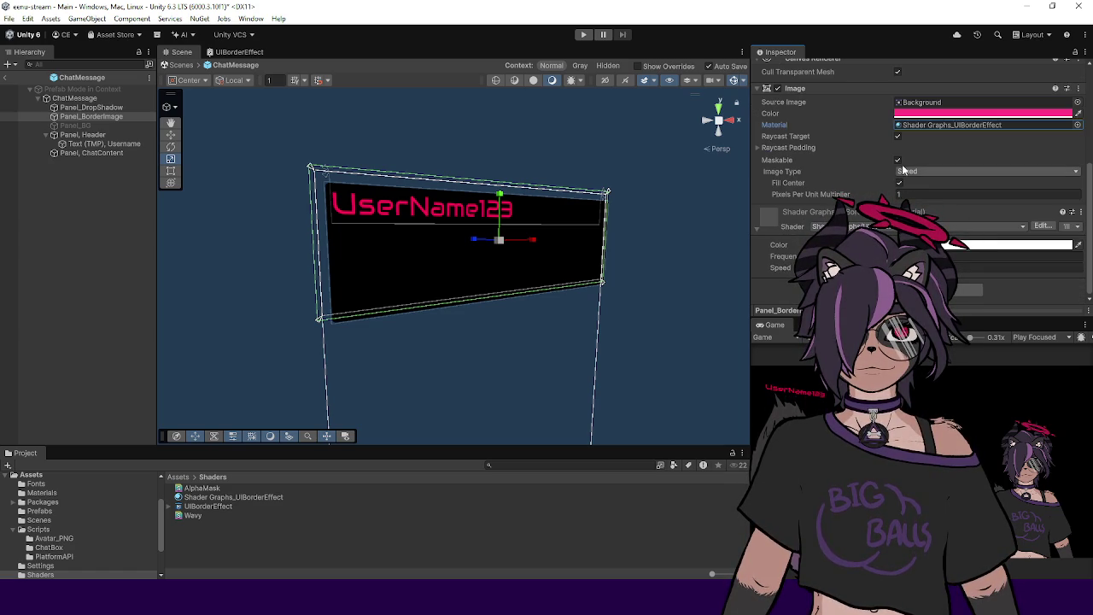
Step: Untick Maskable on the border image, keeping Image Type as Sliced
left_click(897, 160)
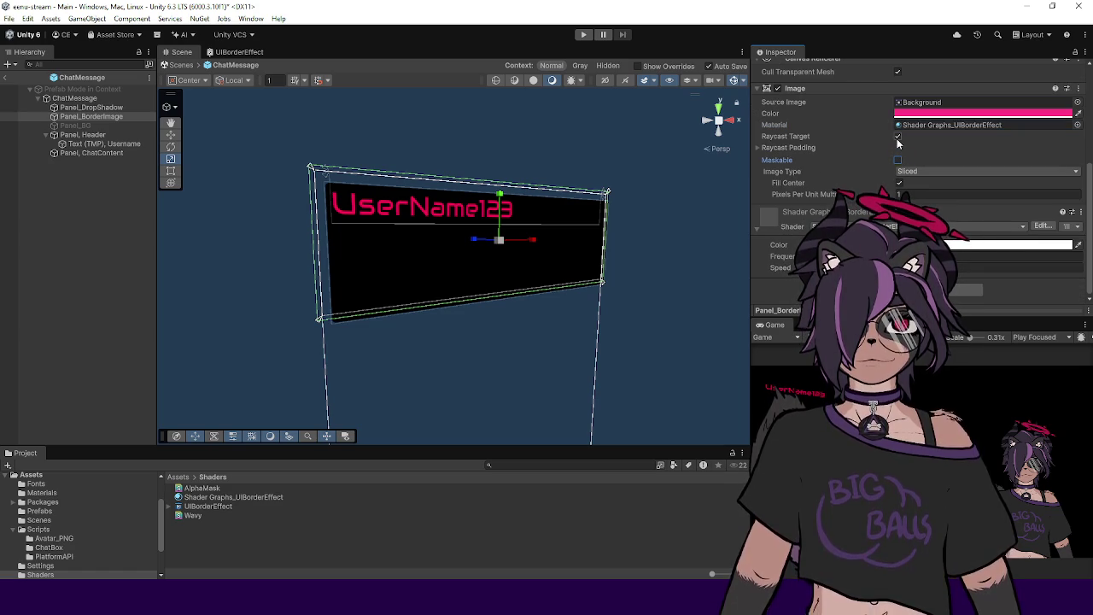
left_click(907, 172)
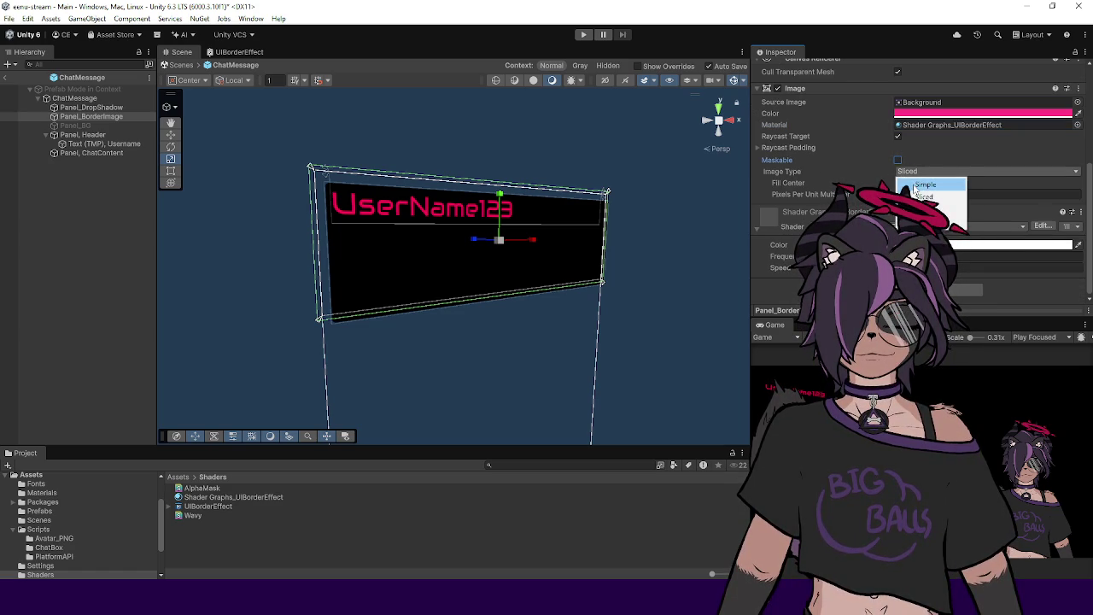
left_click(921, 185)
left_click(914, 171)
left_click(922, 197)
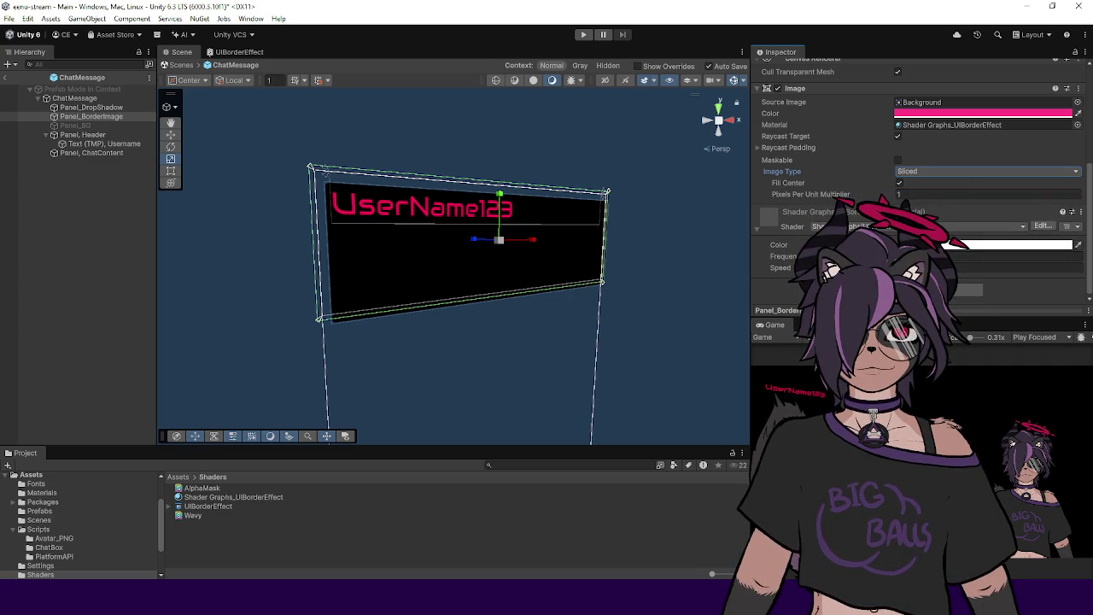
scroll(771, 210, "up", 2)
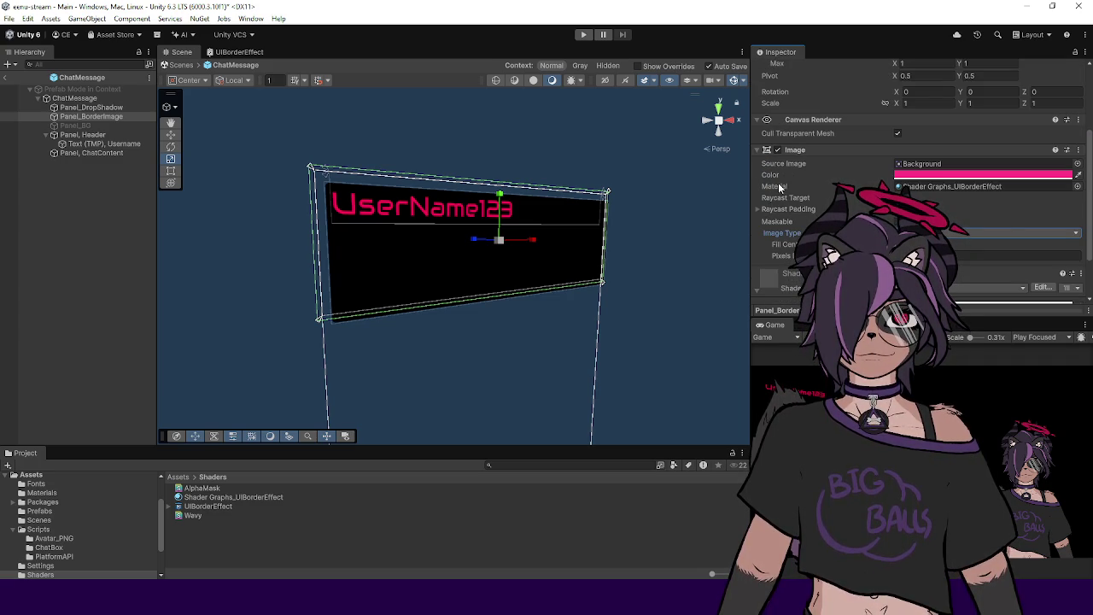
scroll(786, 178, "up", 4)
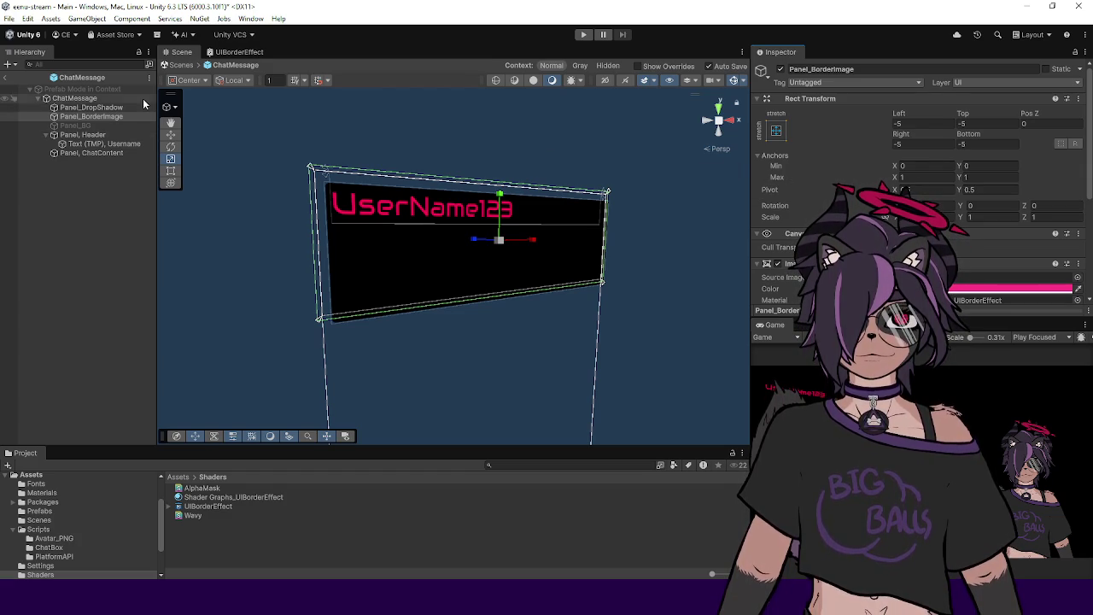
Step: Exit the ChatMessage prefab, select Panel_BorderImage, then view the UIBorderEffect graph's Fragment outputs
left_click(5, 78)
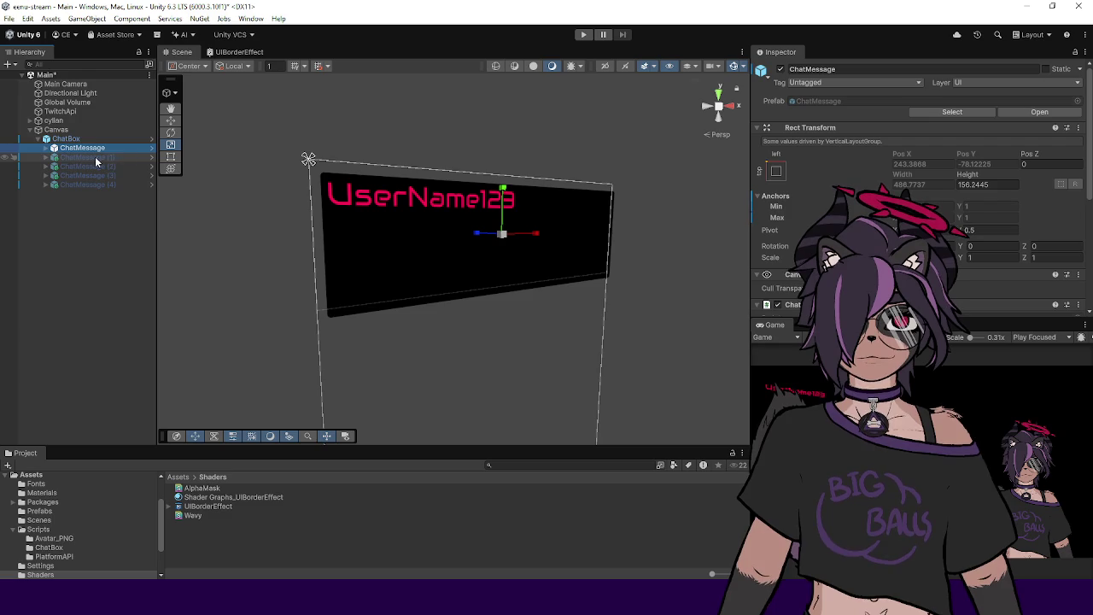
left_click(80, 174)
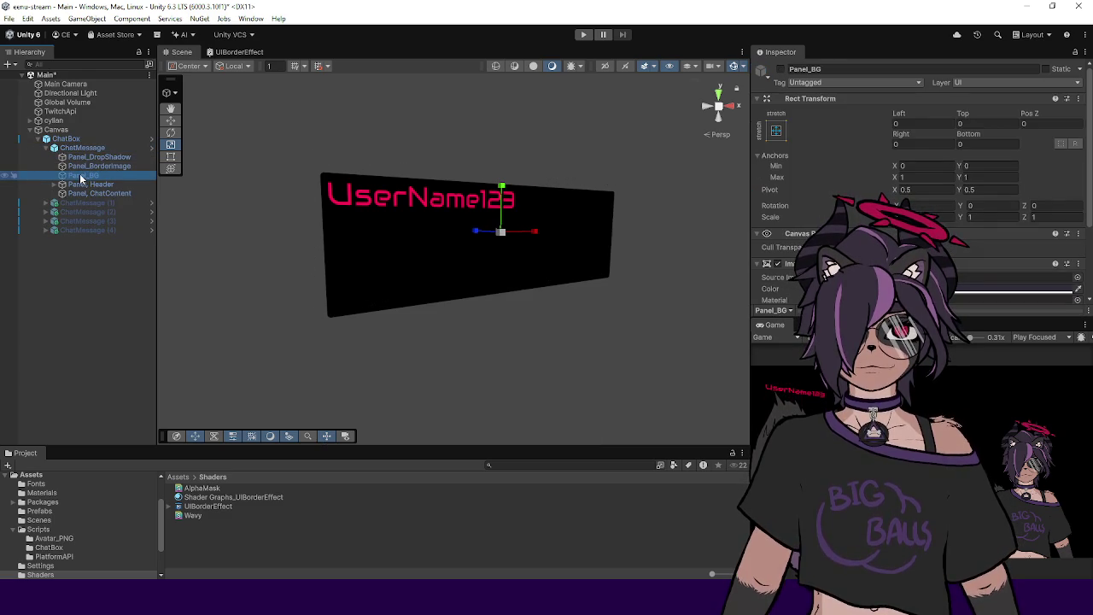
left_click(85, 165)
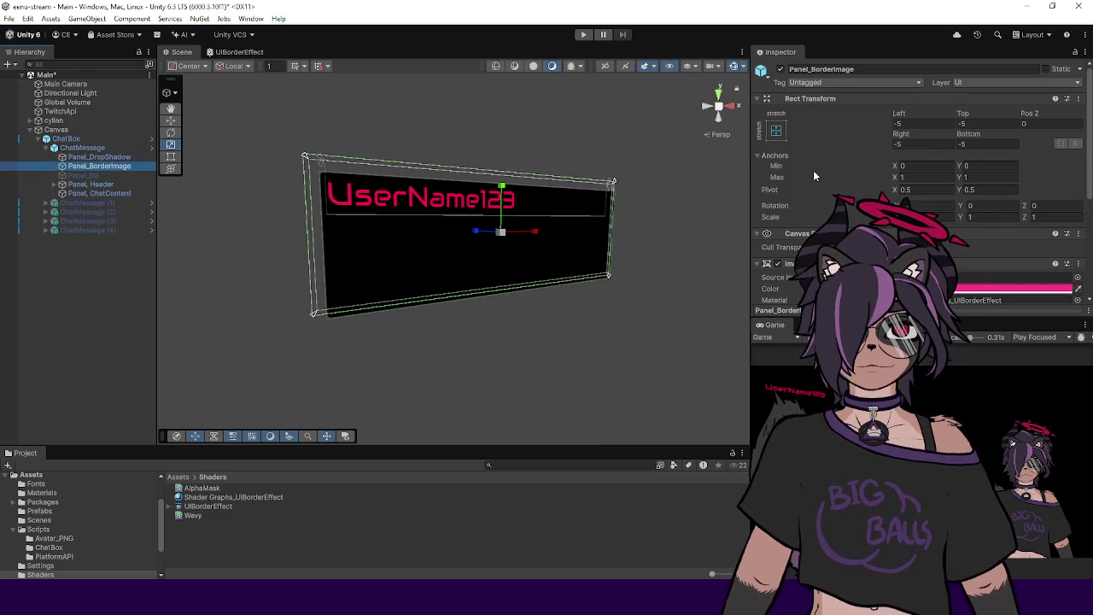
scroll(835, 140, "down", 3)
scroll(835, 140, "down", 3)
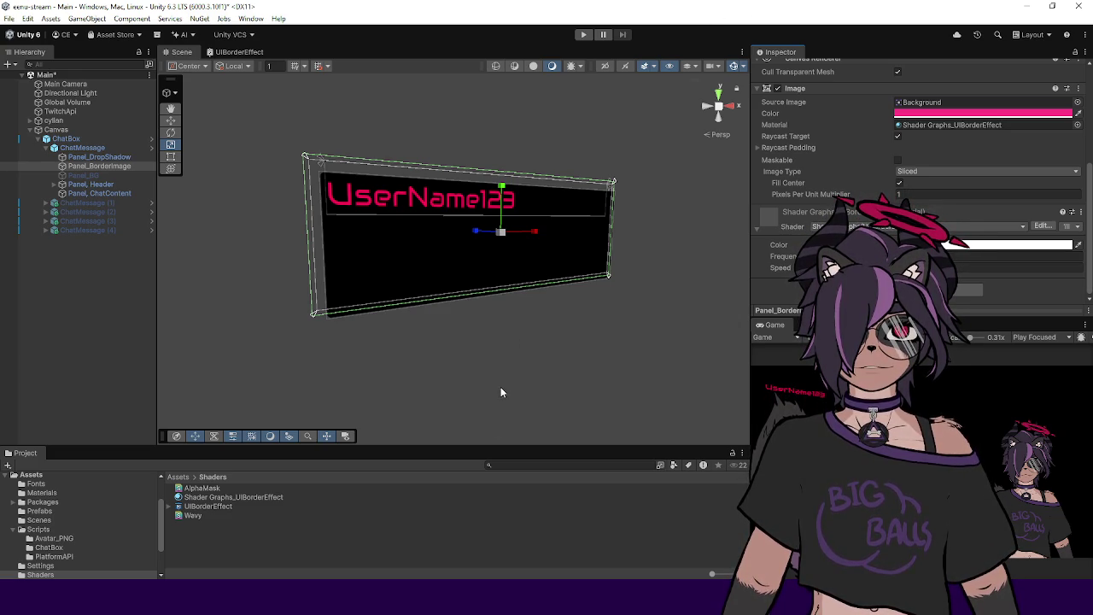
left_click(238, 51)
left_click_drag(498, 253, 378, 299)
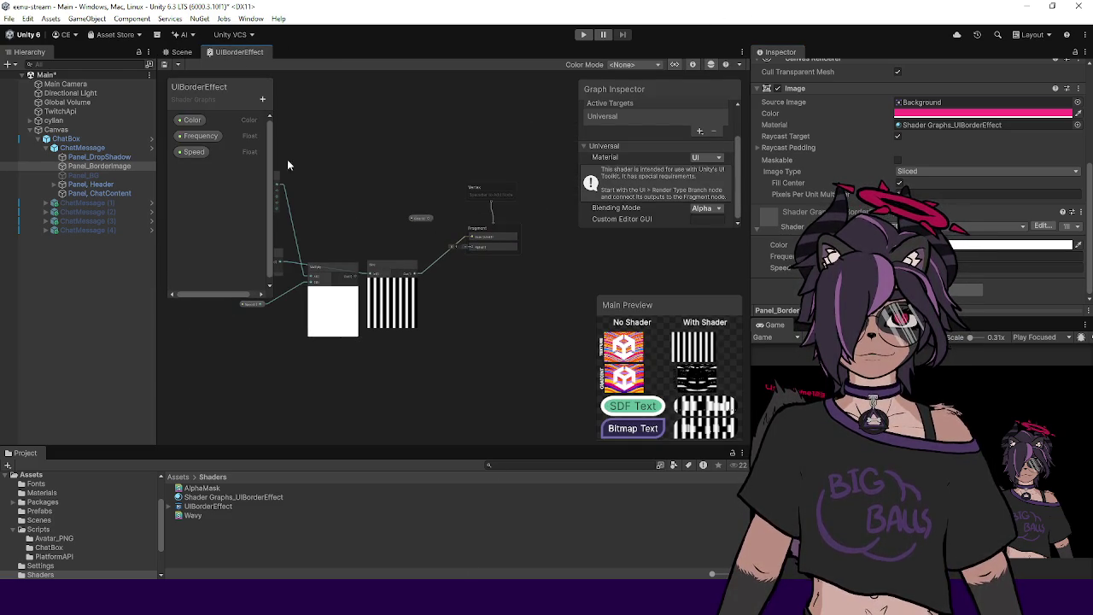
Step: Wire the Color property into Fragment Base Color and save the shader graph
scroll(432, 226, "up", 5)
left_click(422, 210)
left_click_drag(421, 209, 521, 250)
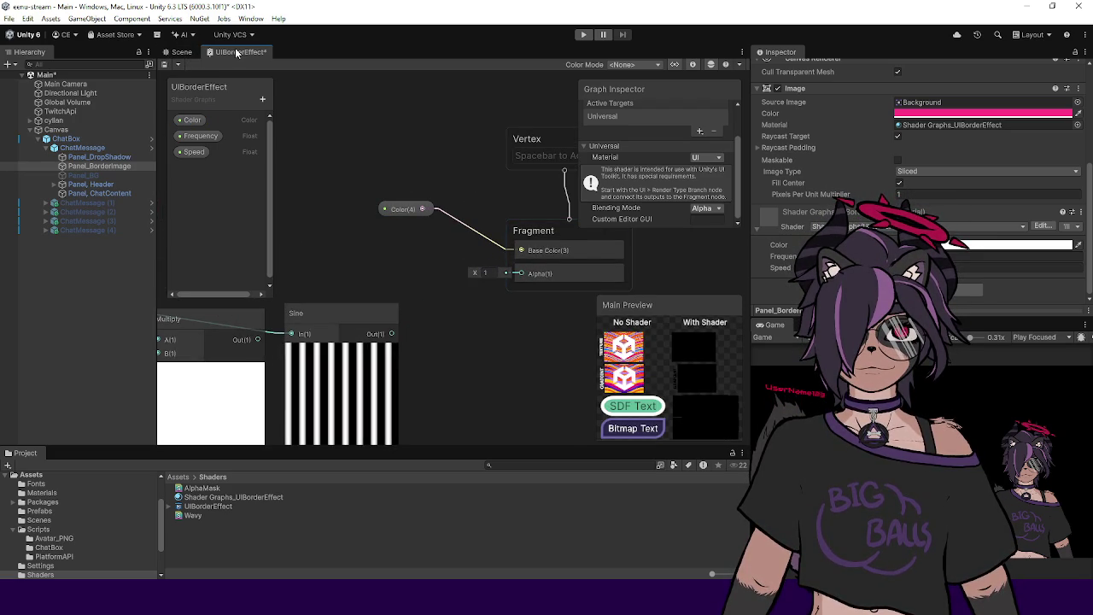
key("ctrl+s")
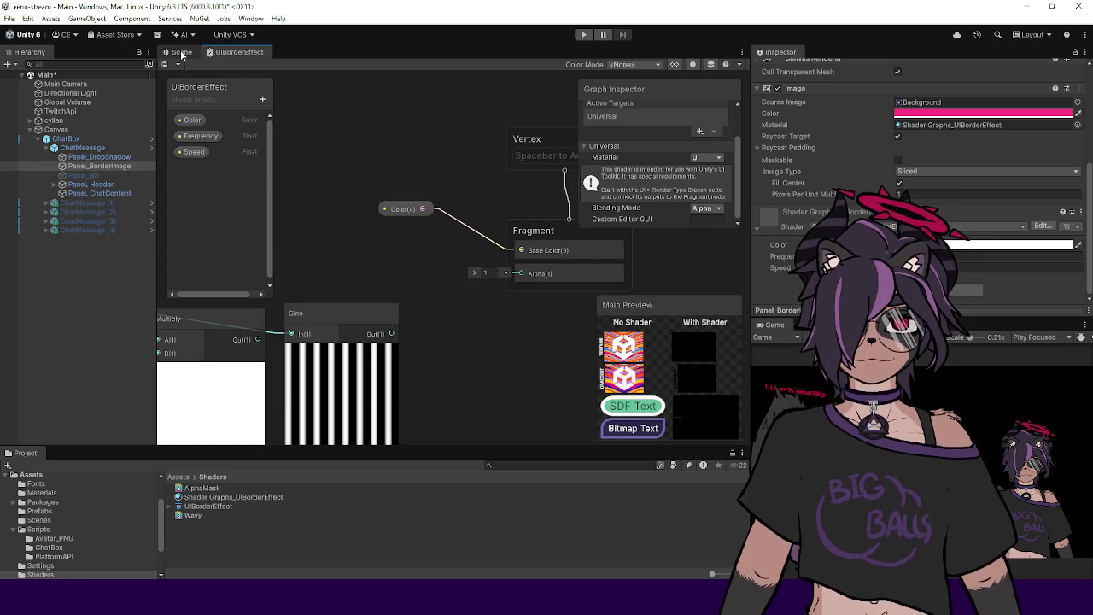
Step: In the Scene view, locate the border material and orbit to a head-on view of the chat panel
left_click(180, 53)
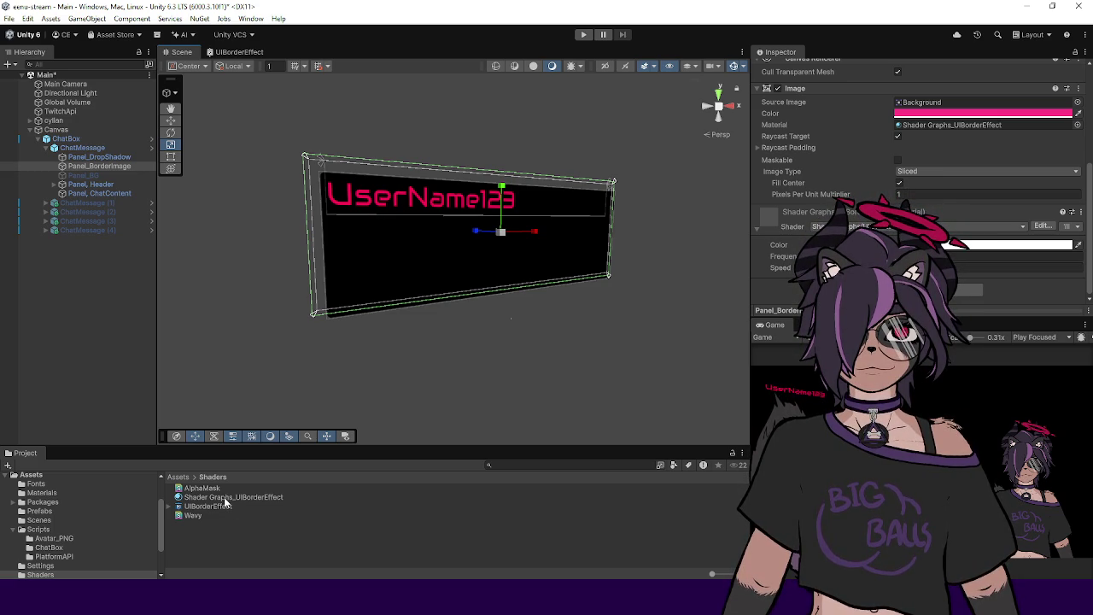
scroll(917, 171, "up", 2)
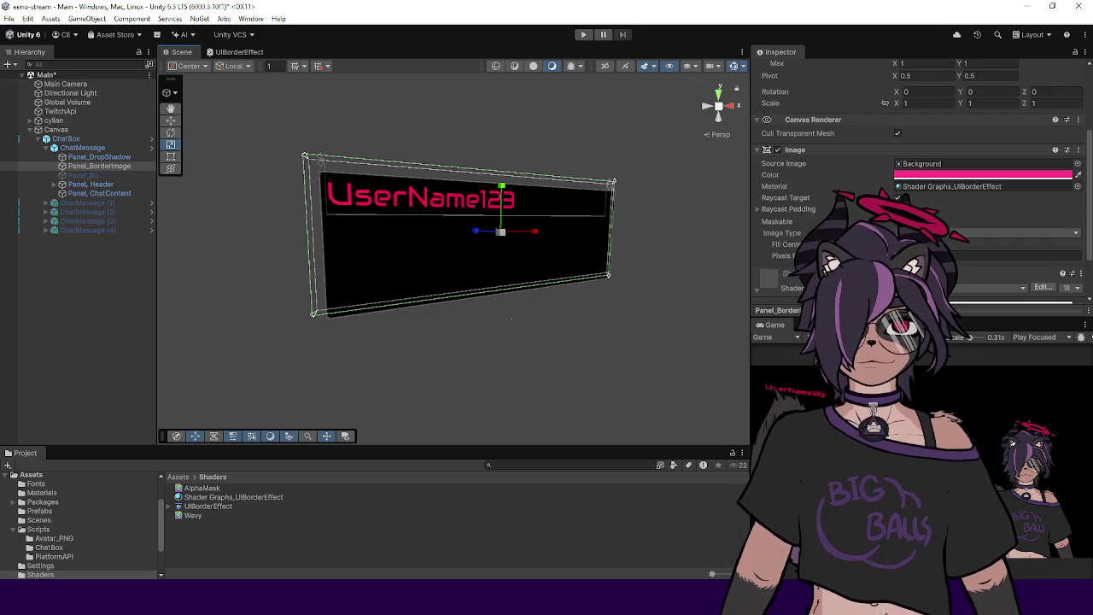
left_click(918, 186)
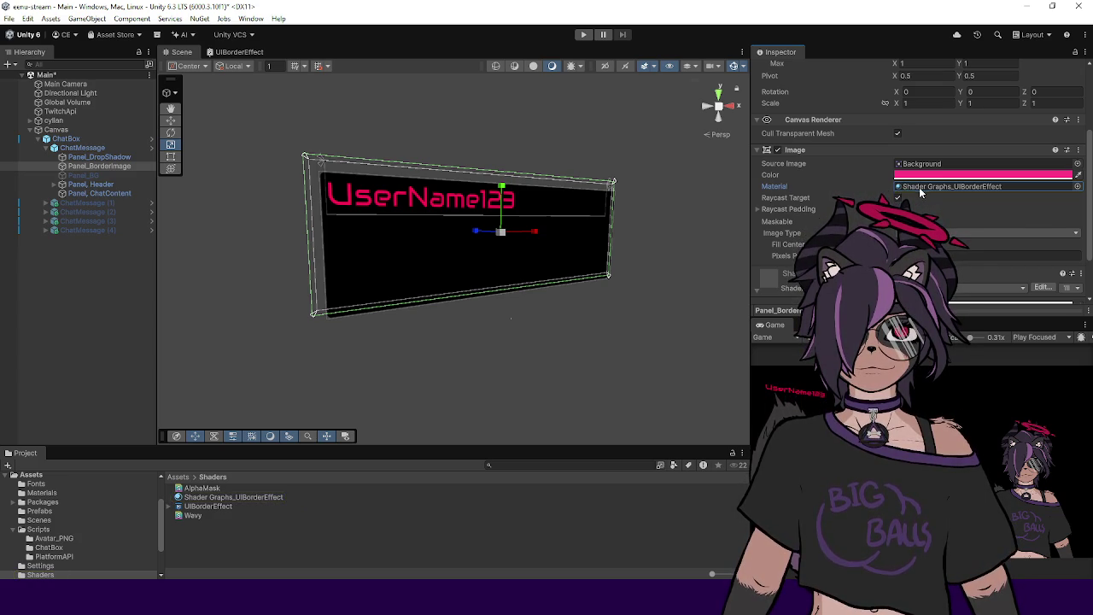
scroll(919, 186, "down", 2)
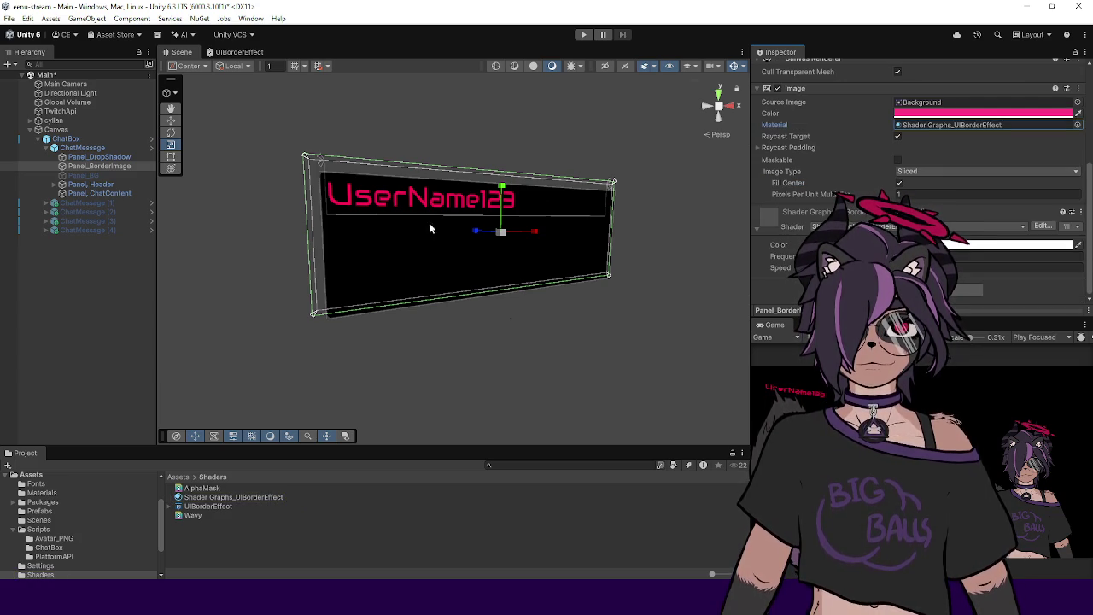
left_click_drag(449, 215, 548, 264)
key("w")
mouse_move(543, 246)
left_mouse_down()
mouse_move(556, 244)
mouse_move(561, 293)
mouse_move(471, 262)
left_mouse_up()
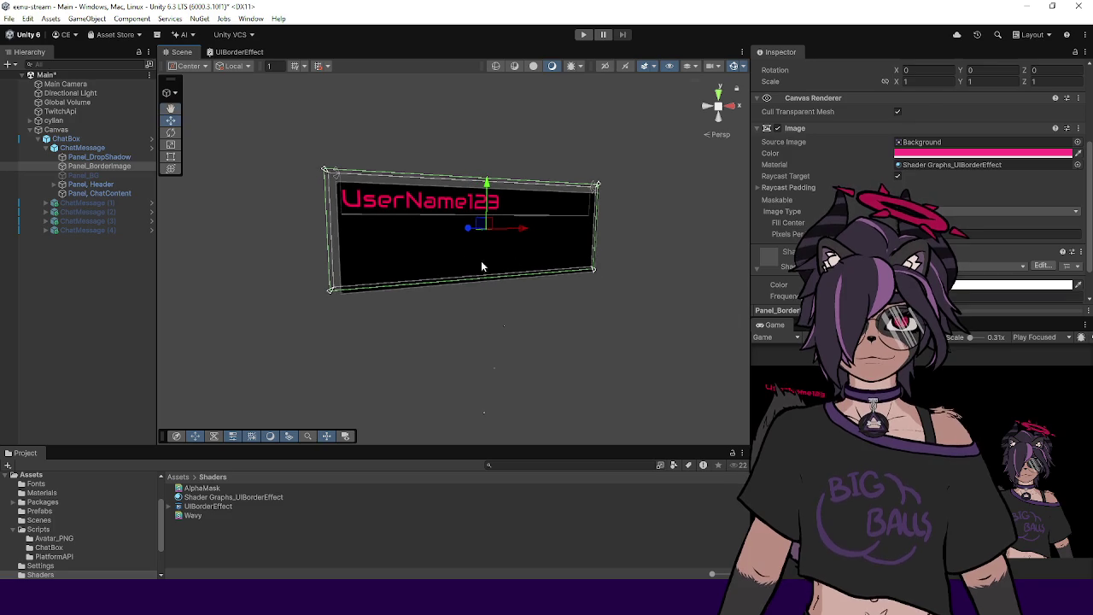
scroll(854, 213, "down", 2)
right_click(217, 538)
mouse_move(282, 206)
mouse_move(450, 338)
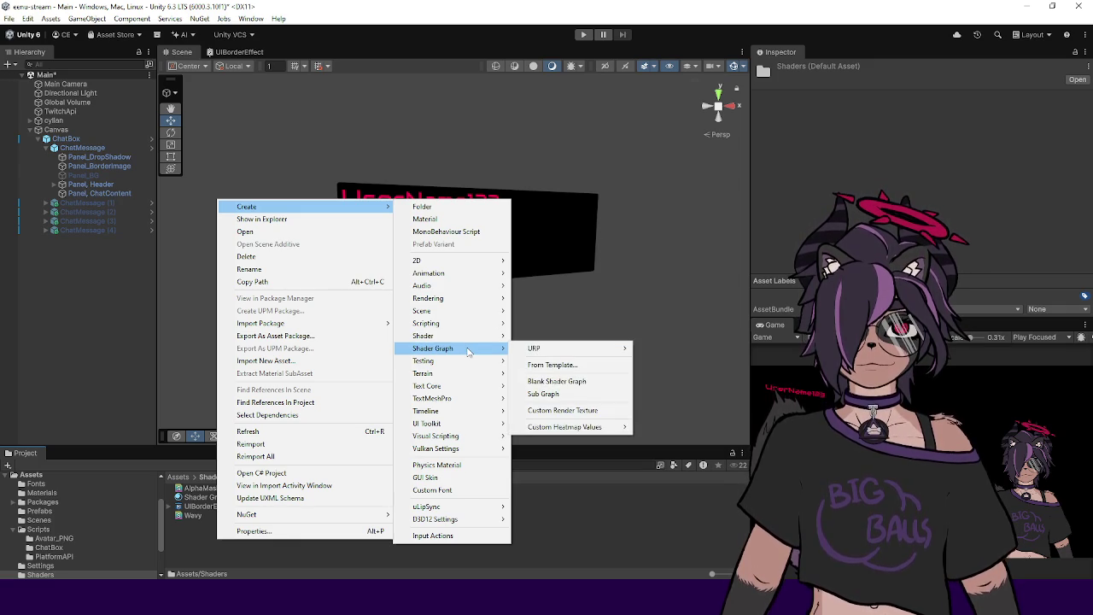
mouse_move(547, 348)
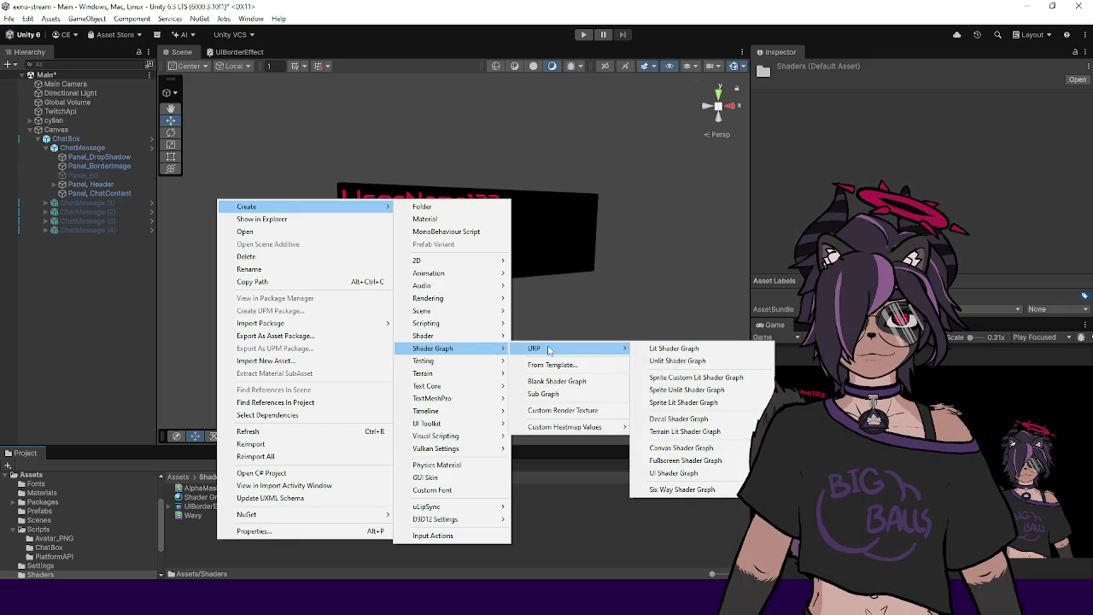
left_click(586, 543)
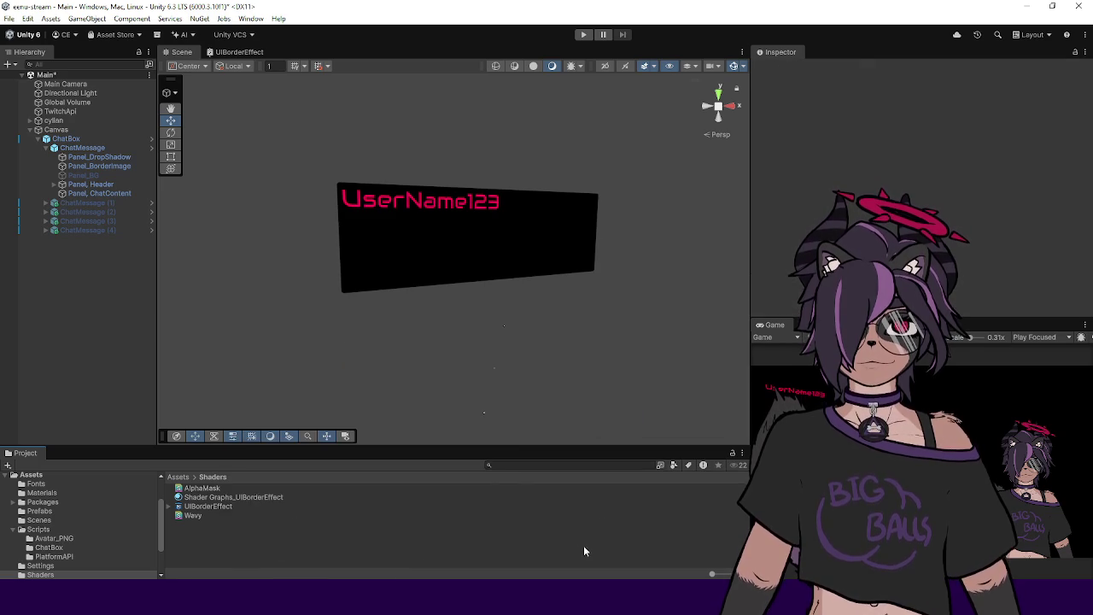
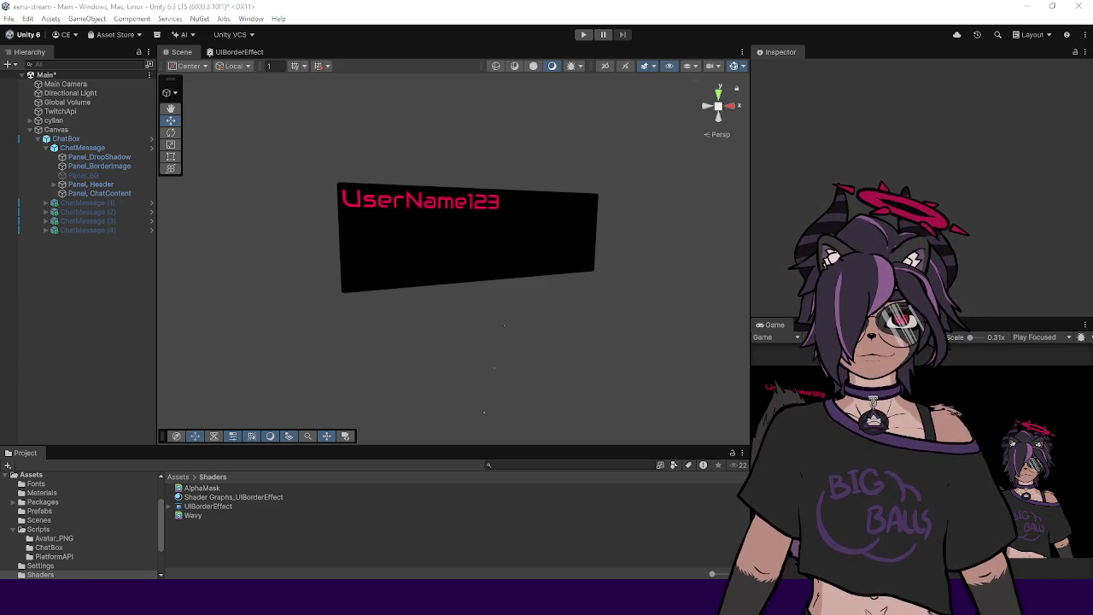
Step: Review the UIBorderEffect graph's Color property precision and mode options, leaving them unchanged
left_click(235, 52)
left_click(190, 120)
right_click(190, 122)
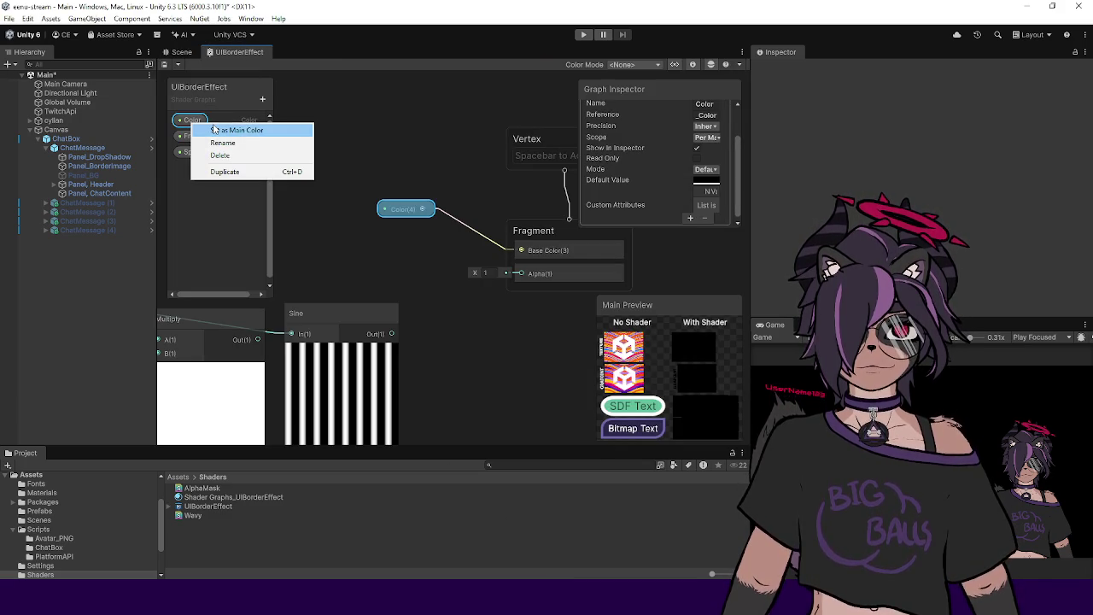
key("Escape")
scroll(696, 166, "up", 2)
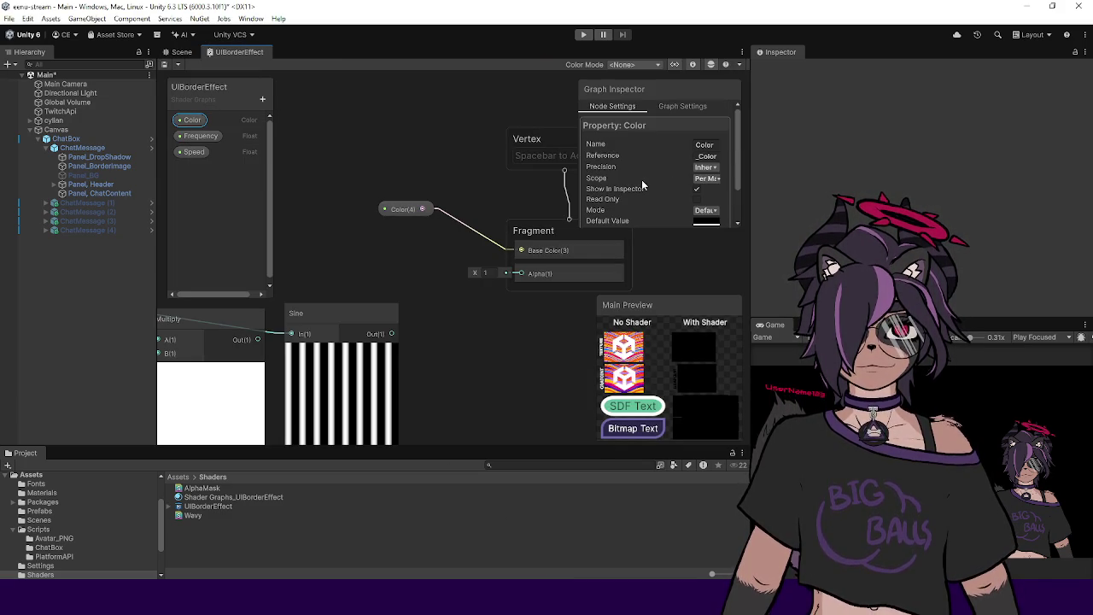
left_click(705, 167)
scroll(702, 156, "down", 2)
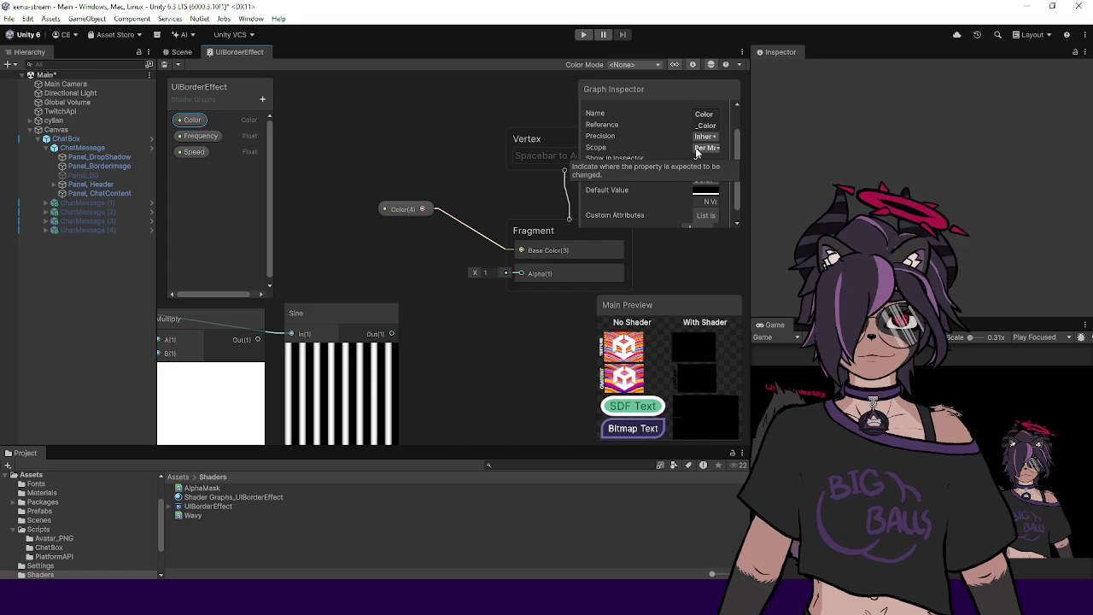
scroll(643, 208, "down", 1)
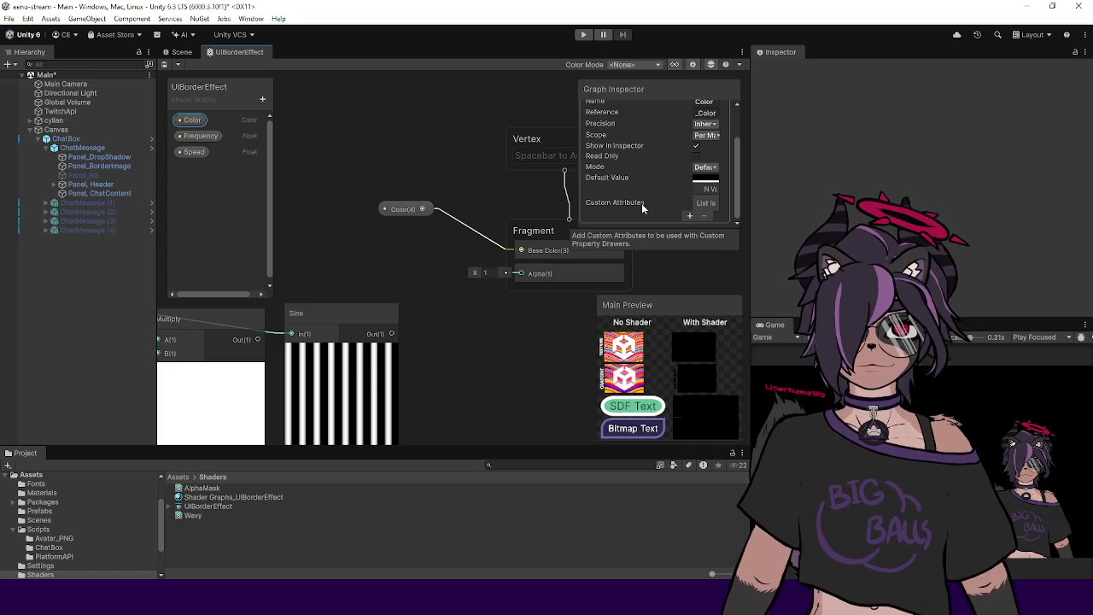
left_click(705, 167)
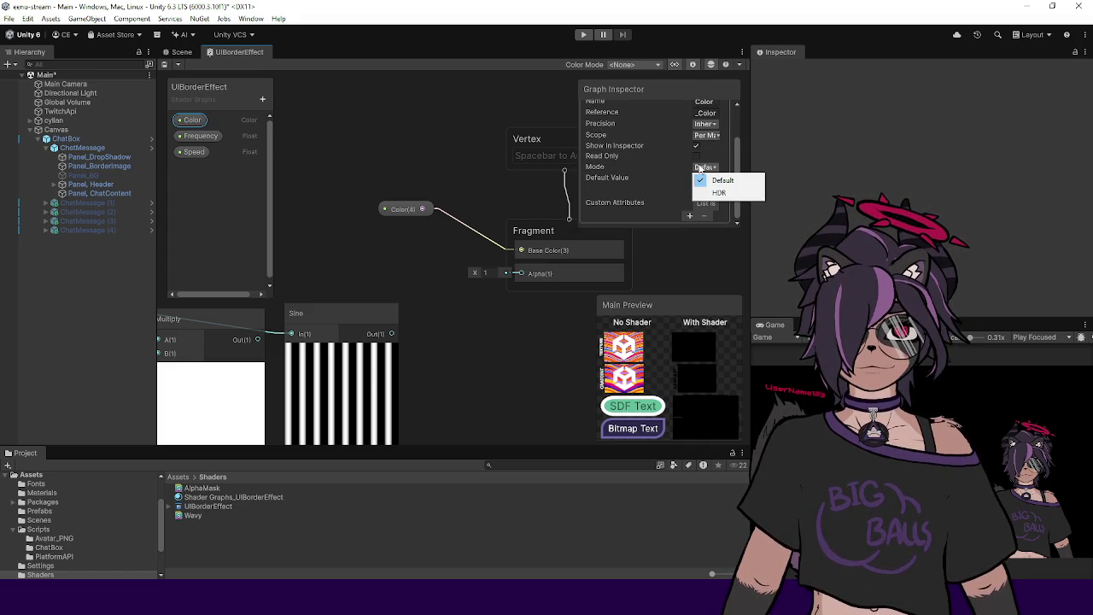
left_click(609, 188)
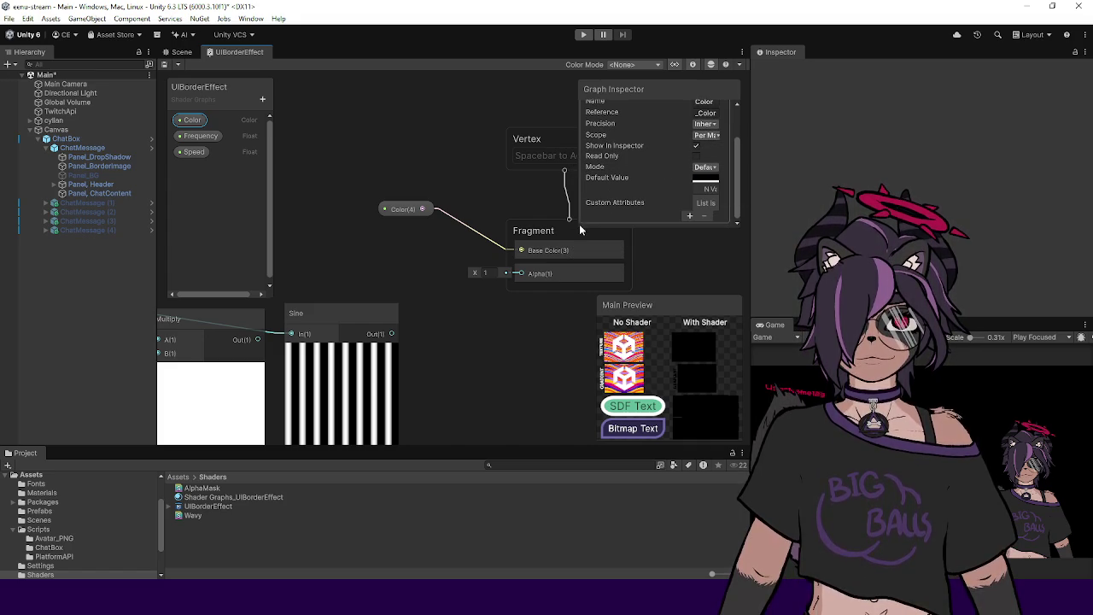
left_click_drag(576, 229, 510, 284)
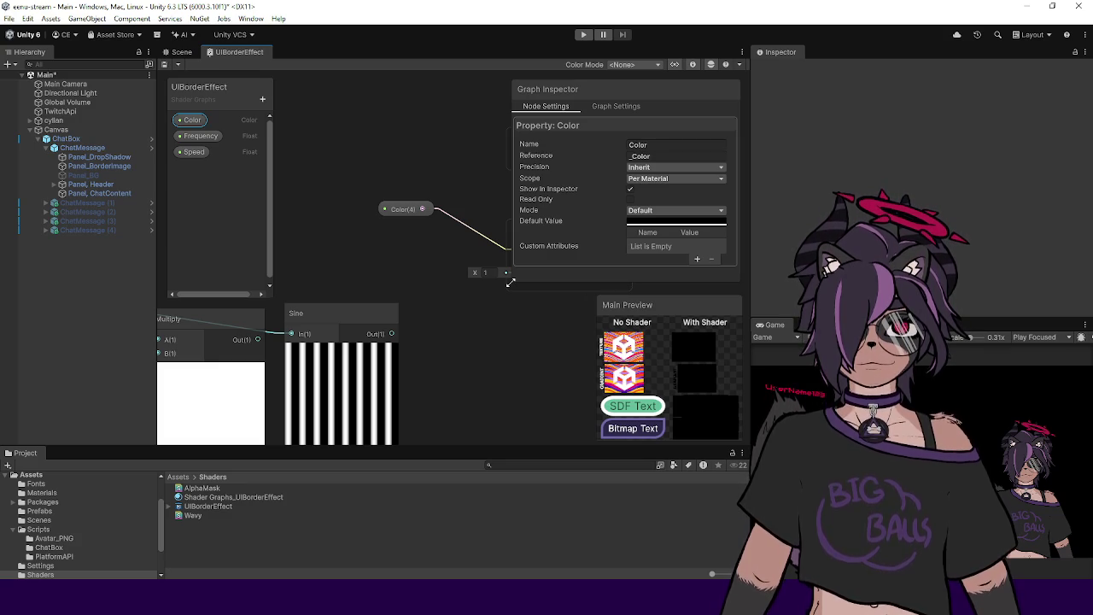
Step: Check the Frequency and Speed properties' mode, precision and scope options without changing them
left_click(614, 105)
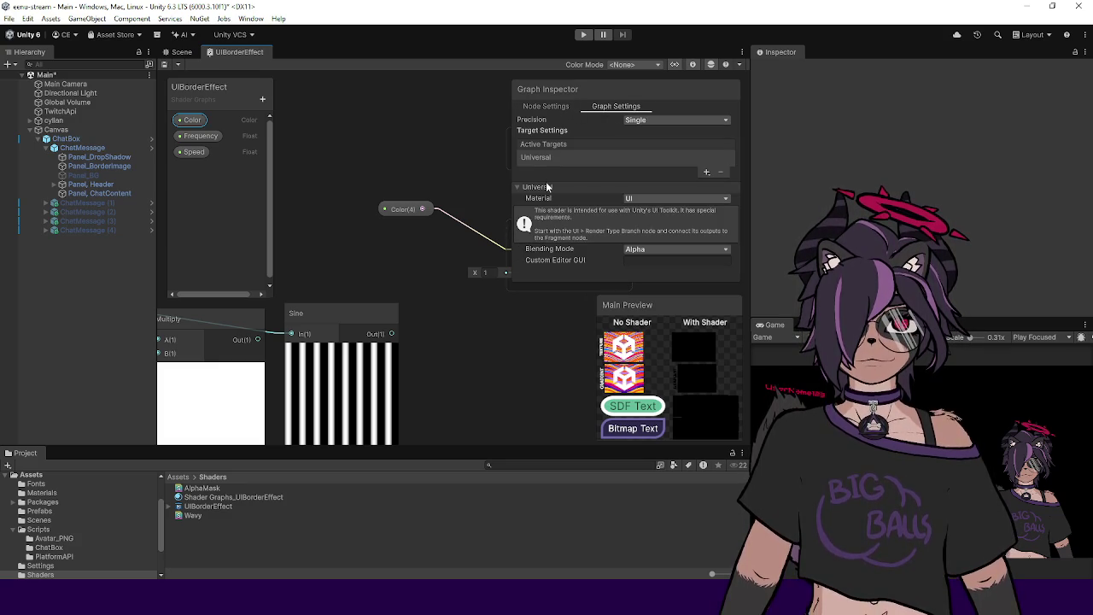
left_click(547, 105)
left_click(209, 136)
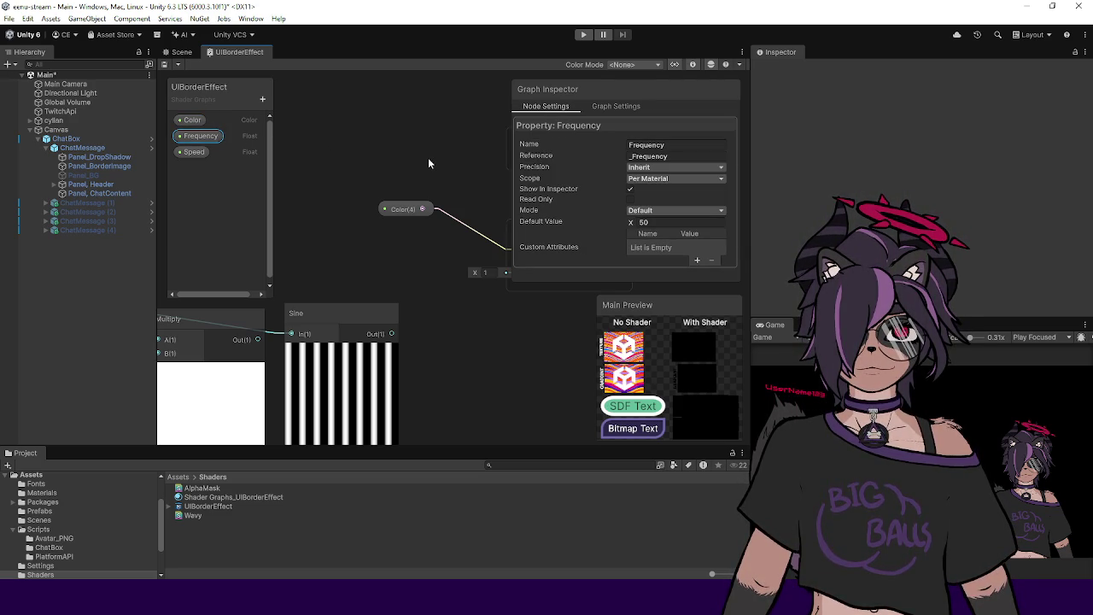
left_click(650, 210)
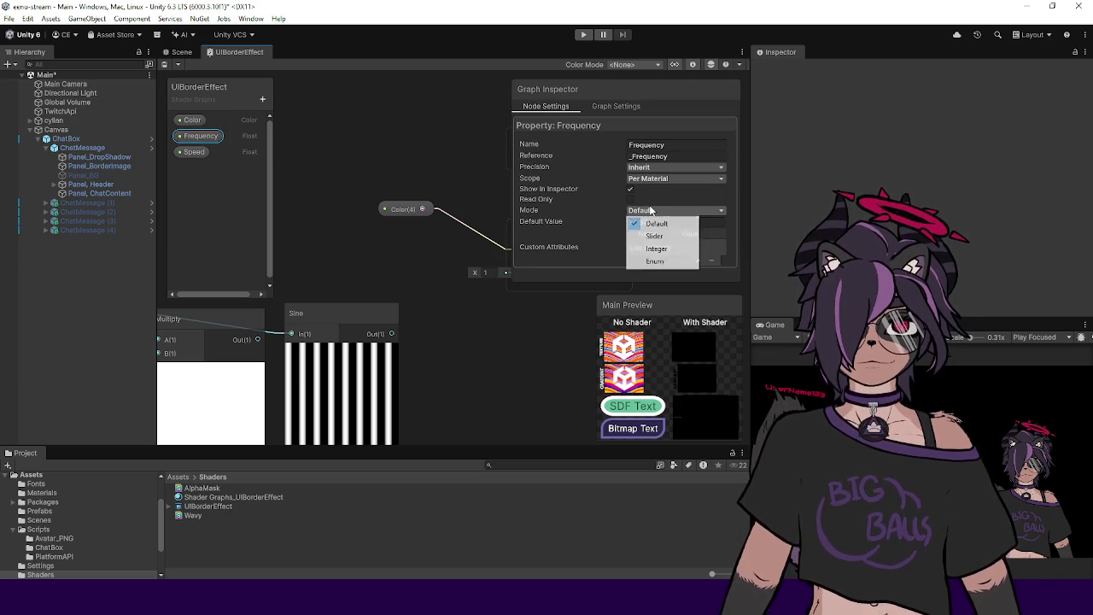
left_click(362, 214)
left_click(203, 153)
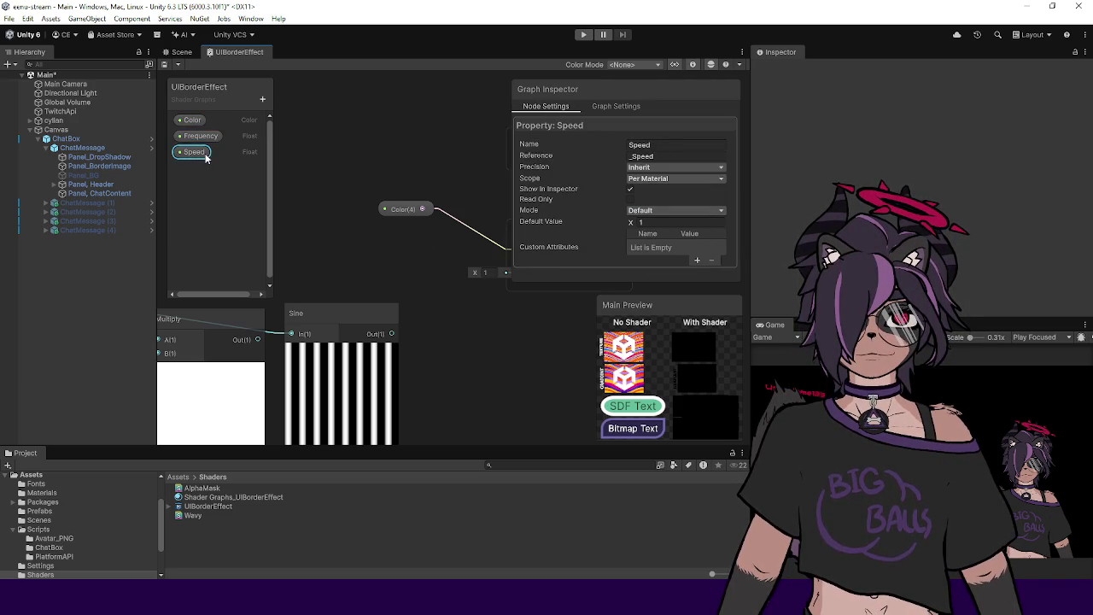
left_click(641, 168)
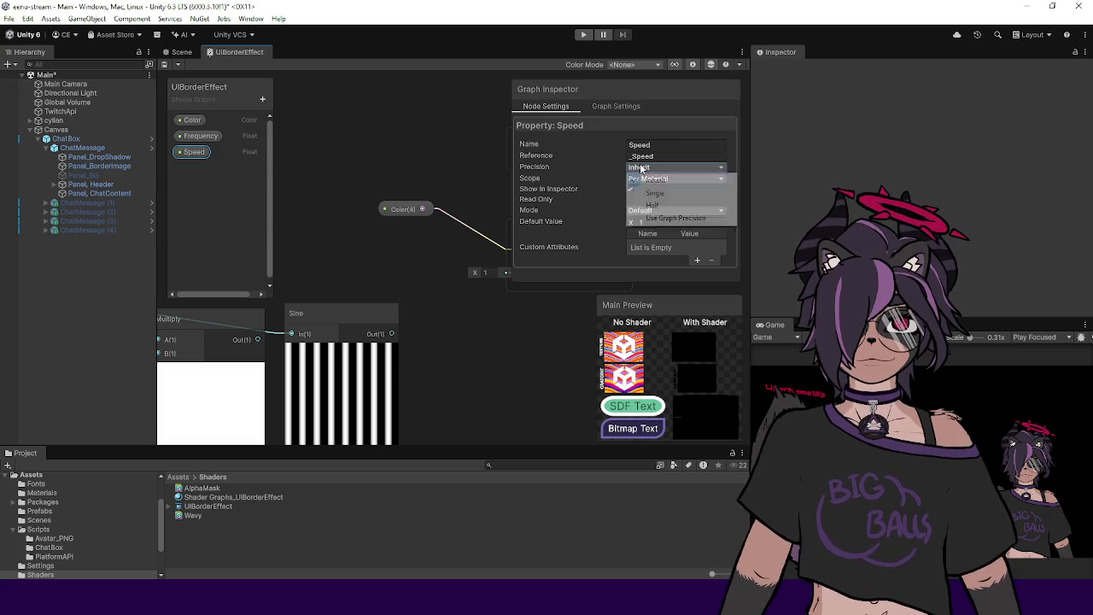
left_click(566, 171)
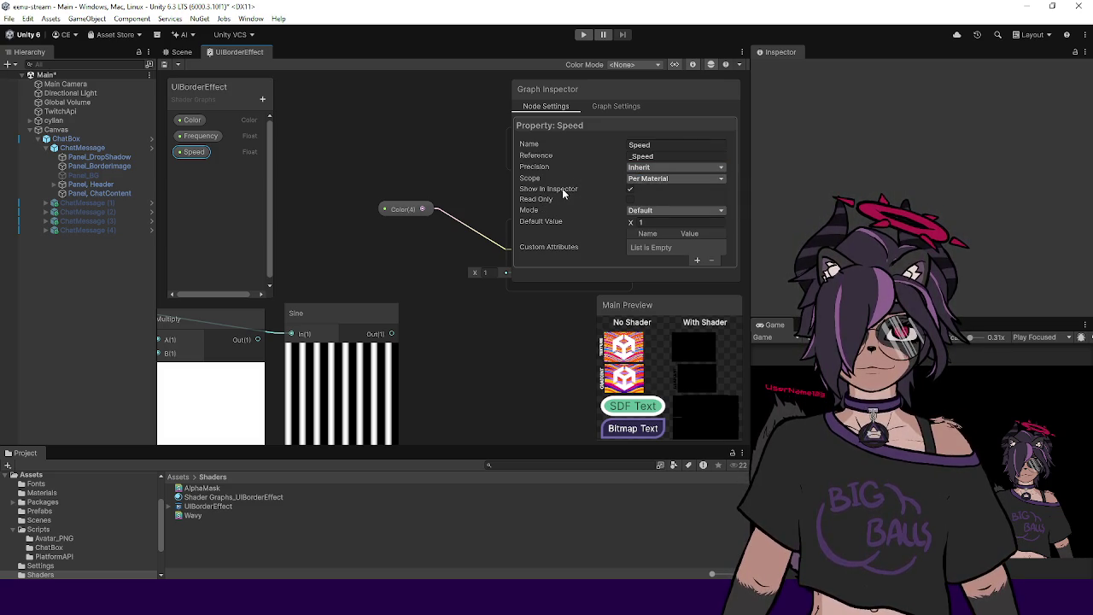
left_click(651, 179)
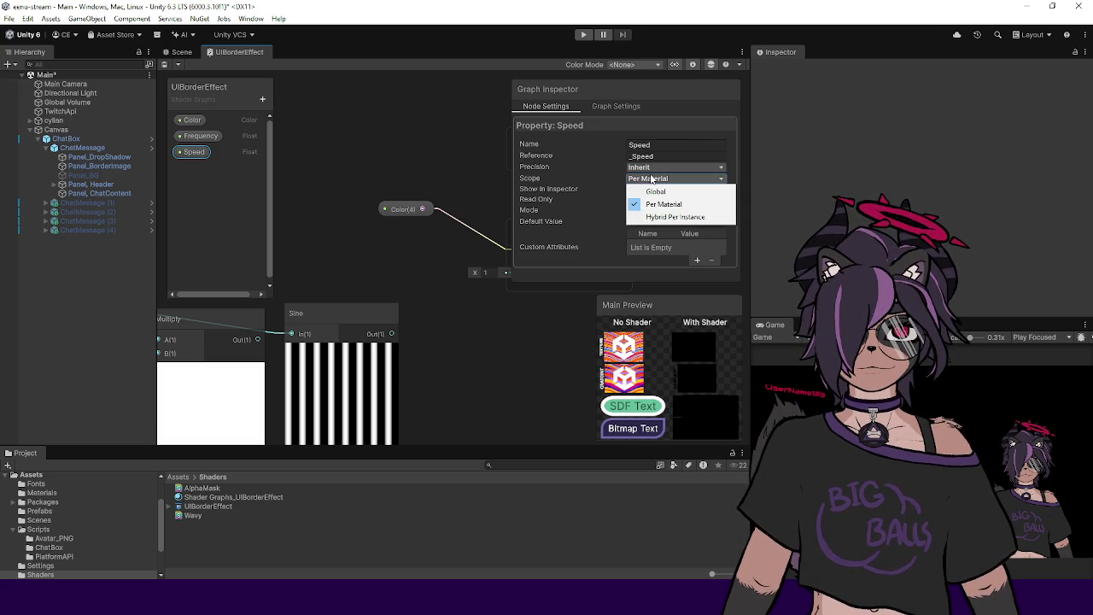
left_click(555, 179)
left_click(613, 105)
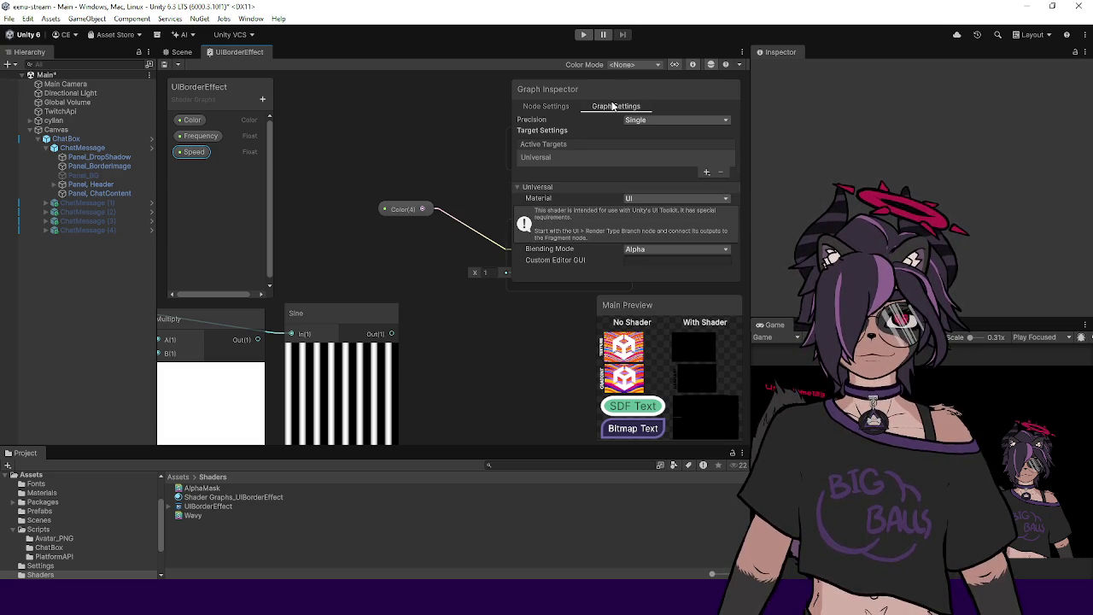
left_click(450, 149)
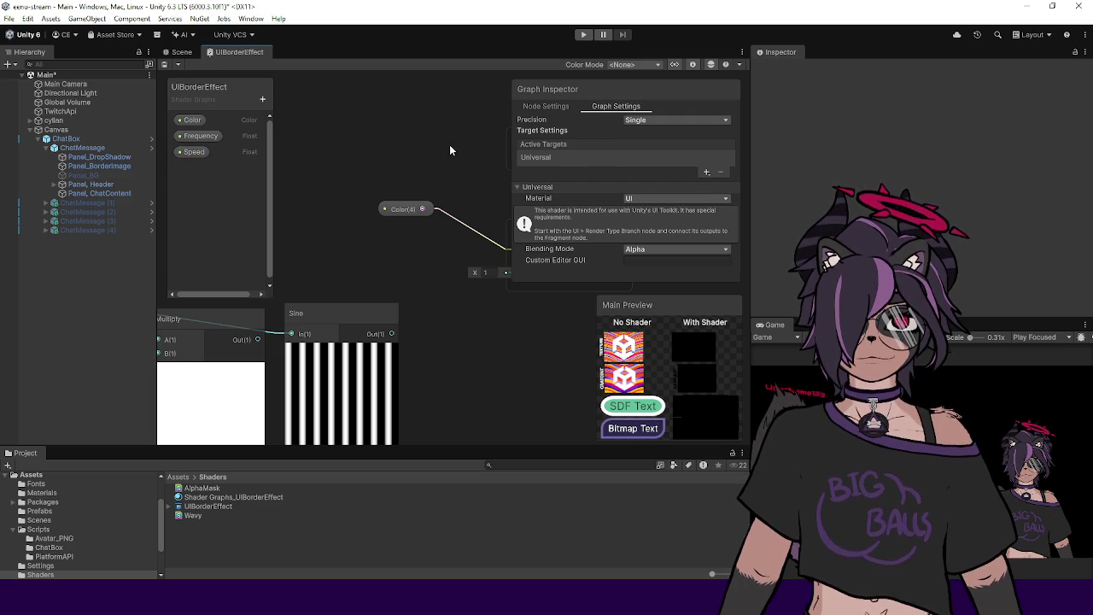
Step: Look over the material's values and the graph's save, help and render-target menus without changes
left_click(181, 51)
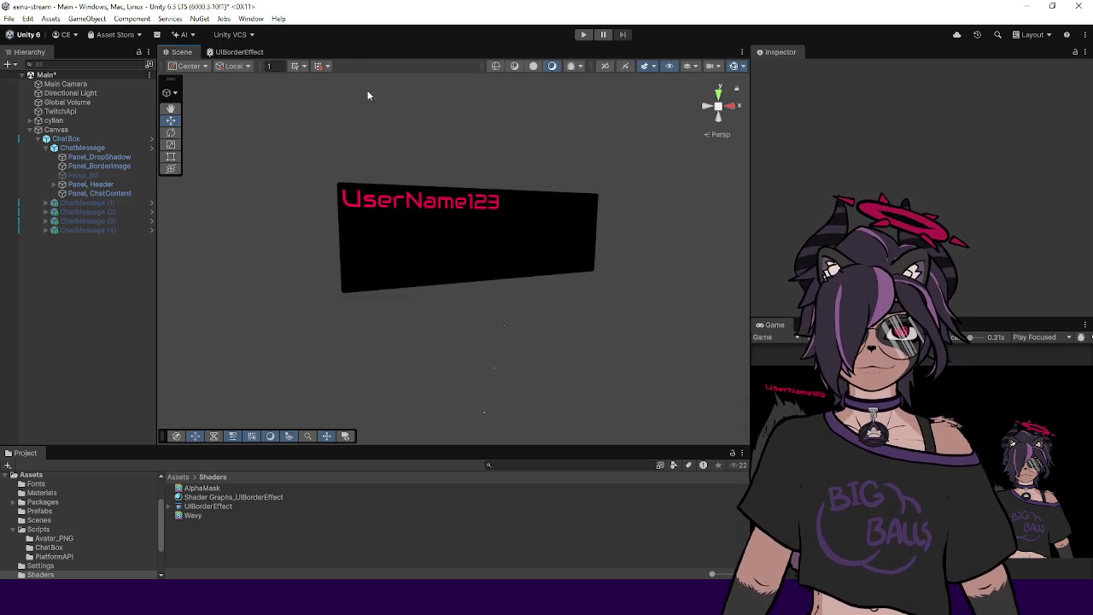
left_click(225, 496)
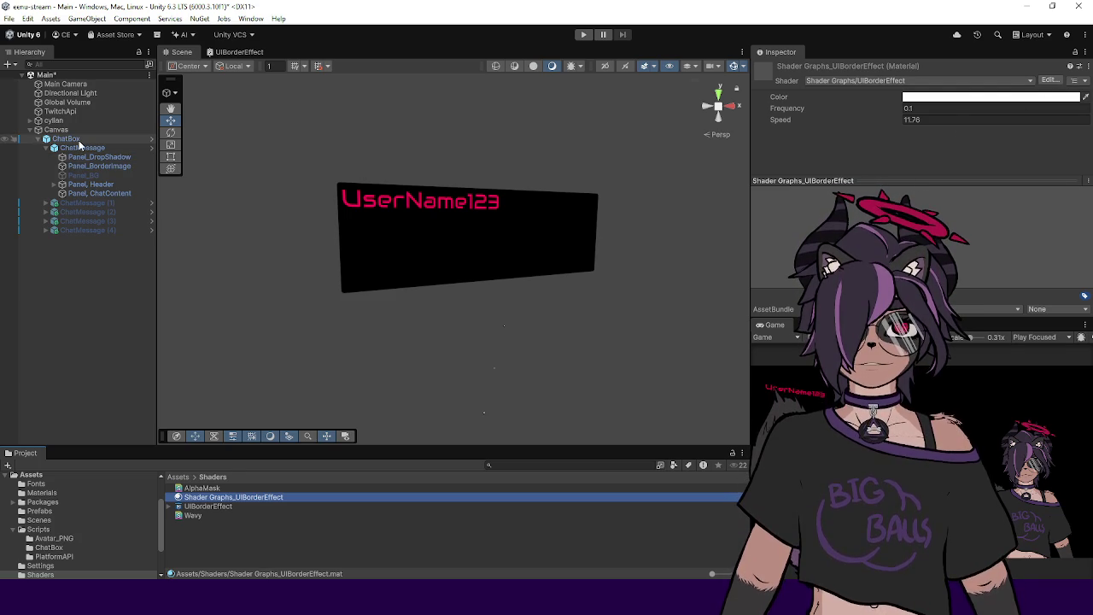
left_click(234, 52)
left_click(177, 65)
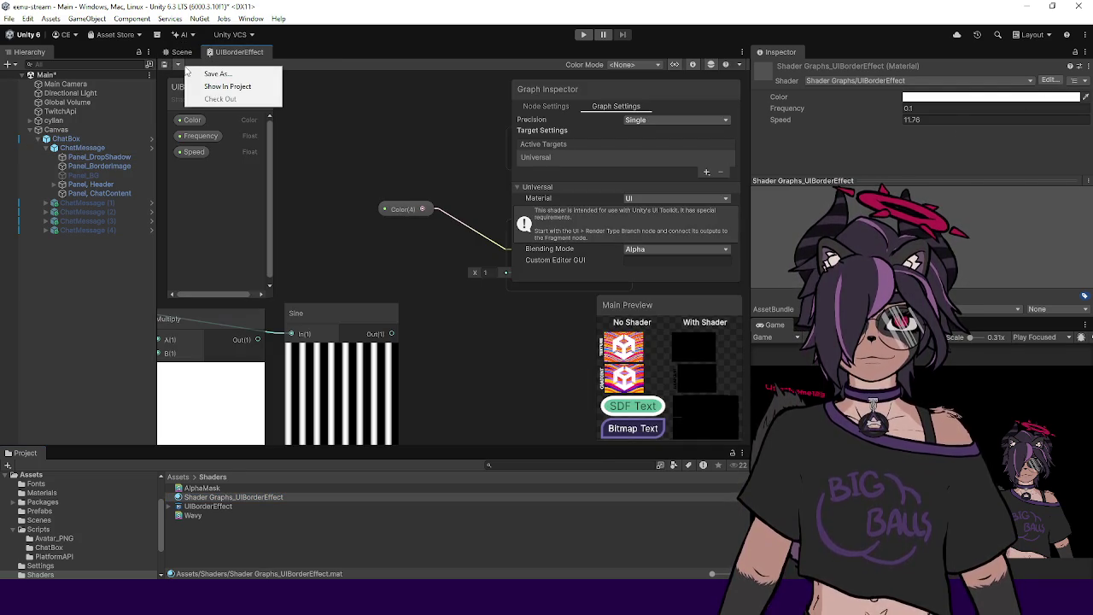
left_click(167, 66)
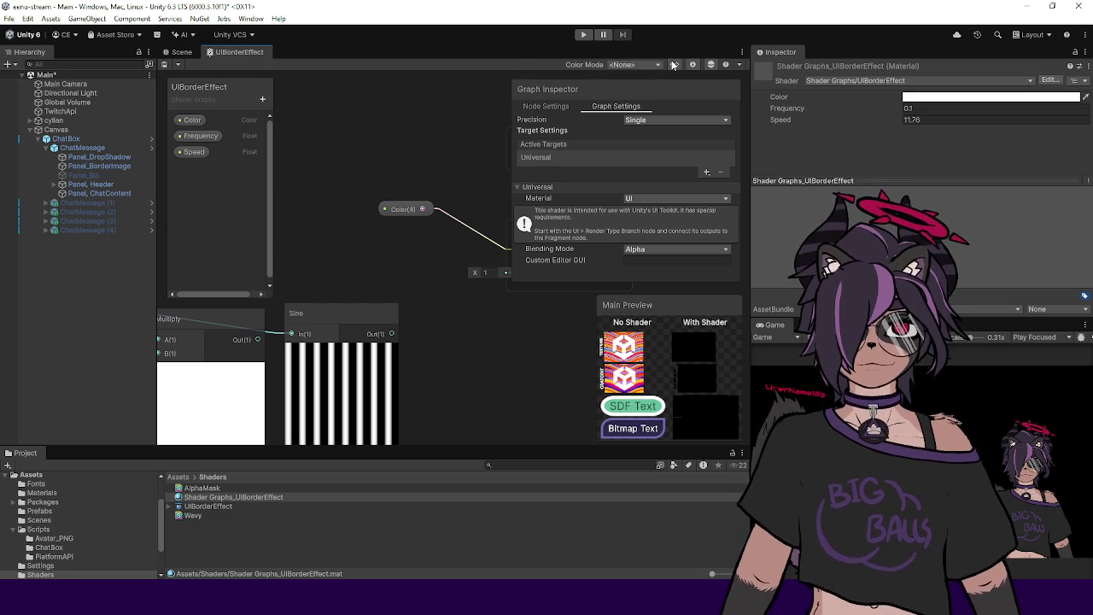
left_click(739, 65)
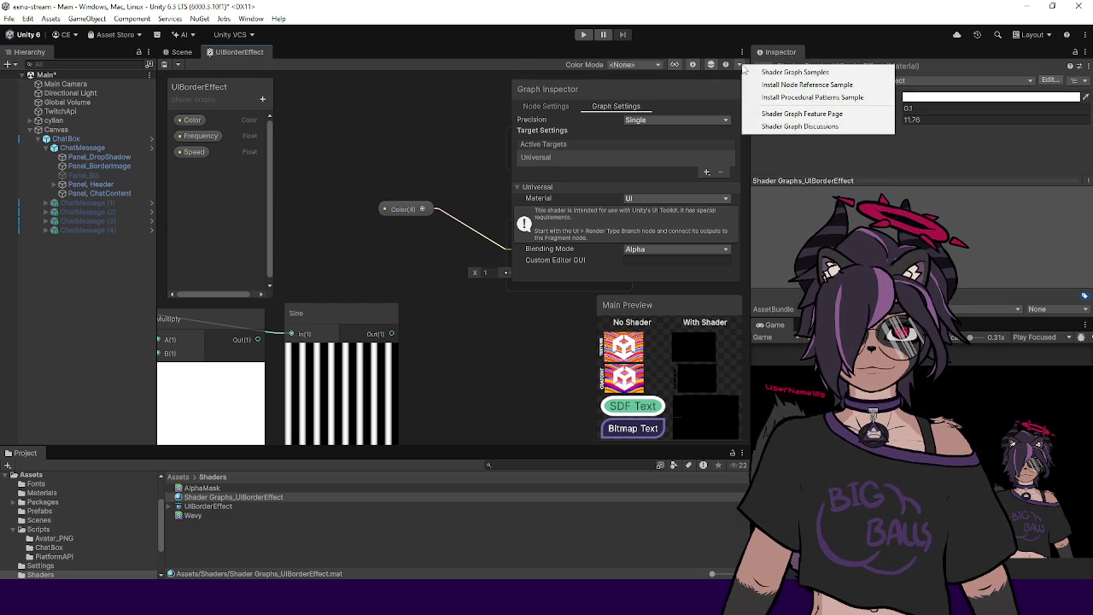
left_click(813, 171)
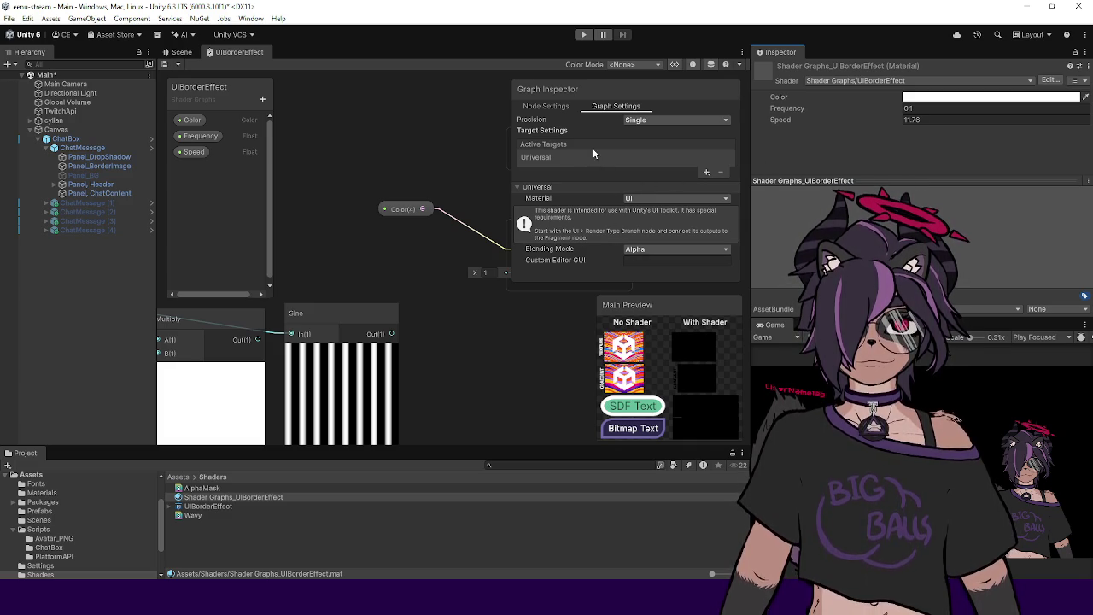
left_click(706, 172)
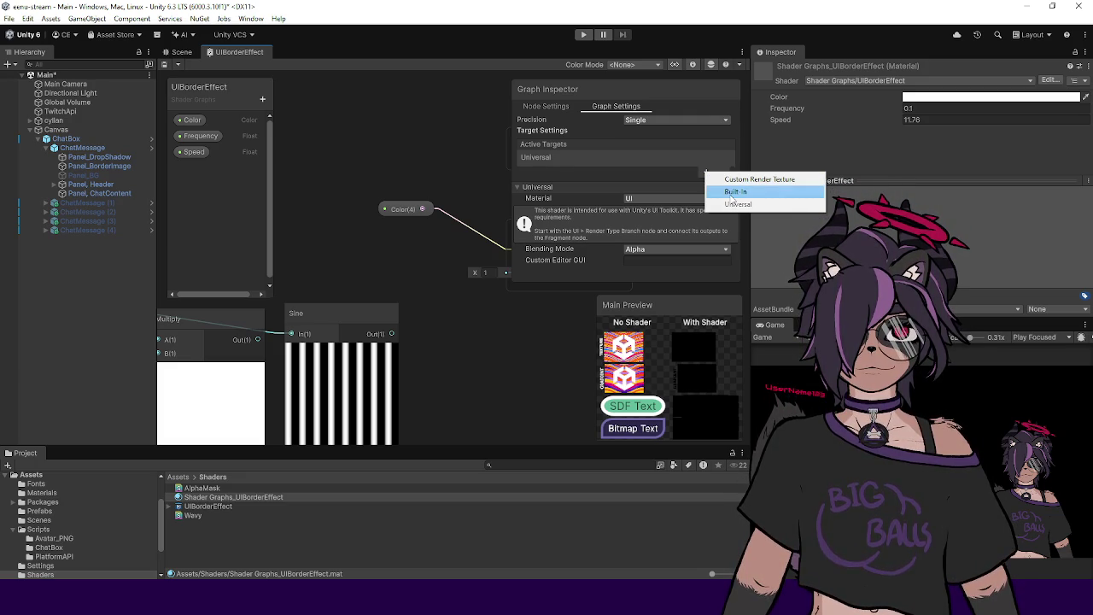
left_click(577, 177)
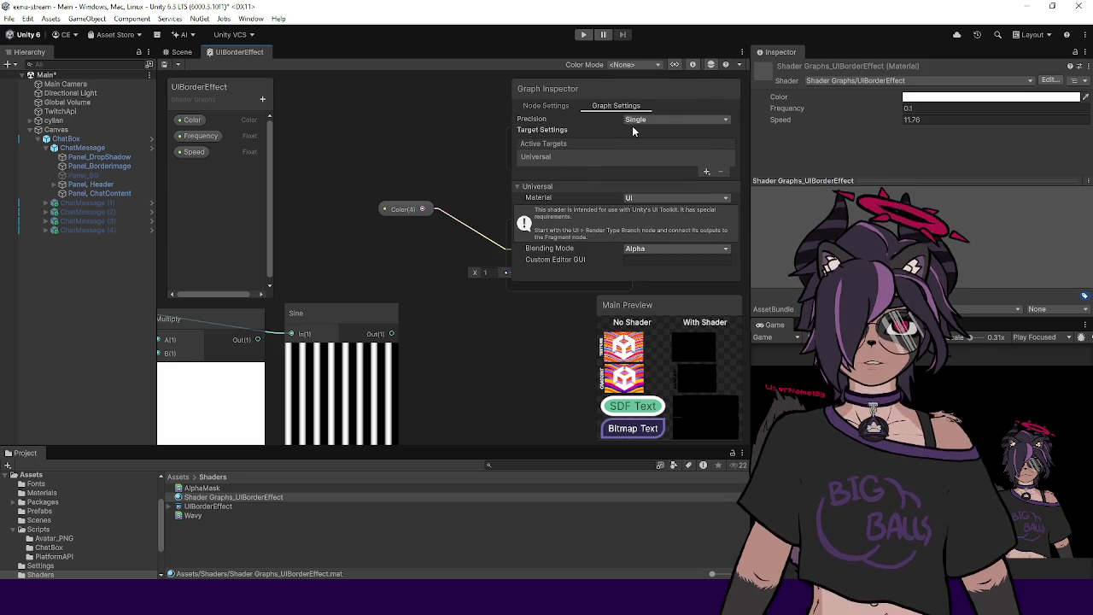
left_click(544, 106)
left_click(181, 53)
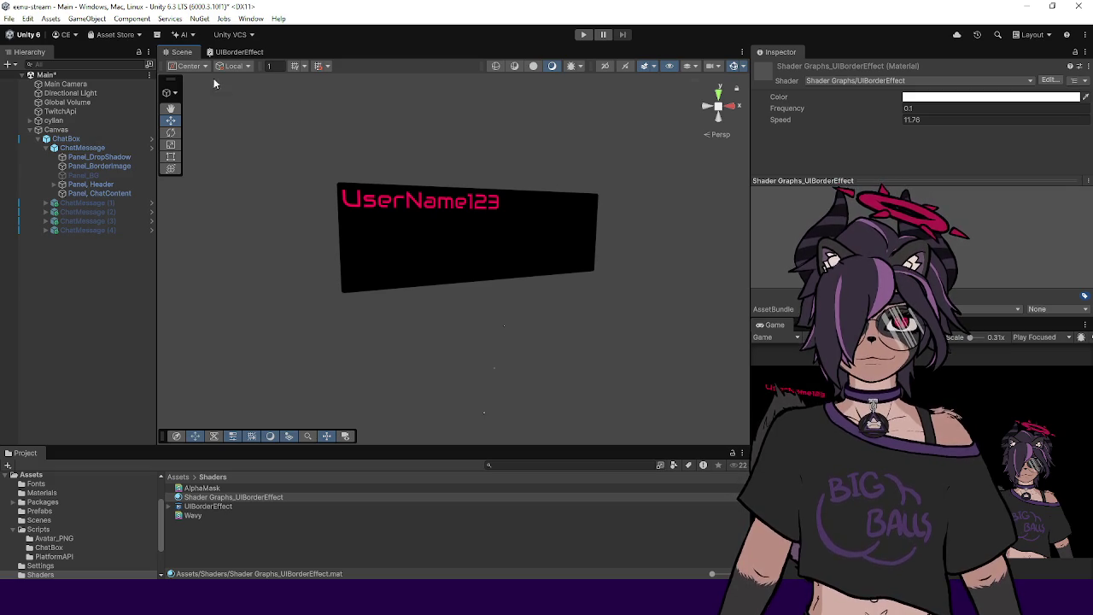
Step: Add Built-In under Active Targets in Graph Settings, next to Universal
left_click(226, 53)
left_click(615, 106)
left_click(640, 119)
left_click(561, 139)
left_click(705, 171)
left_click(722, 195)
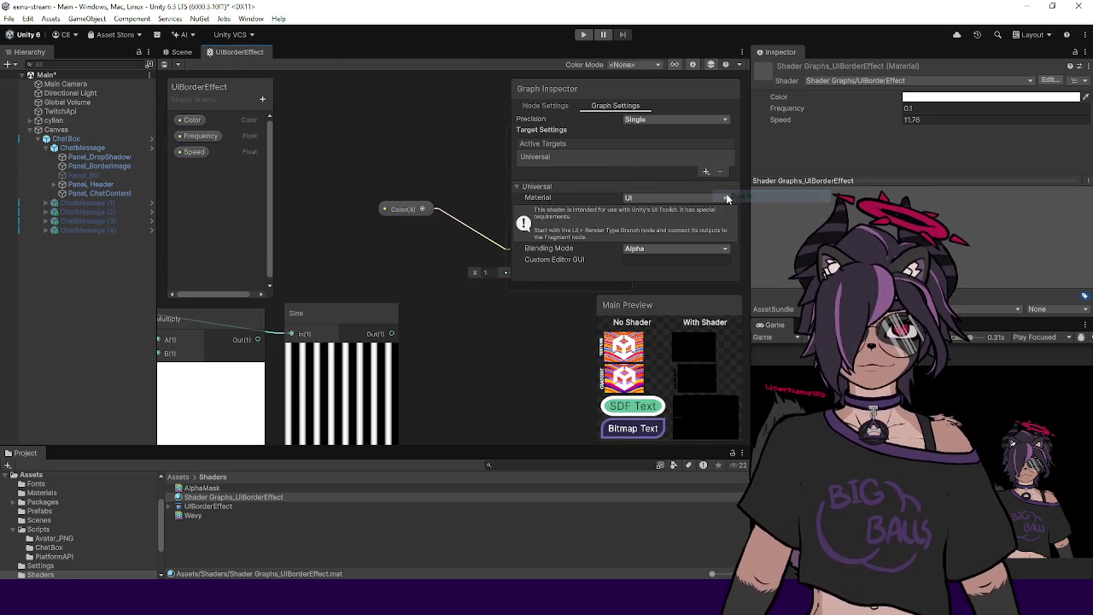
scroll(427, 174, "down", 3)
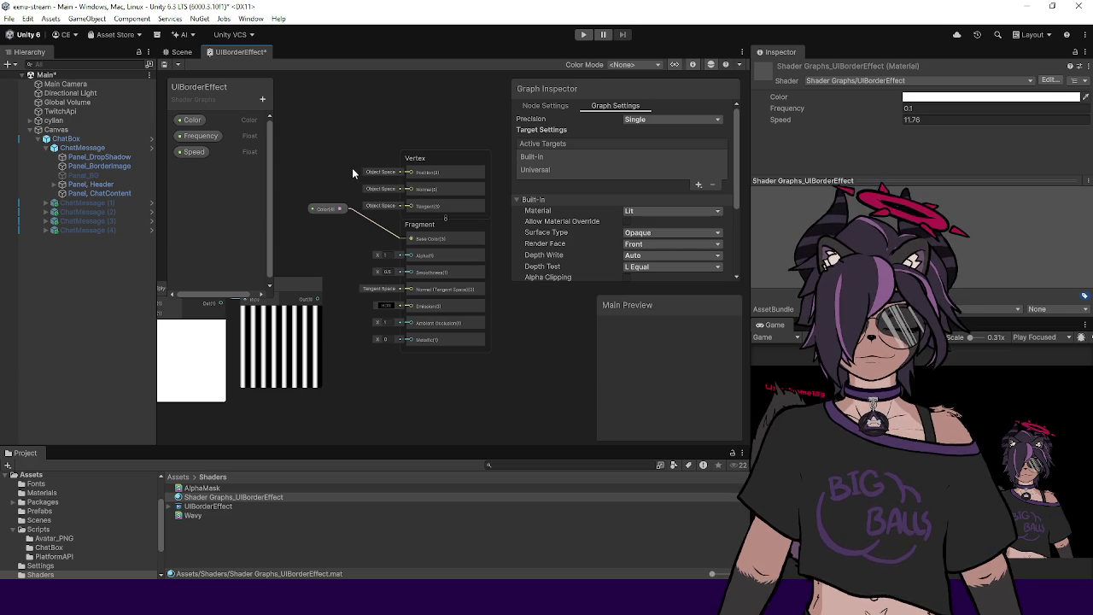
Step: Save the graph and view the material's Color, Frequency 0.1 and Speed 11.76 in the Inspector
scroll(351, 172, "up", 2)
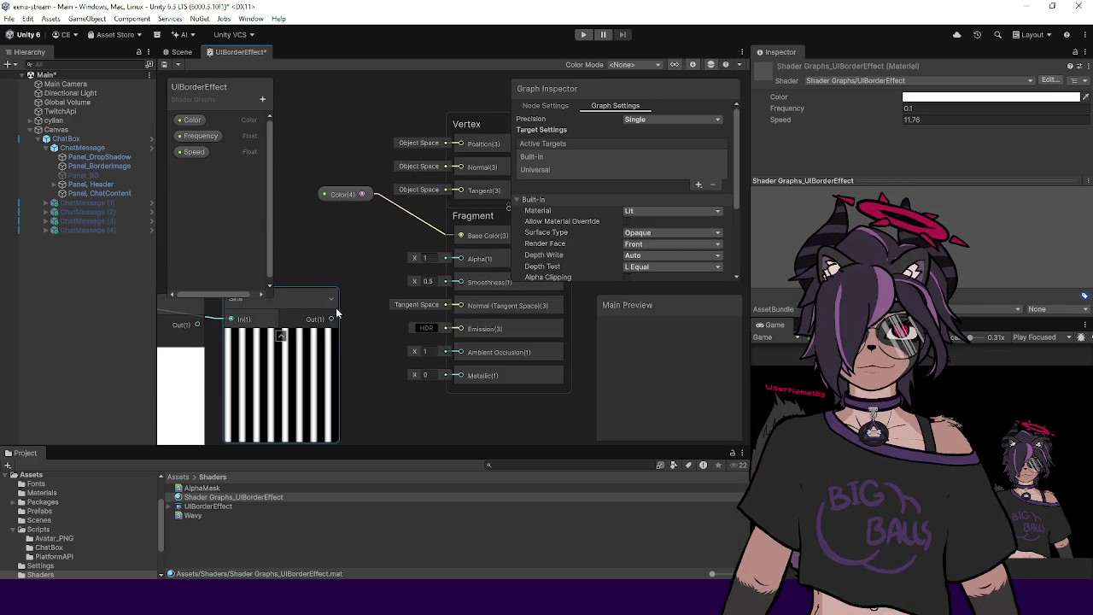
key("ctrl+s")
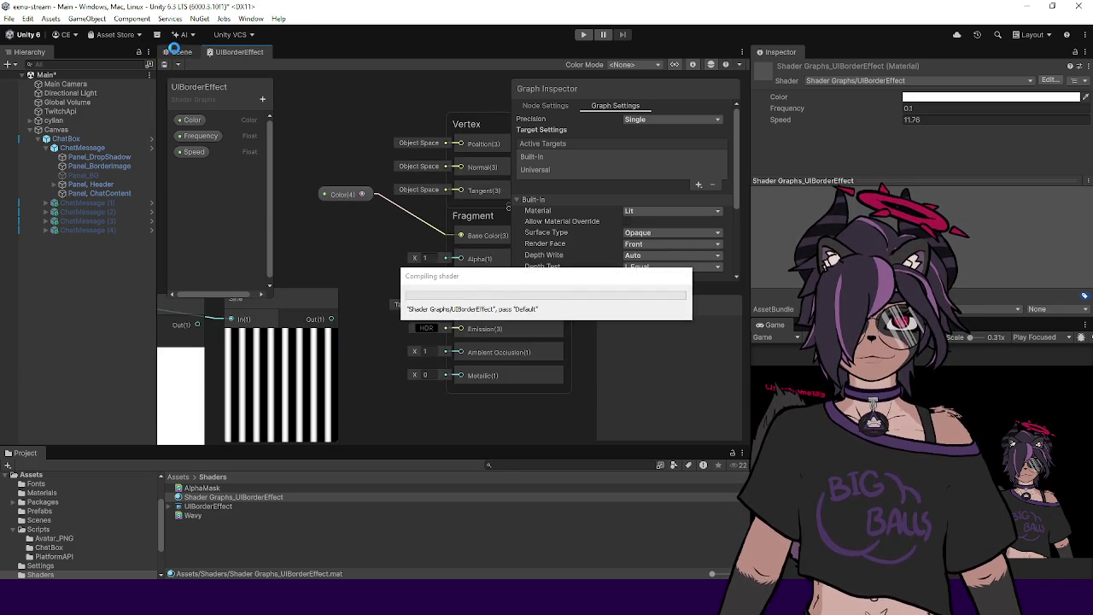
left_click(180, 53)
left_click(239, 52)
left_click(180, 52)
left_click(248, 489)
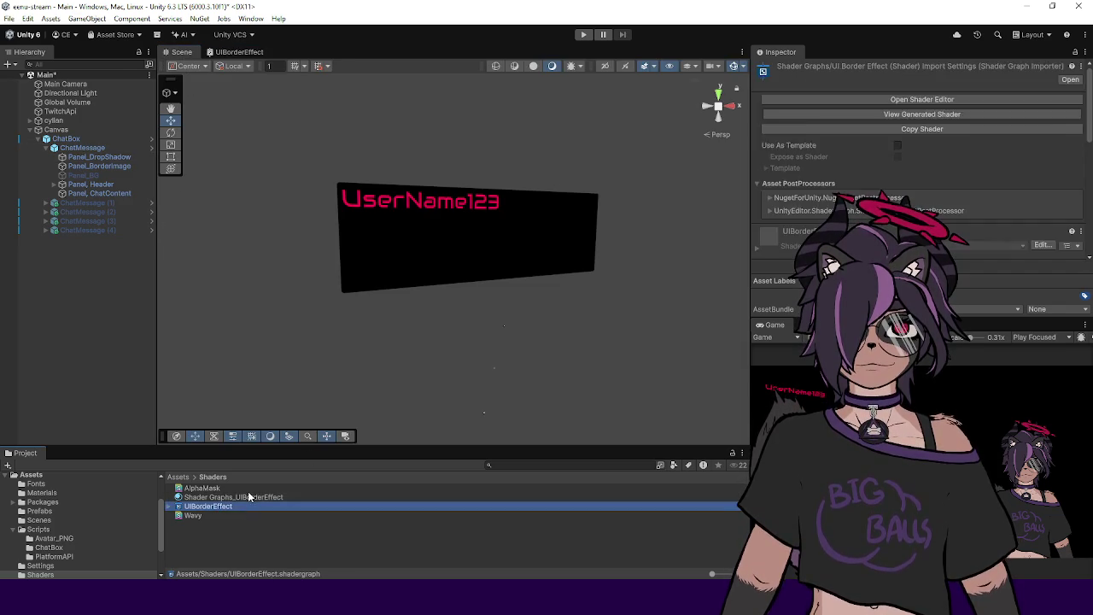
left_click(245, 495)
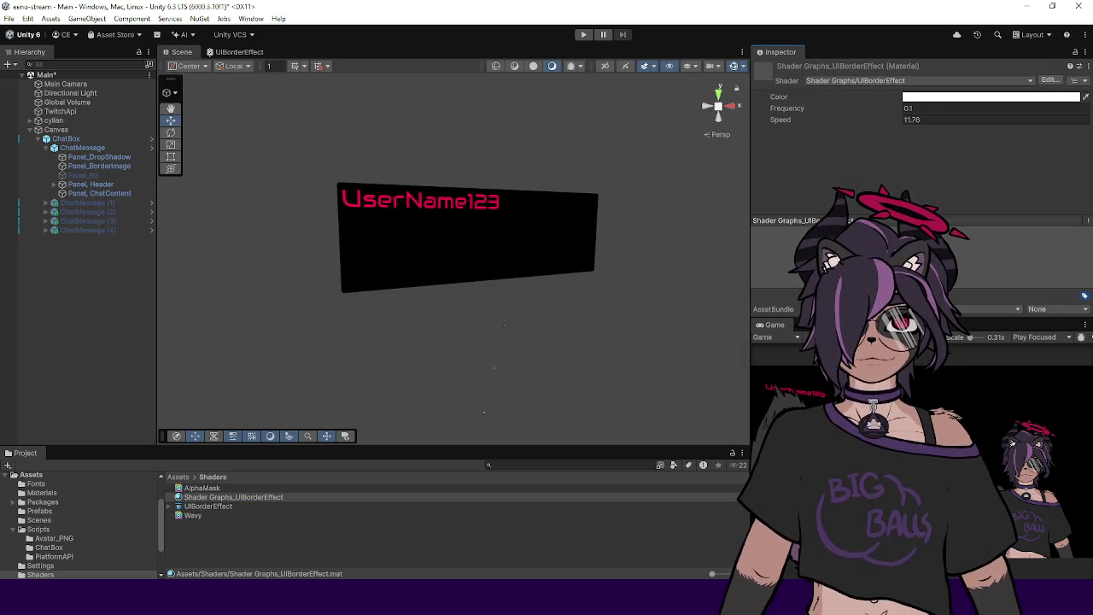
Step: Create a URP Unlit Shader in the Shaders folder, keeping the name NewUnlitUniversalRenderPipelineShader
left_click(195, 549)
right_click(196, 549)
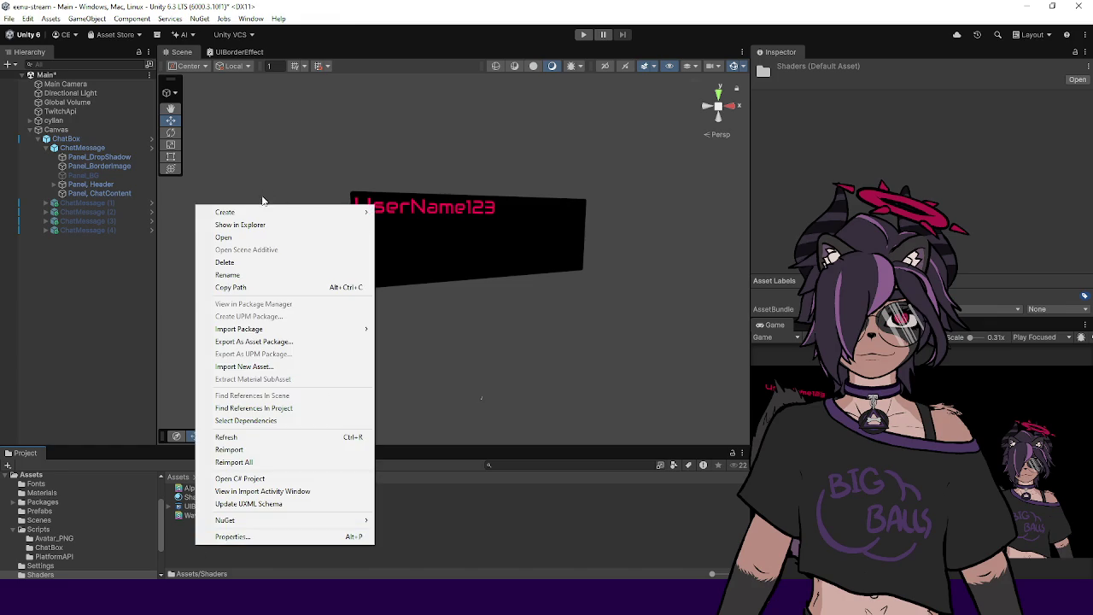
mouse_move(256, 214)
mouse_move(469, 342)
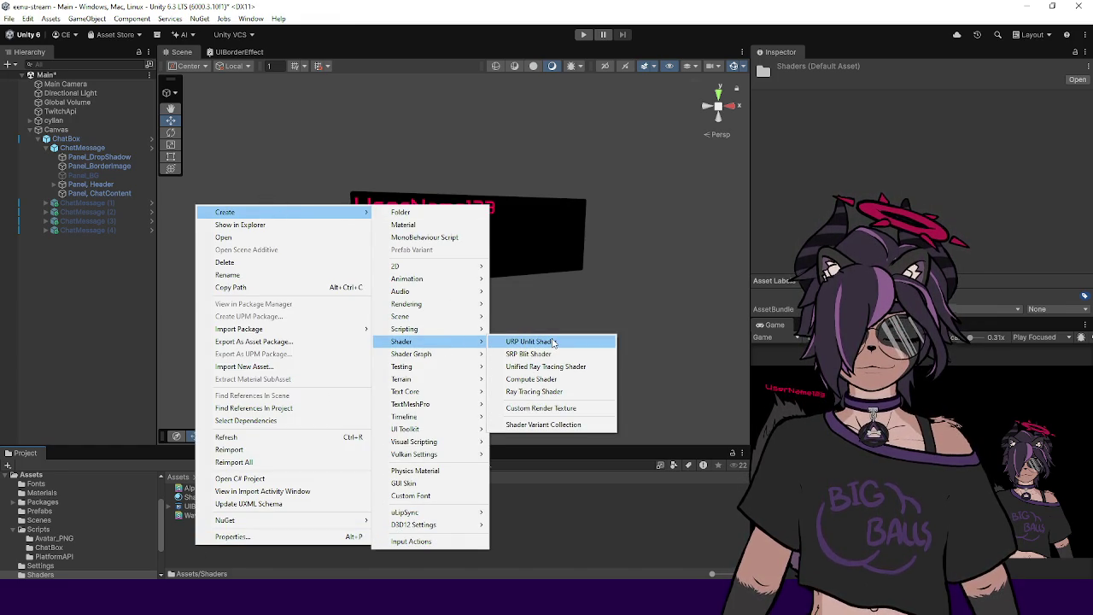
left_click(553, 341)
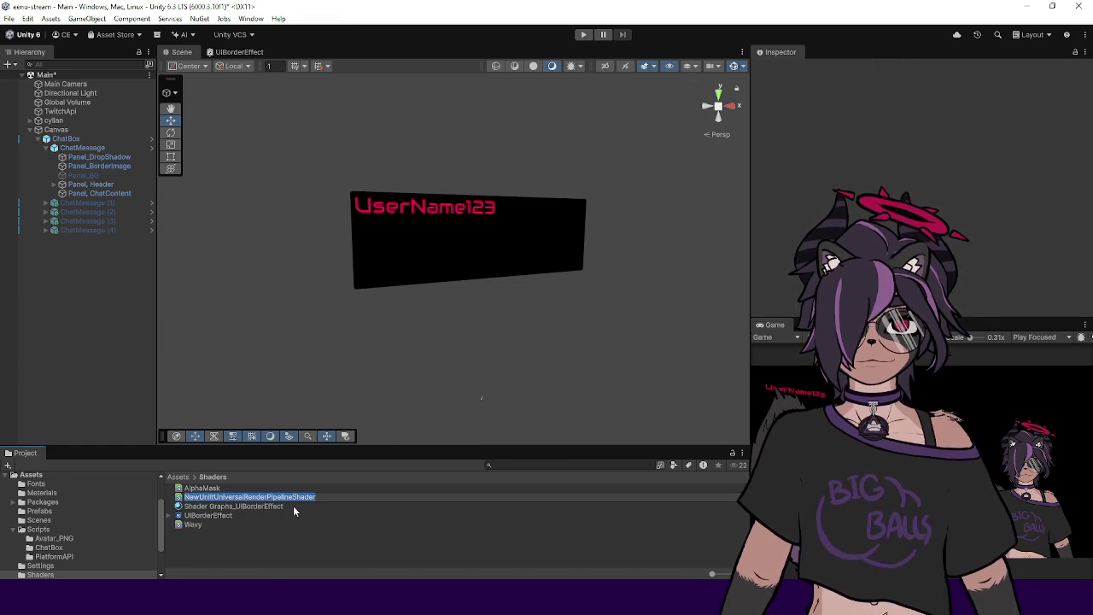
key("Return")
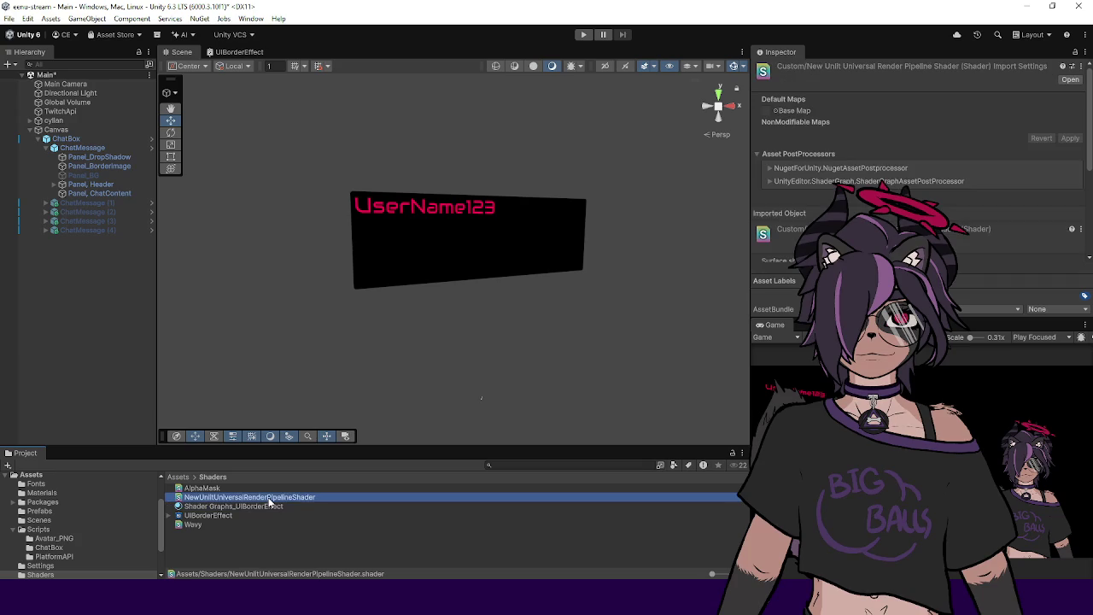
scroll(807, 219, "down", 5)
double_click(248, 496)
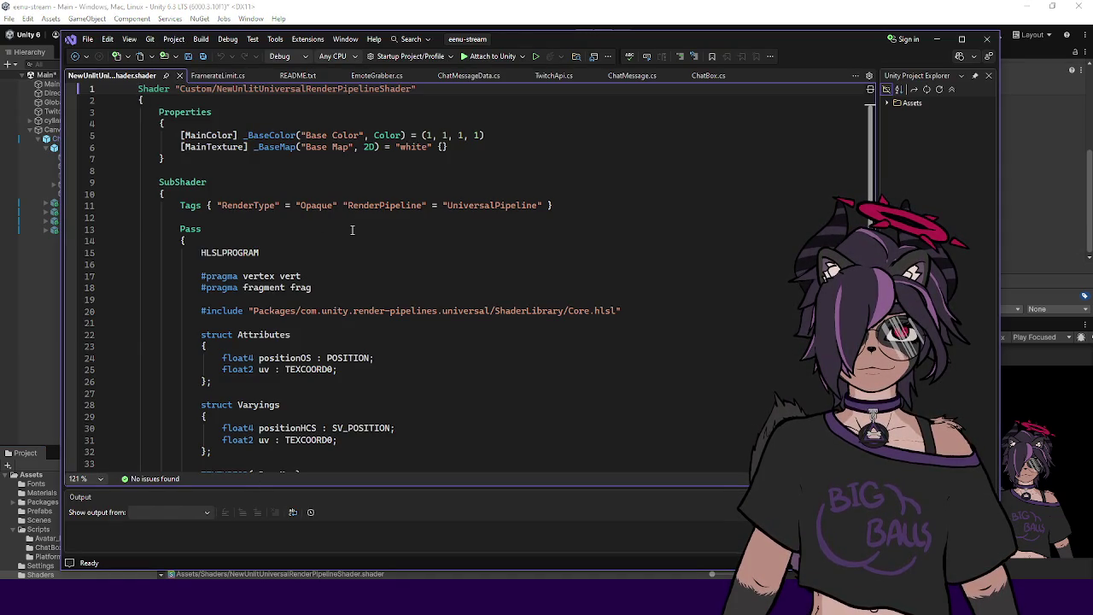
scroll(355, 216, "down", 9)
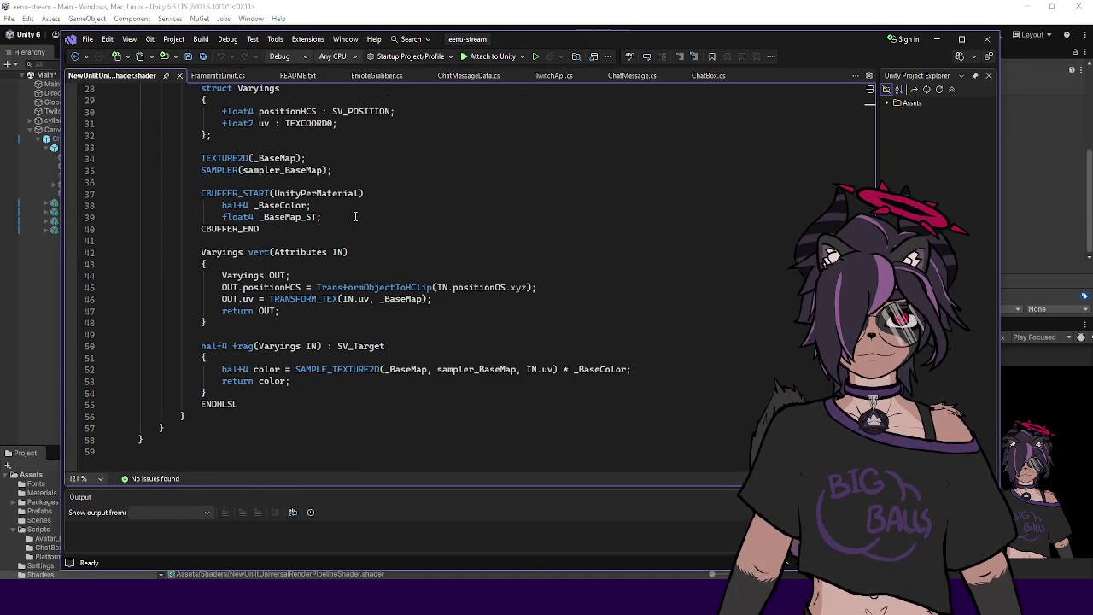
scroll(355, 216, "up", 9)
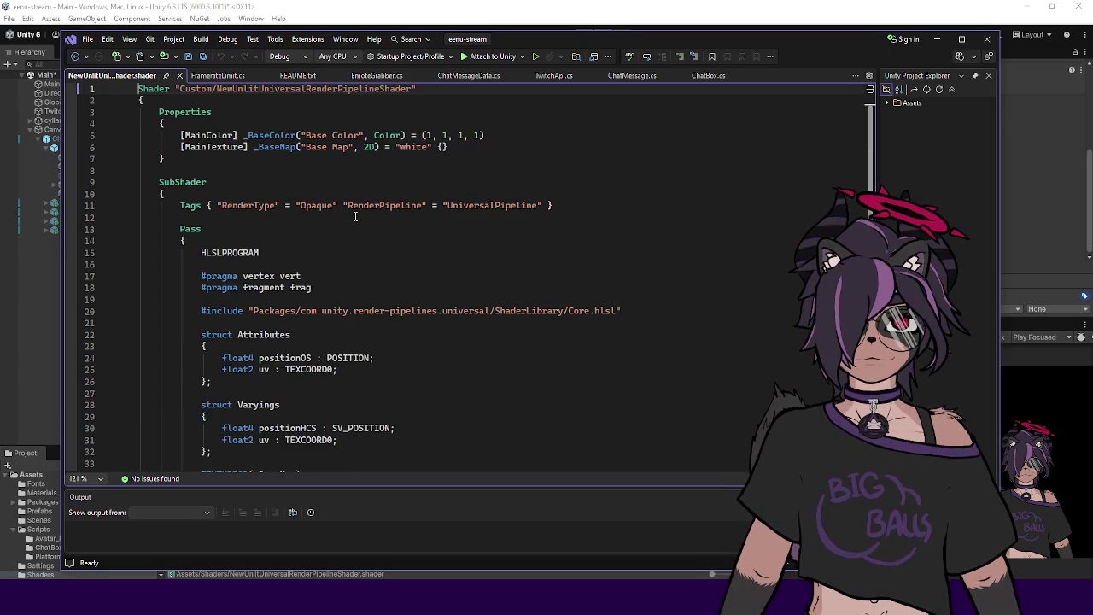
scroll(355, 216, "down", 1)
scroll(557, 185, "up", 1)
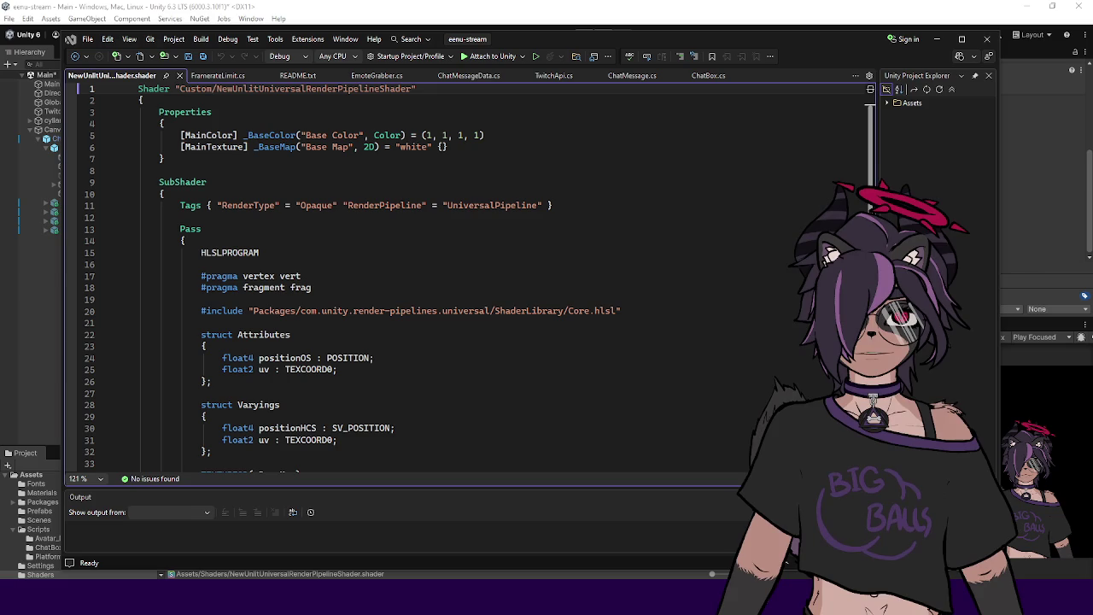
key("alt+Tab")
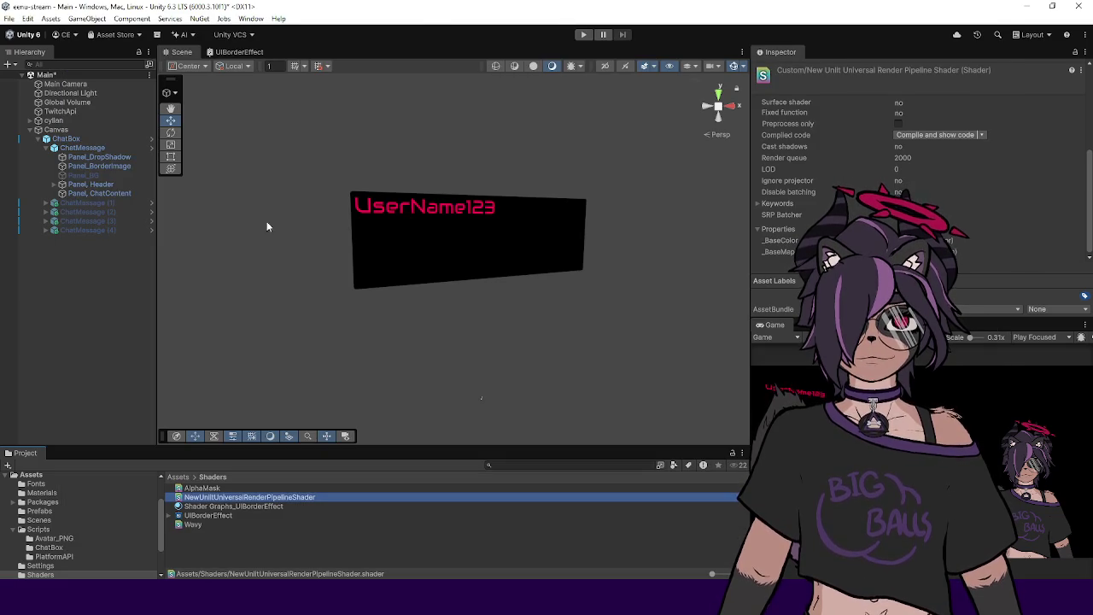
Step: Show the Shader Graphs_UIBorderEffect material's Color, Frequency and Speed, then open the UIBorderEffect graph
left_click(250, 506)
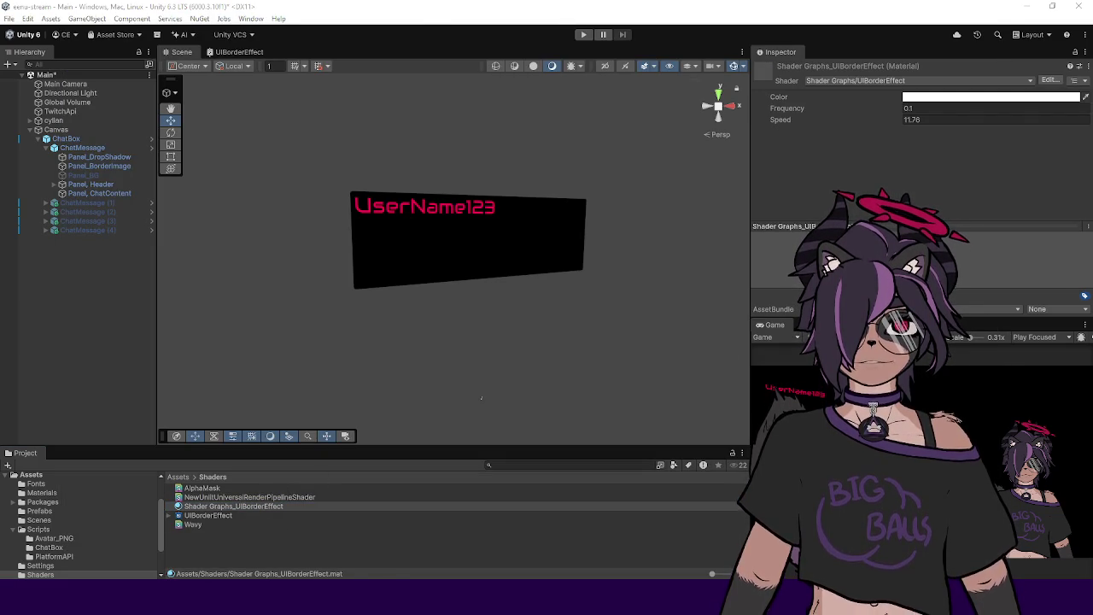
left_click(236, 514)
left_click(233, 508)
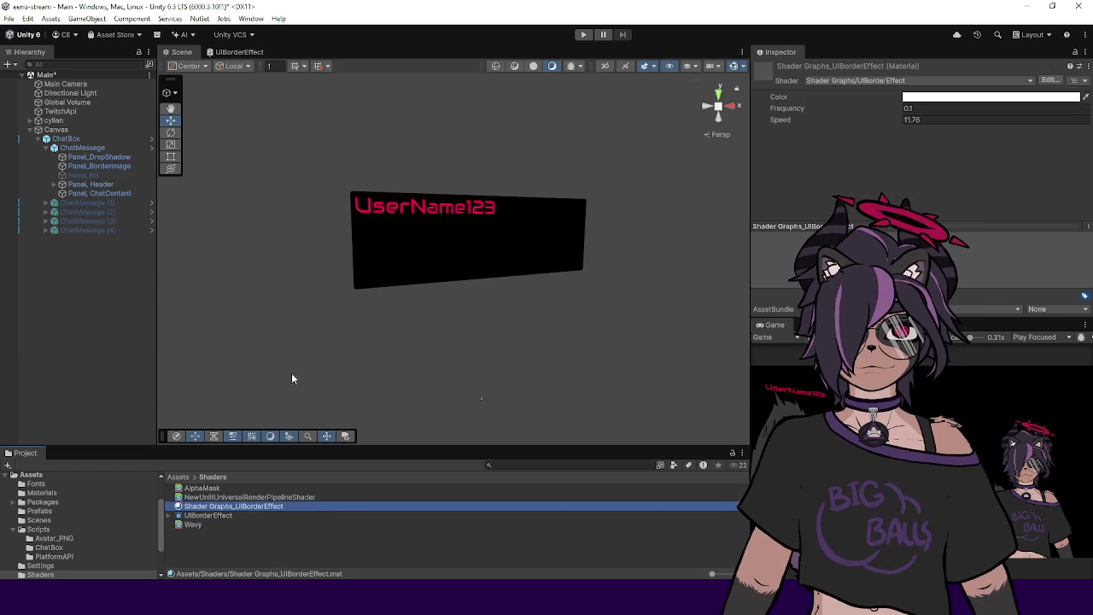
double_click(236, 514)
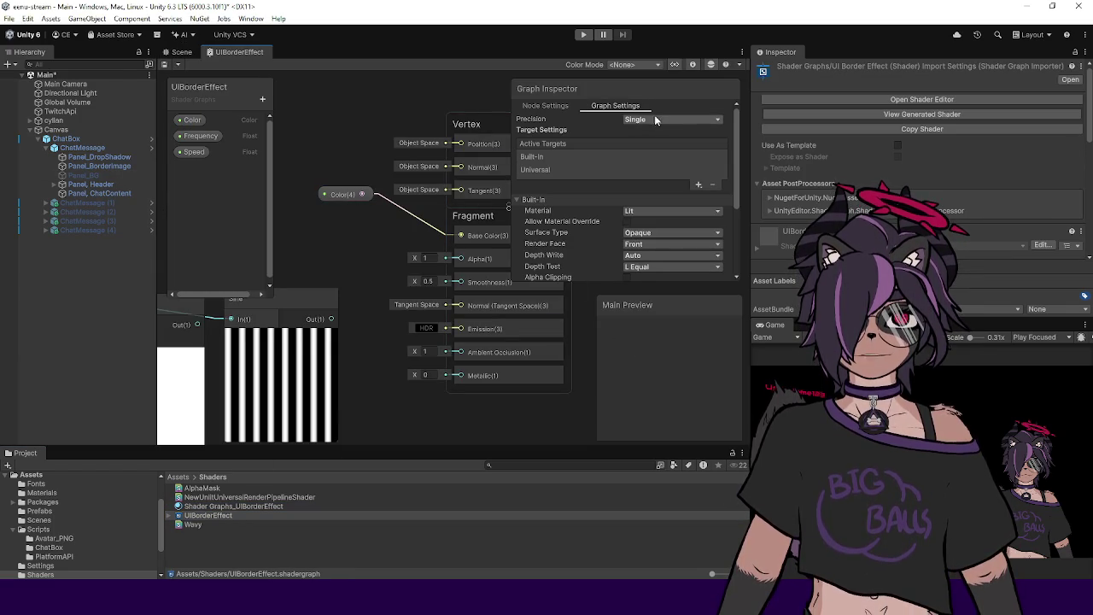
Step: Remove the Built-In target so only Universal remains, give Color a red default, and save
left_click(649, 160)
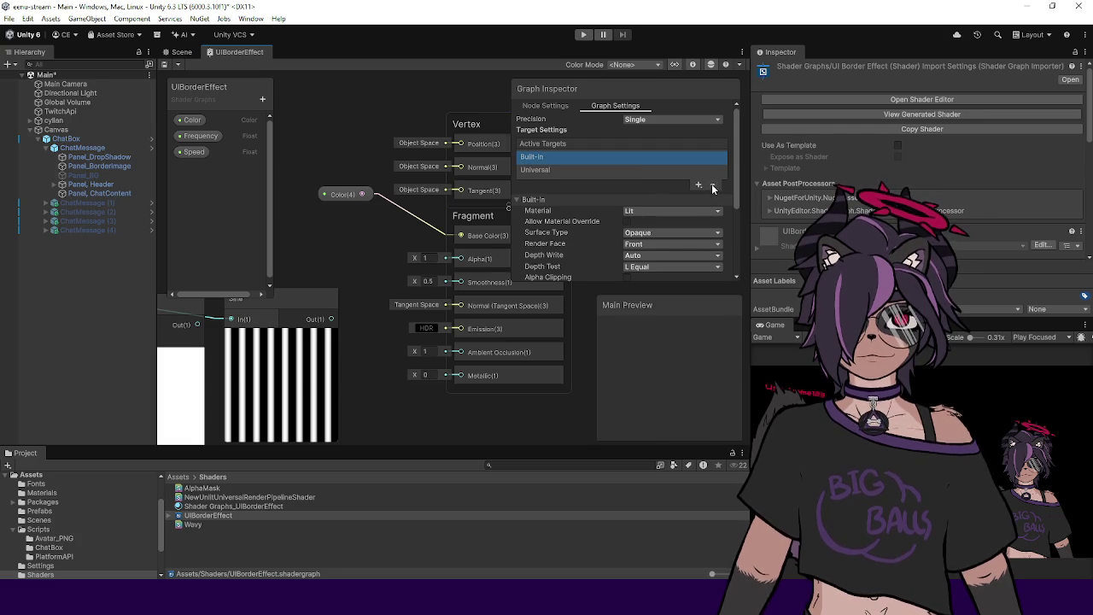
left_click(713, 184)
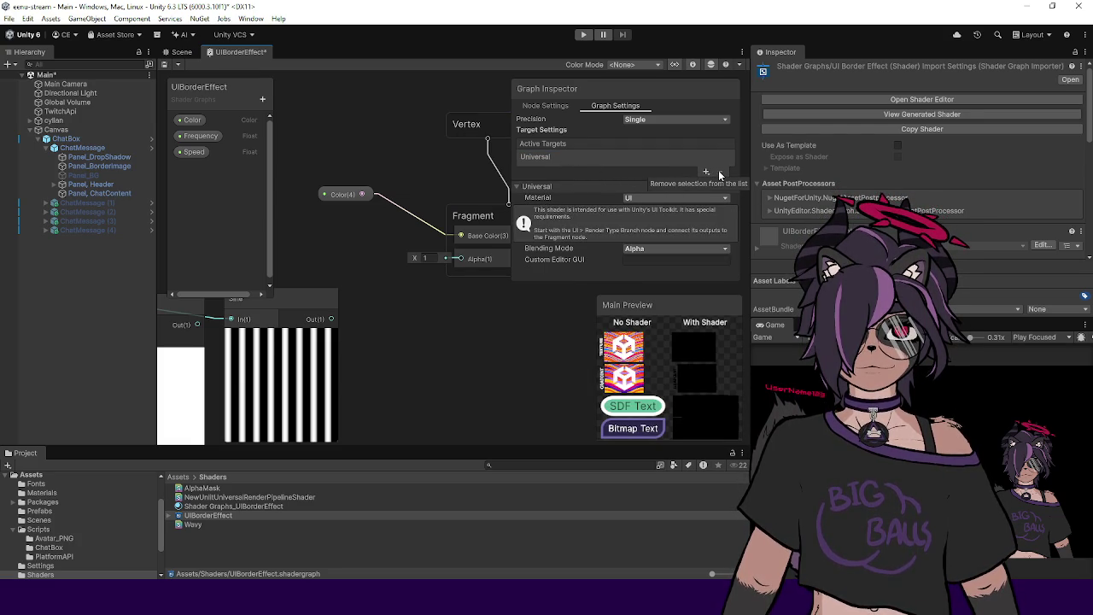
left_click(344, 194)
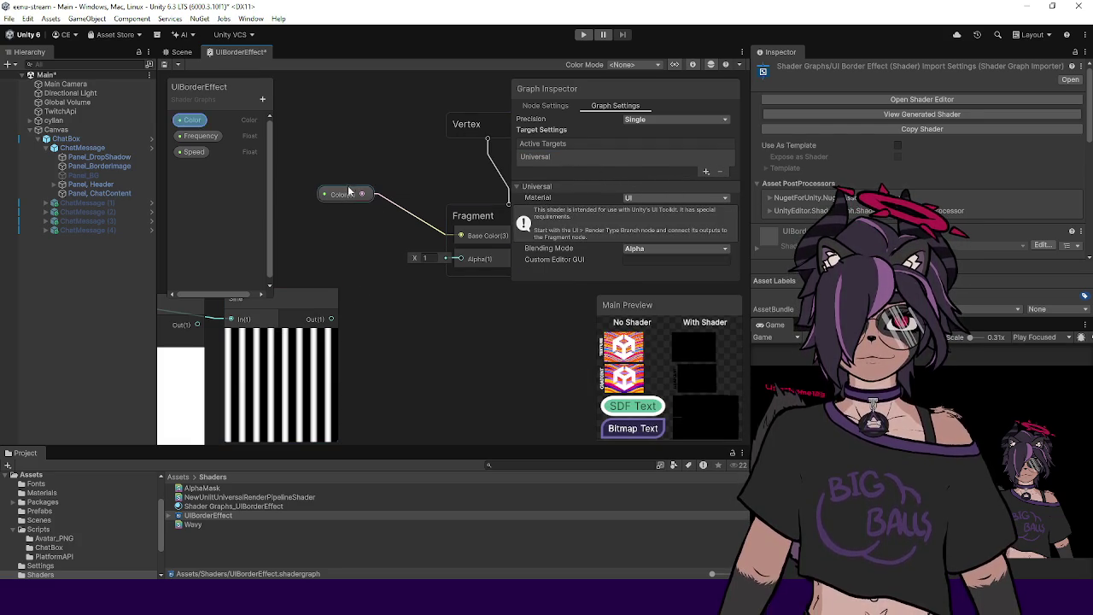
left_click(646, 222)
left_click(727, 291)
left_click(766, 211)
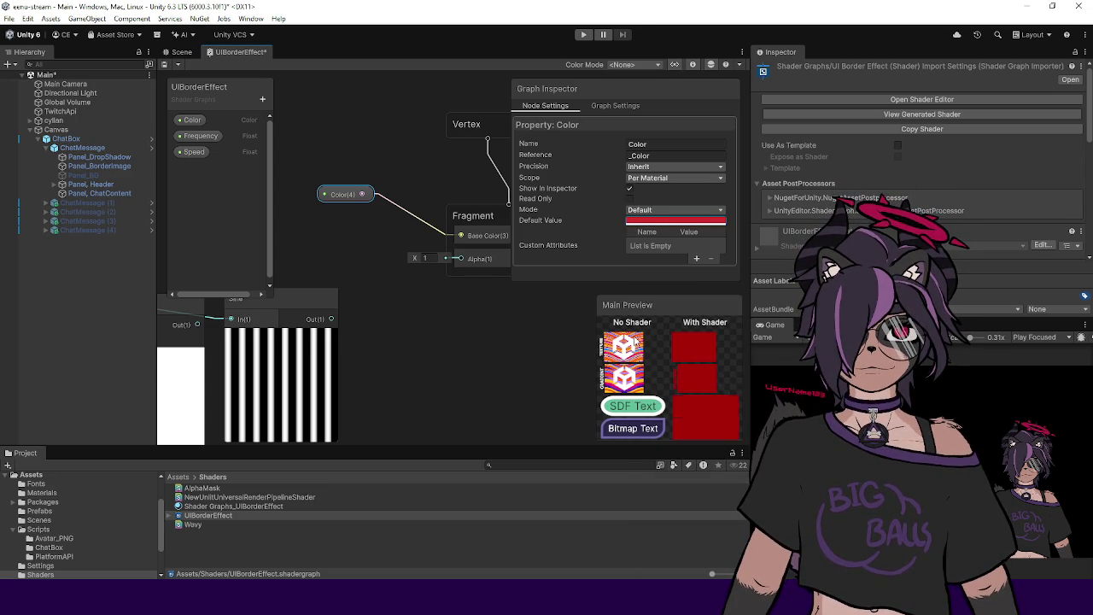
left_click_drag(524, 326, 491, 319)
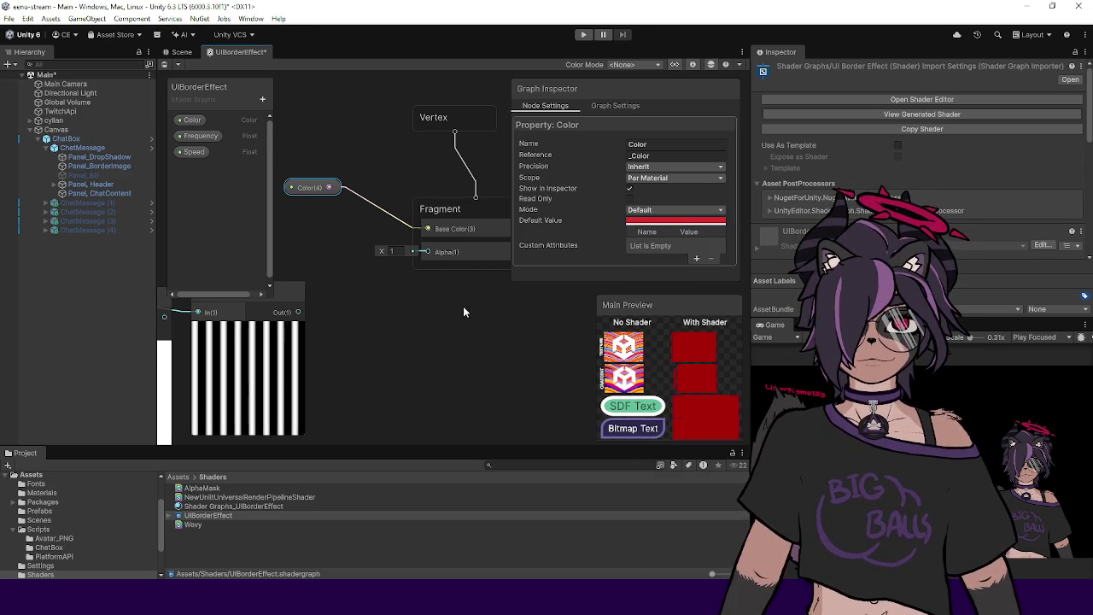
key("ctrl+s")
left_click(183, 53)
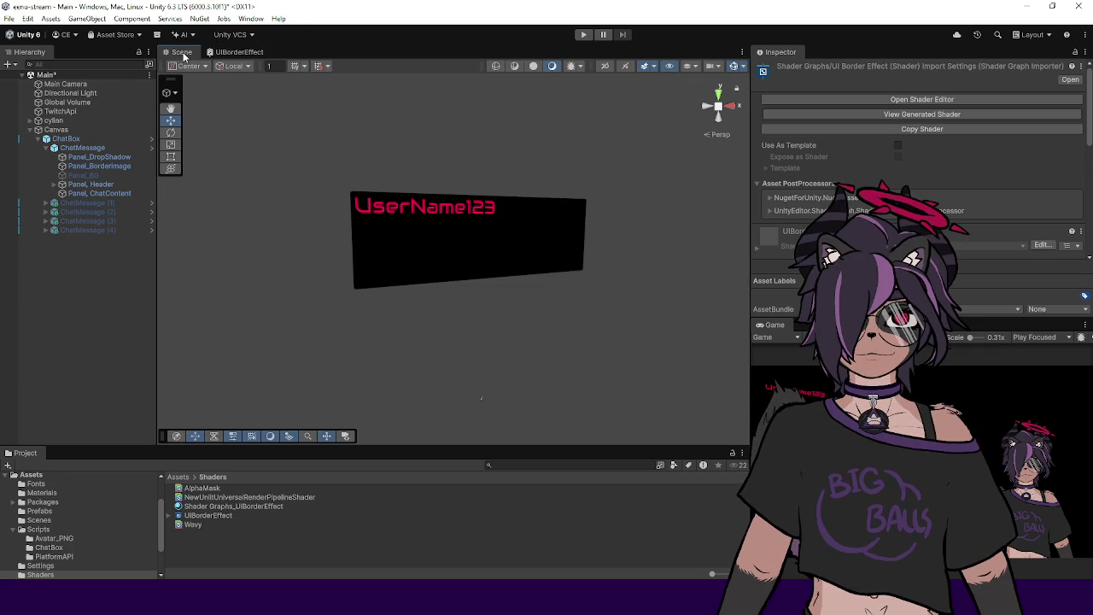
Step: Set the UIBorderEffect material's Color to red, keeping Shader Graphs/UIBorderEffect as its shader
left_click(239, 507)
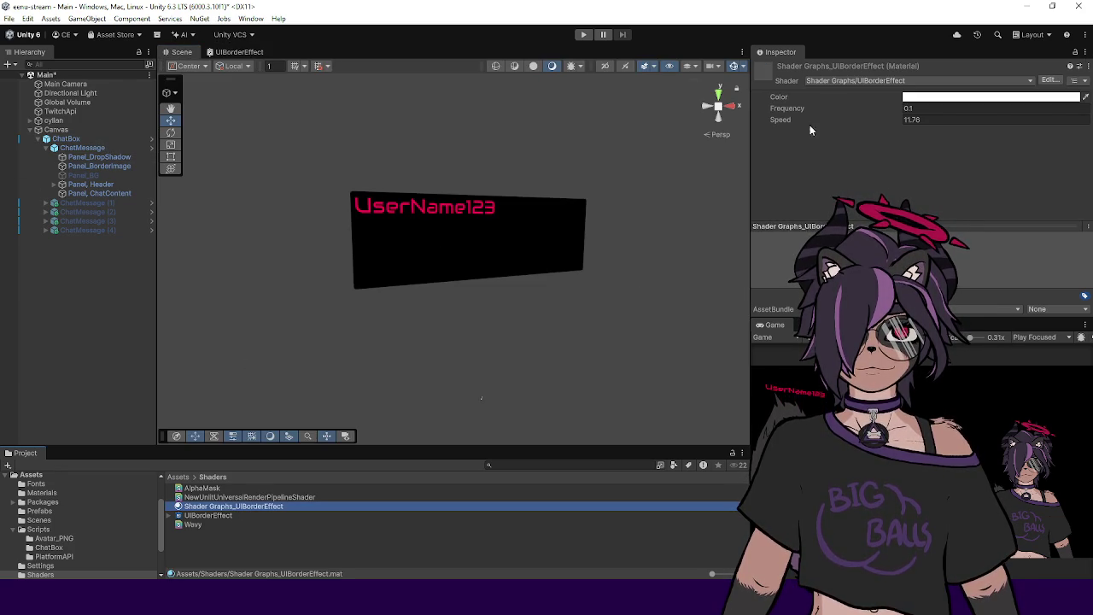
left_click(913, 97)
left_click(1035, 375)
left_click(1051, 89)
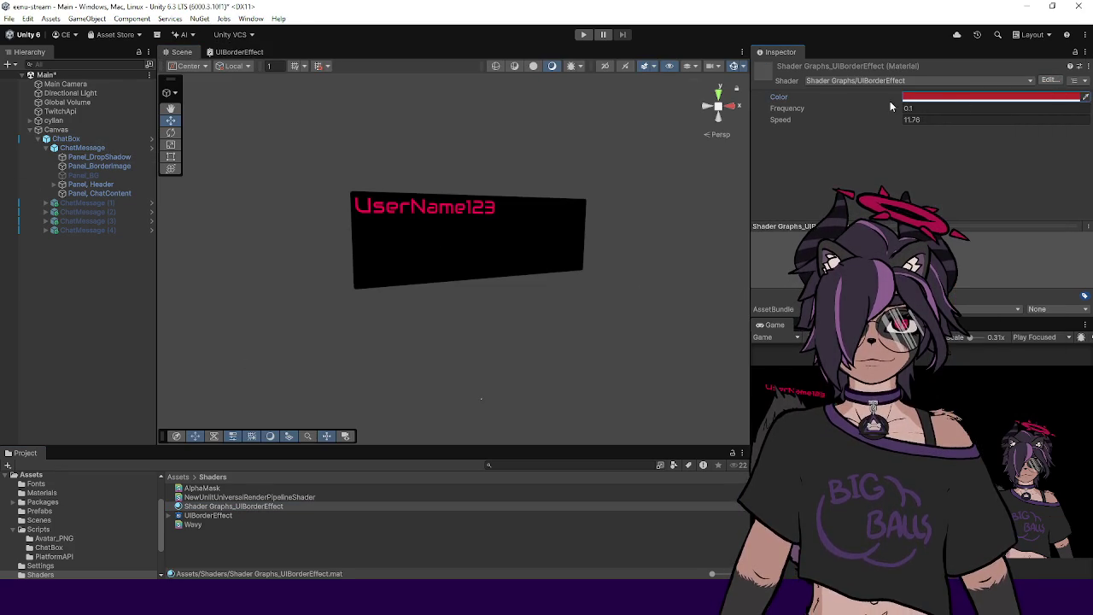
left_click(873, 82)
left_click(833, 185)
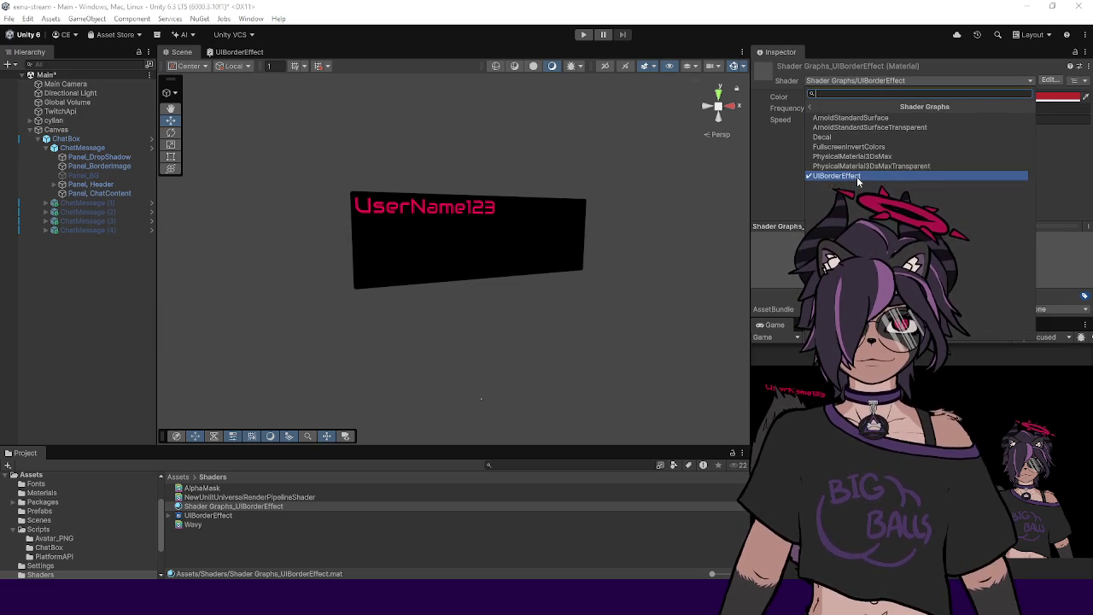
left_click(856, 176)
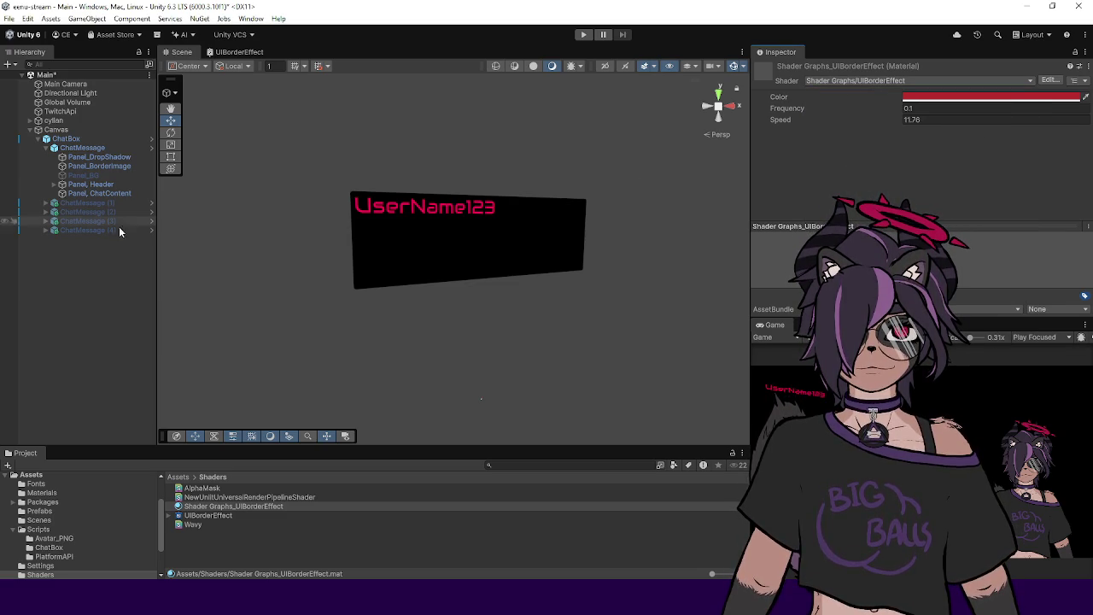
Step: Open the ChatMessage prefab and inspect Panel_BorderImage's Image material
left_click(150, 147)
left_click(113, 116)
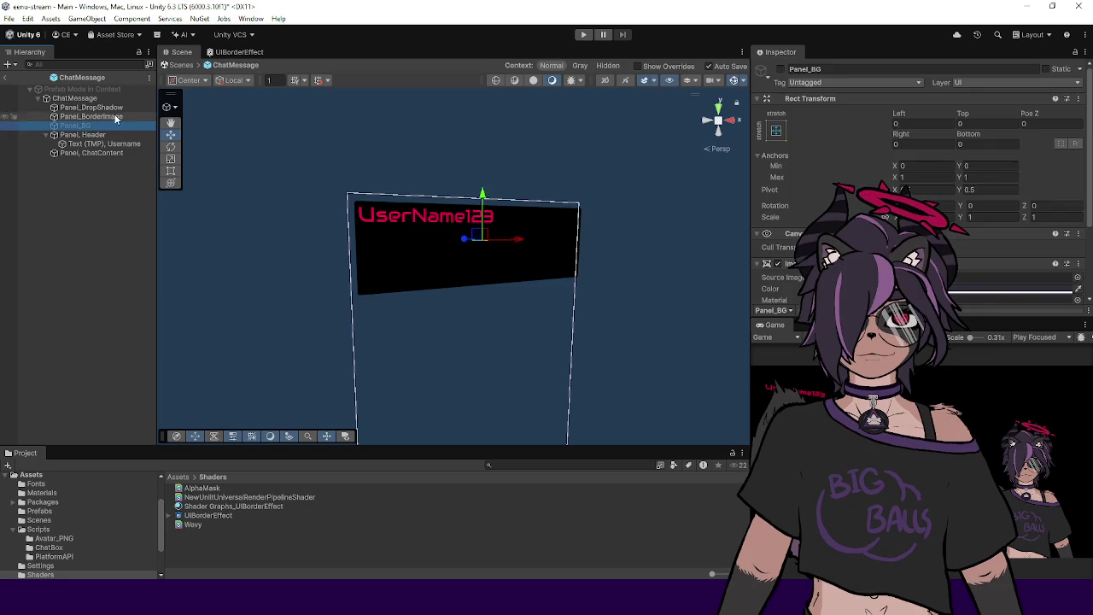
scroll(922, 213, "down", 3)
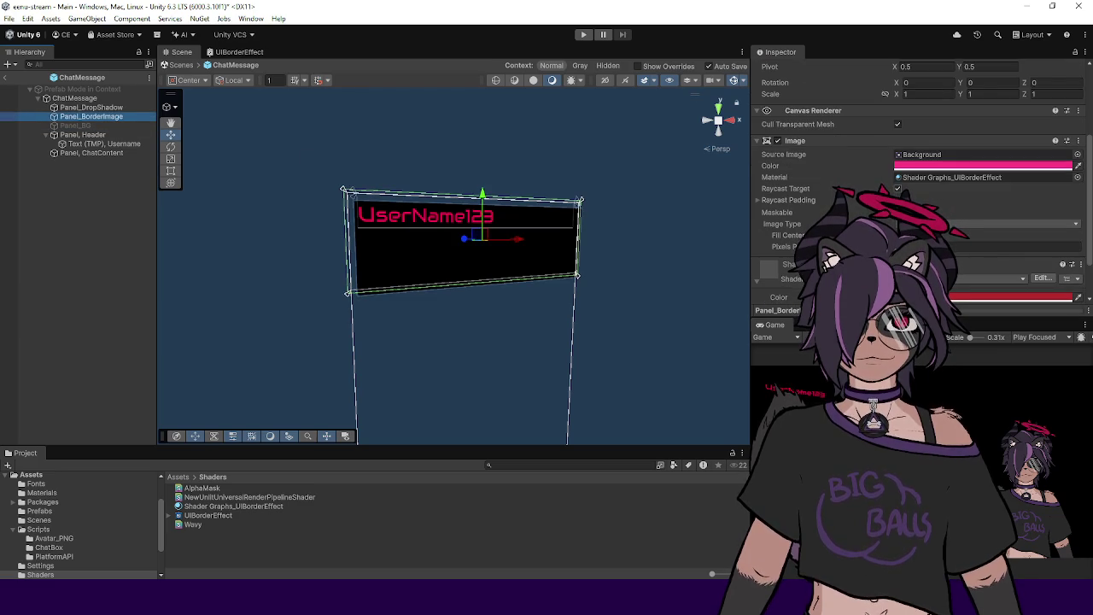
scroll(922, 171, "down", 2)
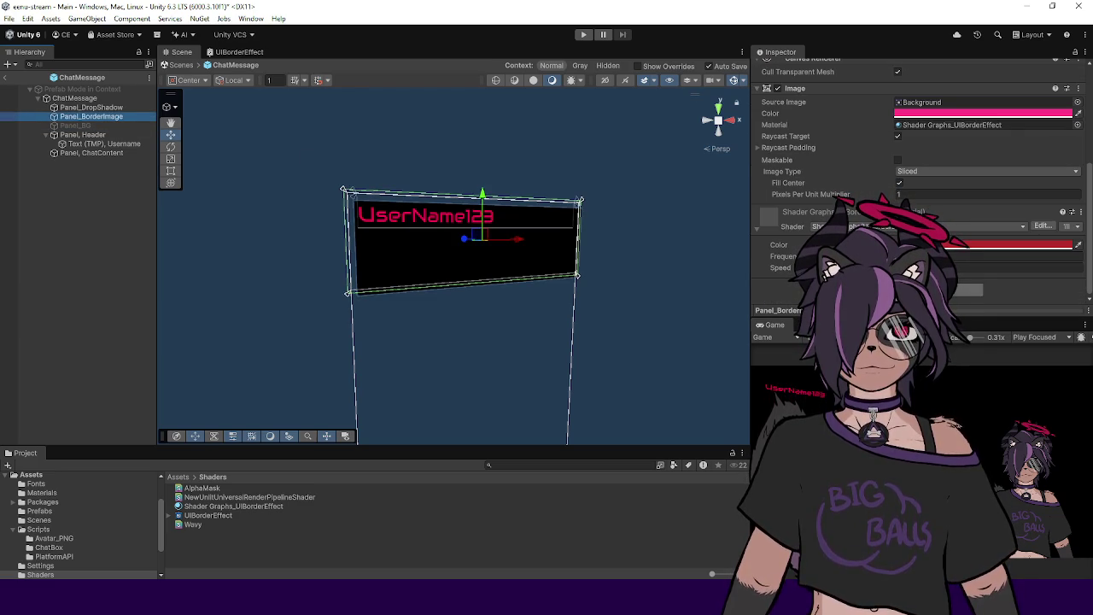
left_click(922, 290)
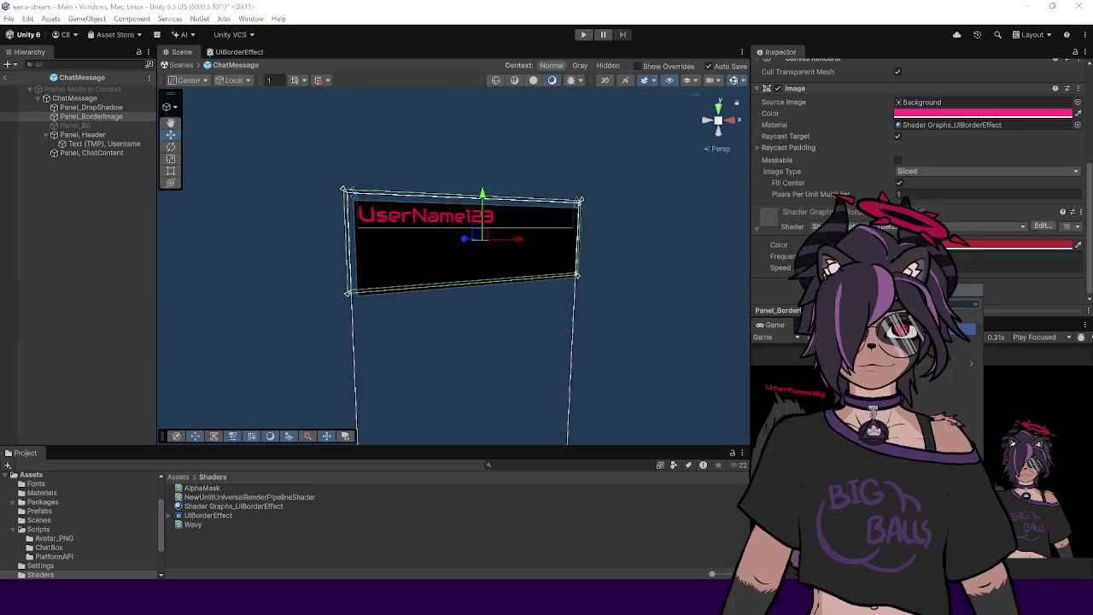
scroll(822, 162, "up", 2)
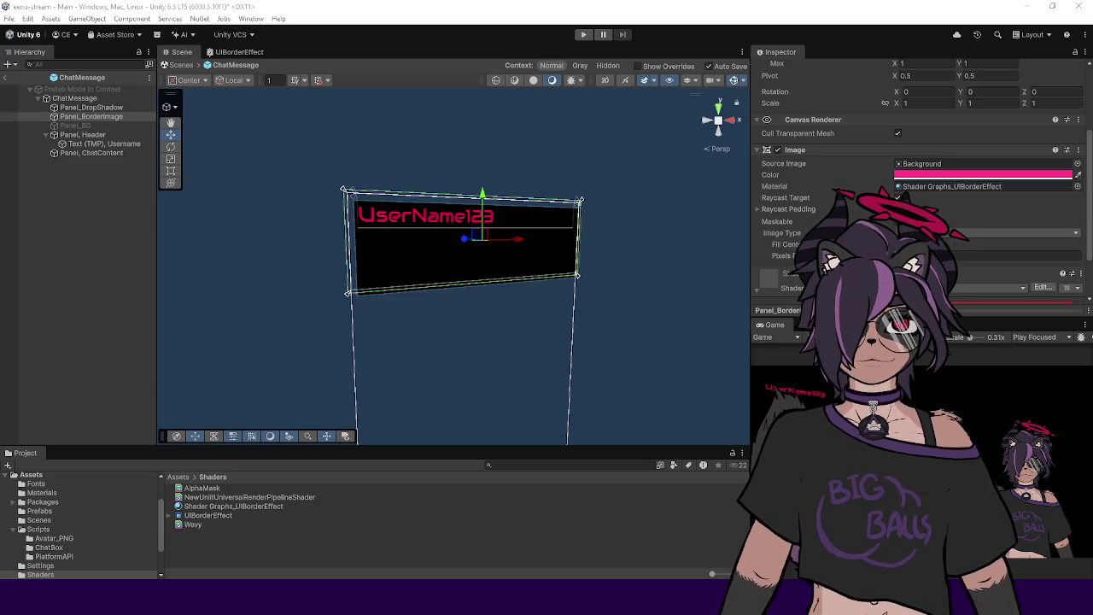
left_click(224, 534)
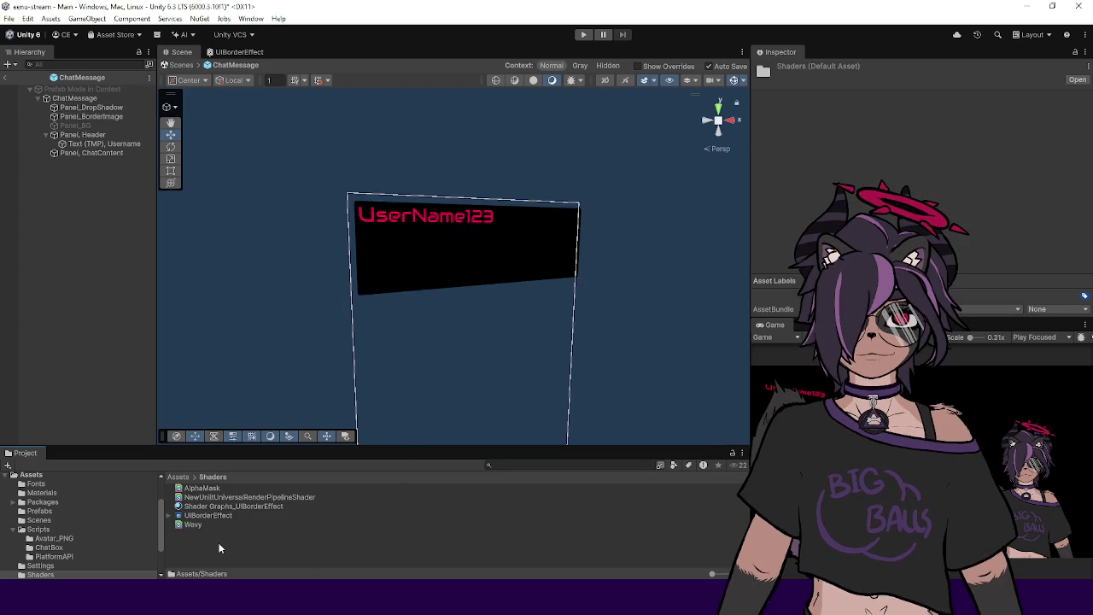
Step: Create a new Unlit shader asset and open it in Visual Studio
right_click(219, 542)
mouse_move(256, 210)
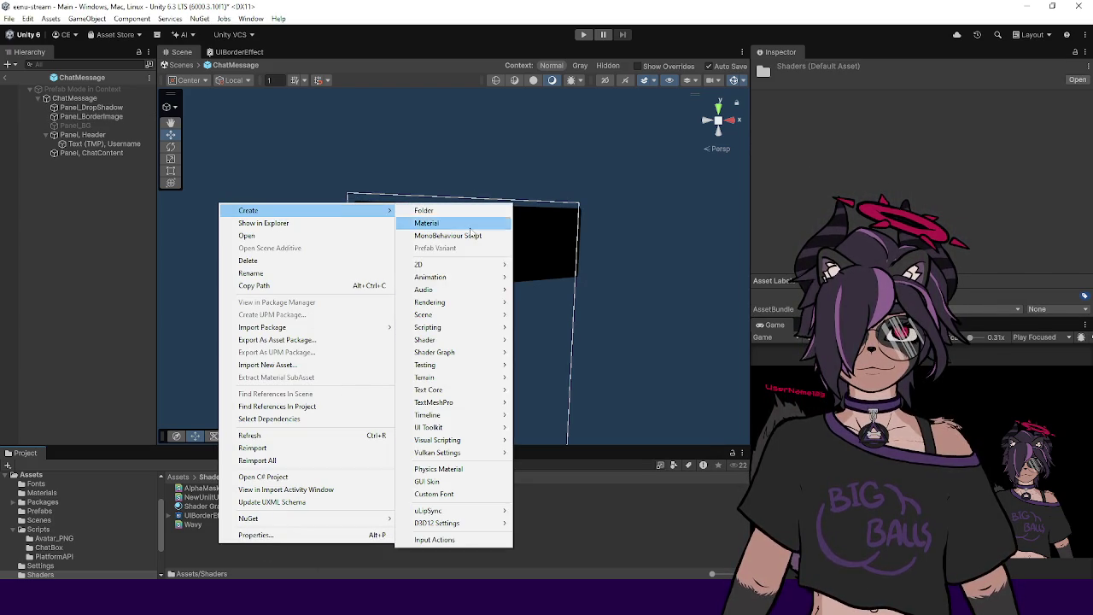
left_click(208, 497)
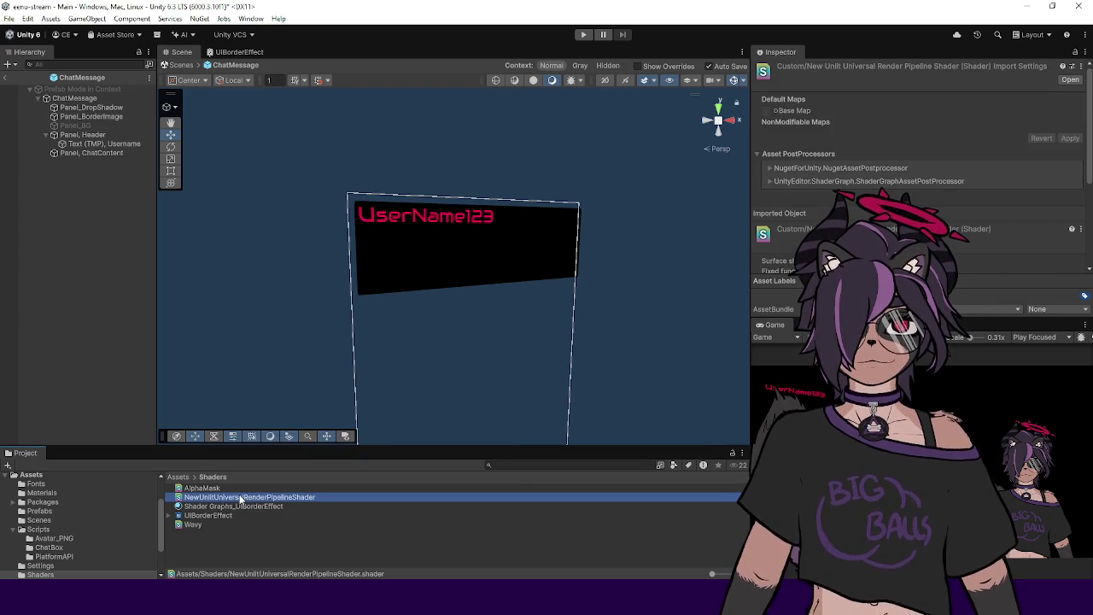
double_click(241, 499)
Step: Replace the shader code with the UI-Default code, rename it UI/Test, and save
left_click(456, 248)
key("ctrl+a")
key("ctrl+v")
scroll(456, 247, "up", 20)
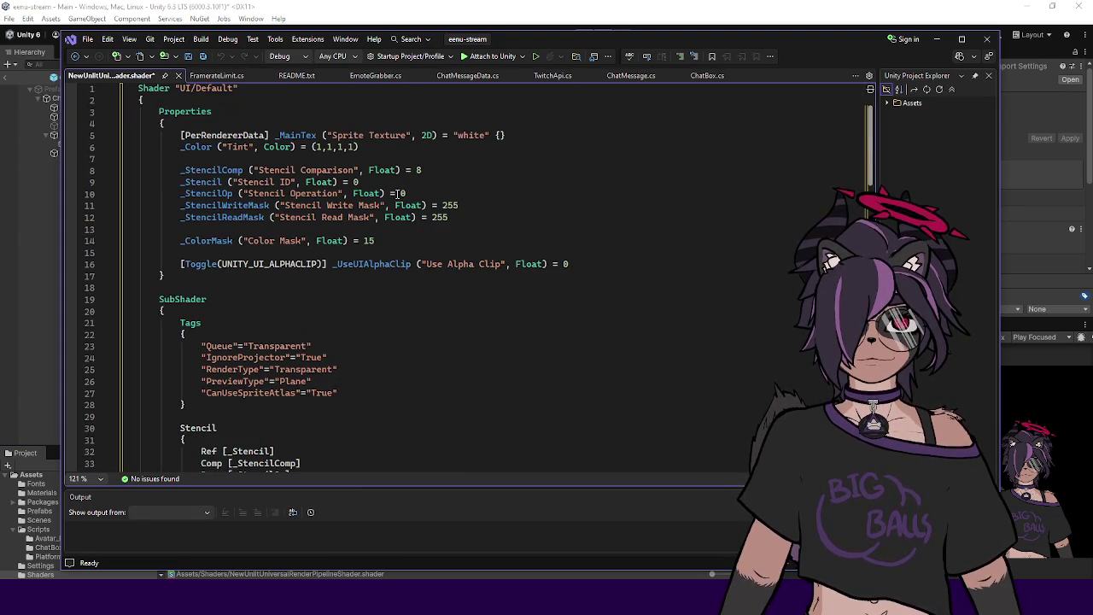
double_click(204, 88)
type("Test")
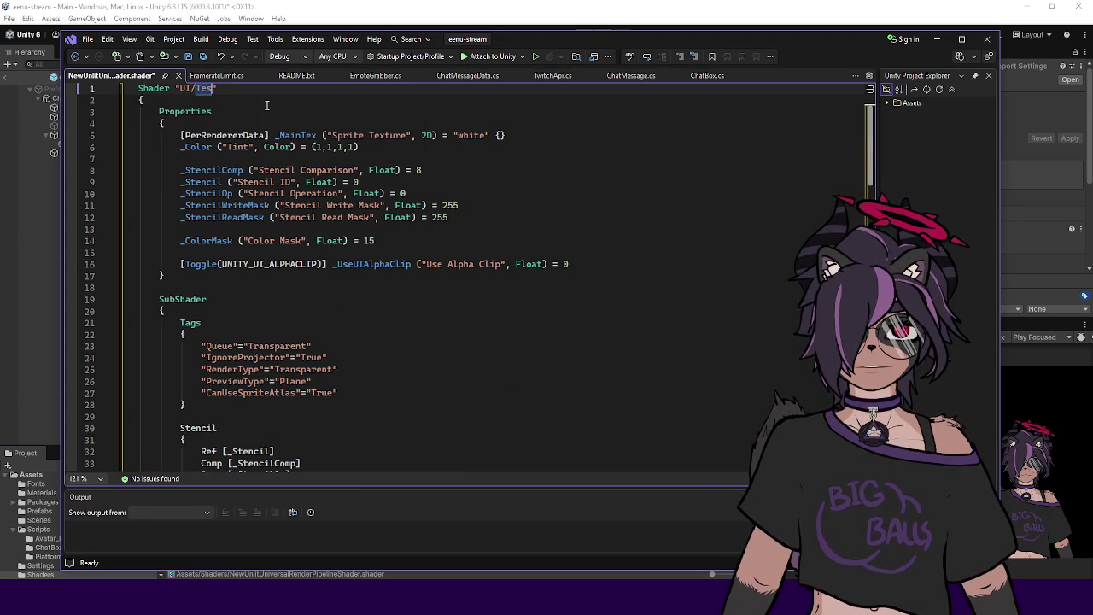
key("ctrl+s")
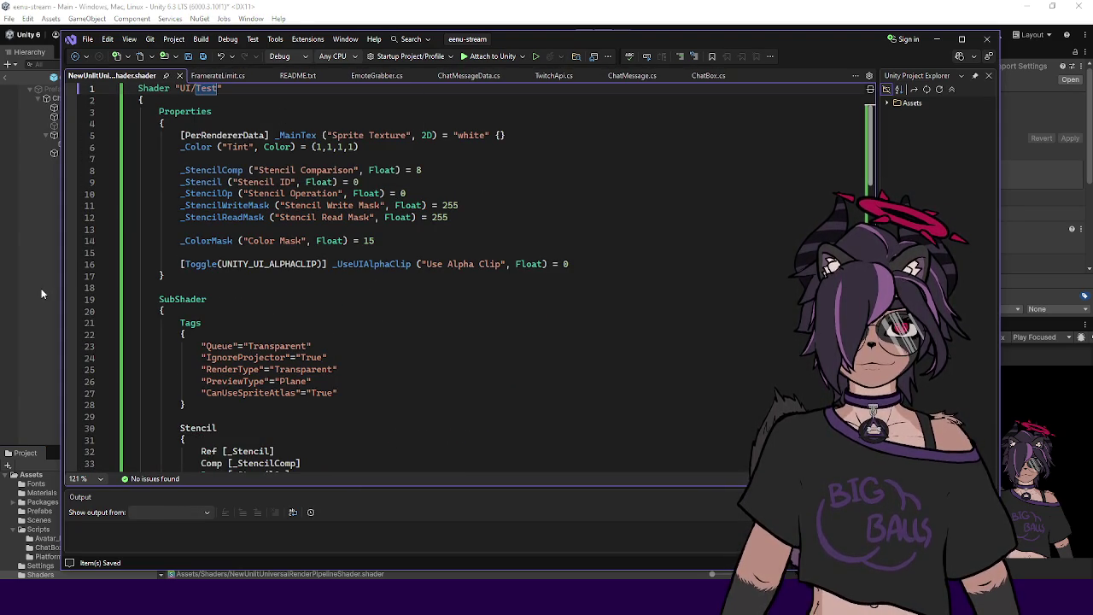
key("alt+Tab")
left_click(202, 514)
left_click(202, 505)
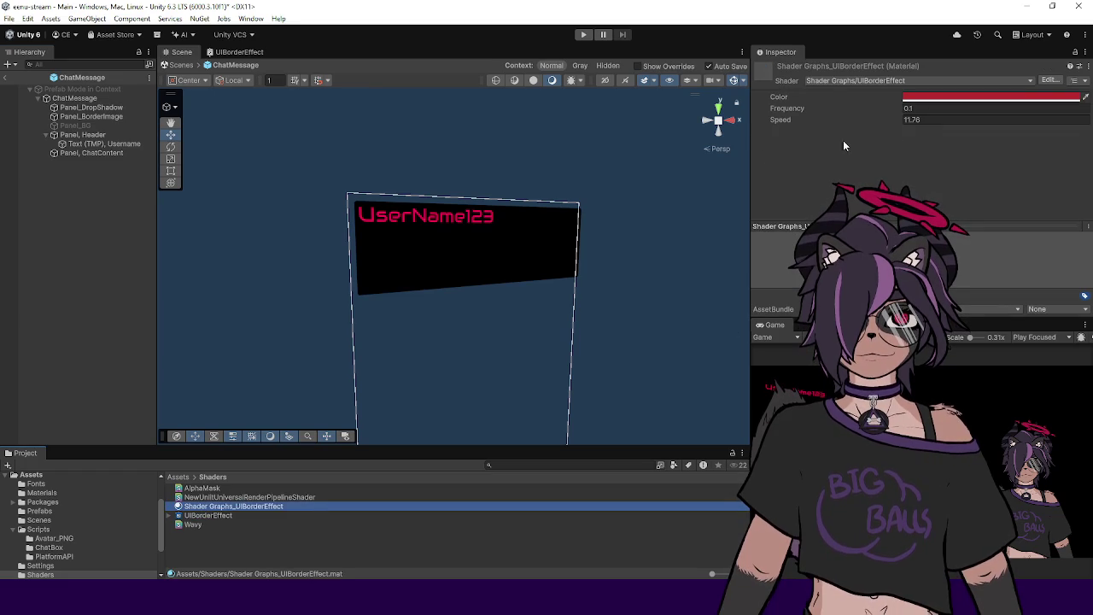
Step: Switch the Shader Graphs_UIBorderEffect material to the UI/Test shader
left_click(845, 80)
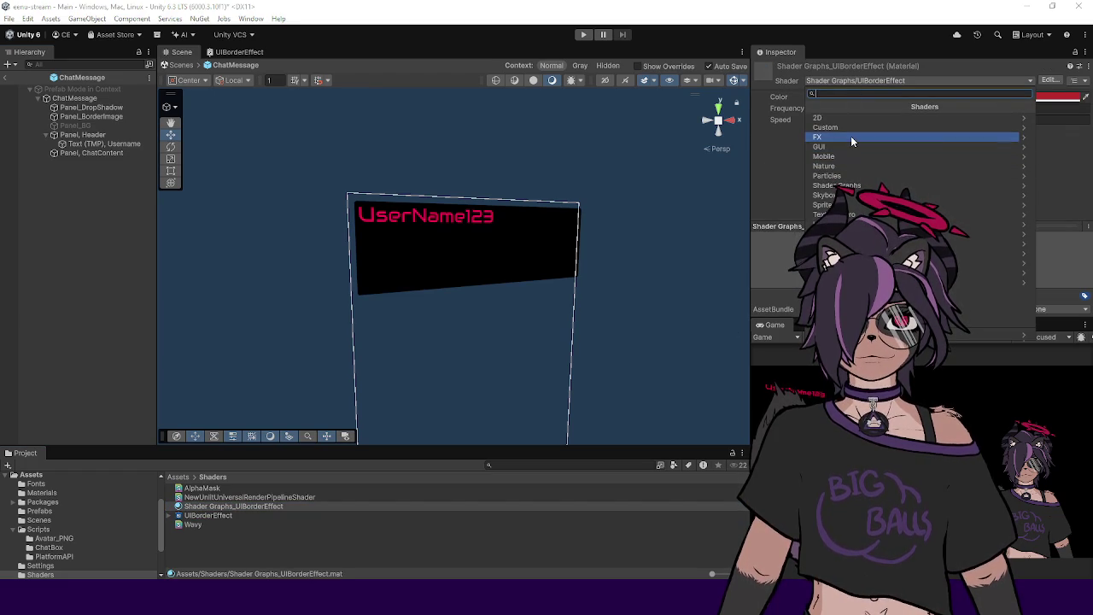
left_click(854, 225)
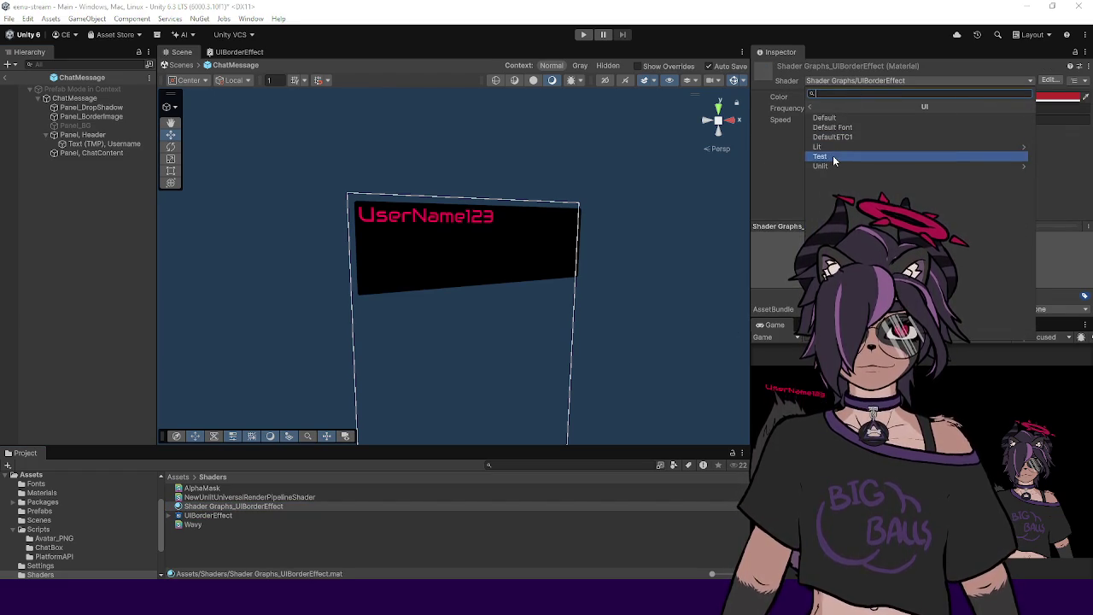
left_click(838, 159)
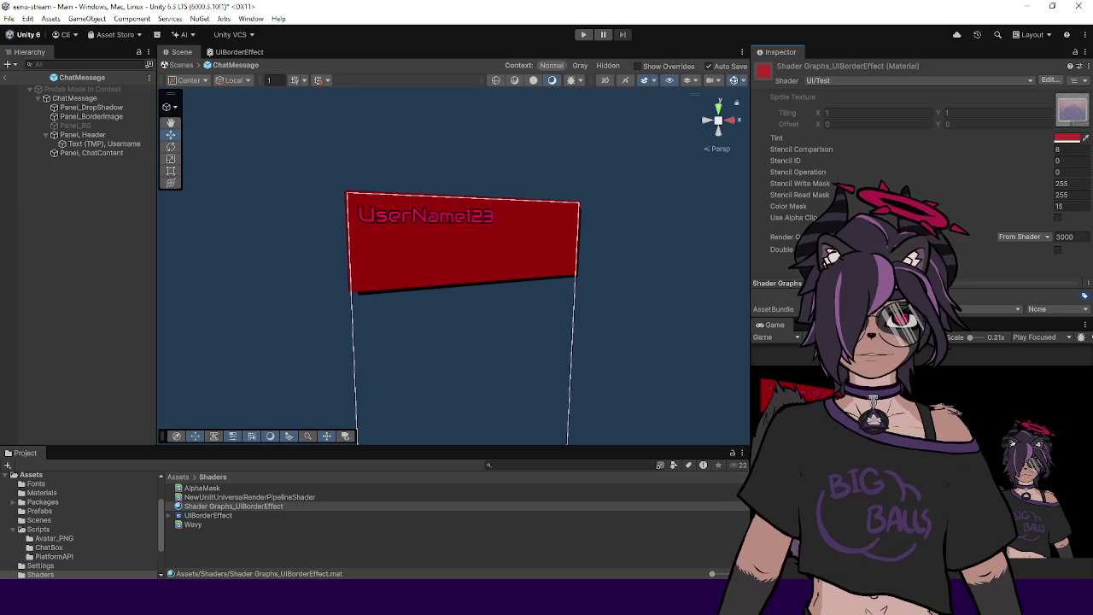
Step: Delete the UIBorderEffect shader graph asset from the Shaders folder
left_click(229, 516)
key("Delete")
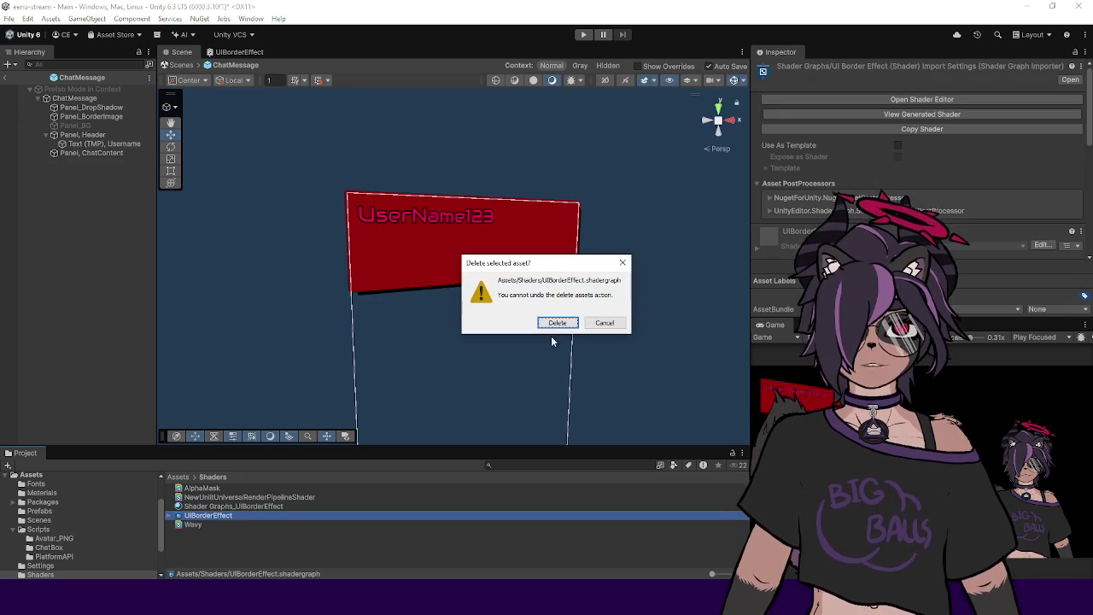
left_click(557, 322)
left_click(246, 497)
left_click(241, 506)
left_click(239, 497)
left_click(237, 507)
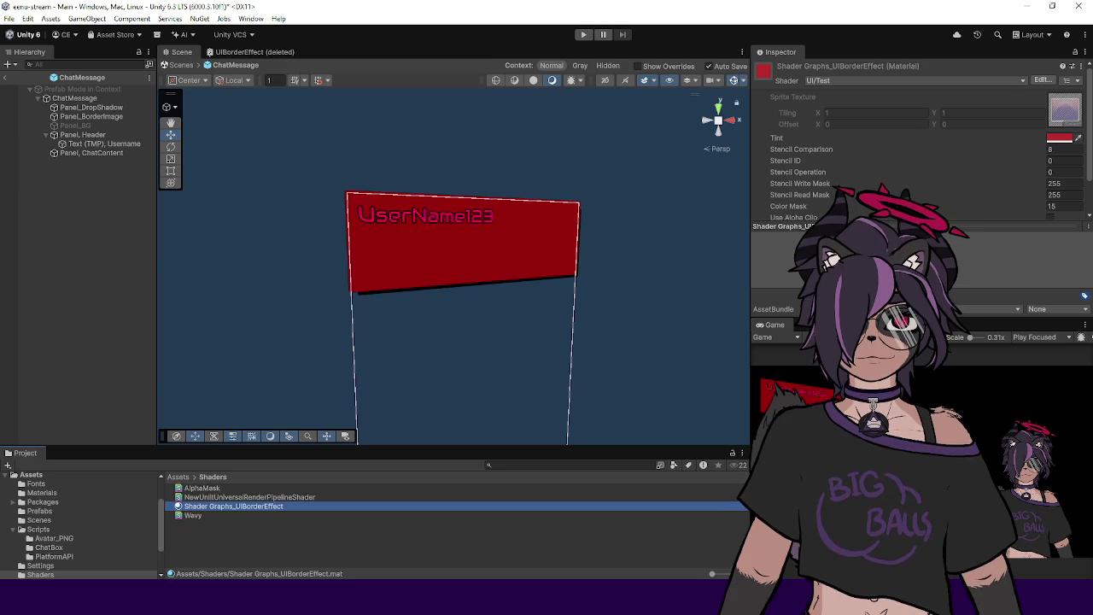
key("alt+Tab")
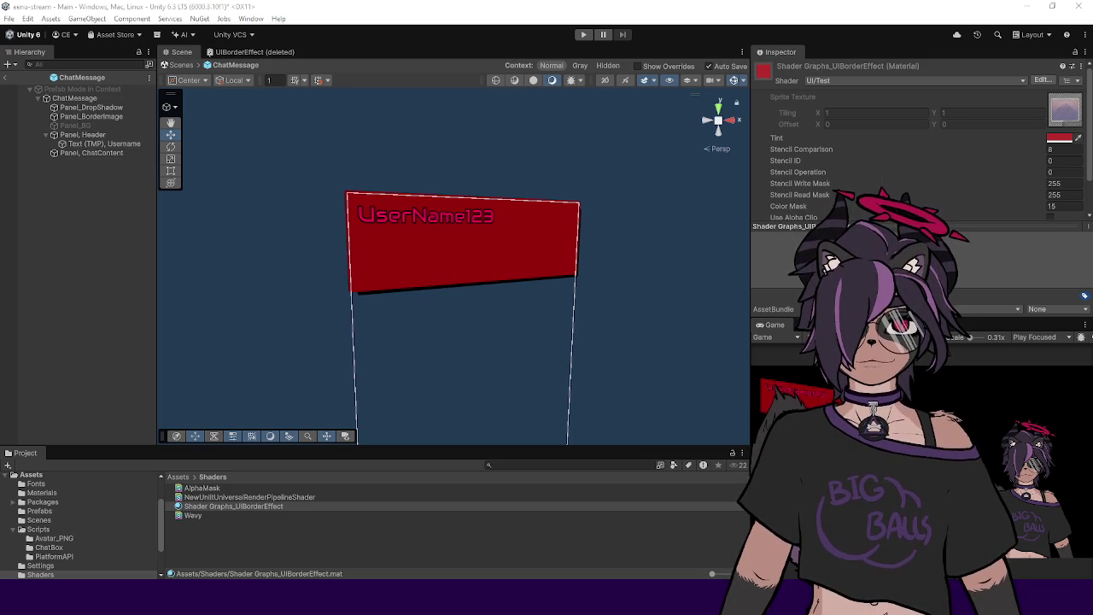
left_click(72, 326)
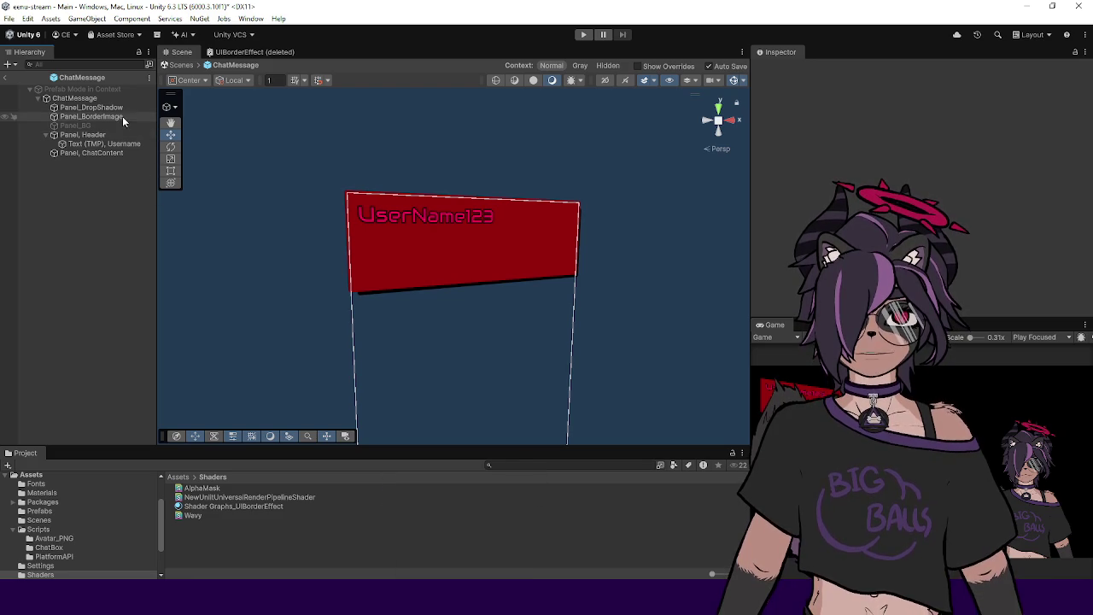
Step: Enable Panel_BG and set its Rect Transform Left, Top, Right and Bottom to 5
left_click(81, 125)
left_click(780, 68)
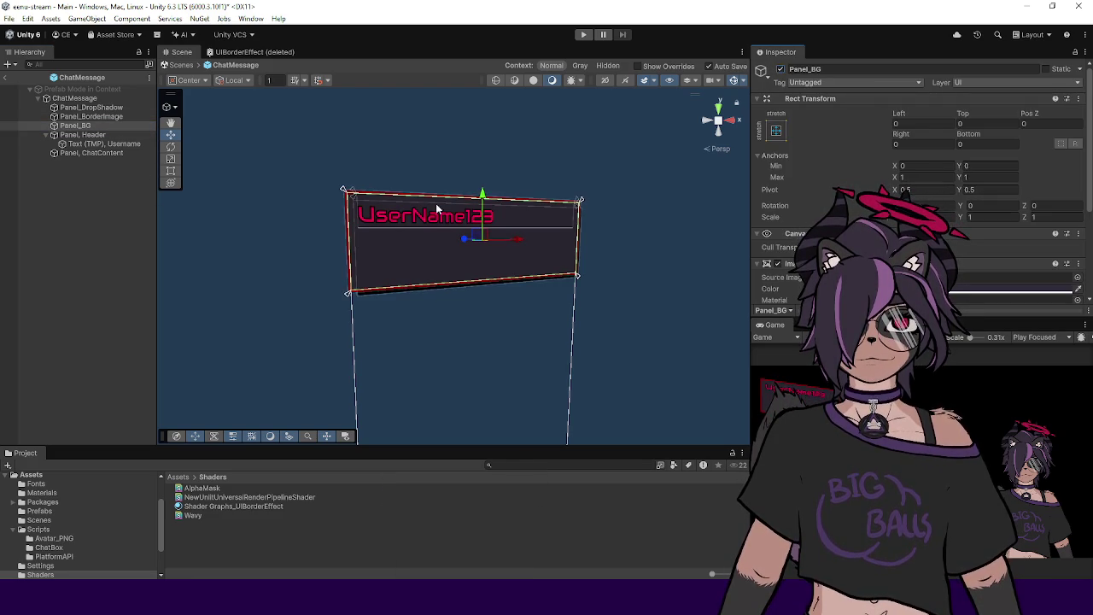
scroll(362, 244, "up", 3)
left_click(904, 124)
type("5")
key("Tab")
type("5")
key("Tab")
key("Tab")
type("5")
key("Tab")
type("5")
key("Tab")
left_click(237, 272)
scroll(446, 279, "up", 3)
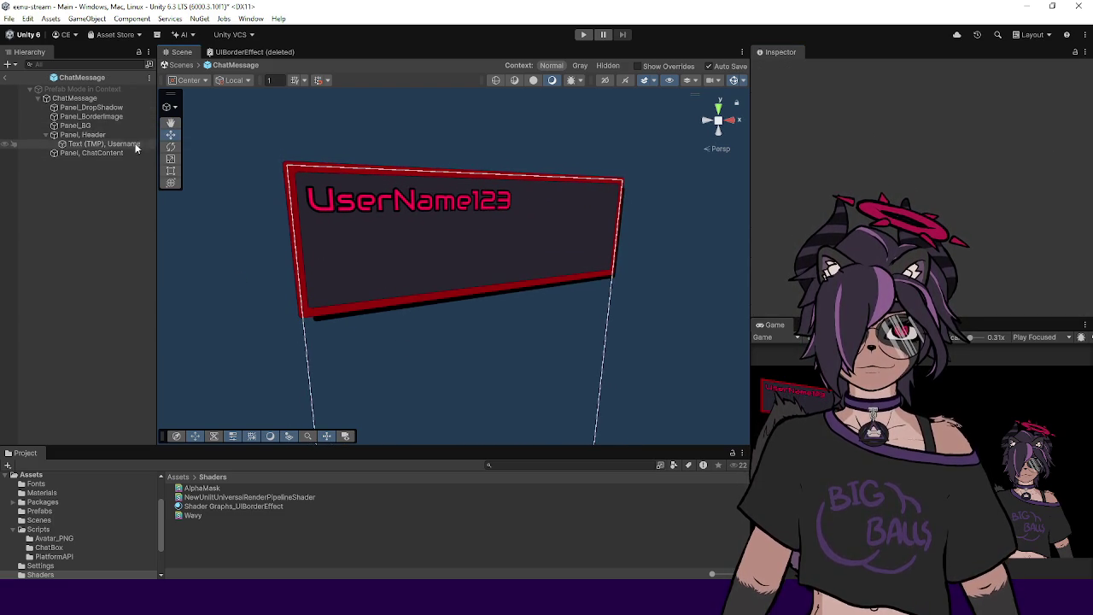
Step: Change Panel_BorderImage's Rect Transform offsets from -5 to 0 on each side
left_click(107, 118)
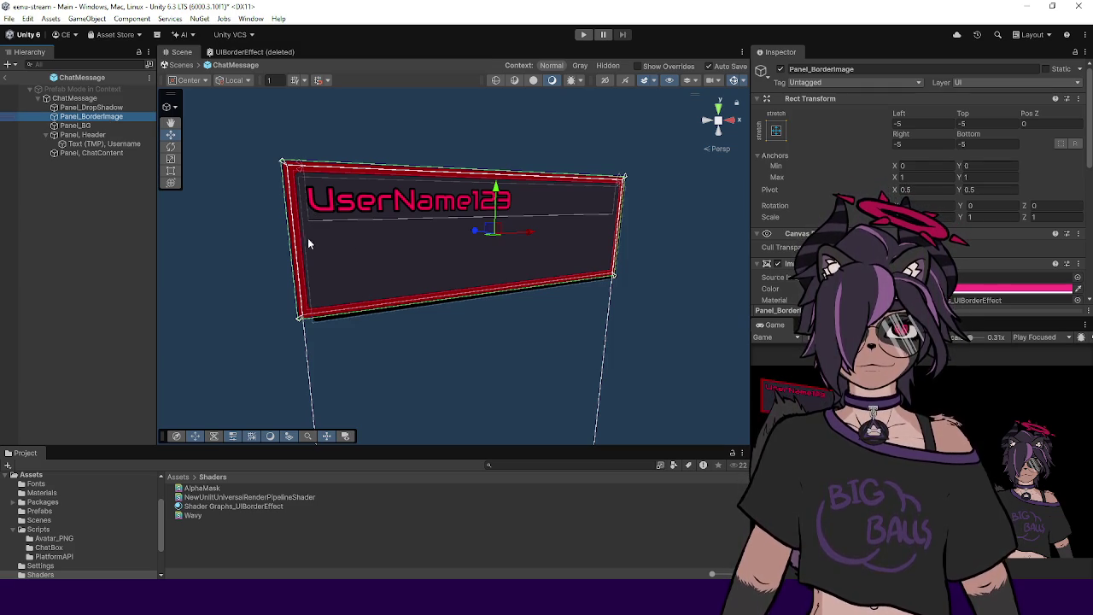
left_click(75, 125)
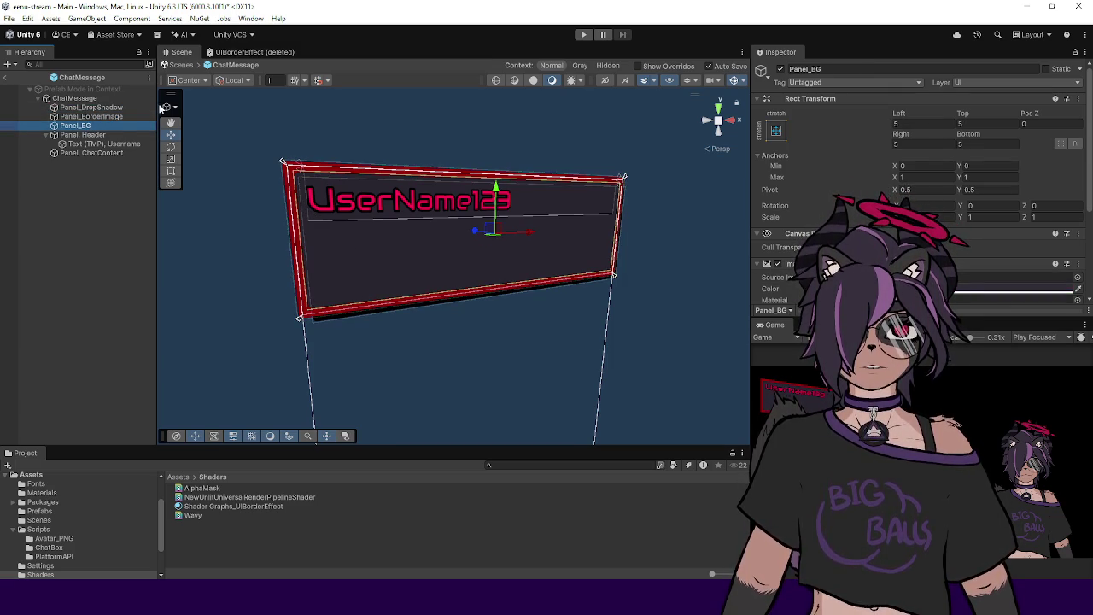
key("Up")
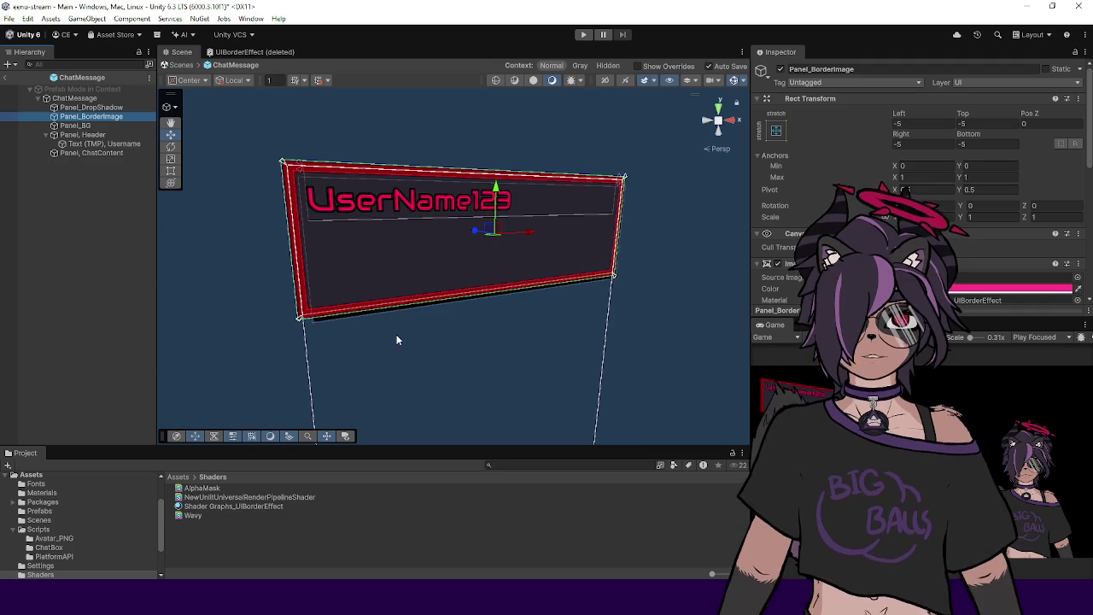
left_click(927, 121)
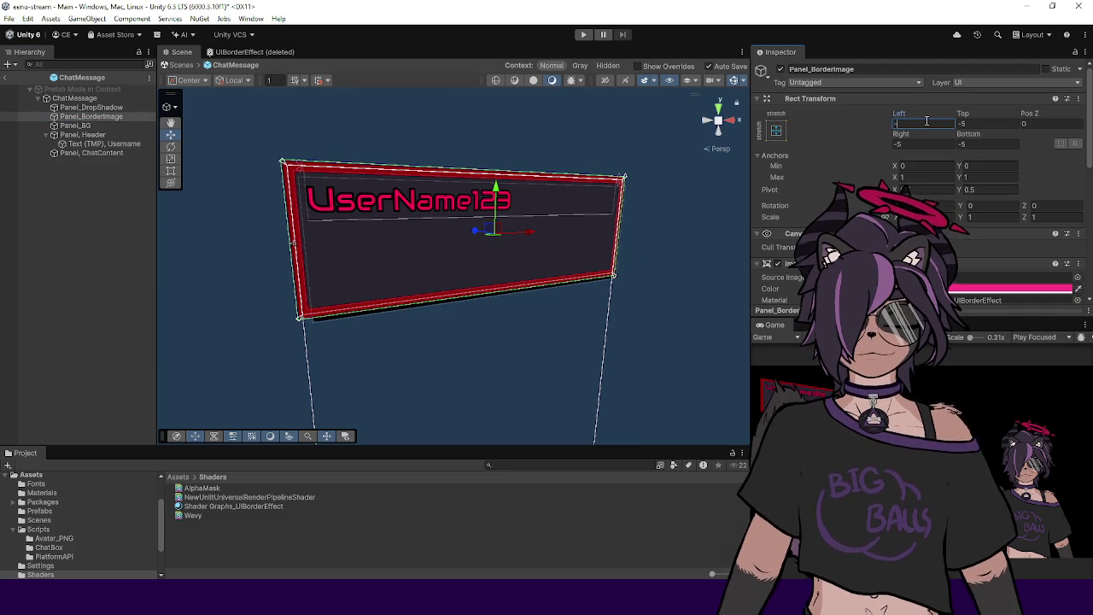
type("1")
key("BackSpace")
key("BackSpace")
key("Tab")
type("0")
key("Tab")
type("0")
key("Tab")
type("0")
left_click(75, 125)
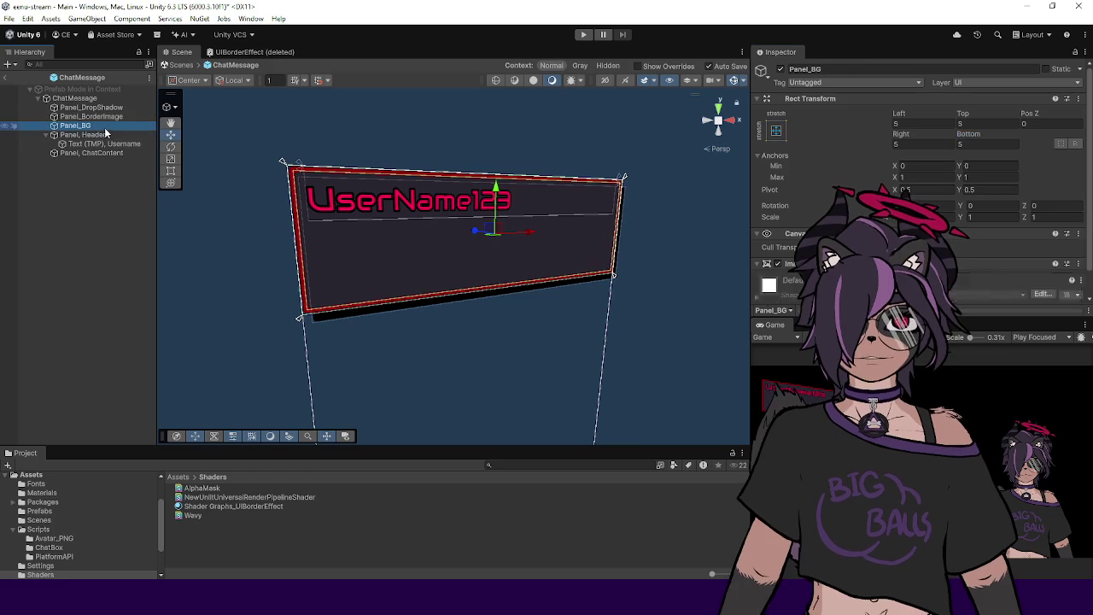
Step: Set Panel_BG's Left, Top, Right and Bottom offsets all to 10
left_click(921, 125)
type("10")
key("Tab")
type("10")
key("Tab")
type("10")
key("Tab")
type("10")
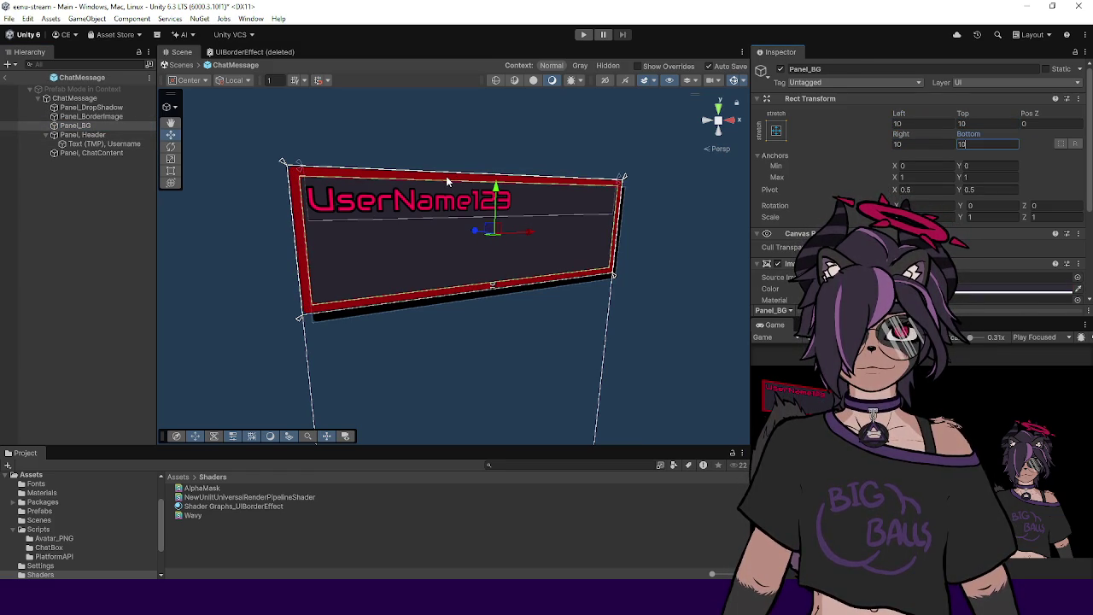
Step: Try Top and Bottom offsets of 15 on Panel_BG
left_click(988, 124)
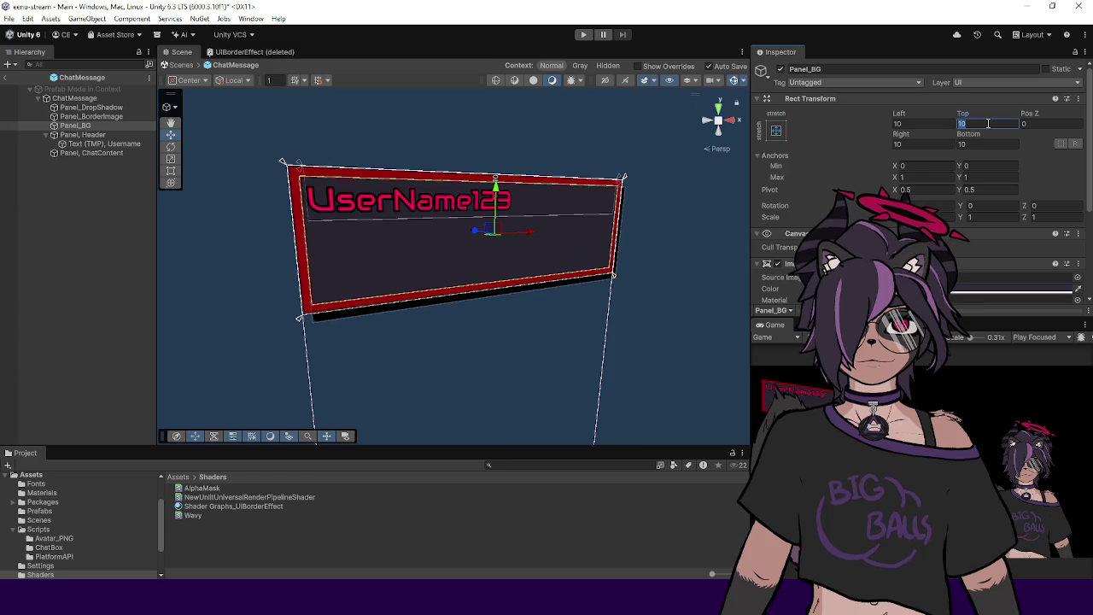
type("15")
key("Tab")
type("15")
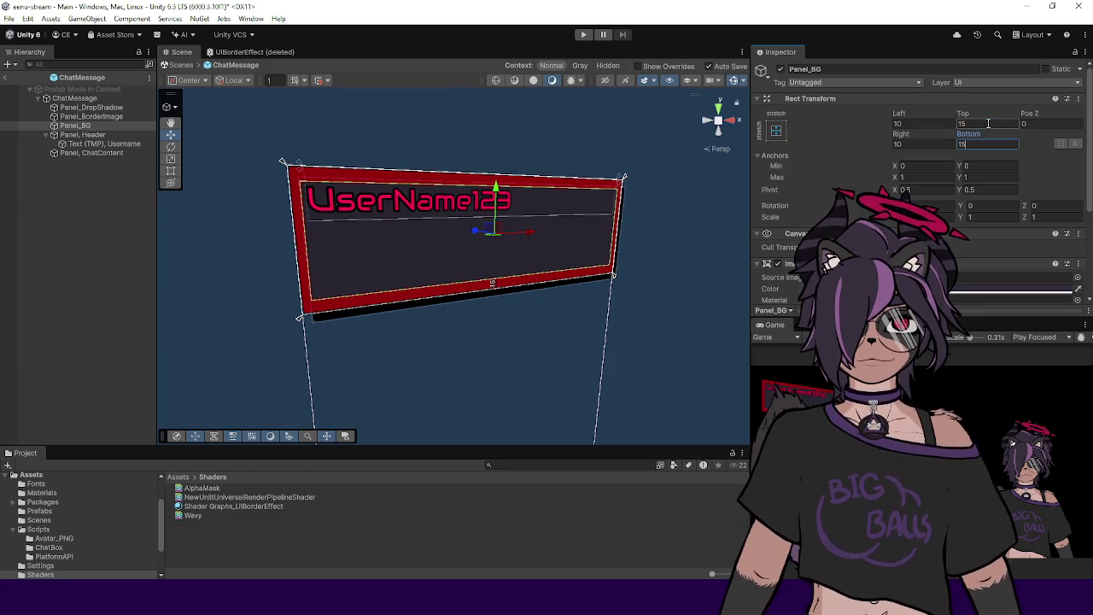
scroll(921, 461, "up", 1)
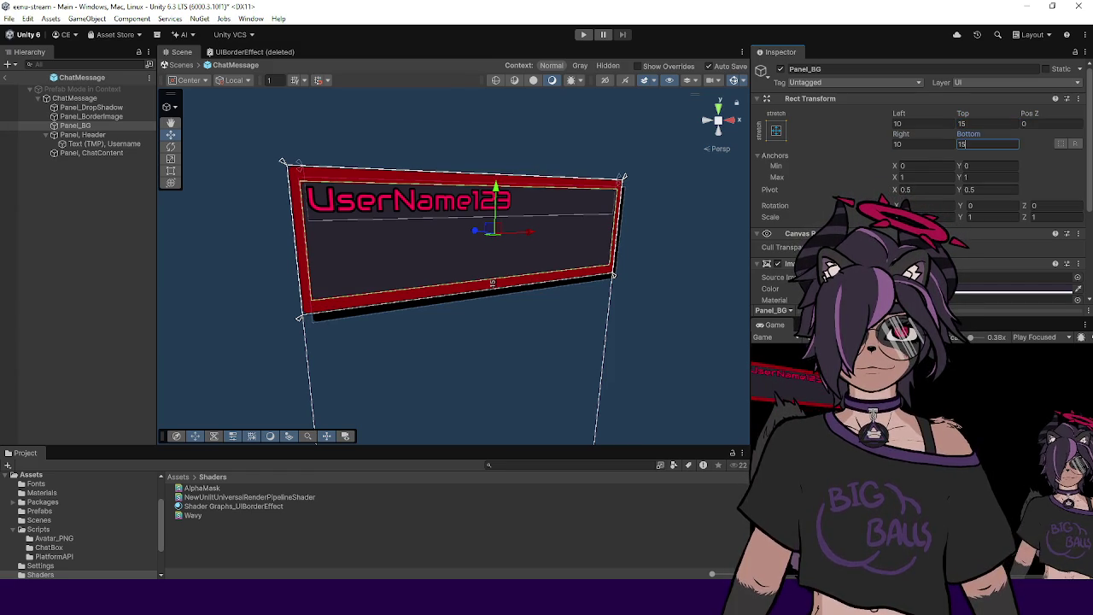
left_click_drag(750, 342, 703, 341)
Step: Settle Panel_BG's Top and Bottom offsets at 12 and switch to the shader code
left_click(955, 124)
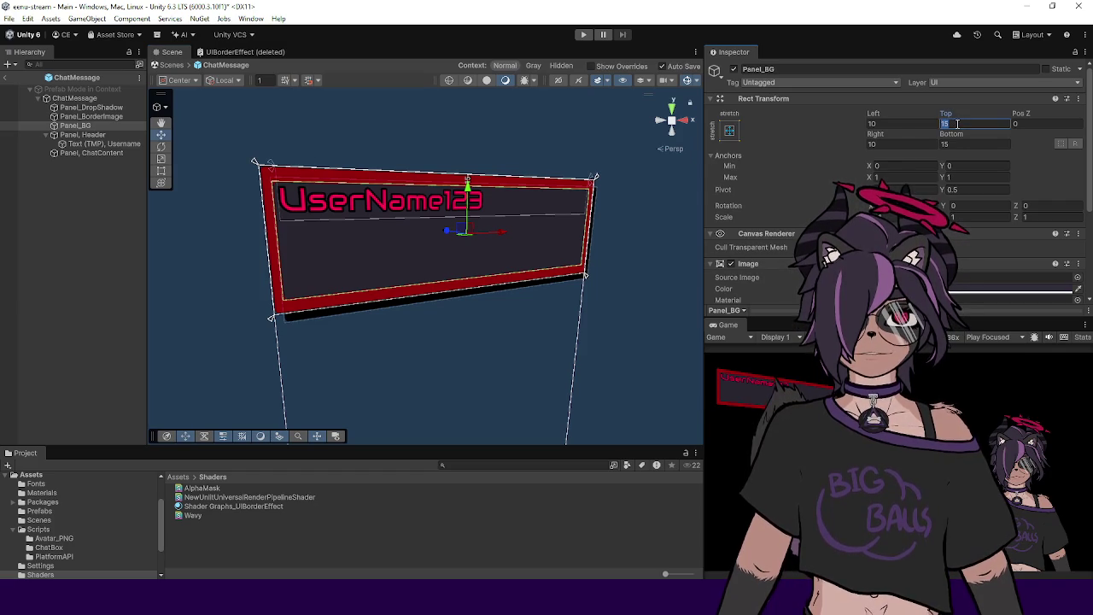
type("12")
key("Tab")
type("12")
key("Return")
mouse_move(789, 323)
left_mouse_down()
mouse_move(788, 339)
mouse_move(789, 223)
mouse_move(789, 302)
left_mouse_up()
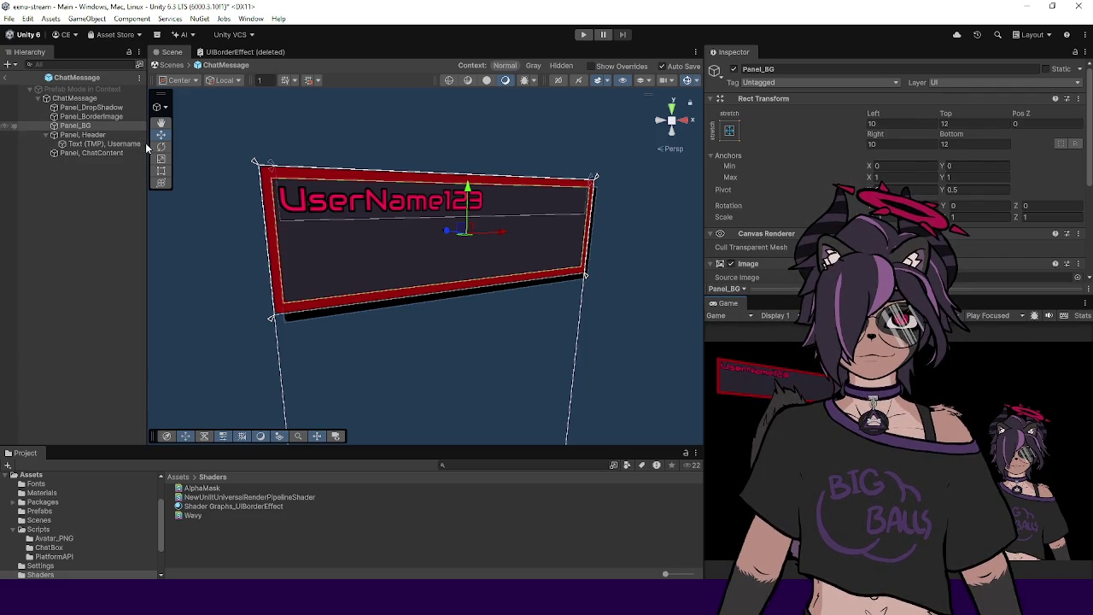
key("alt+Tab")
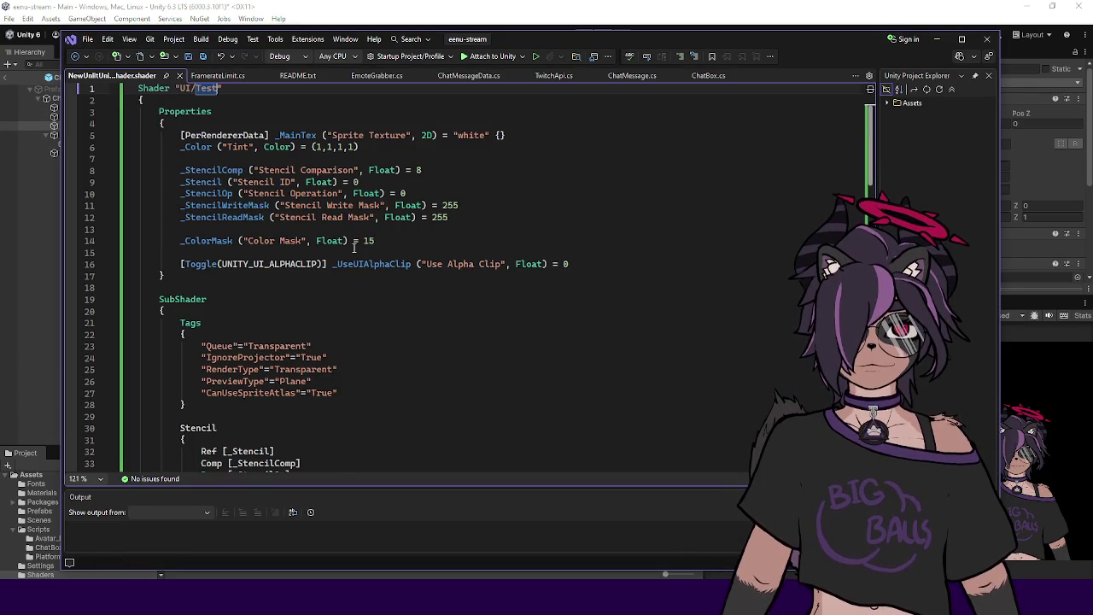
scroll(372, 291, "down", 7)
scroll(357, 246, "up", 3)
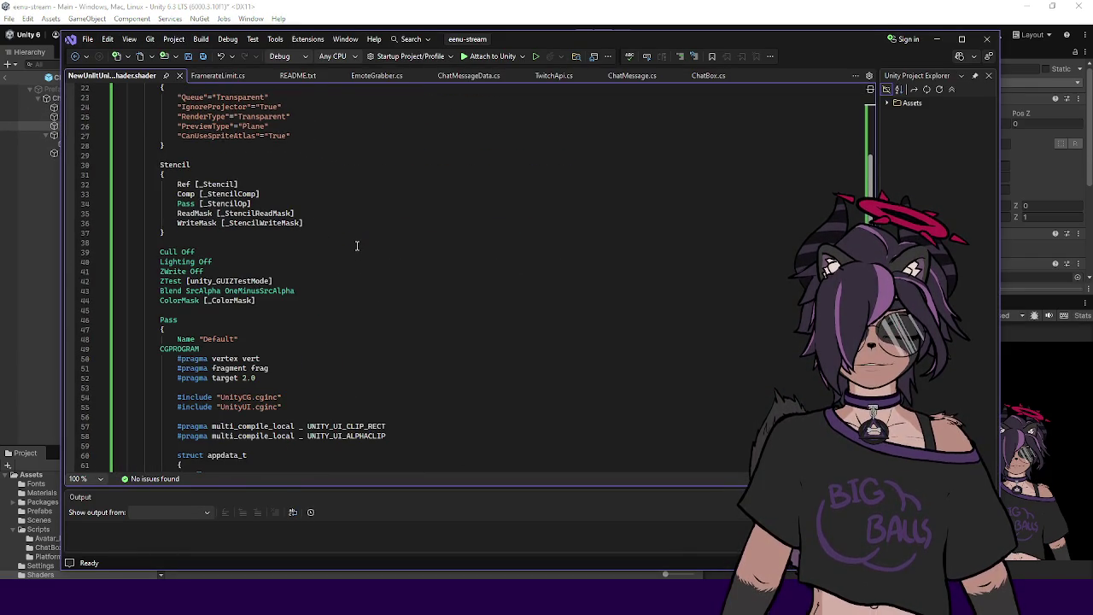
left_click_drag(541, 32, 558, 31)
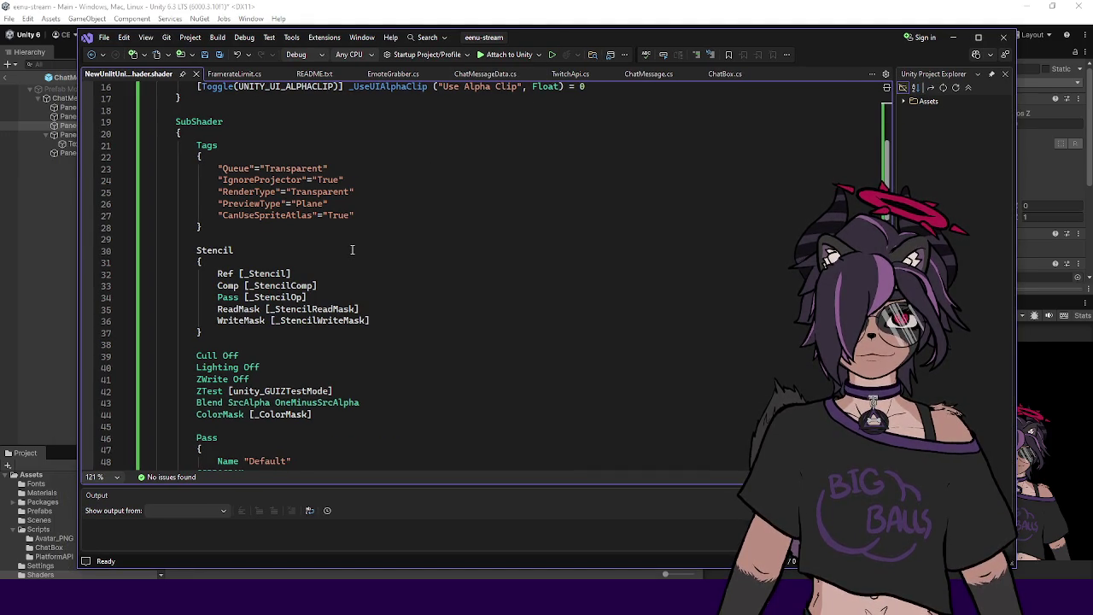
scroll(352, 250, "down", 14)
scroll(352, 249, "down", 8)
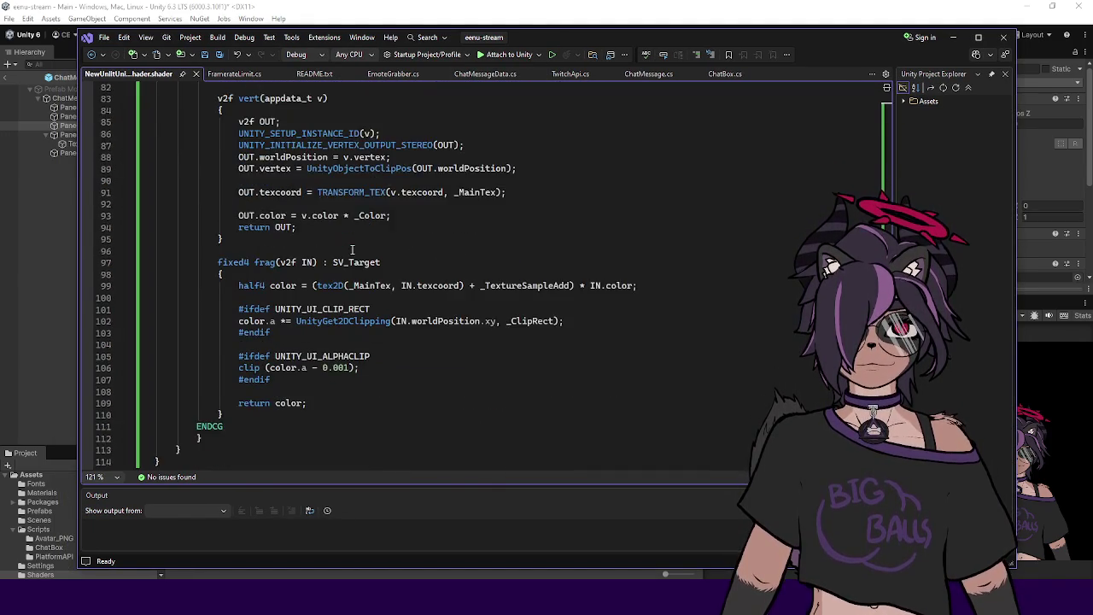
scroll(228, 195, "up", 1)
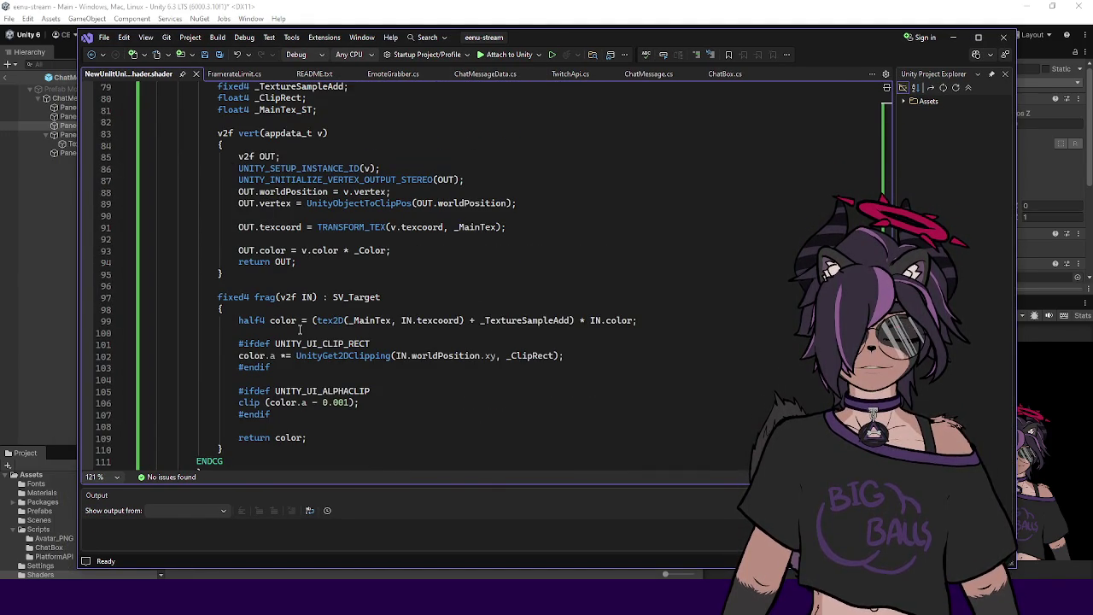
left_click(316, 307)
scroll(316, 307, "up", 2)
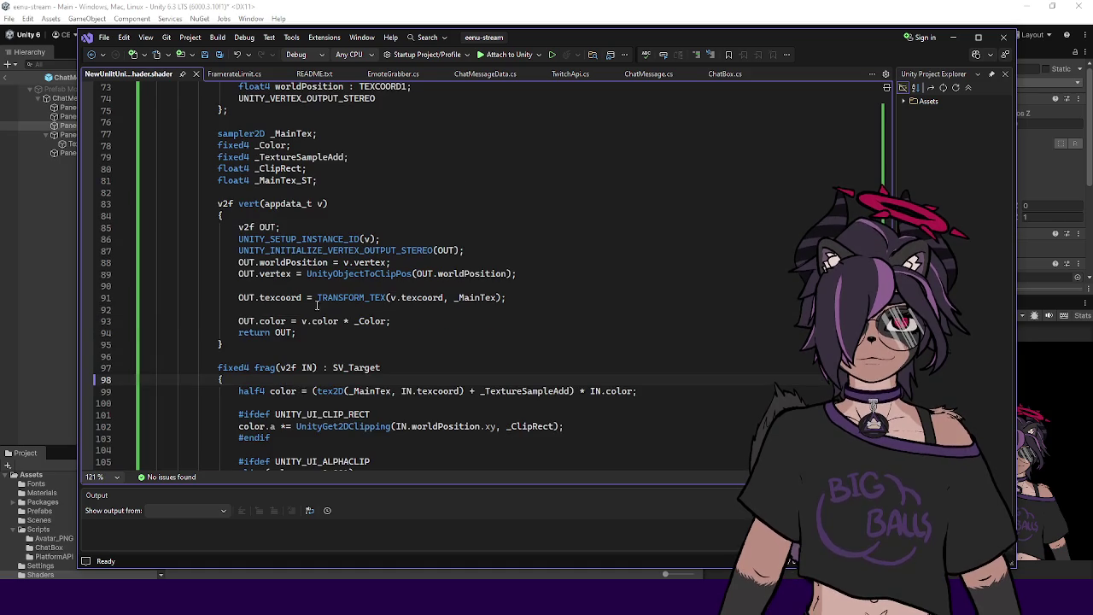
scroll(276, 299, "up", 7)
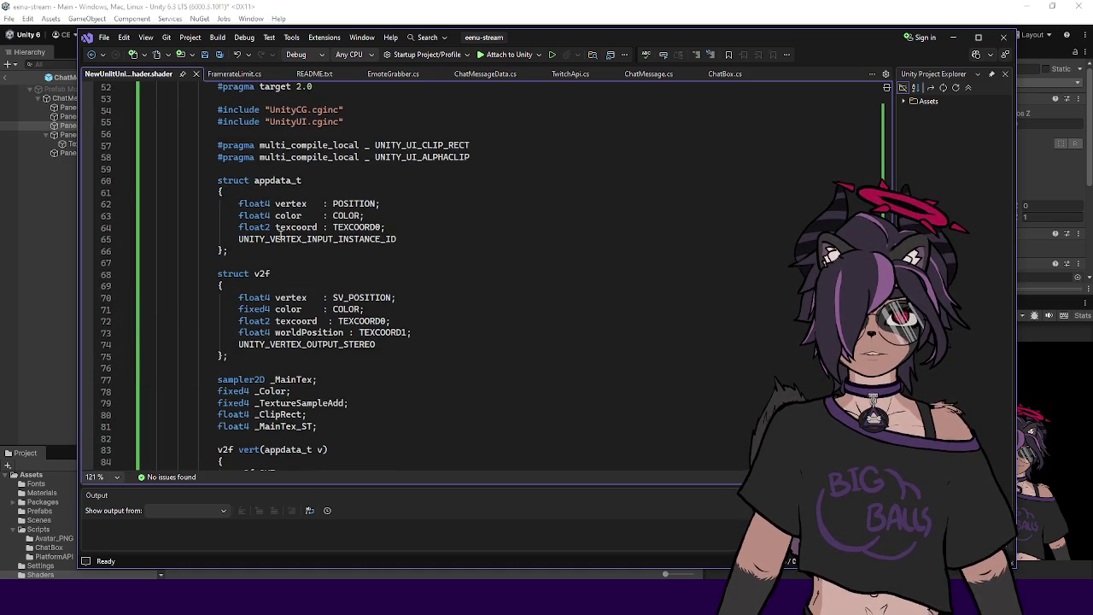
scroll(308, 291, "down", 6)
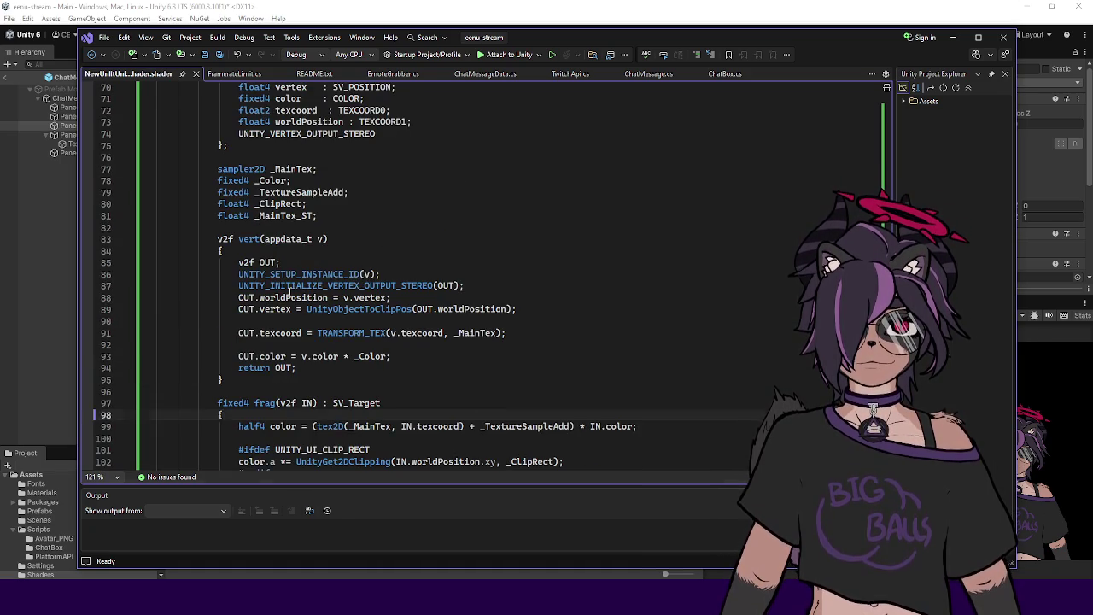
scroll(288, 293, "up", 5)
double_click(295, 286)
scroll(465, 278, "down", 4)
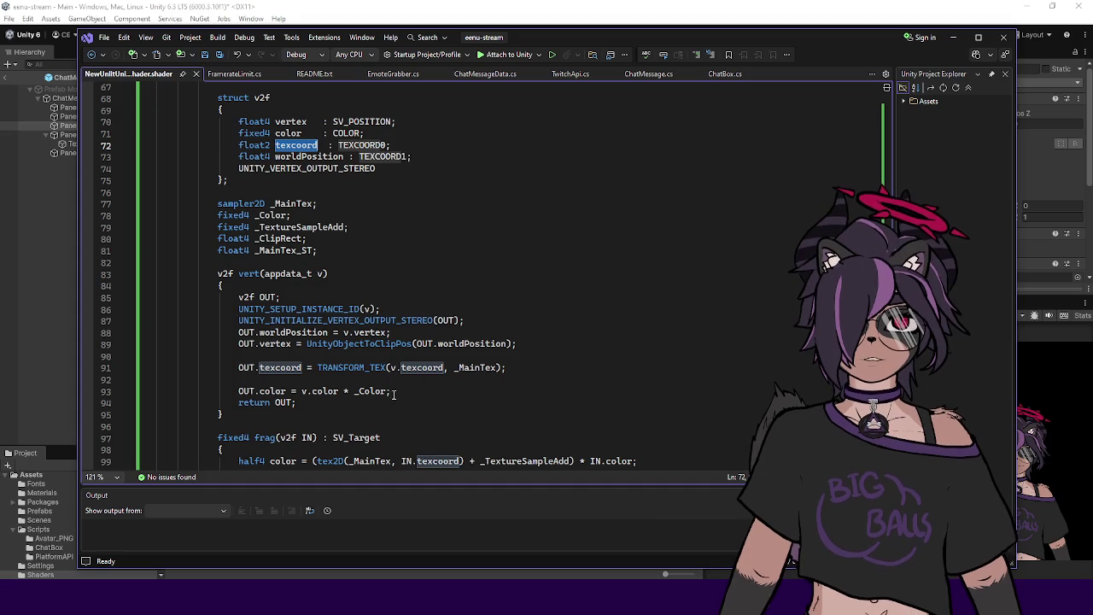
scroll(403, 391, "down", 4)
double_click(348, 297)
left_click(342, 305)
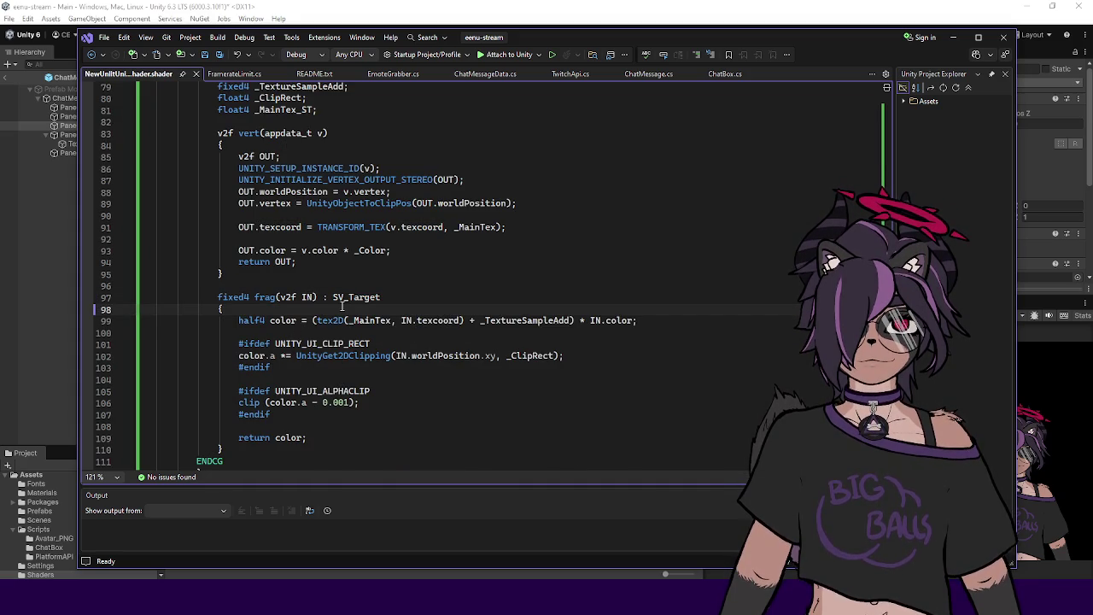
Step: Declare half distance = length(IN.texcoord); above a started sin( call
key("Return")
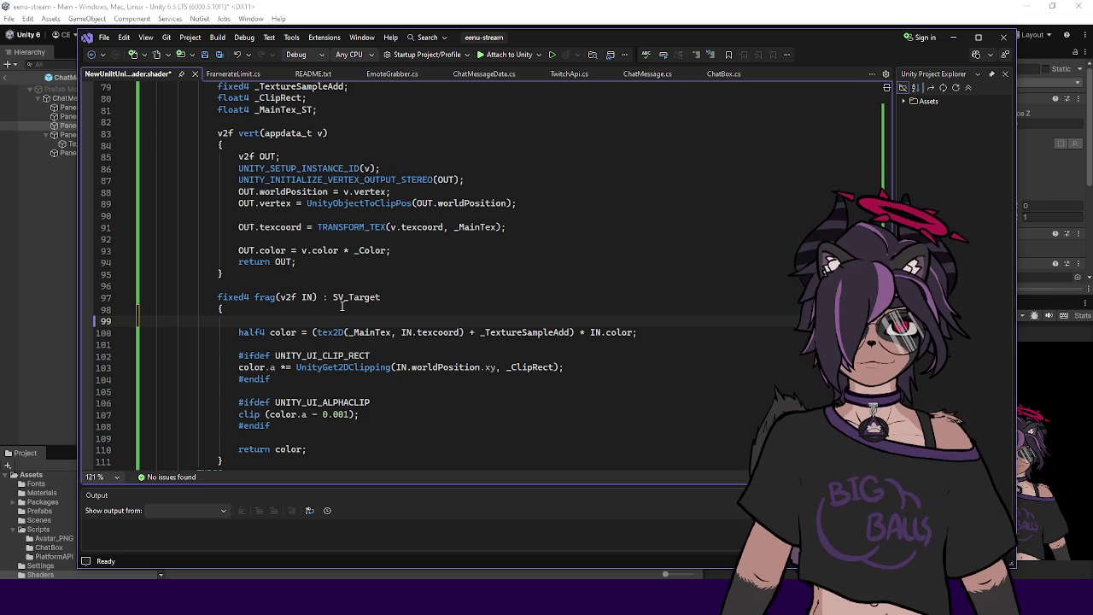
type("sin(")
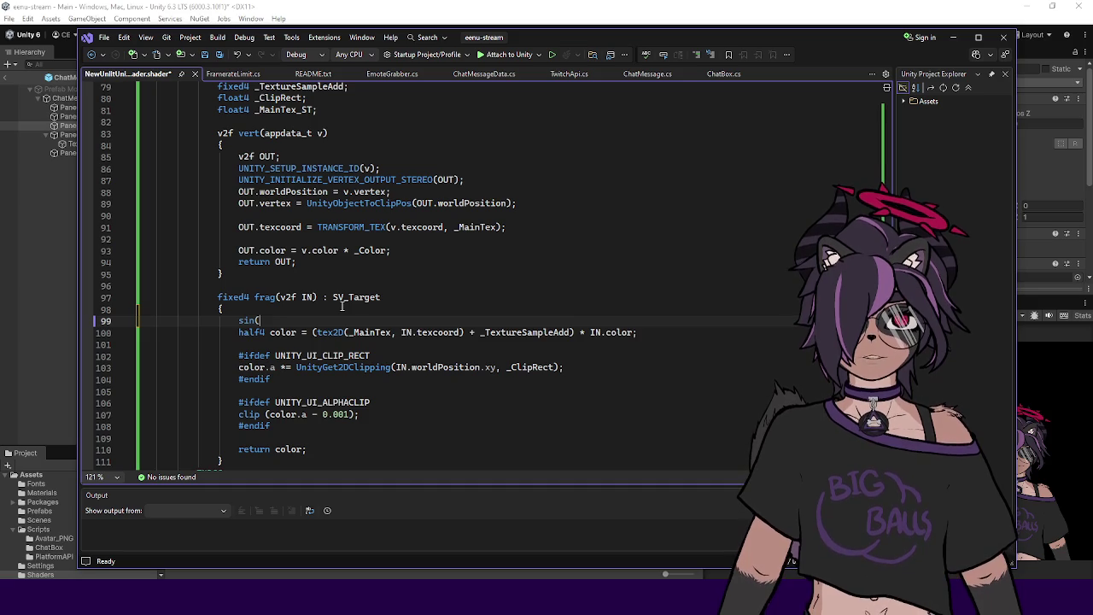
key("ctrl+Return")
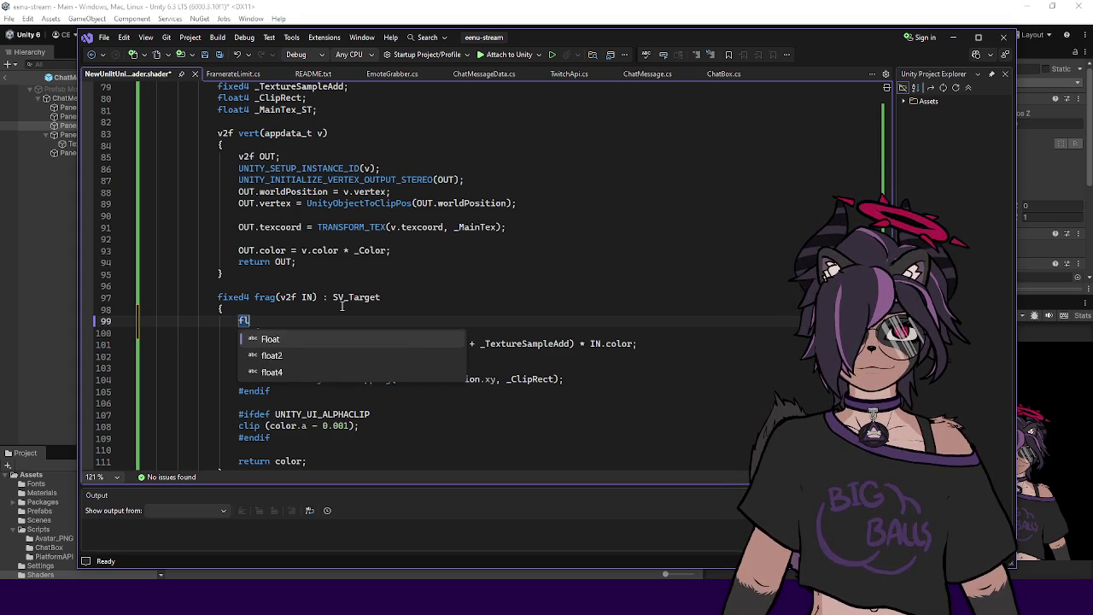
type("half2")
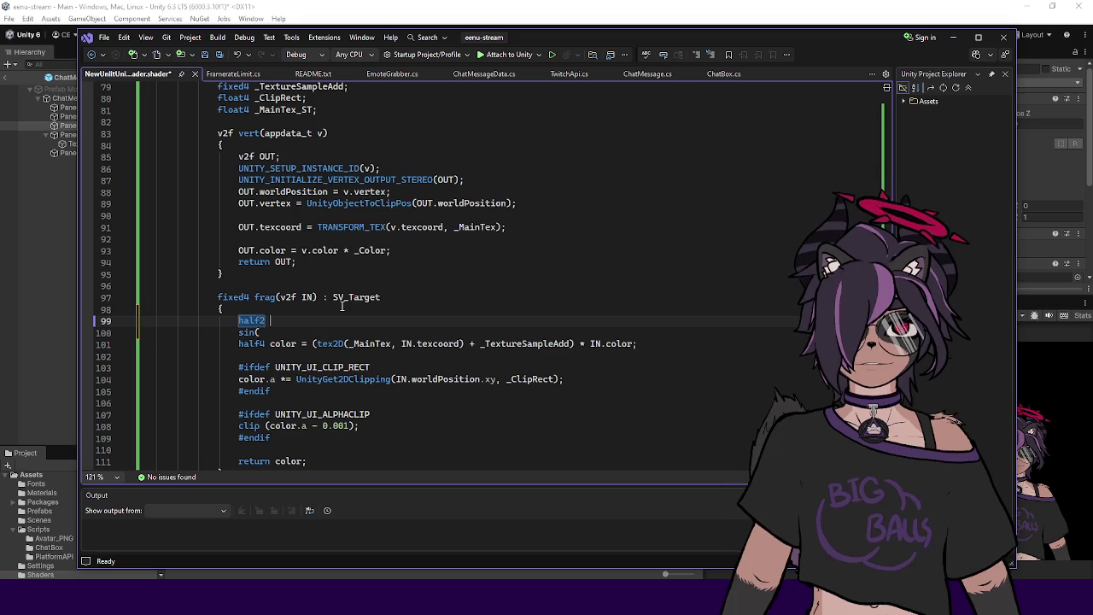
key("BackSpace")
key("BackSpace")
key("BackSpace")
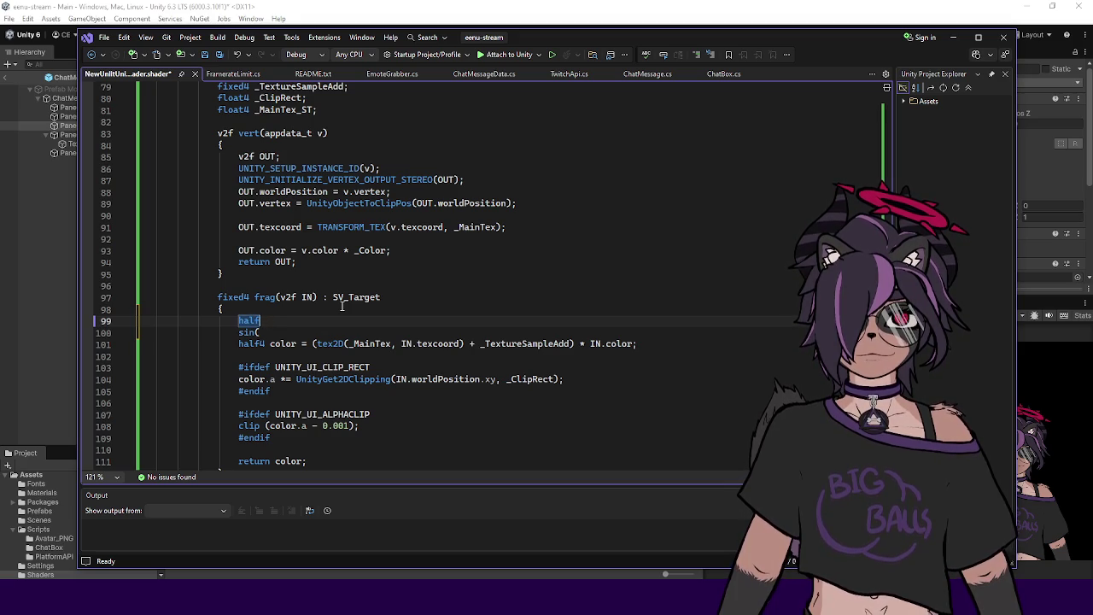
type("half dist")
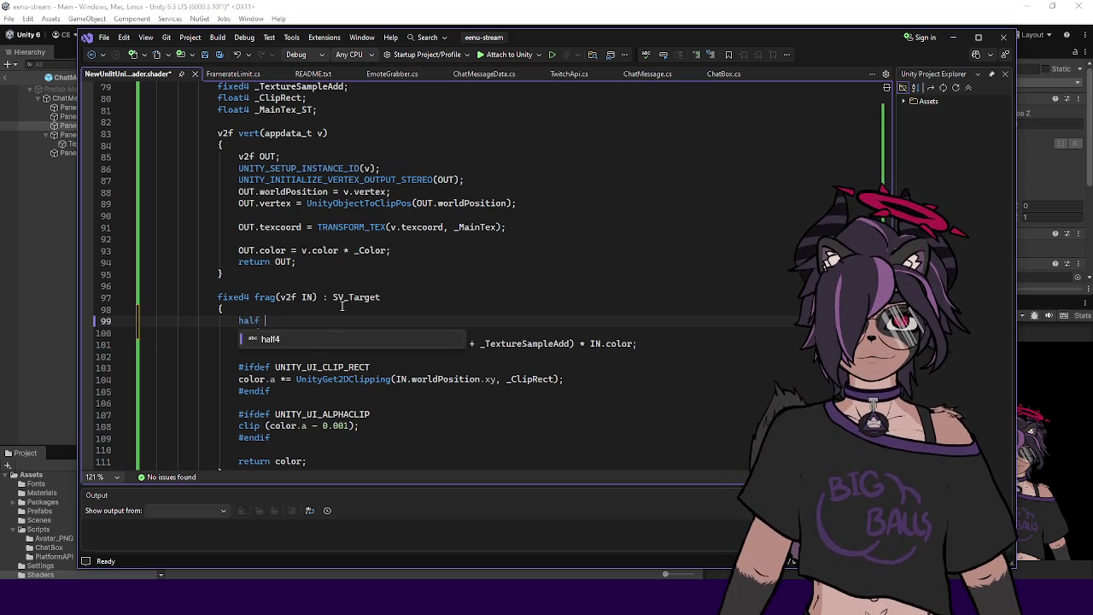
type("ance = ")
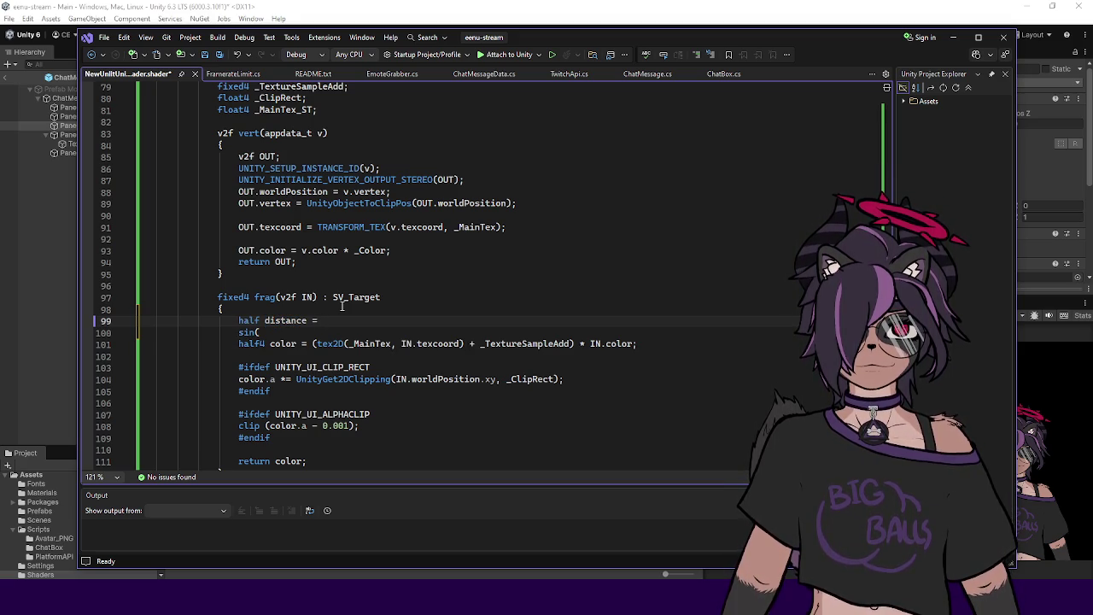
type("length(IN.tex")
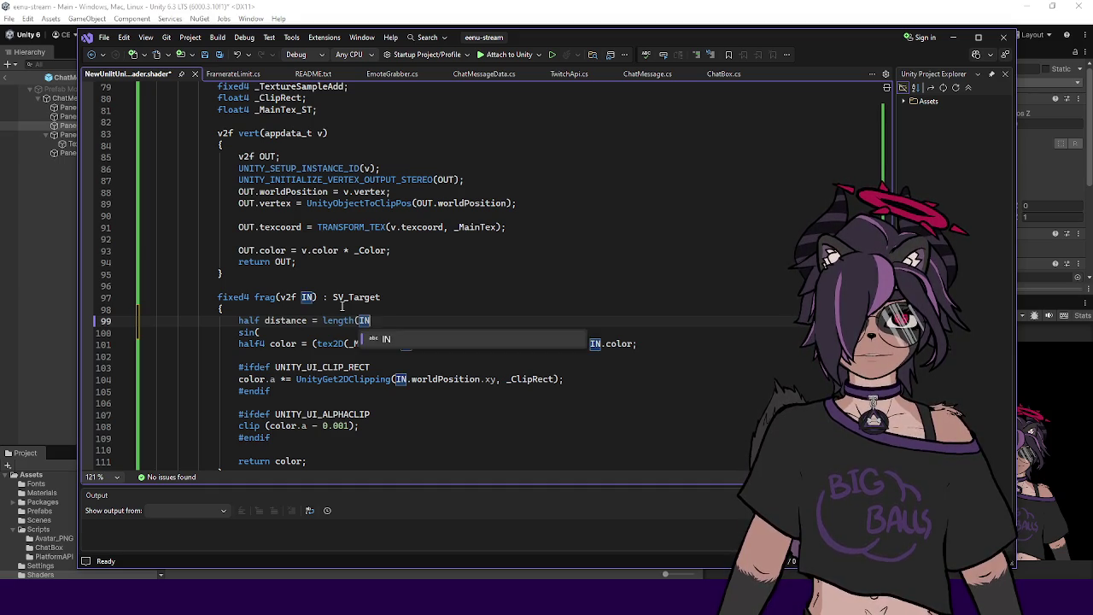
key("Down")
key("Tab")
type(");")
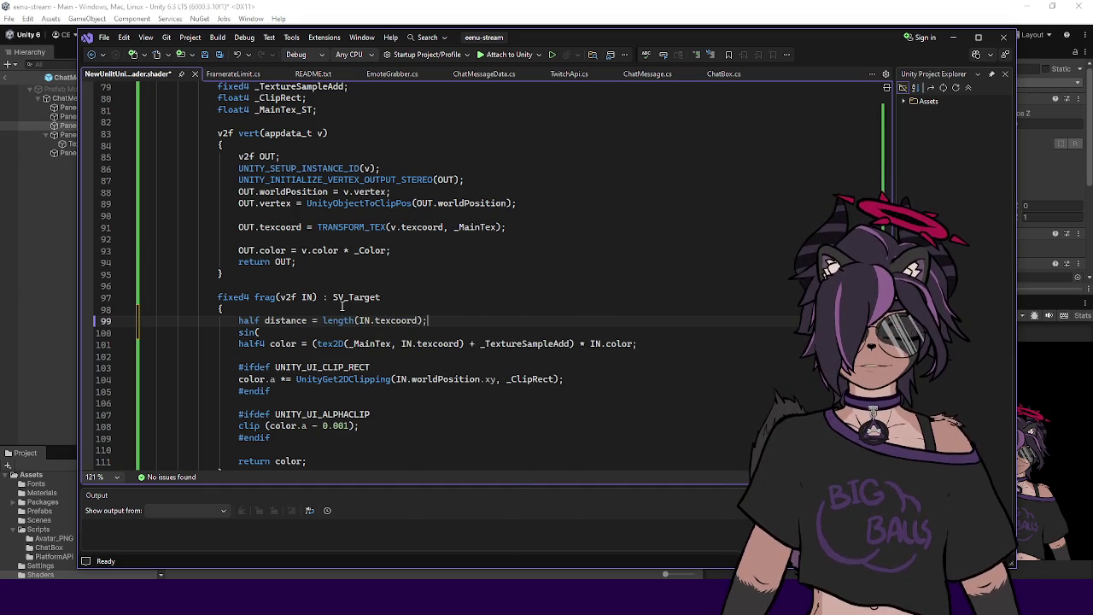
Step: Extend the sin call to read sin(distance * +
left_click(284, 322)
left_click(279, 332)
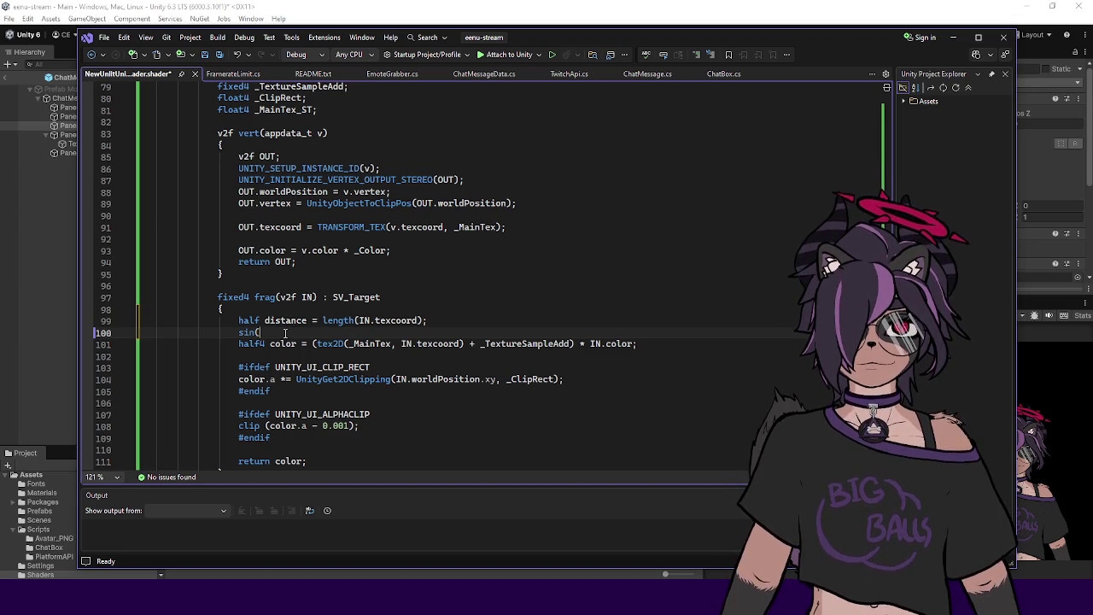
type("distance")
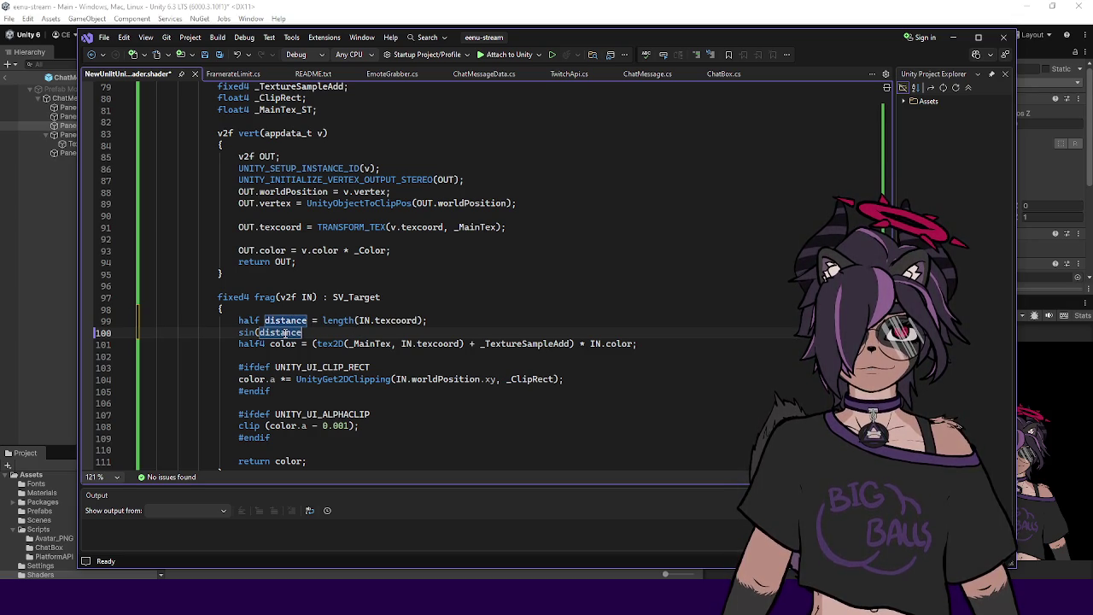
type(" * +")
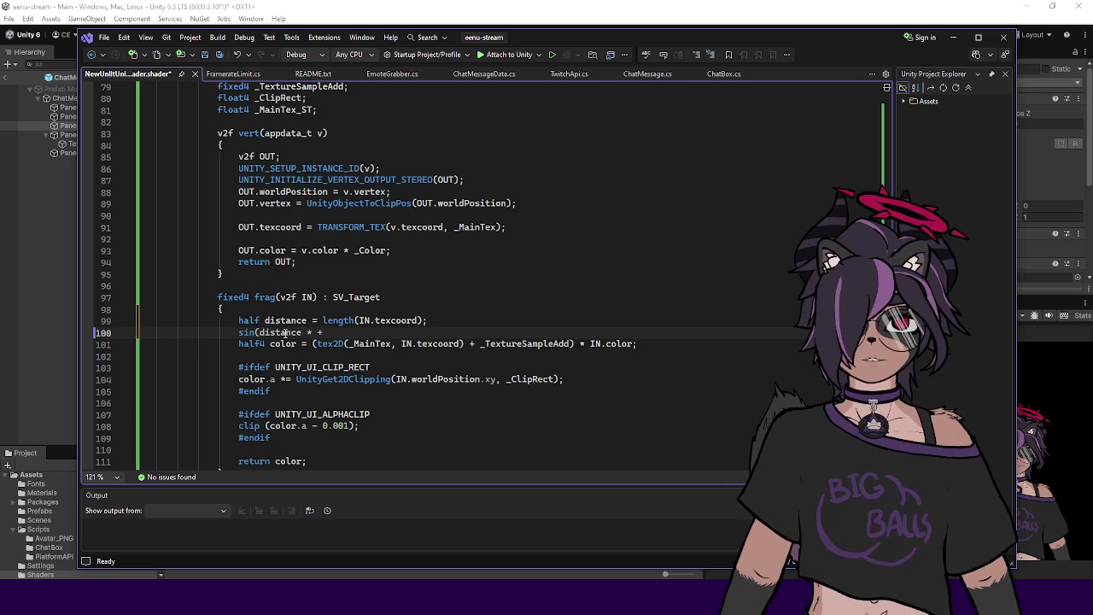
scroll(358, 232, "up", 20)
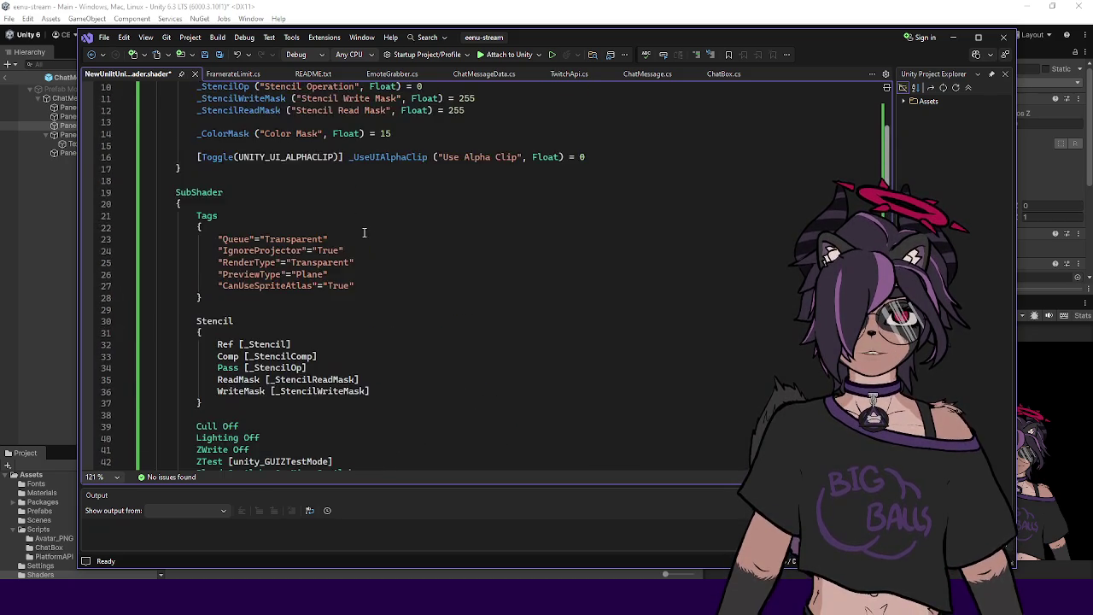
Step: Add Float properties _Frequency ("Frequency") and _Speed ("Speed"), both defaulting to 1, and save
scroll(359, 232, "up", 3)
left_click(501, 213)
key("Up")
key("Up")
key("Up")
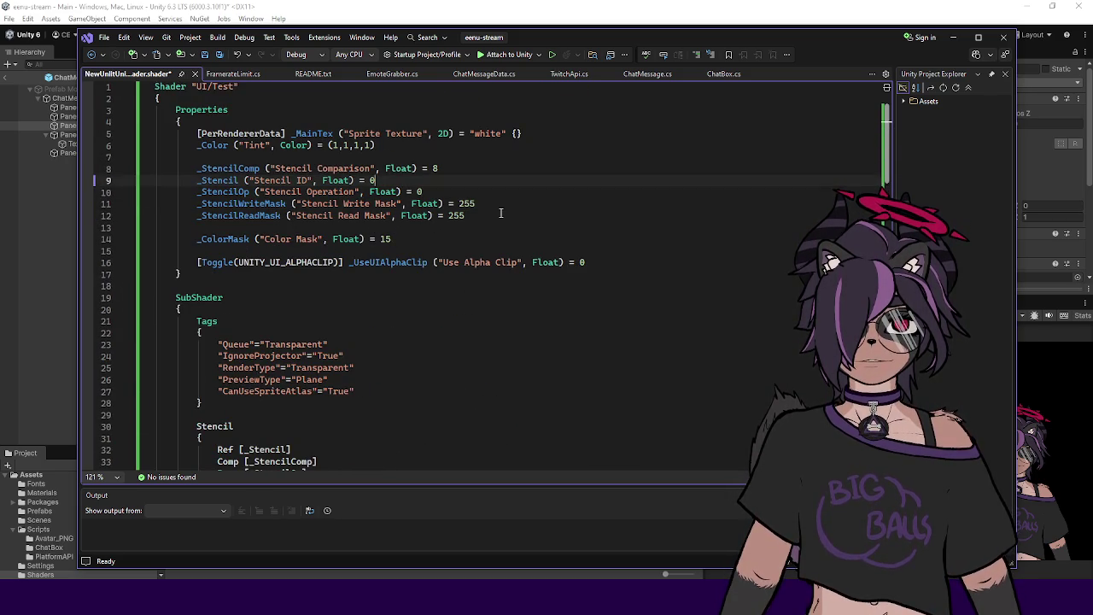
key("Return")
key("Return")
key("Up")
type("+")
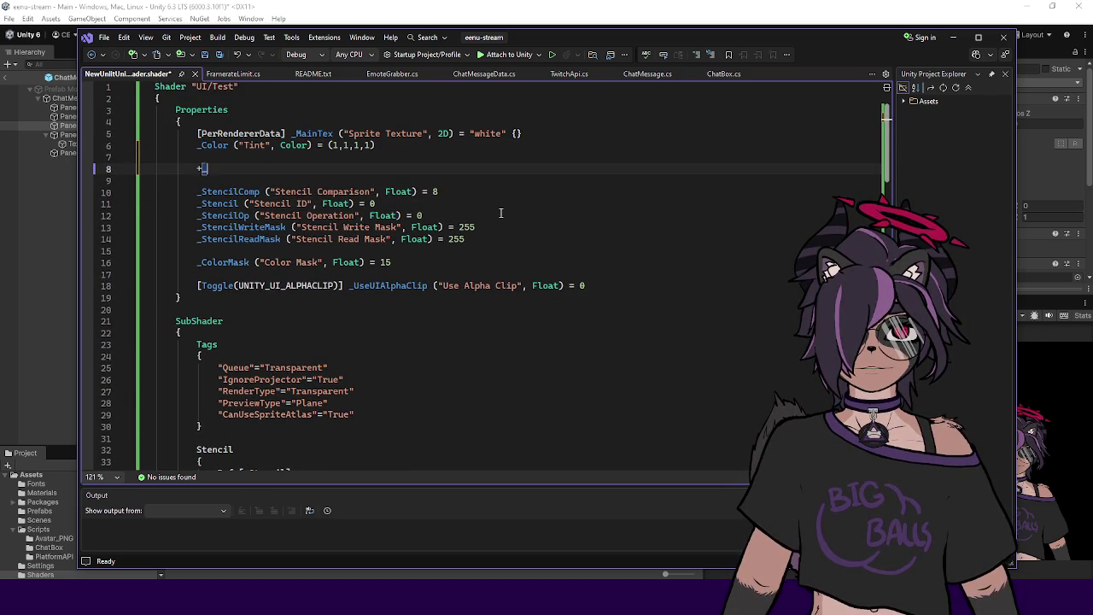
key("BackSpace")
type("_Frequency (\"Frequency")
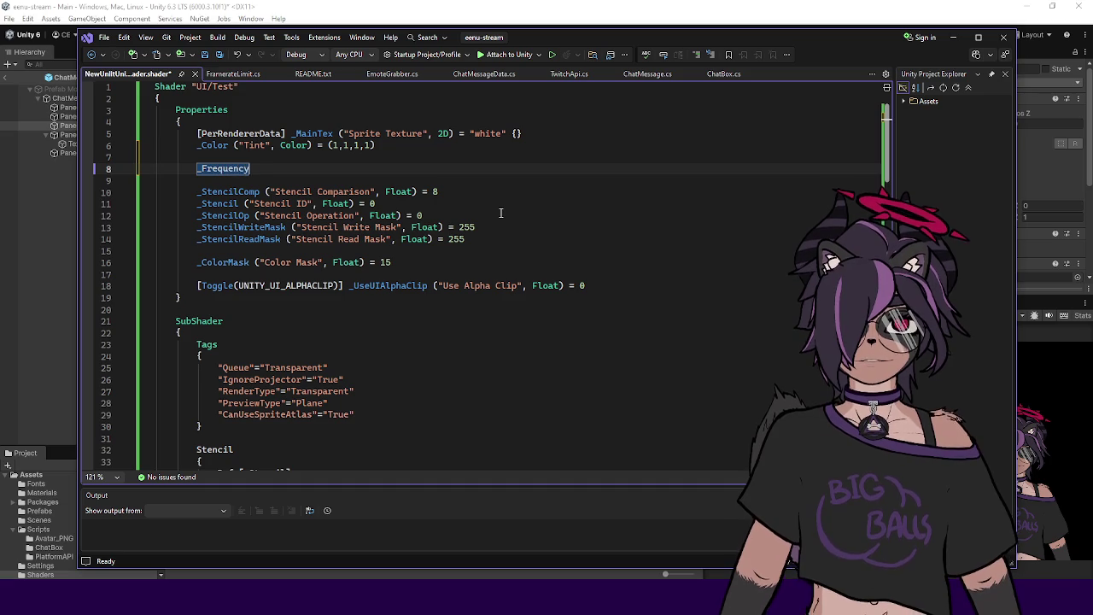
type("\", ")
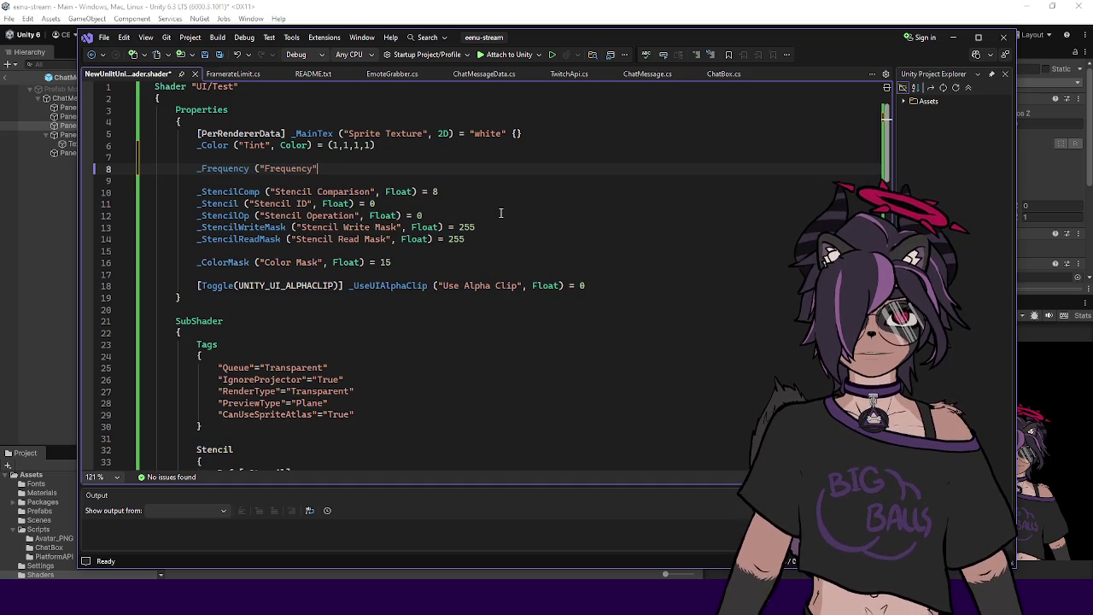
type("Float) = ")
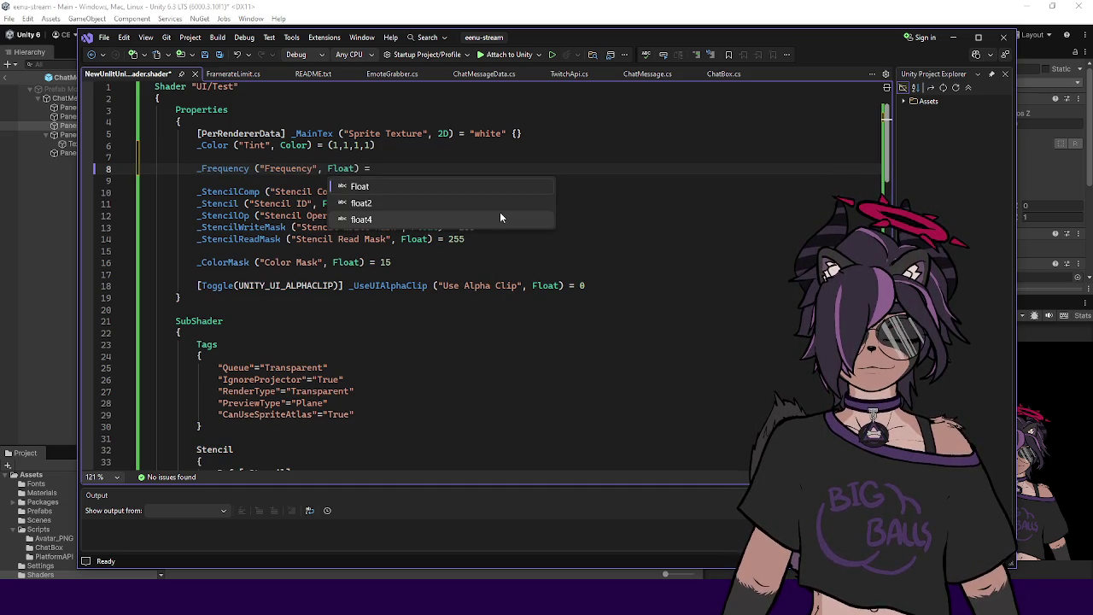
type("1")
key("Return")
type("_")
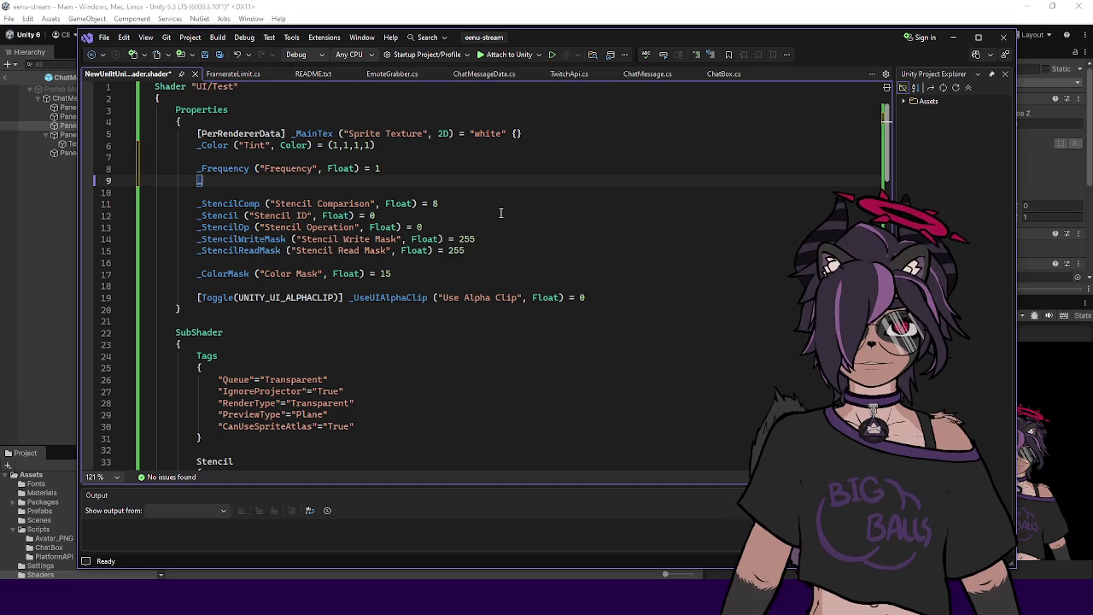
type("Speed (\"Spee")
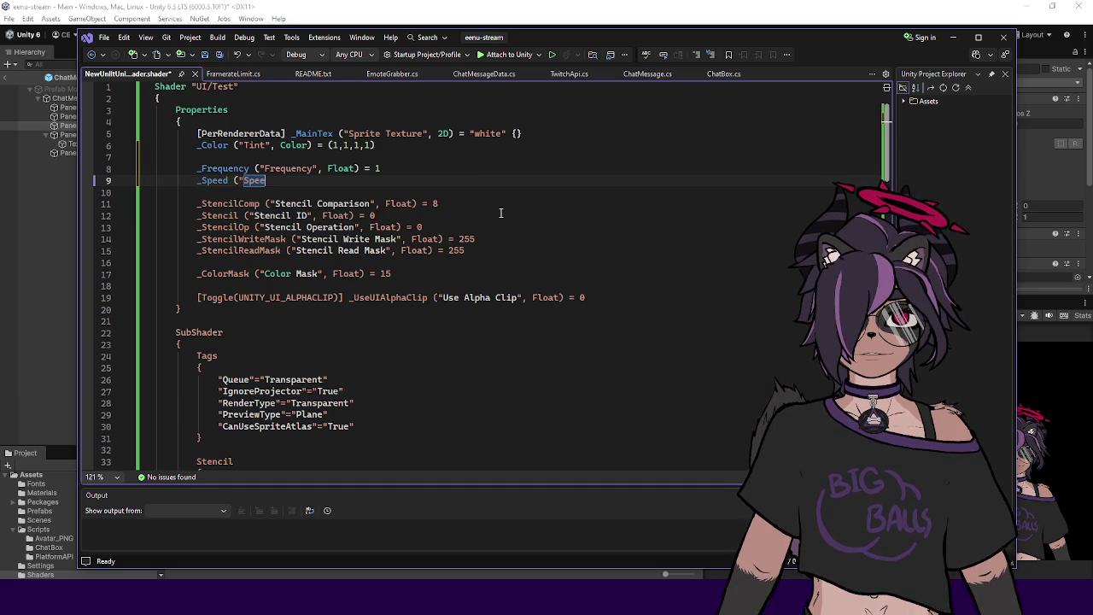
type("d\", Float) = 1")
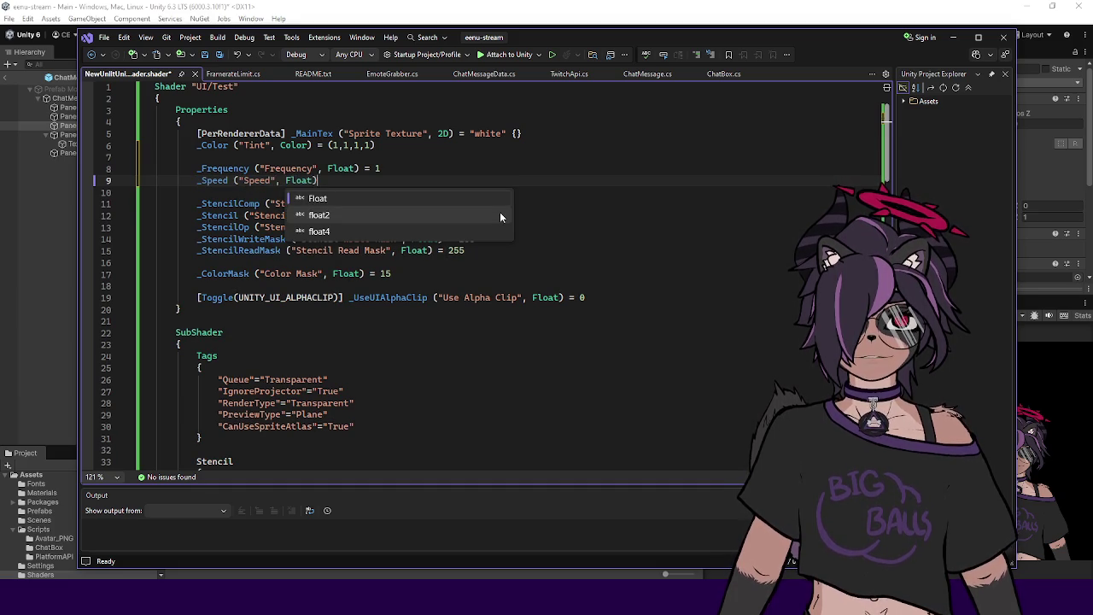
key("ctrl+s")
Step: Declare fixed _Frequency; and fixed _Speed; just below the v2f struct
scroll(490, 222, "down", 20)
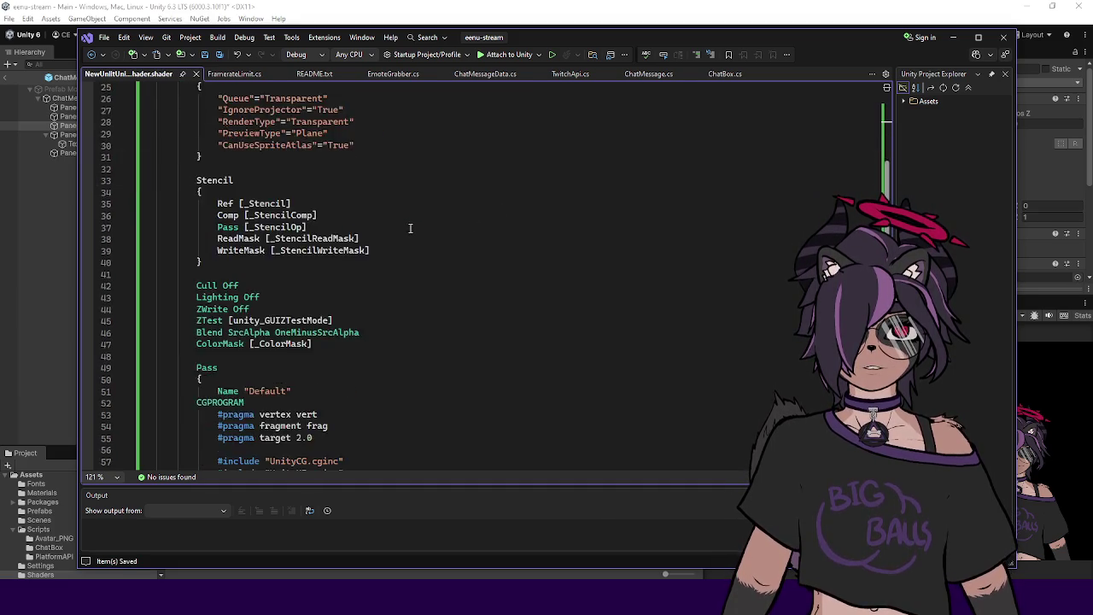
scroll(379, 237, "up", 12)
scroll(378, 237, "up", 4)
scroll(378, 237, "down", 6)
left_click(366, 298)
key("Return")
key("Return")
key("Up")
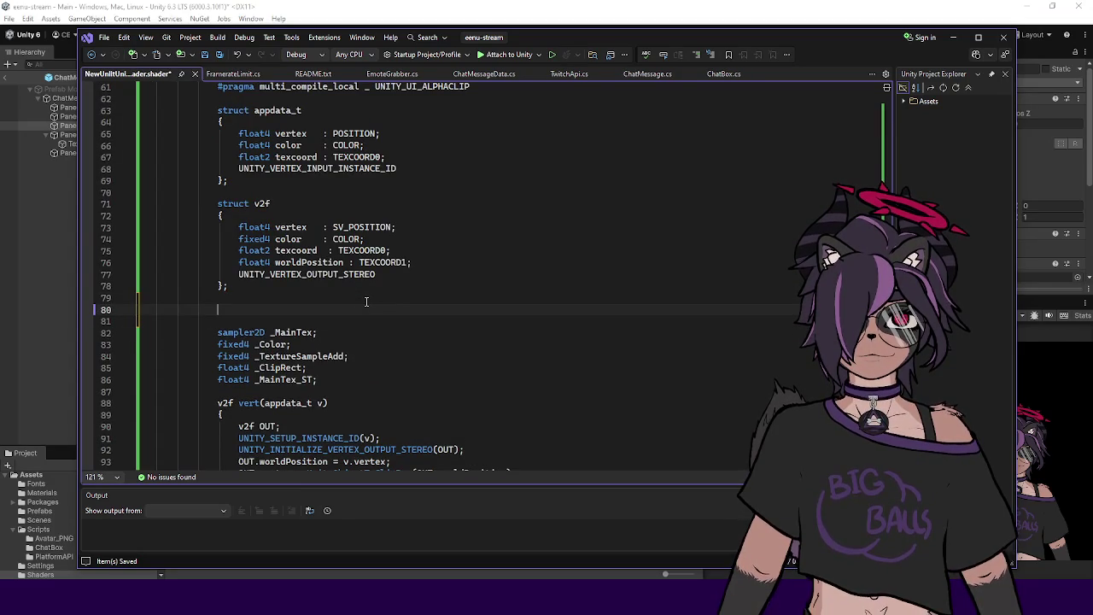
type("fixed4")
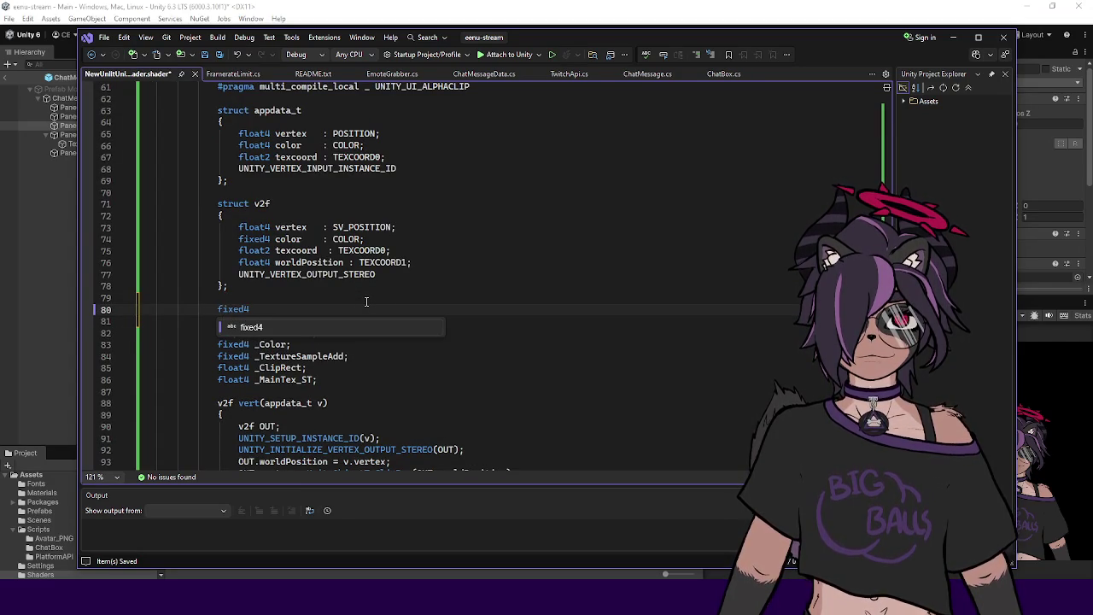
key("BackSpace")
key("BackSpace")
type("_")
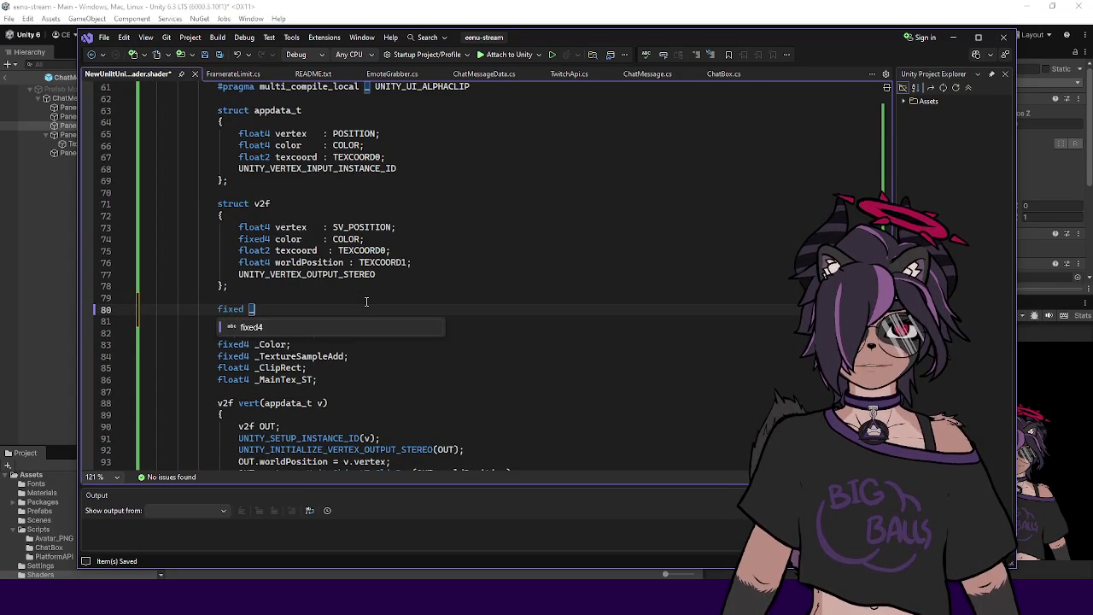
type("Frequency;")
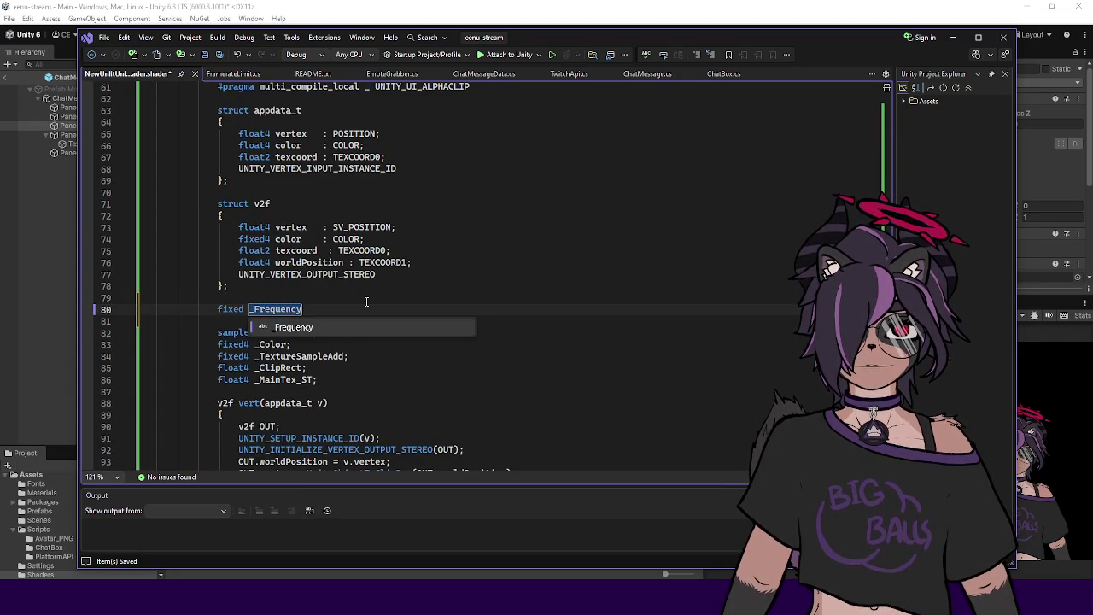
key("Return")
type("fixed _Speed;")
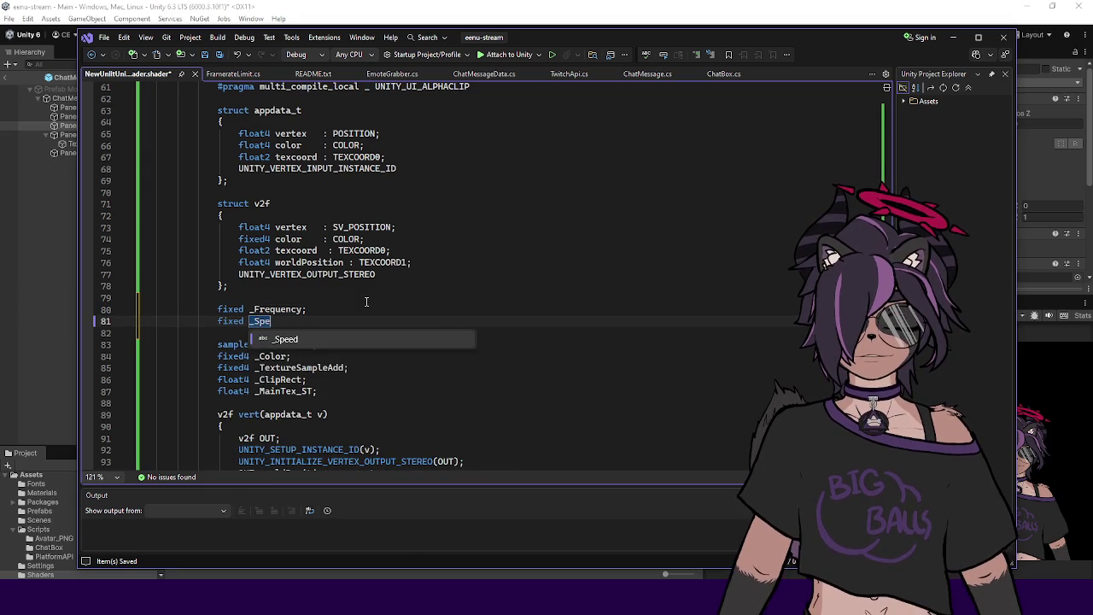
scroll(366, 301, "down", 11)
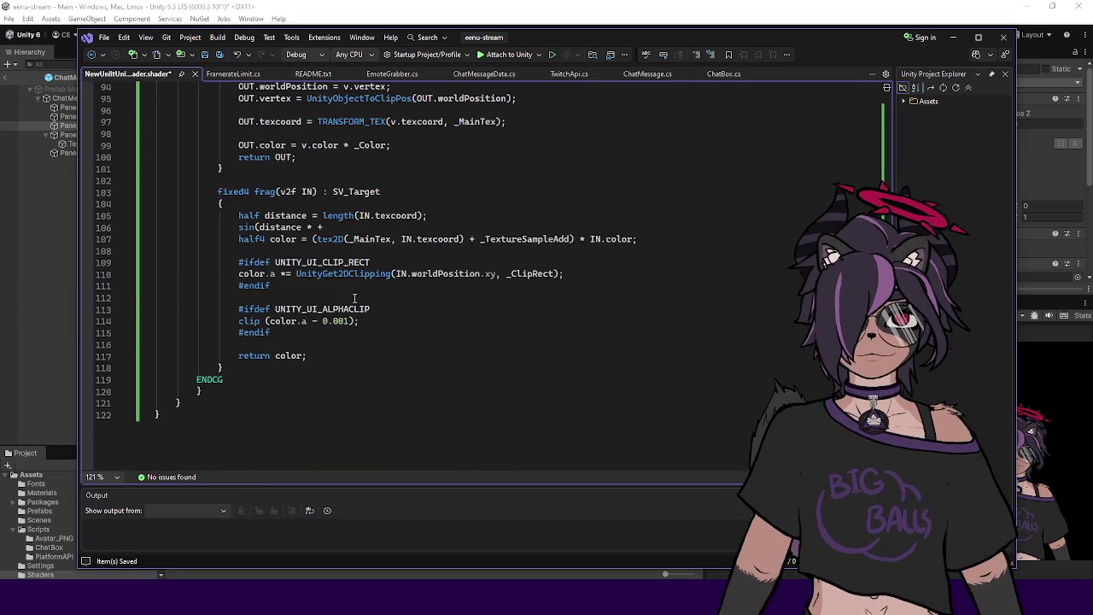
Step: Complete the expression as sin(distance * _Frequency + _Time.y * _Speed);
left_click(360, 227)
key("BackSpace")
key("BackSpace")
key("BackSpace")
type("* _")
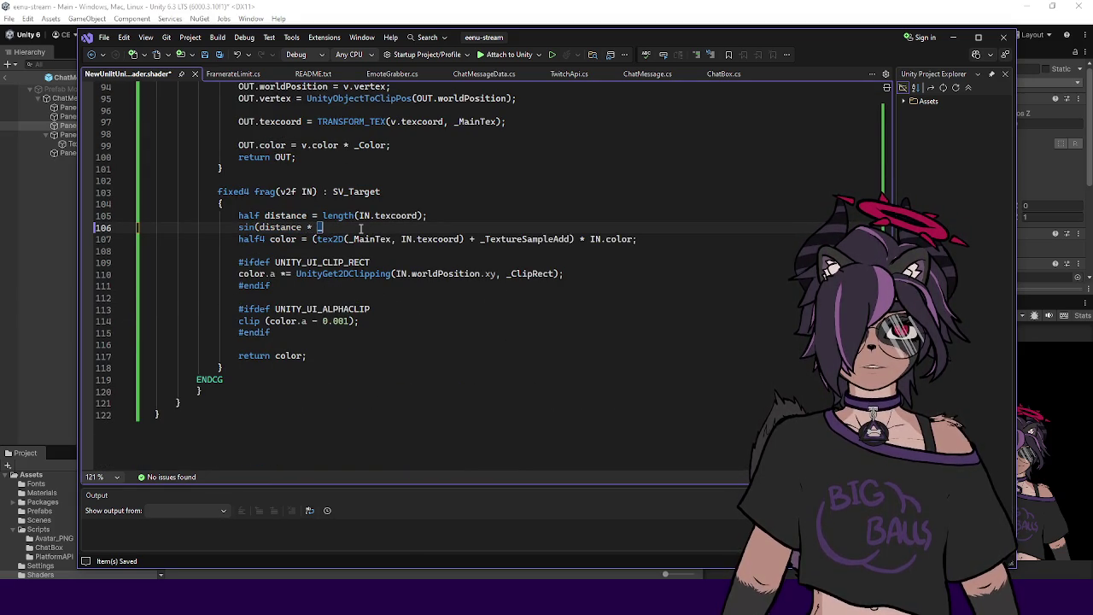
type("Fre")
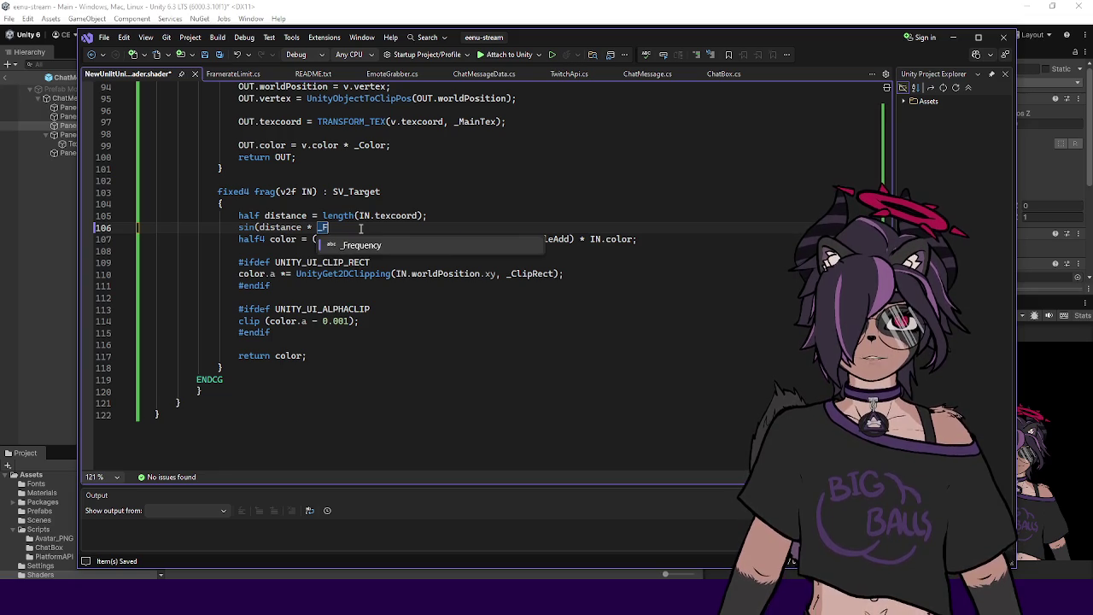
key("Tab")
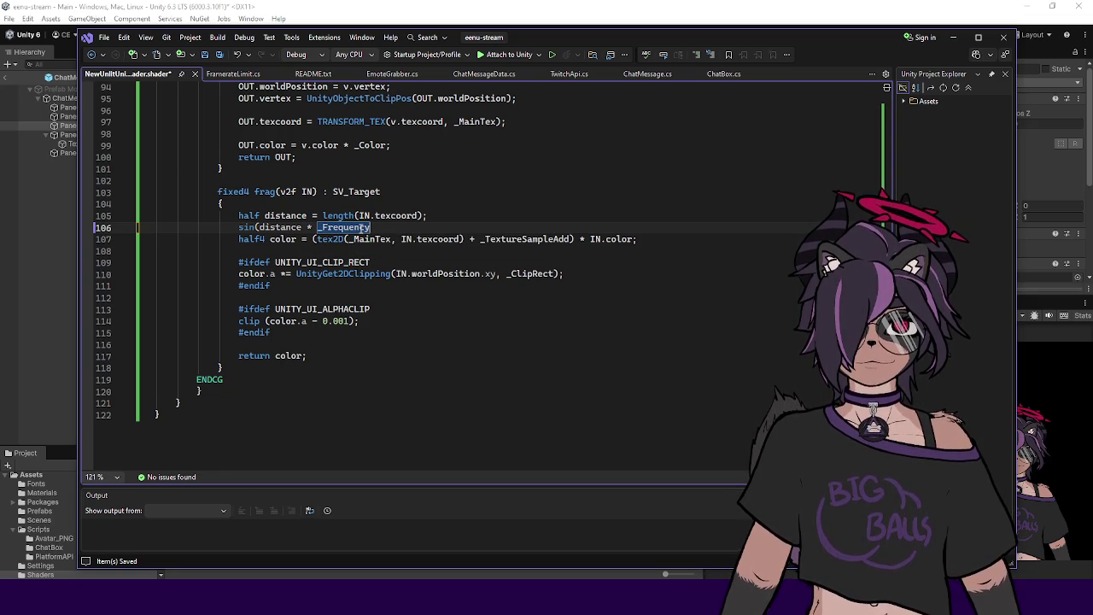
type(" + ")
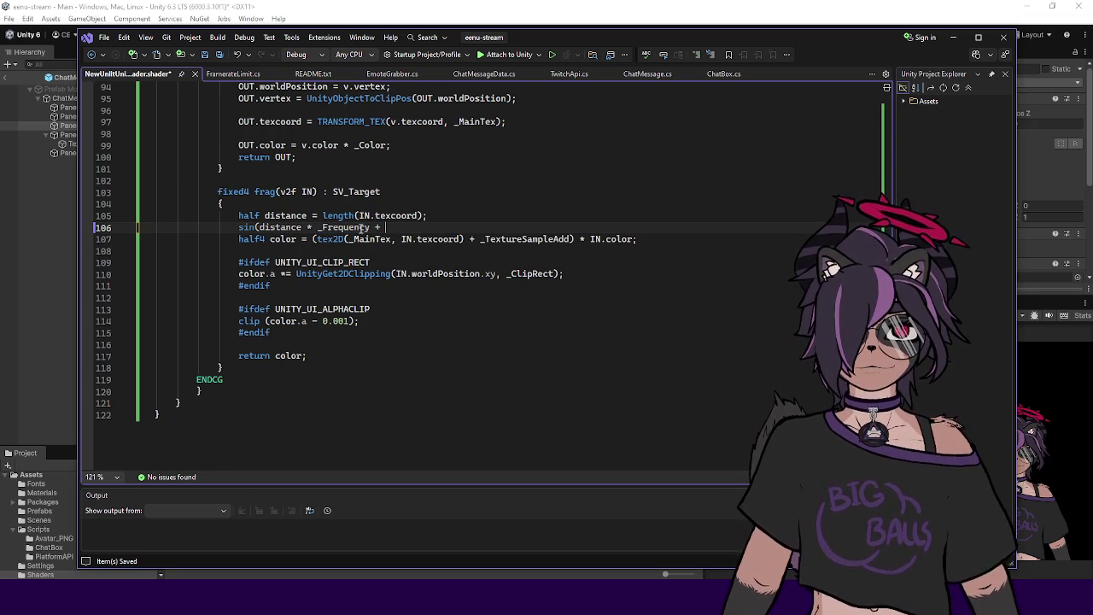
type("_Time.t")
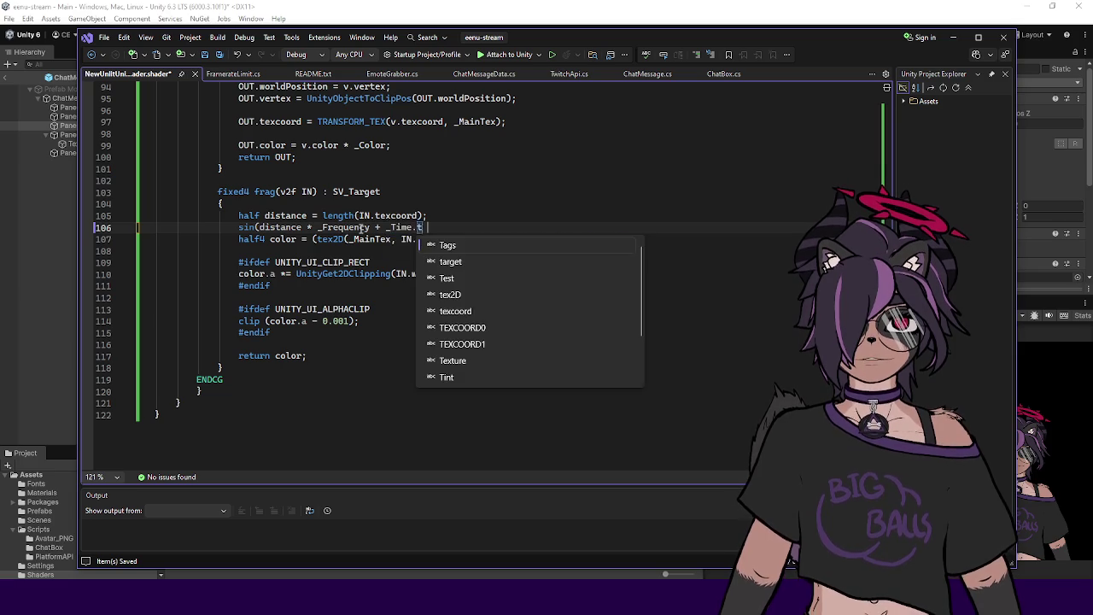
key("BackSpace")
type("y")
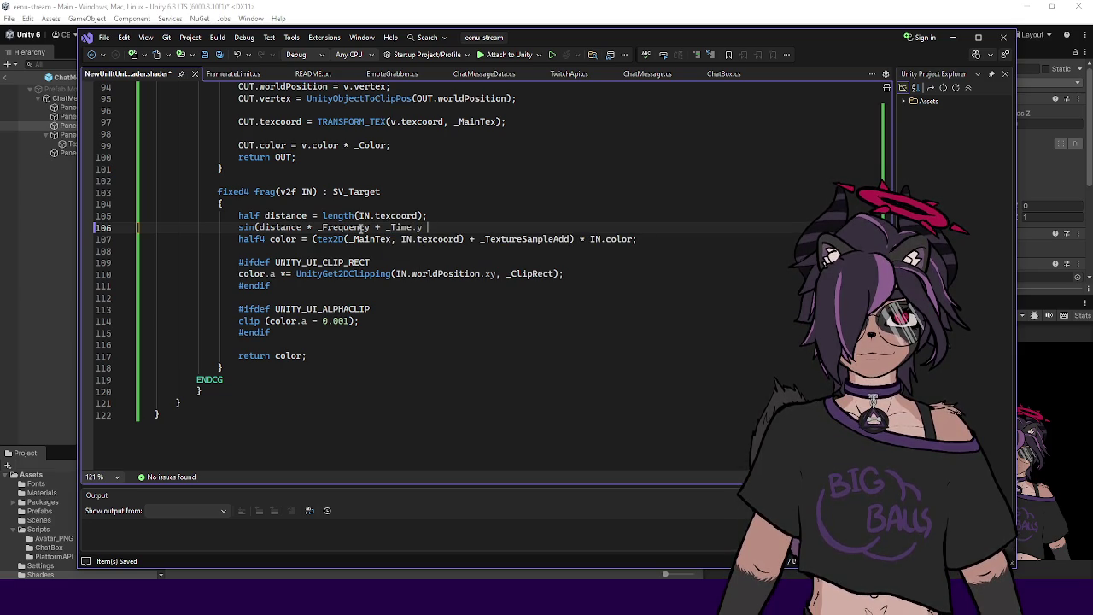
type(" * _Speed);")
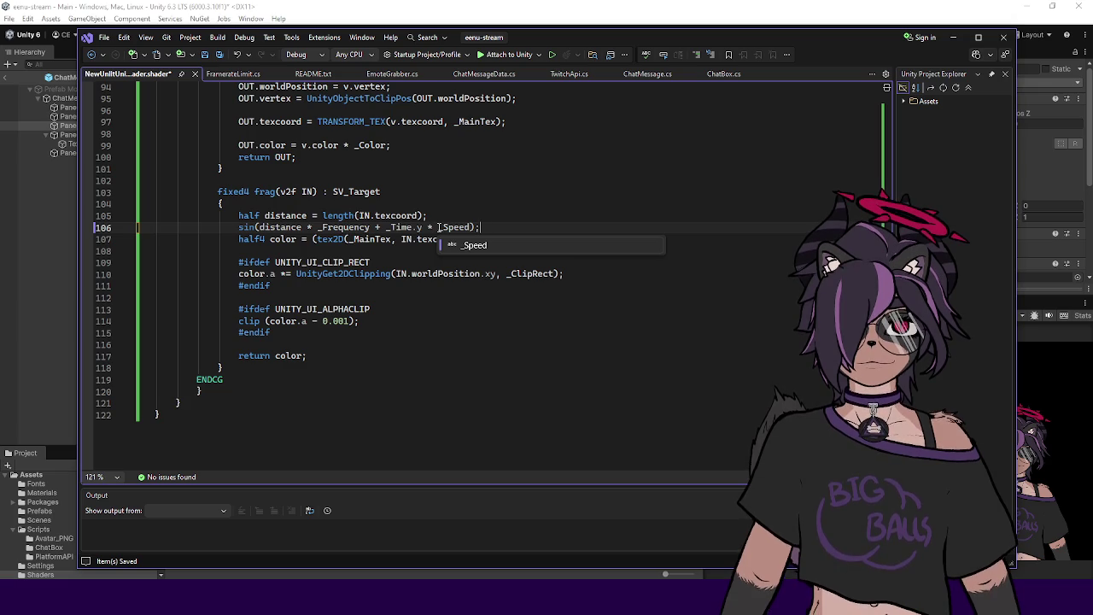
left_click(480, 220)
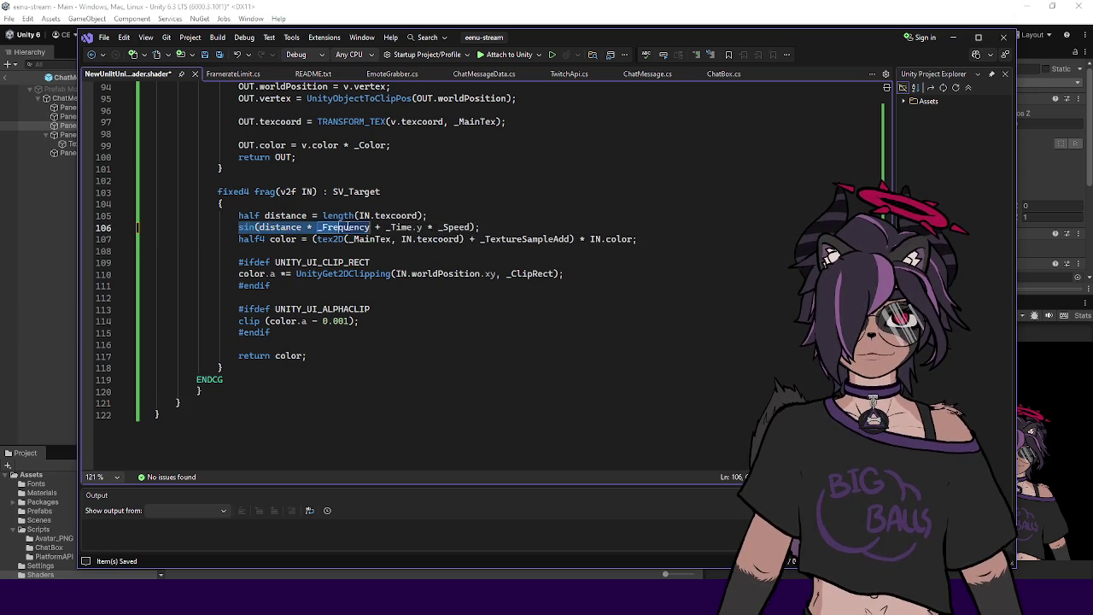
Step: Store the sine result in half mask and begin a float declaration on the next line
double_click(245, 227)
key("Left")
type("half ")
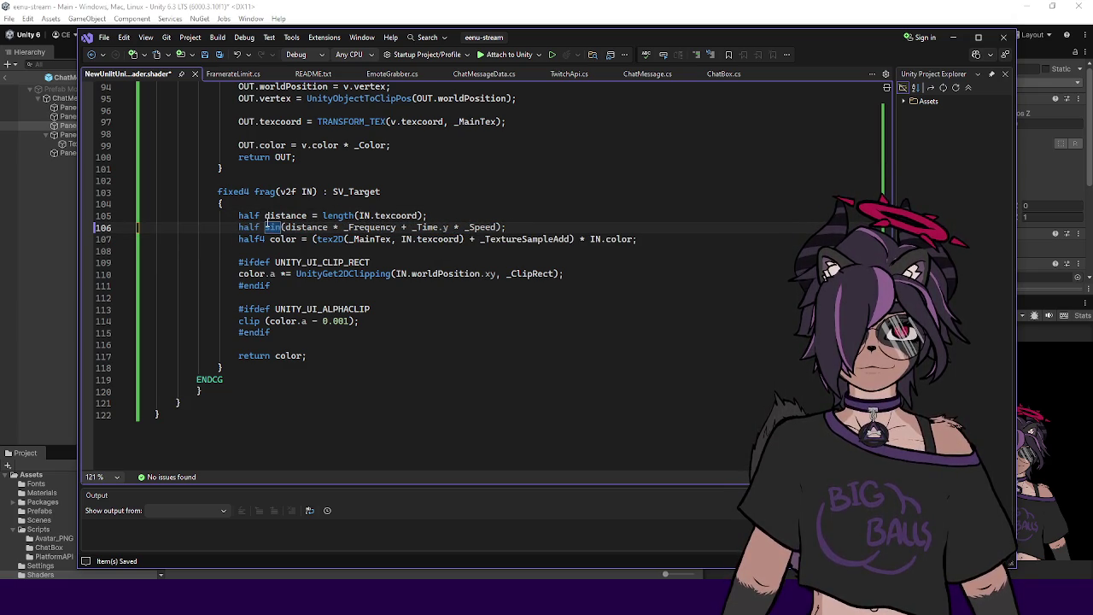
type("mask =")
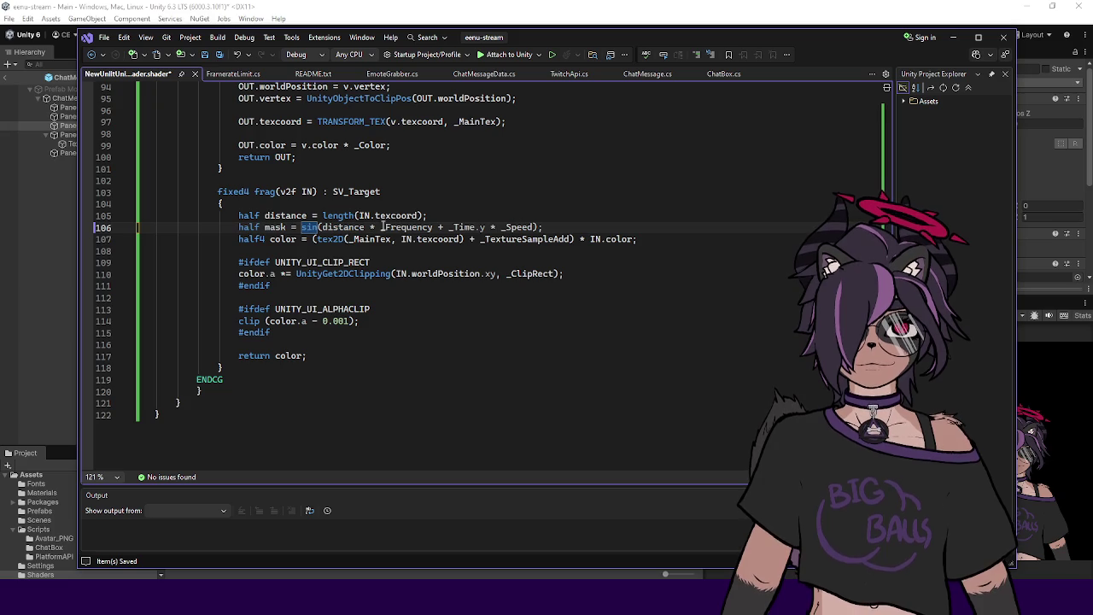
double_click(267, 227)
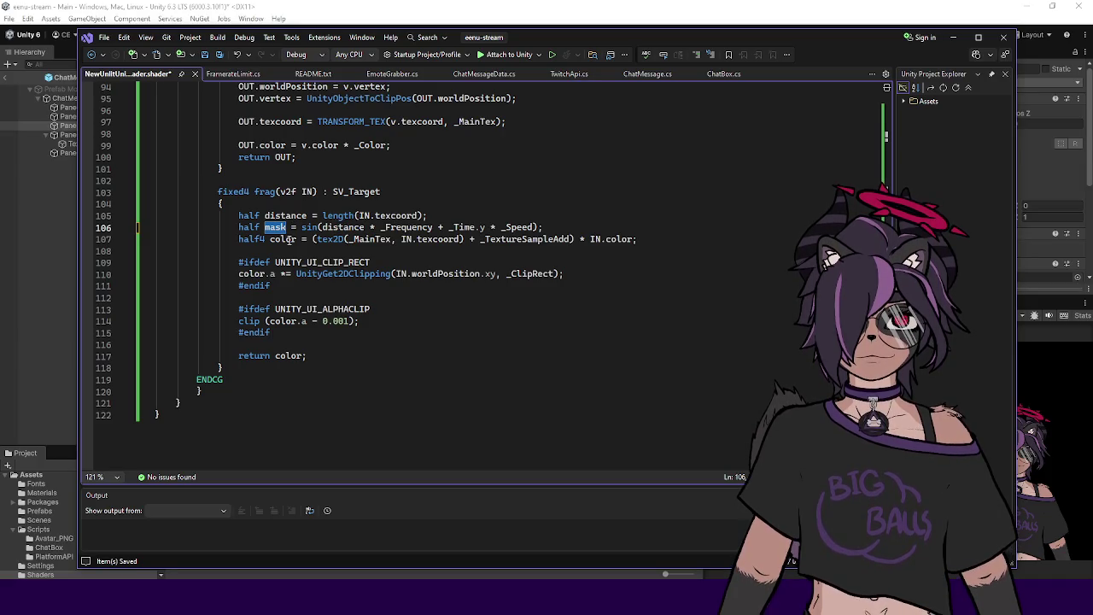
left_click(582, 227)
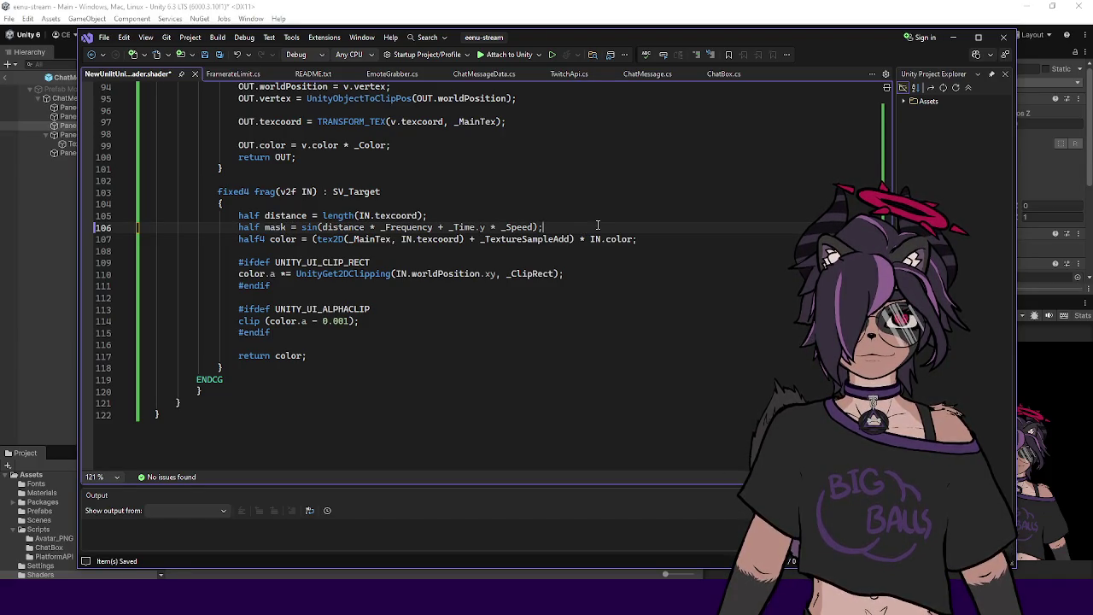
key("Return")
type("f;a")
key("BackSpace")
key("BackSpace")
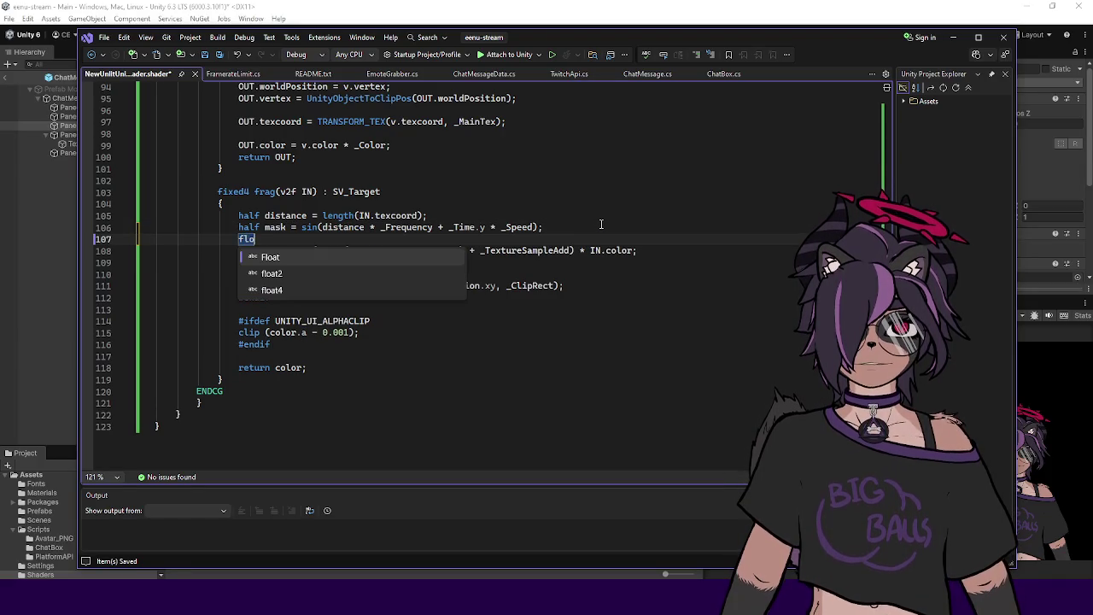
key("BackSpace")
type("half3 ")
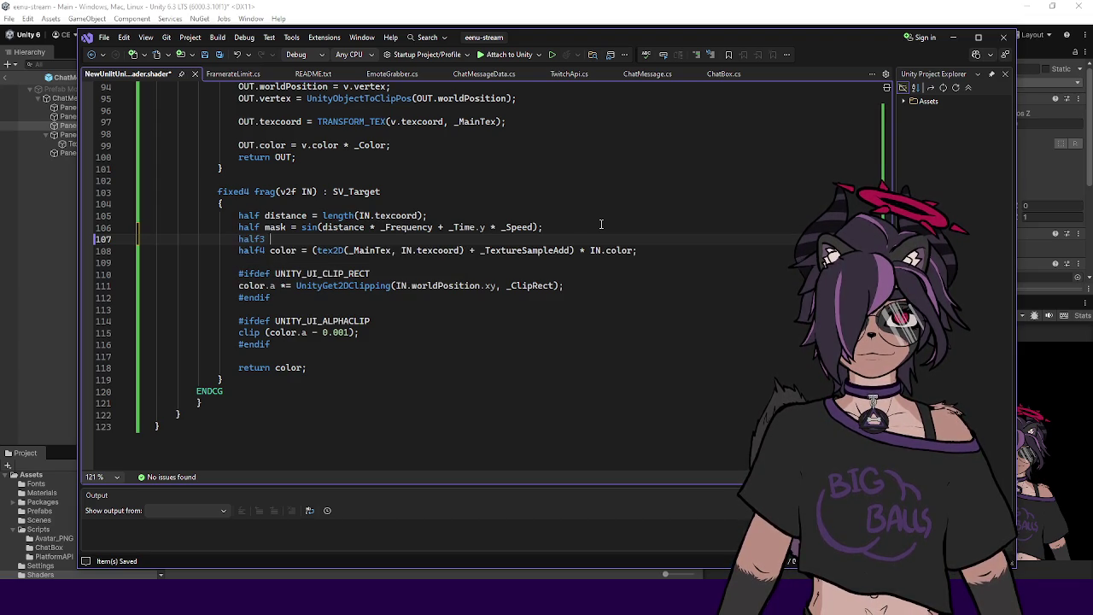
type("tint =")
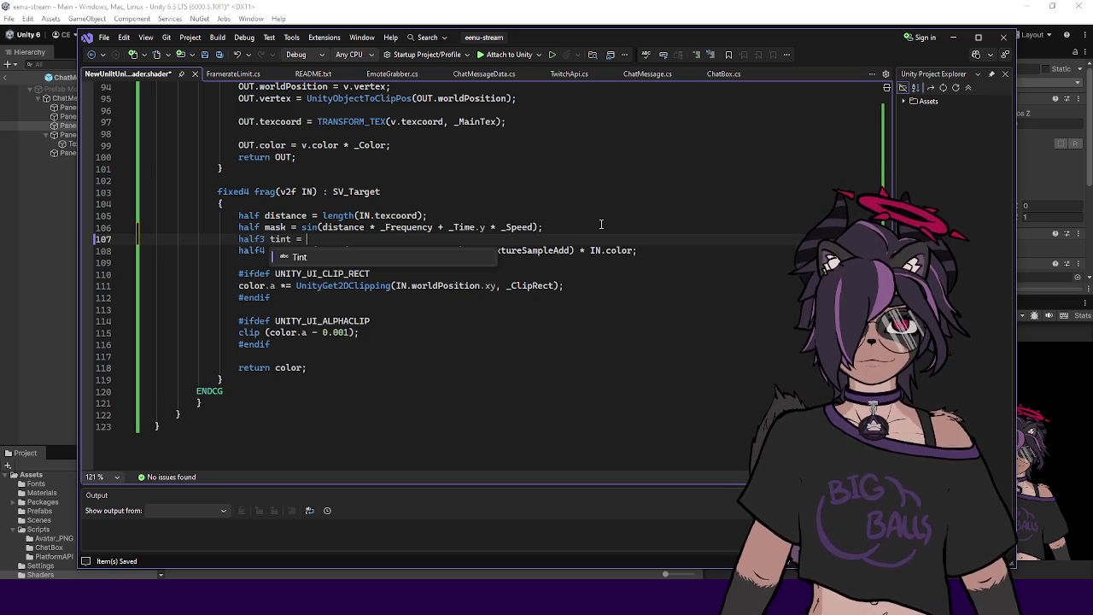
left_click(601, 226)
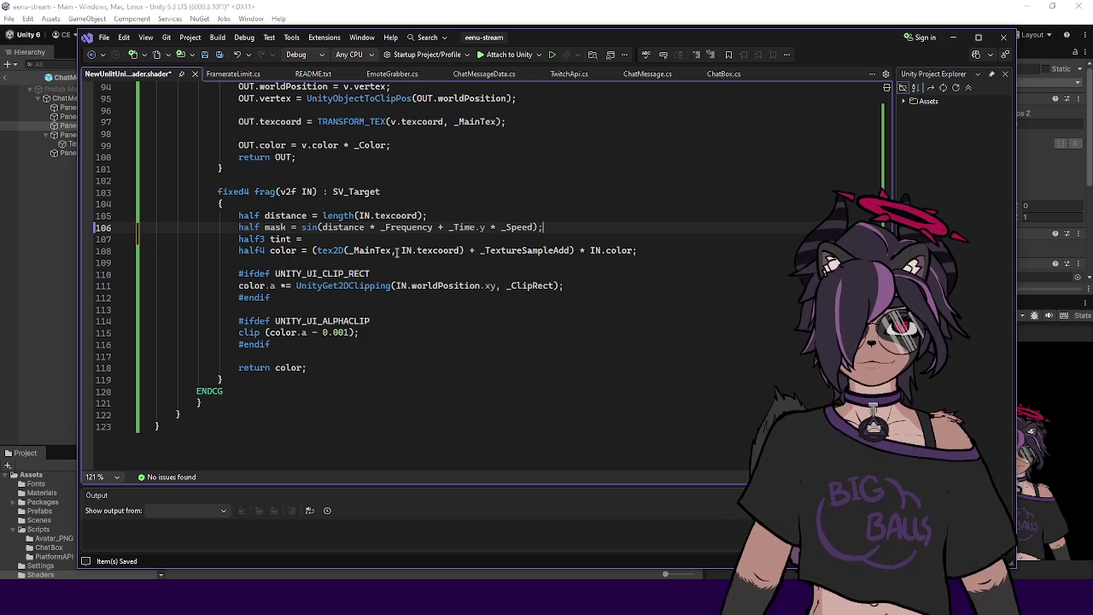
left_click(397, 239)
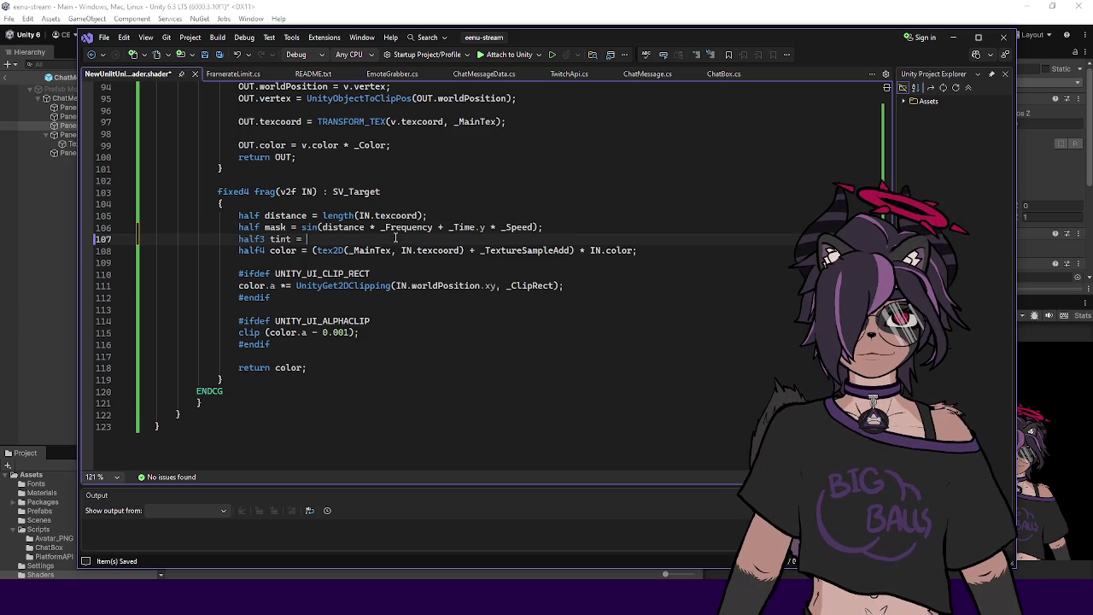
double_click(262, 239)
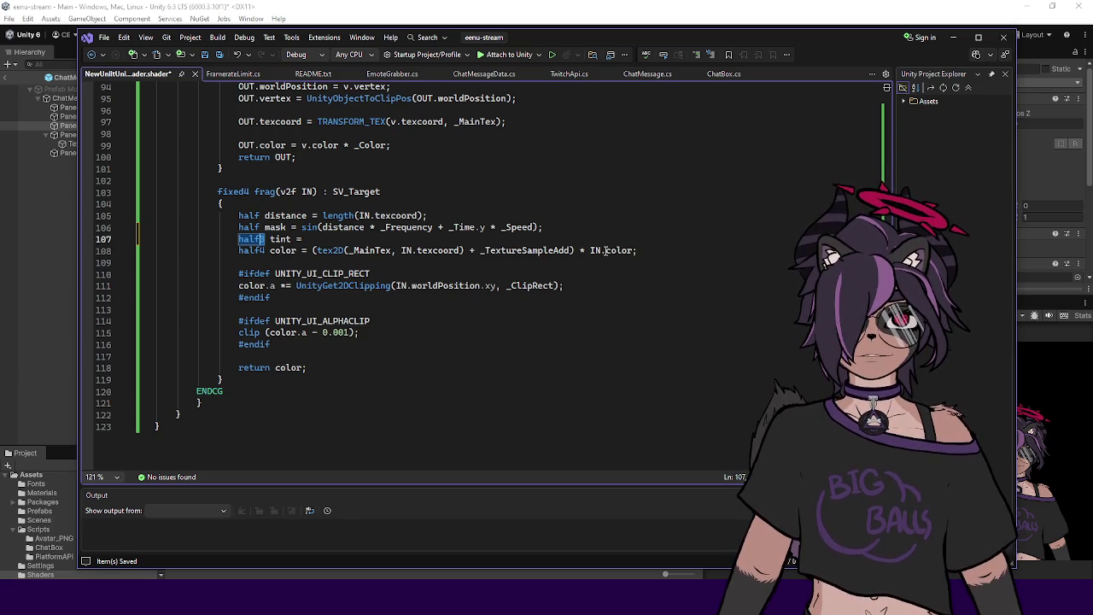
type("3")
left_click_drag(170, 250, 240, 248)
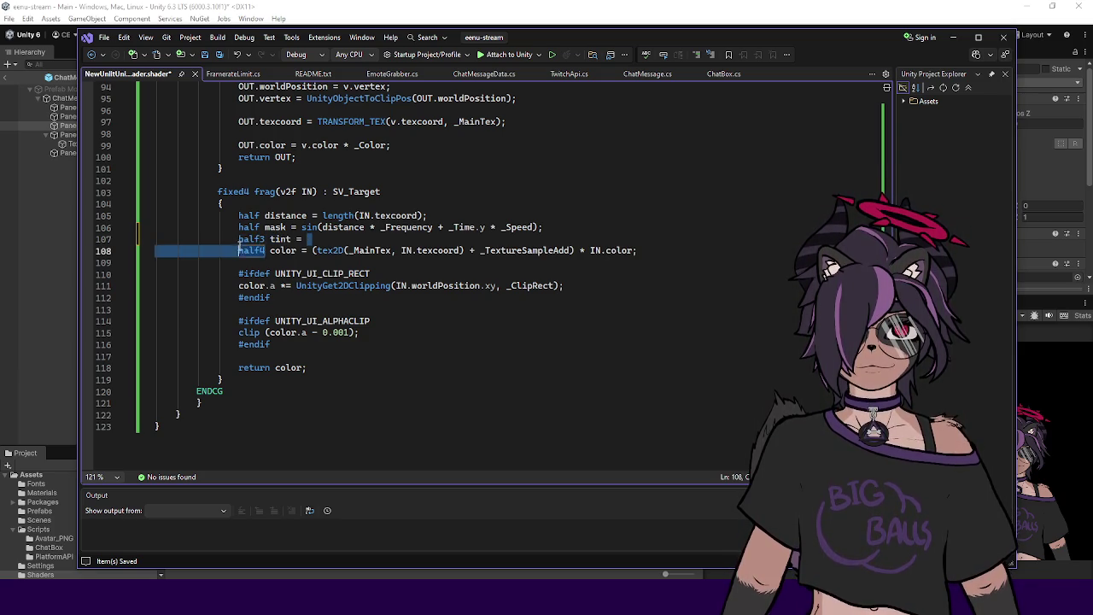
double_click(251, 239)
scroll(490, 285, "up", 4)
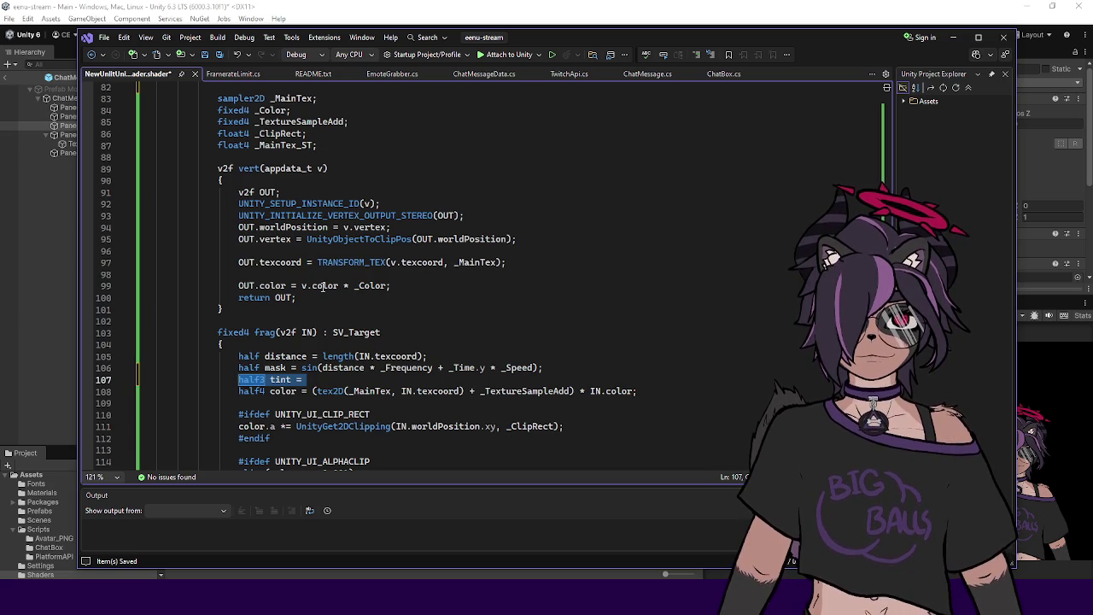
scroll(351, 285, "up", 20)
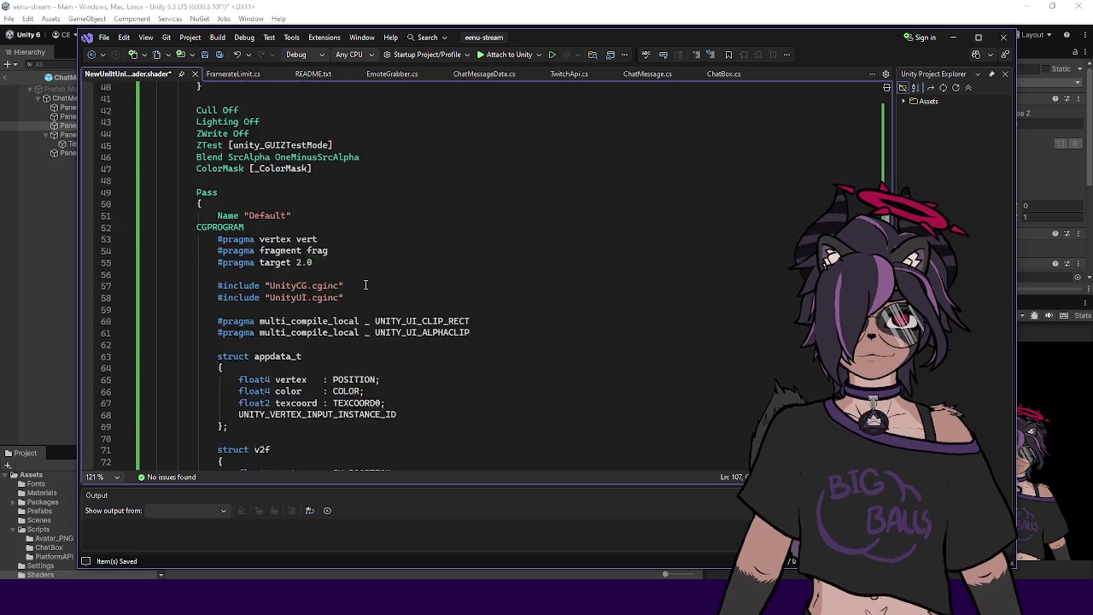
scroll(268, 169, "down", 20)
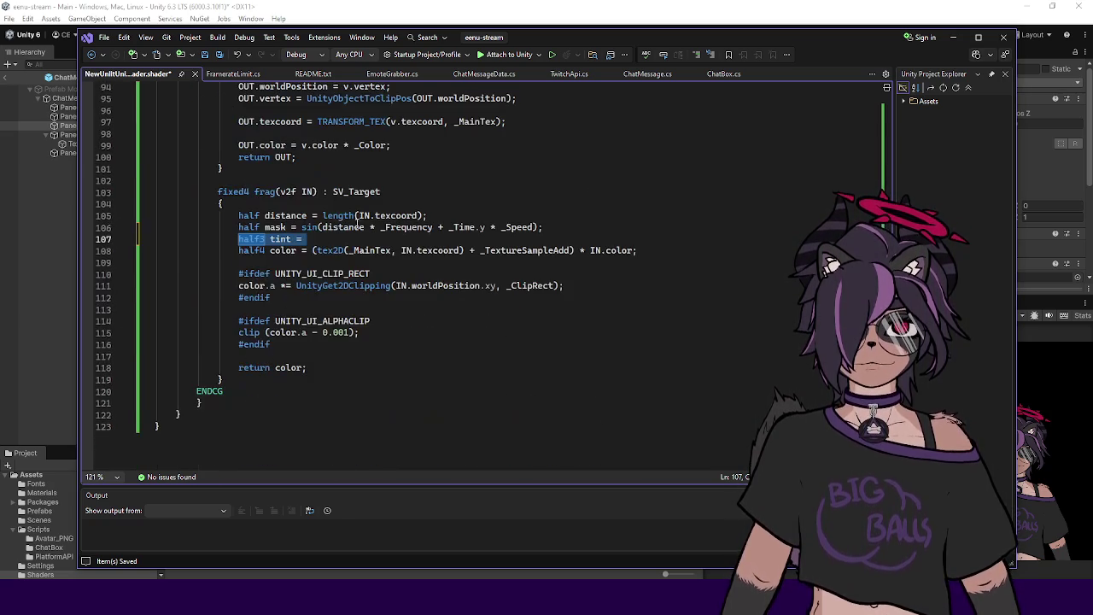
left_click(333, 239)
type("tint =")
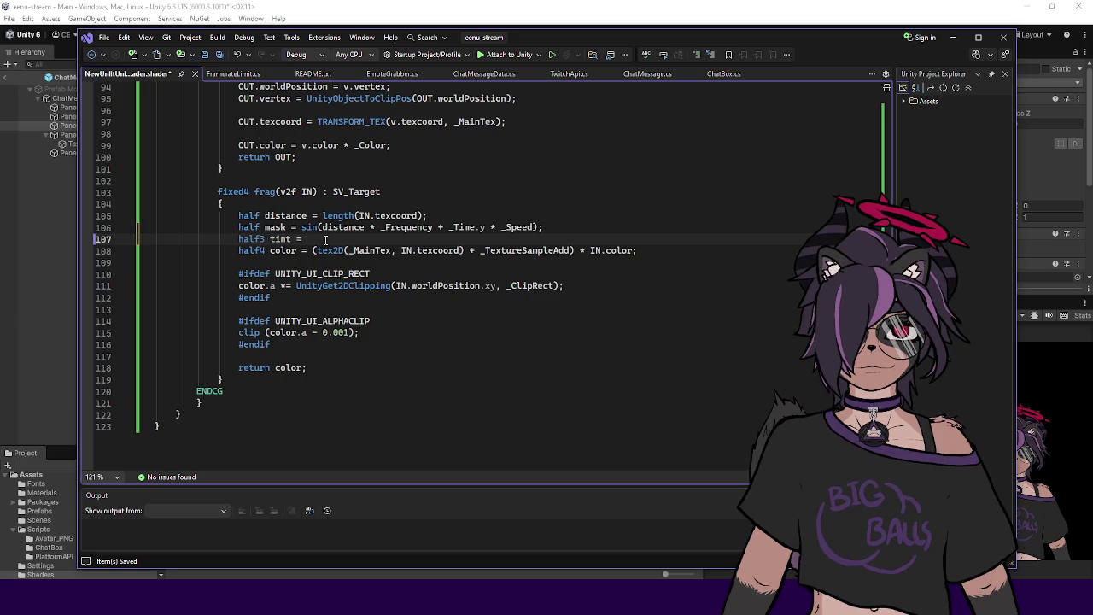
key("ctrl+x")
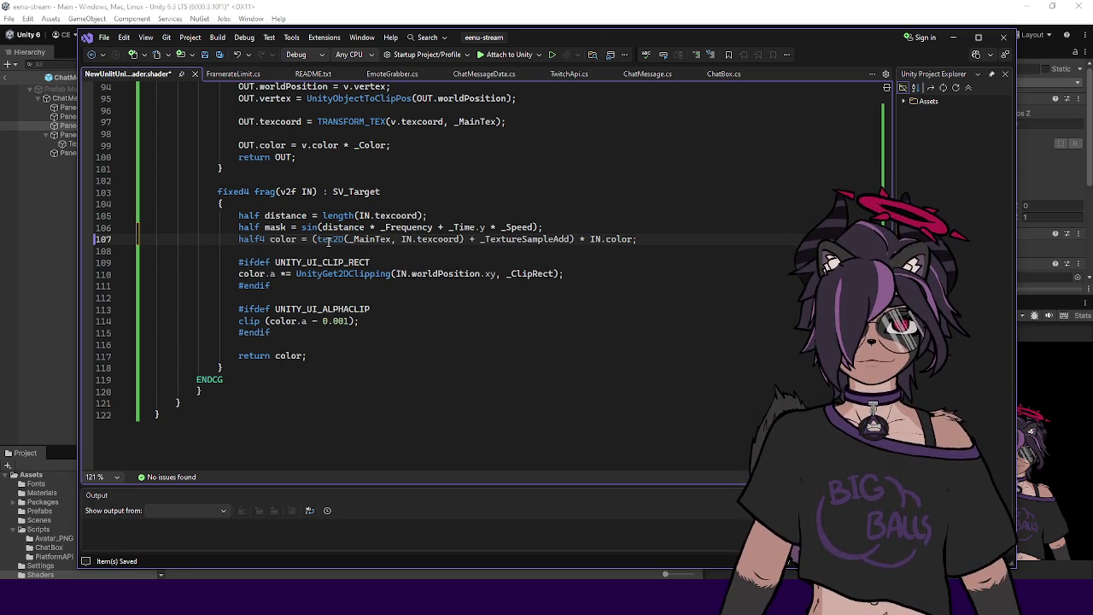
Step: Add property _Color2 ("Color 2", Color) = (0,0,0,1) and relabel Tint as "Color 1"
scroll(328, 242, "up", 20)
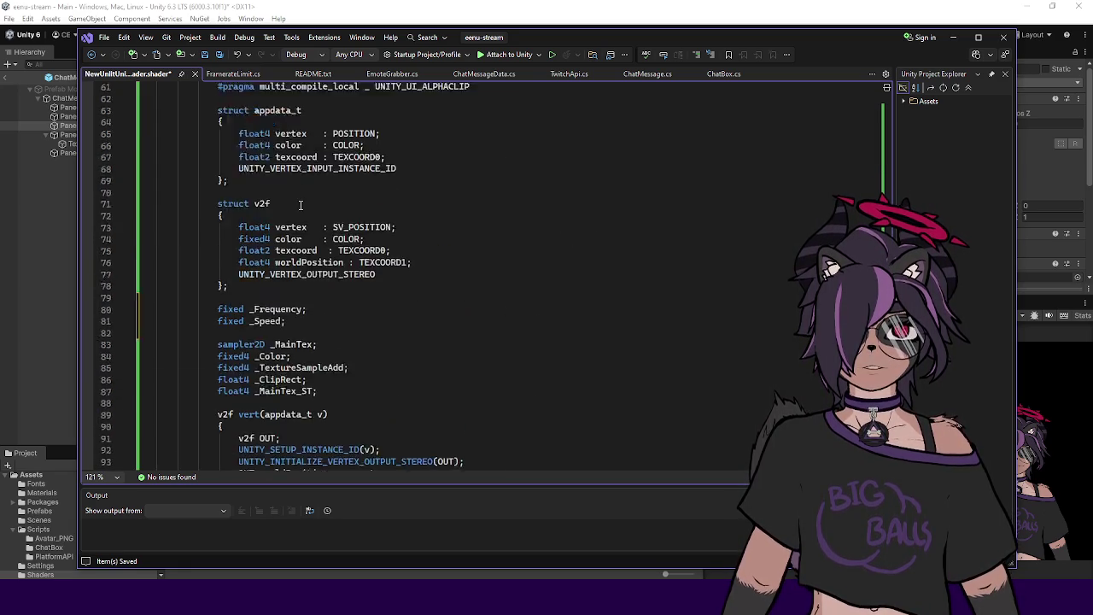
left_click(408, 143)
key("Return")
type("_Colro2")
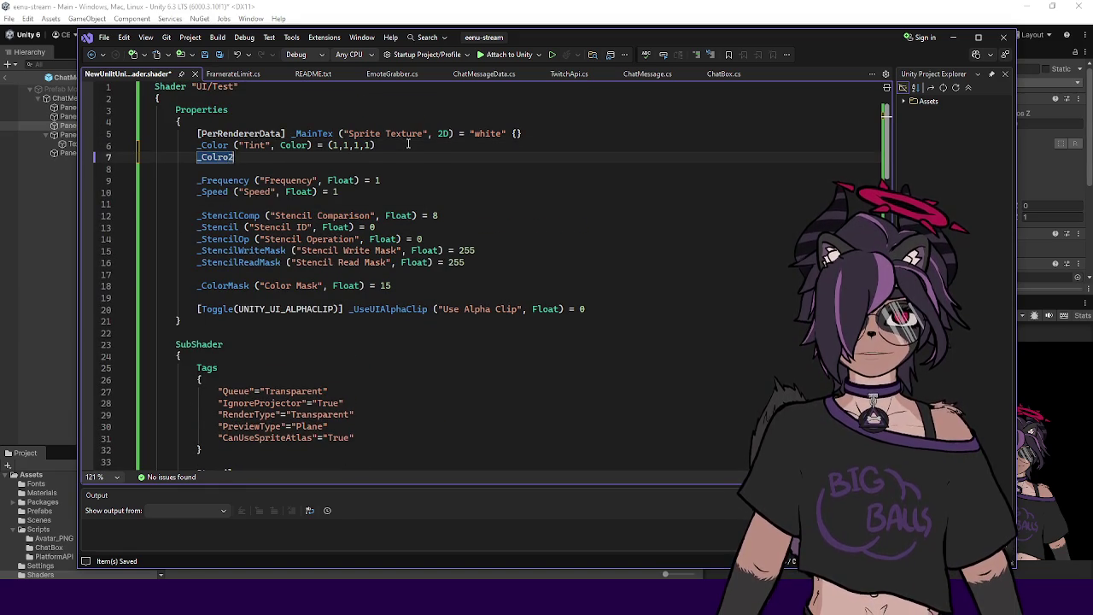
key("BackSpace")
key("BackSpace")
key("BackSpace")
type("or2 (")
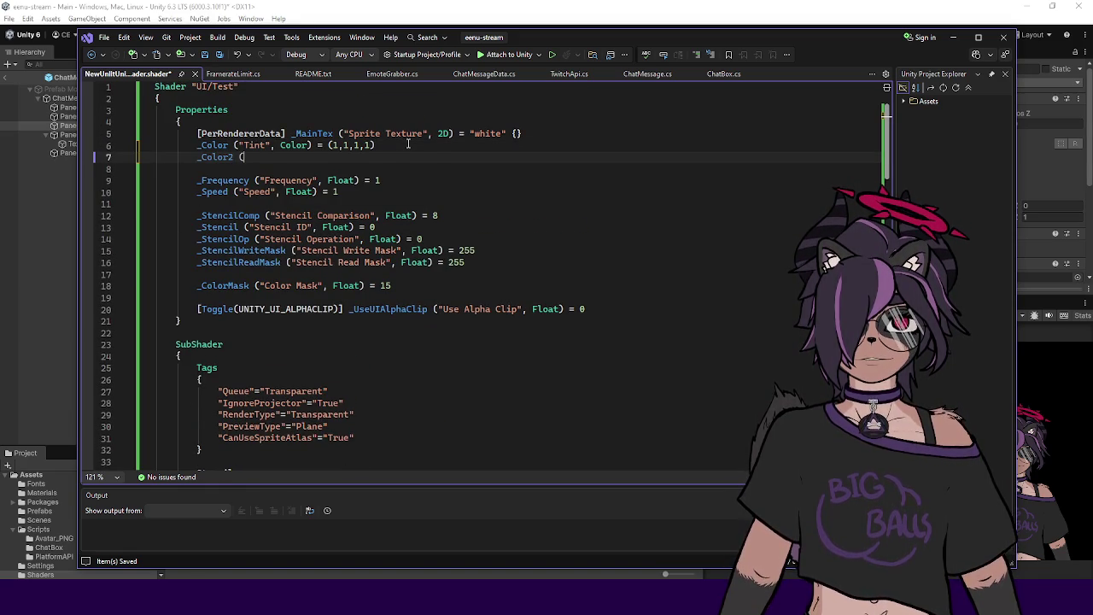
type("\"Color 2, Colo")
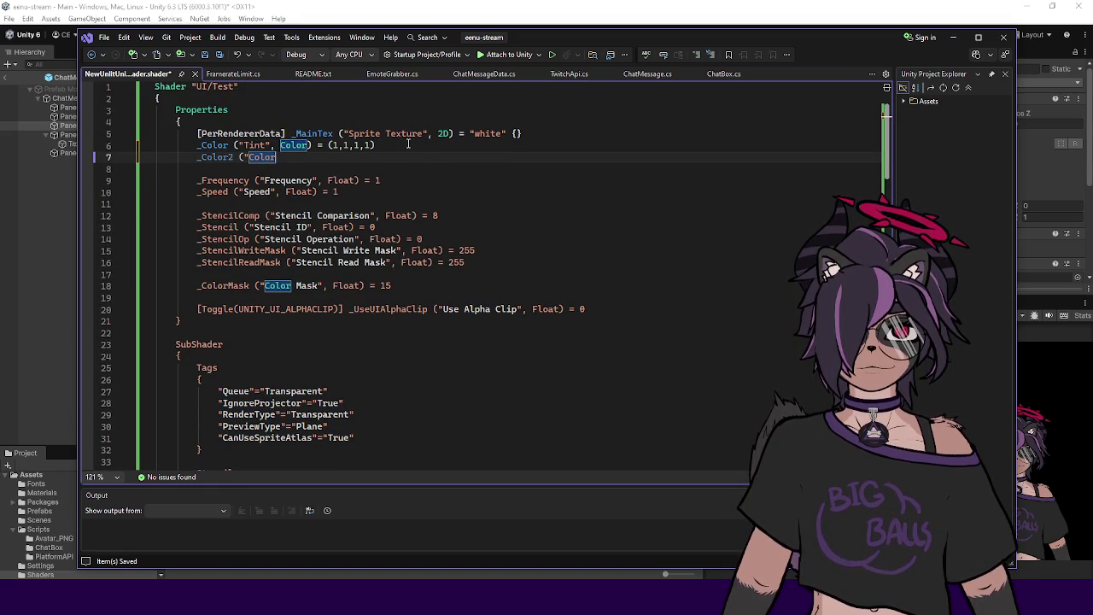
key("BackSpace")
key("BackSpace")
key("BackSpace")
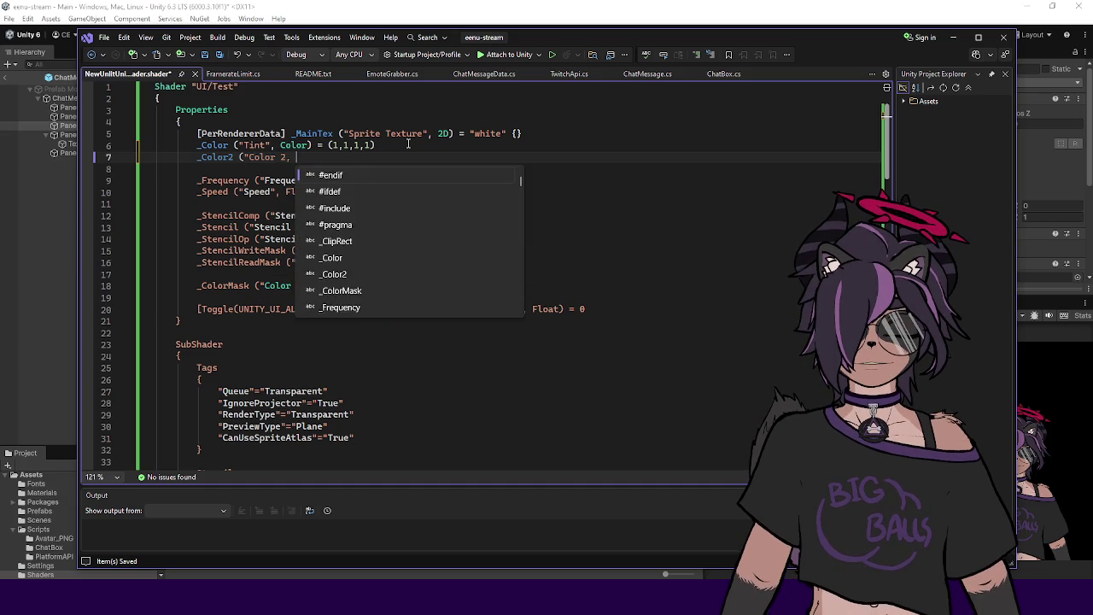
type("\", Color) = (0,0,0")
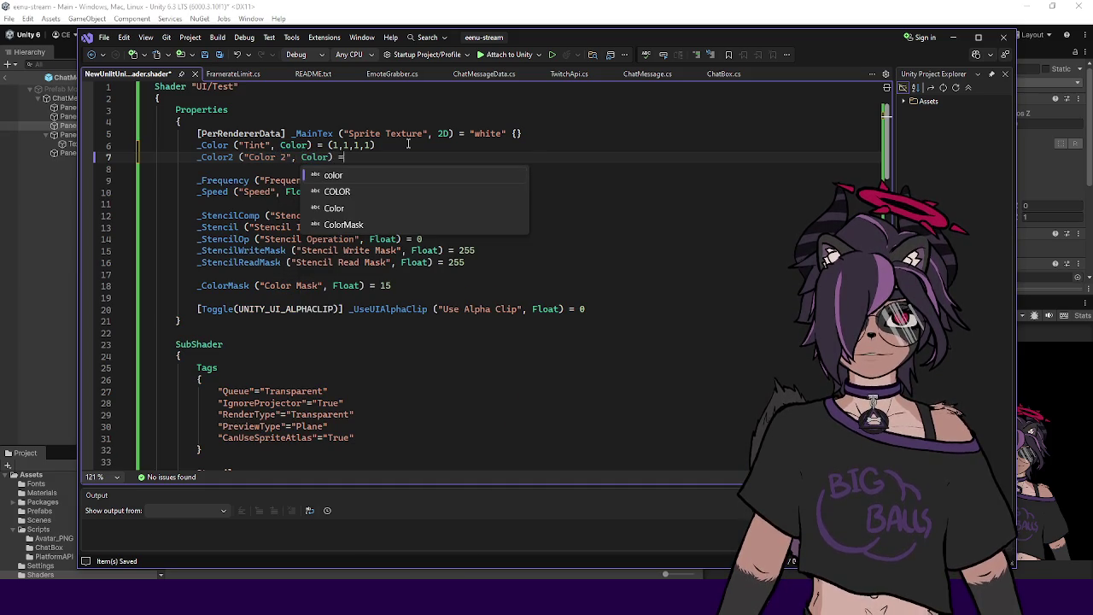
type(",1)")
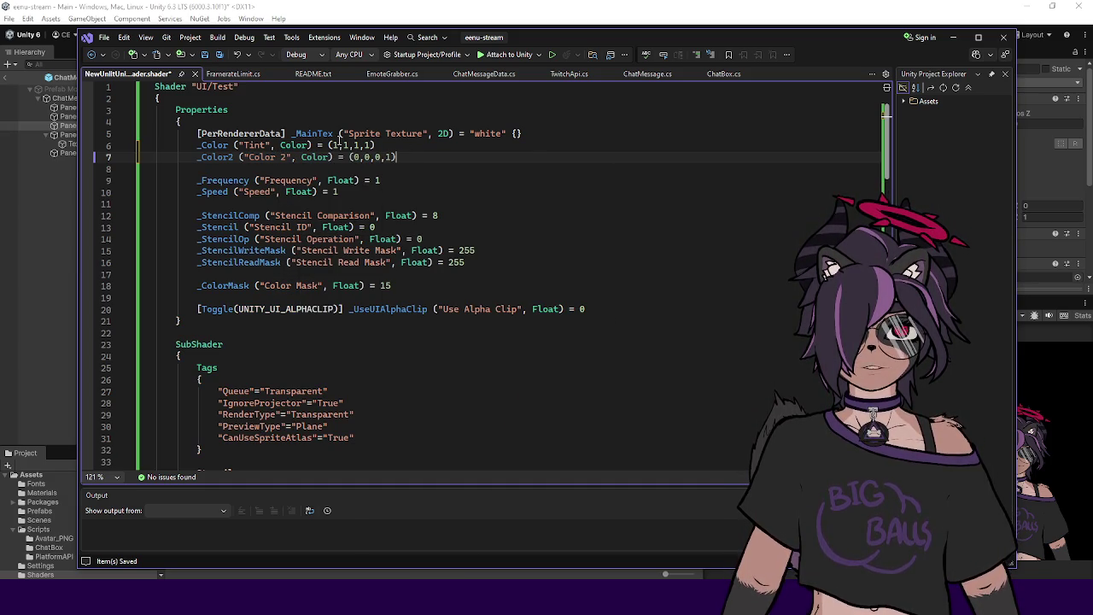
double_click(242, 145)
type("Color 1")
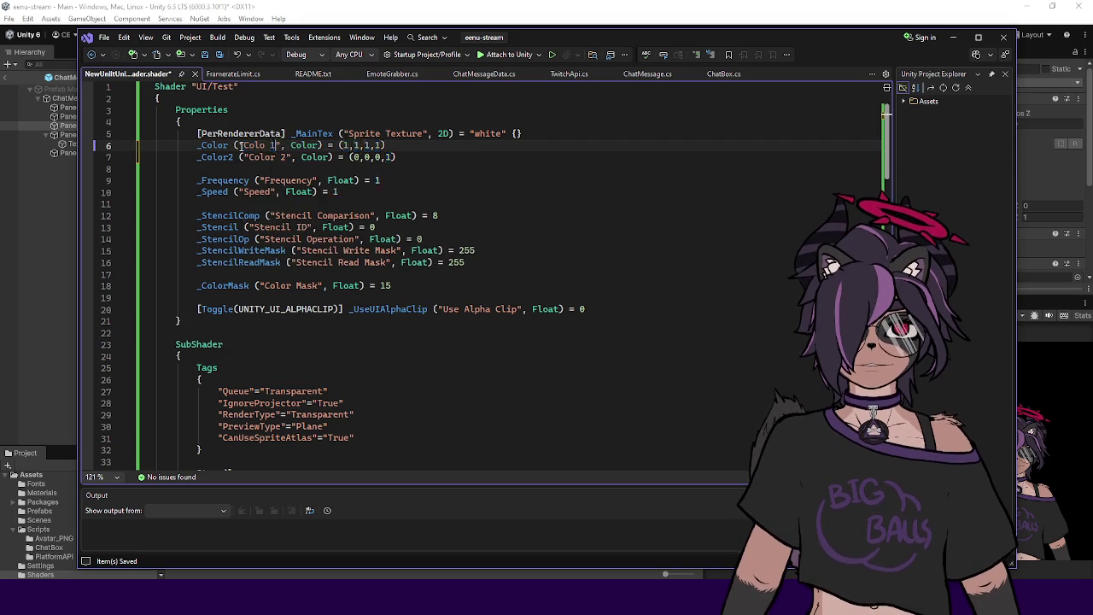
Step: Duplicate the fixed4 _Color declaration as _Color2 and save the shader
scroll(319, 211, "down", 14)
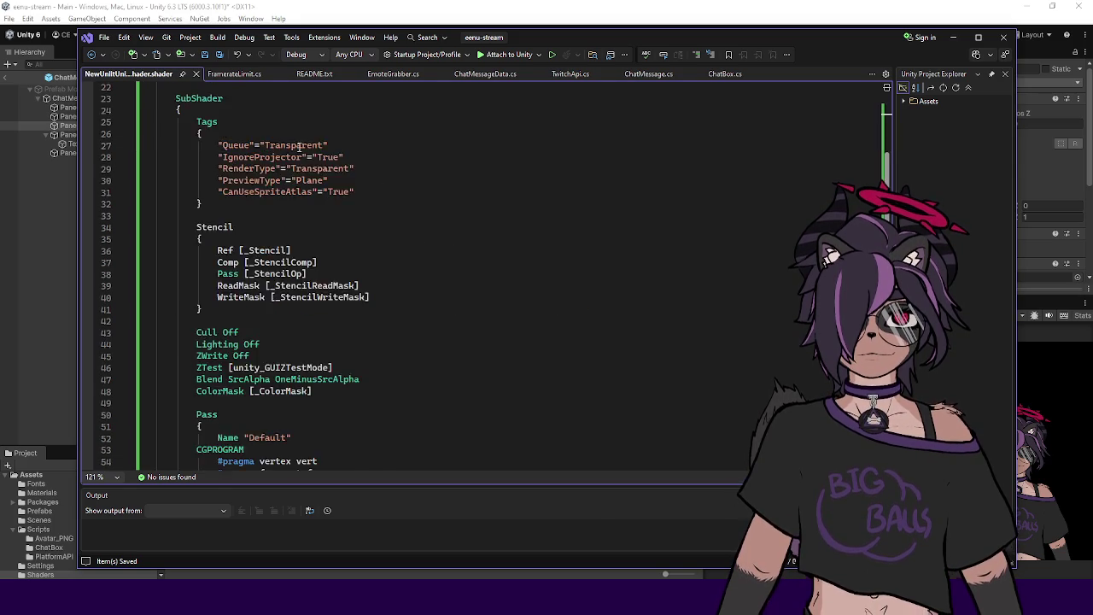
scroll(319, 211, "up", 3)
scroll(319, 211, "down", 10)
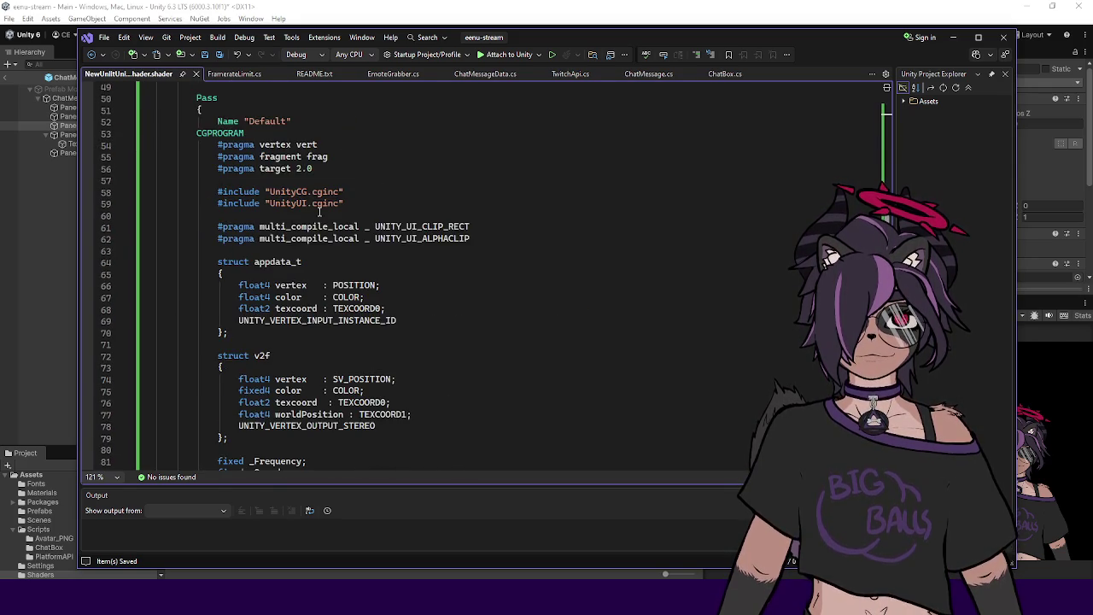
left_click(361, 330)
key("ctrl+d")
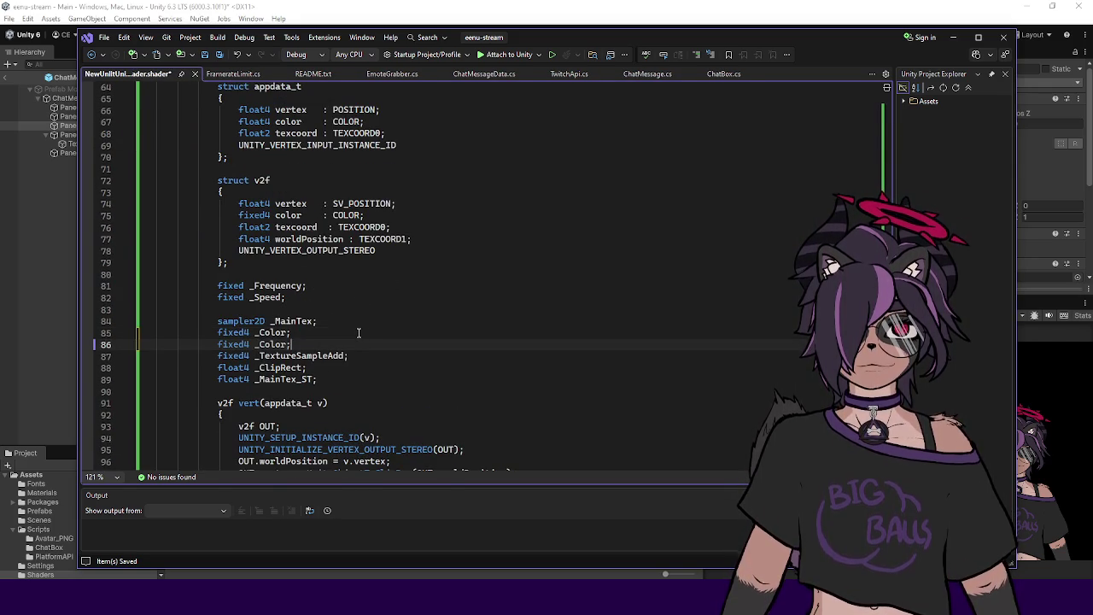
key("Left")
type("2")
key("ctrl+s")
Step: Review the mask, vertex colour and distance lines in the fragment function
scroll(367, 300, "down", 11)
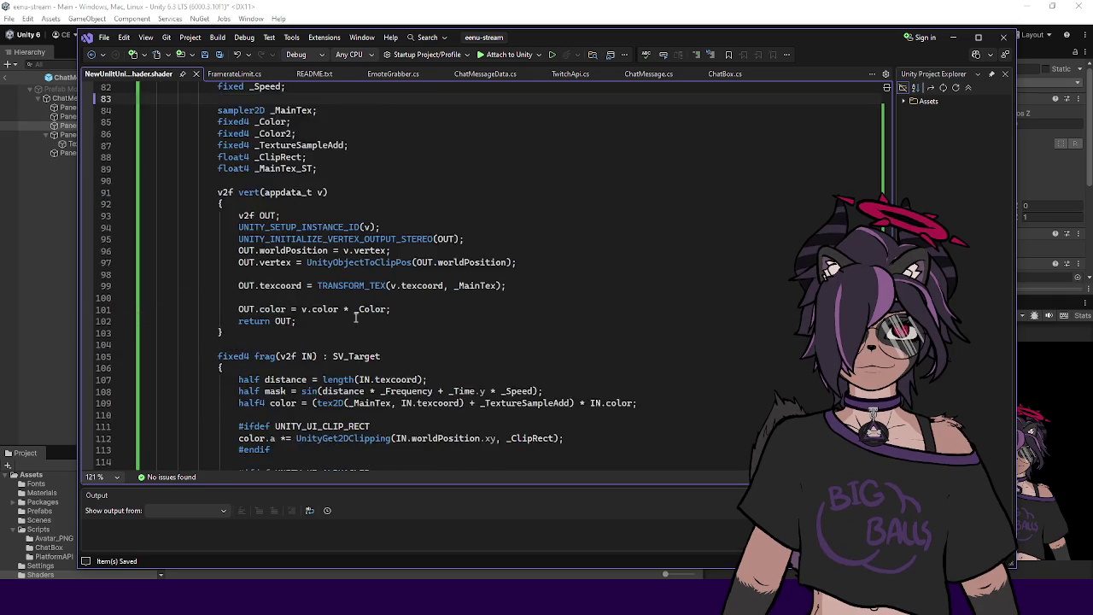
left_click(592, 218)
scroll(485, 227, "up", 4)
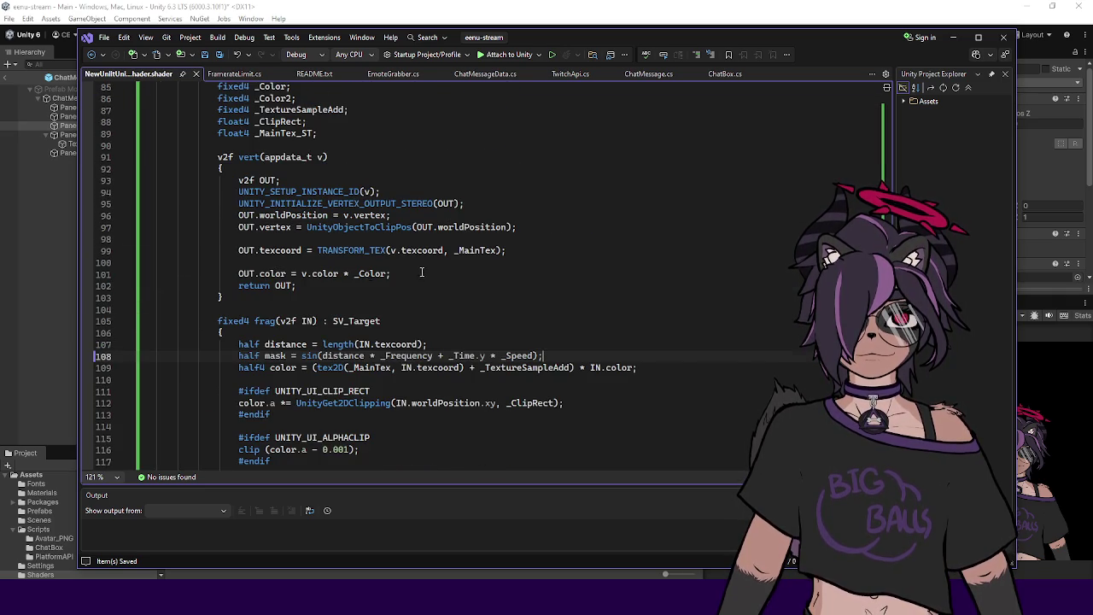
scroll(420, 272, "down", 2)
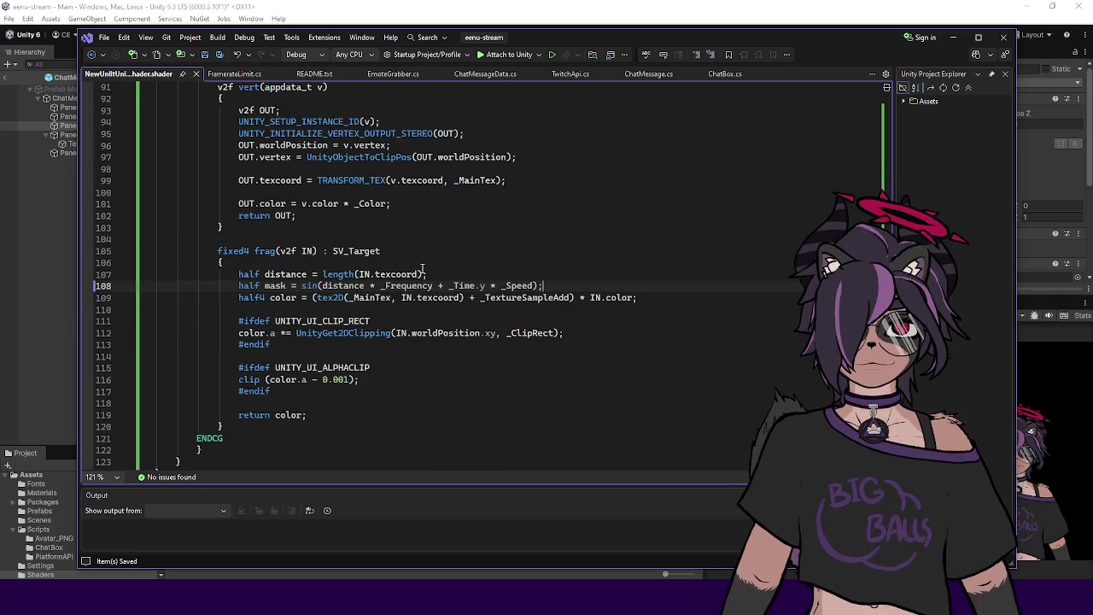
left_click(433, 203)
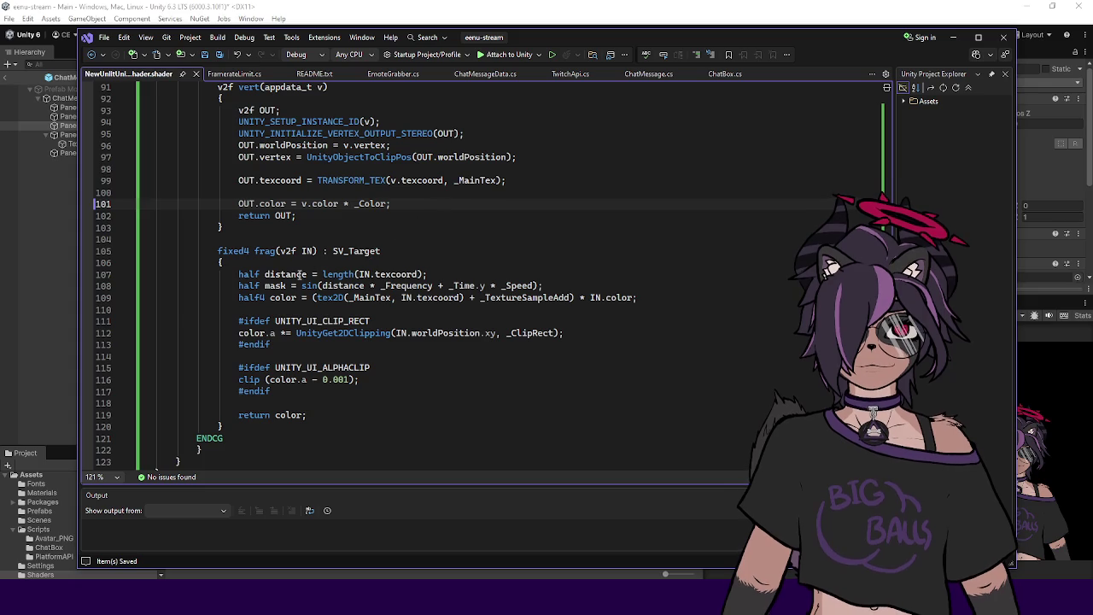
left_click(500, 278)
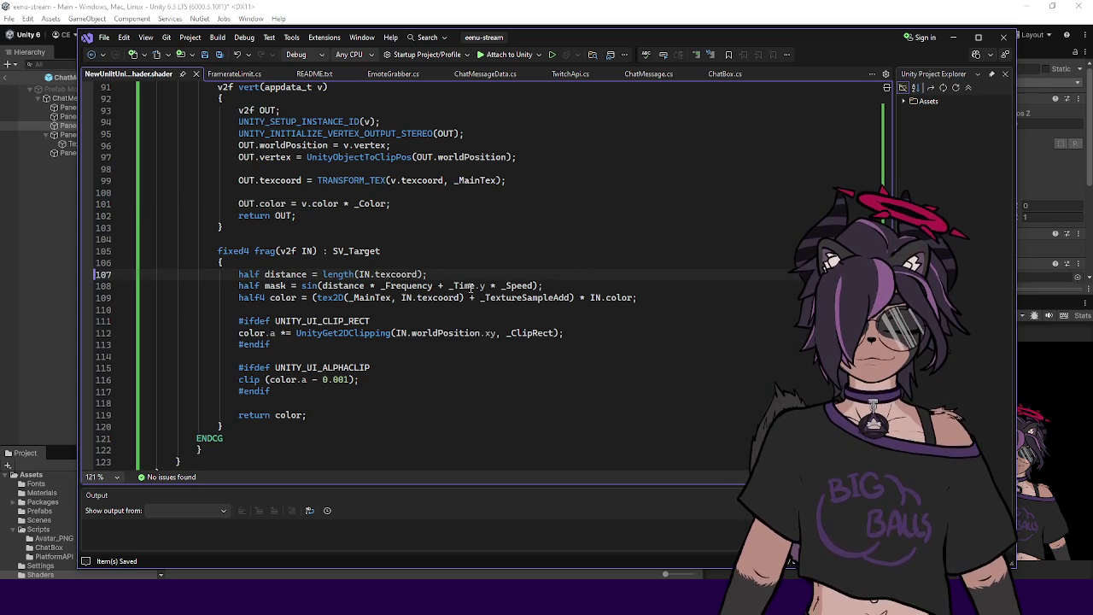
Step: Add half4 tintColor = lerp(_Color1, _Color2, mask); after the mask line
left_click(620, 285)
key("Return")
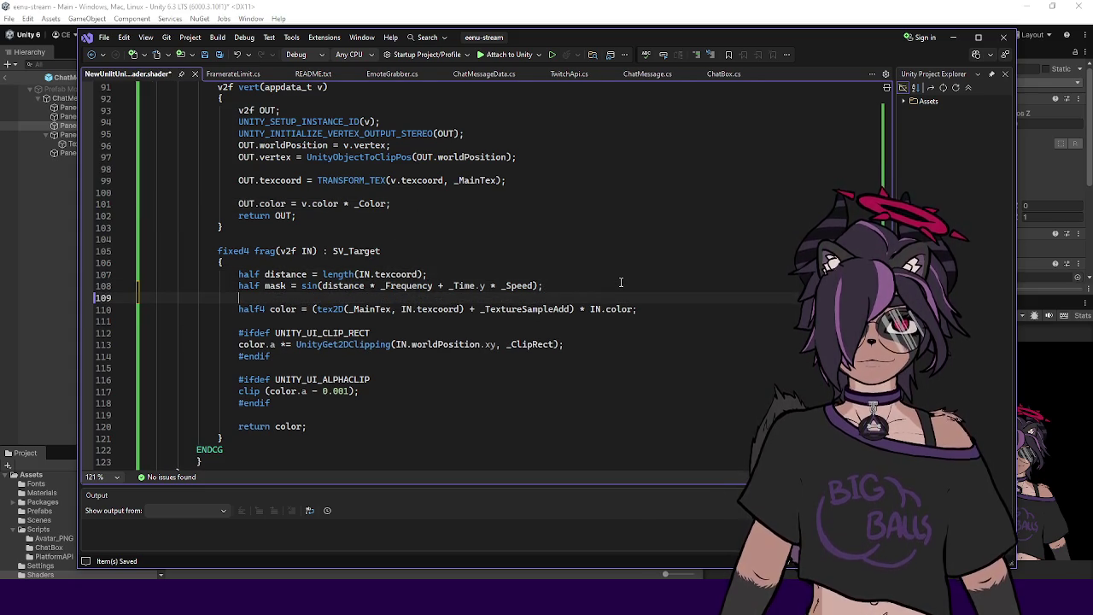
type("half4 ")
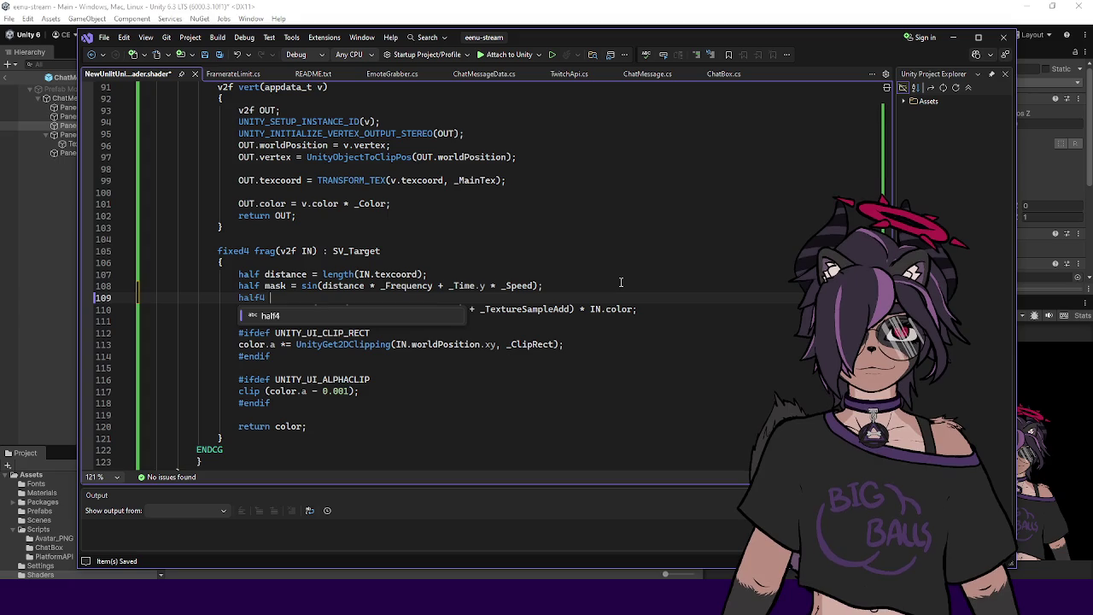
type("tintColor =")
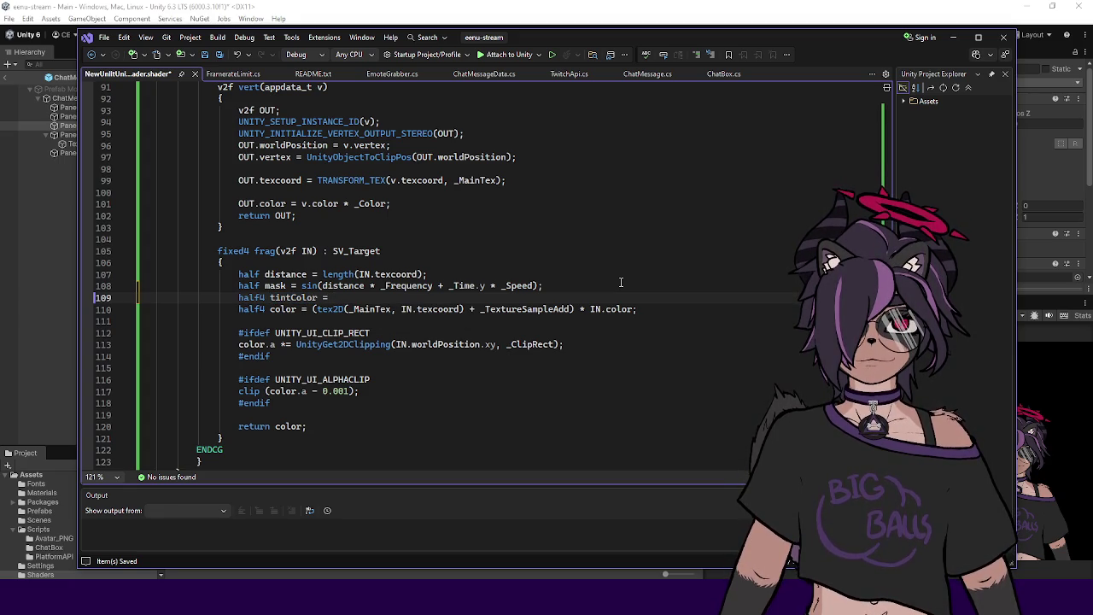
type("lerp(_Color1, _Color2, ")
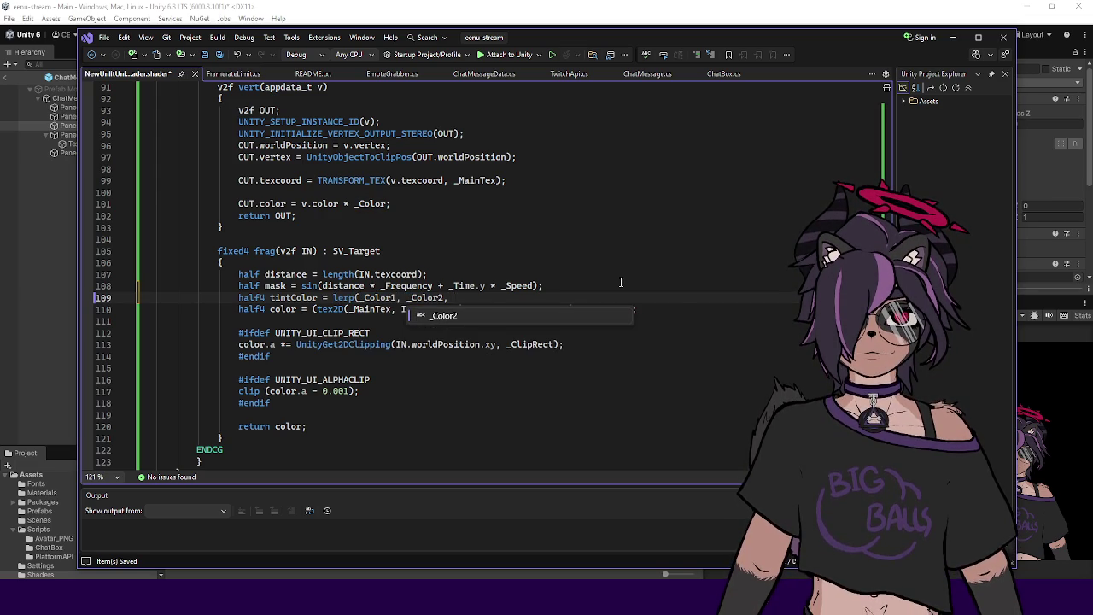
type("mask);")
Step: Multiply by tintColor instead of IN.color, save, and check the result in Unity
mouse_move(270, 297)
left_mouse_down()
mouse_move(293, 309)
mouse_move(318, 297)
left_mouse_up()
left_click_drag(638, 308, 590, 308)
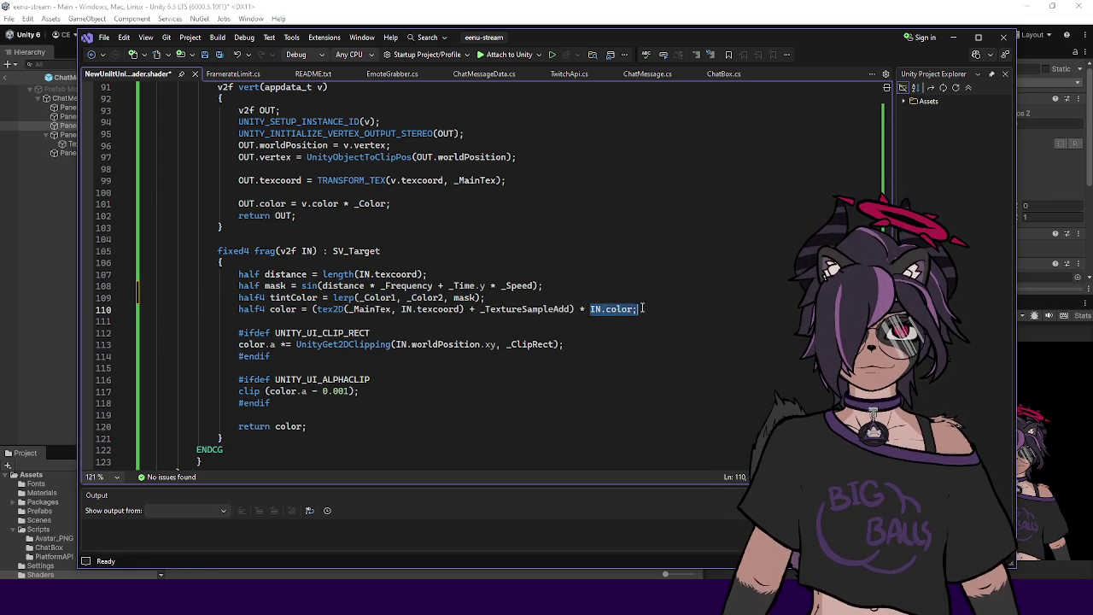
type("tintColor")
left_click(545, 326)
key("ctrl+s")
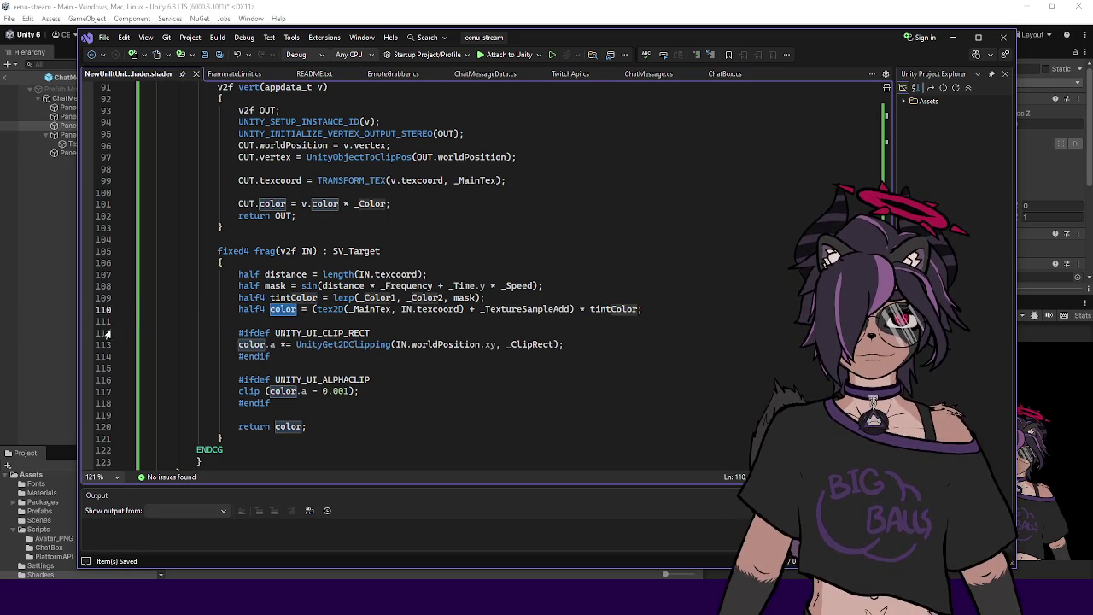
key("alt+Tab")
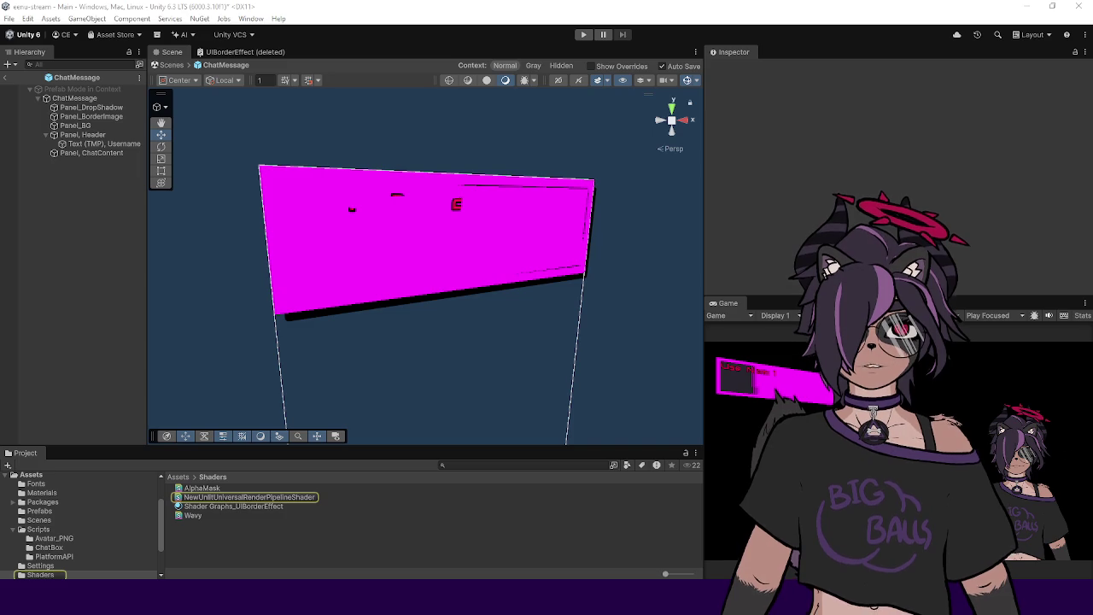
key("alt+Tab")
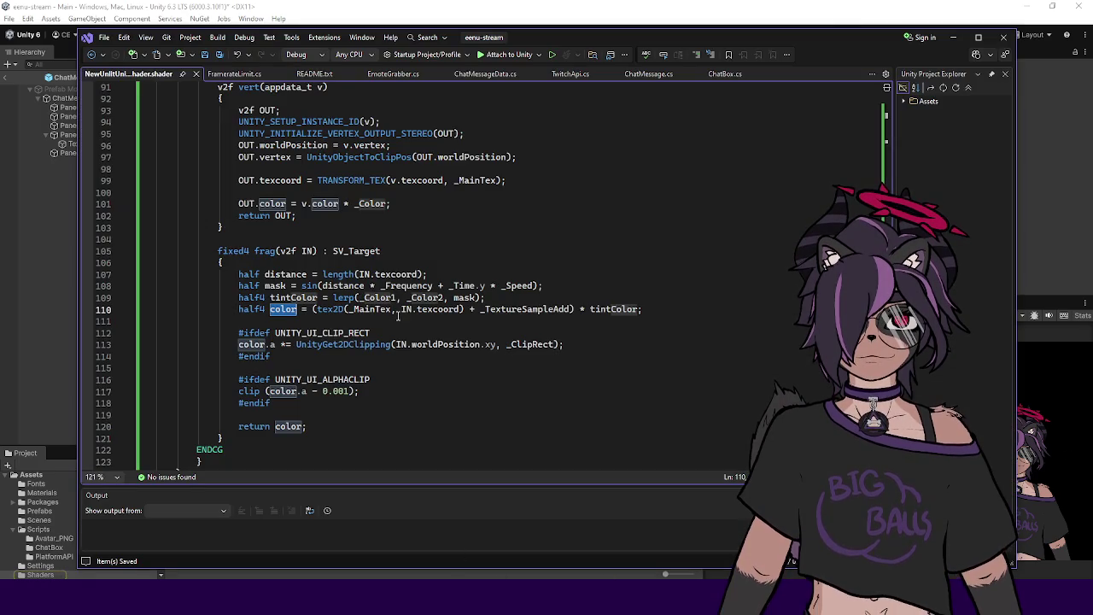
left_click(400, 297)
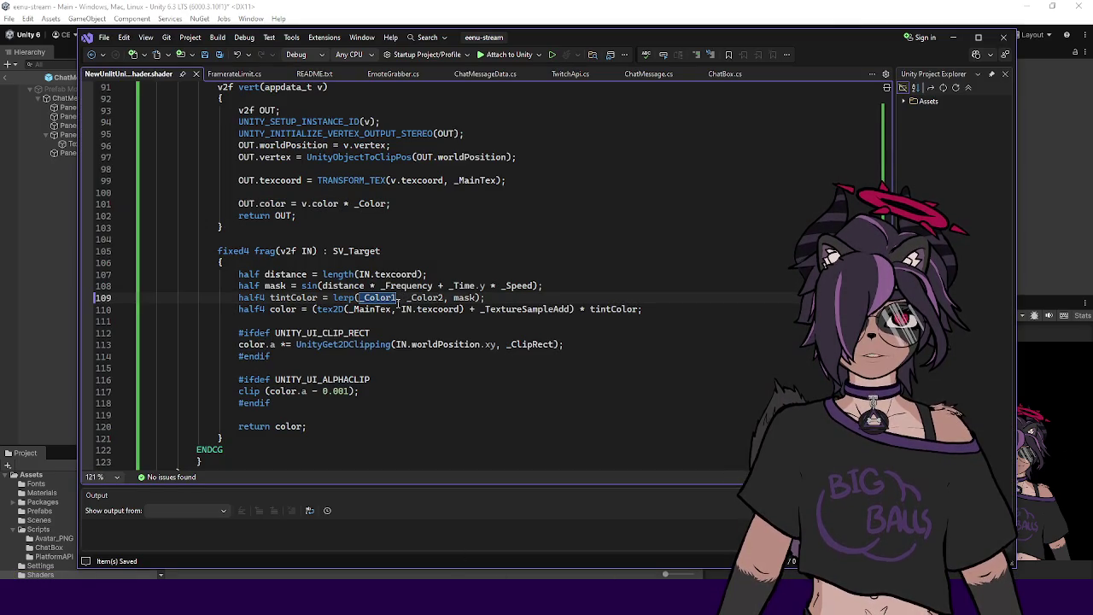
Step: Change _Color1 to _Color in the lerp call on line 109 and return to Unity
scroll(398, 300, "up", 6)
left_click(318, 229)
scroll(318, 229, "up", 15)
scroll(337, 207, "down", 20)
scroll(338, 208, "up", 6)
left_click(372, 305)
scroll(371, 305, "up", 3)
scroll(432, 193, "down", 6)
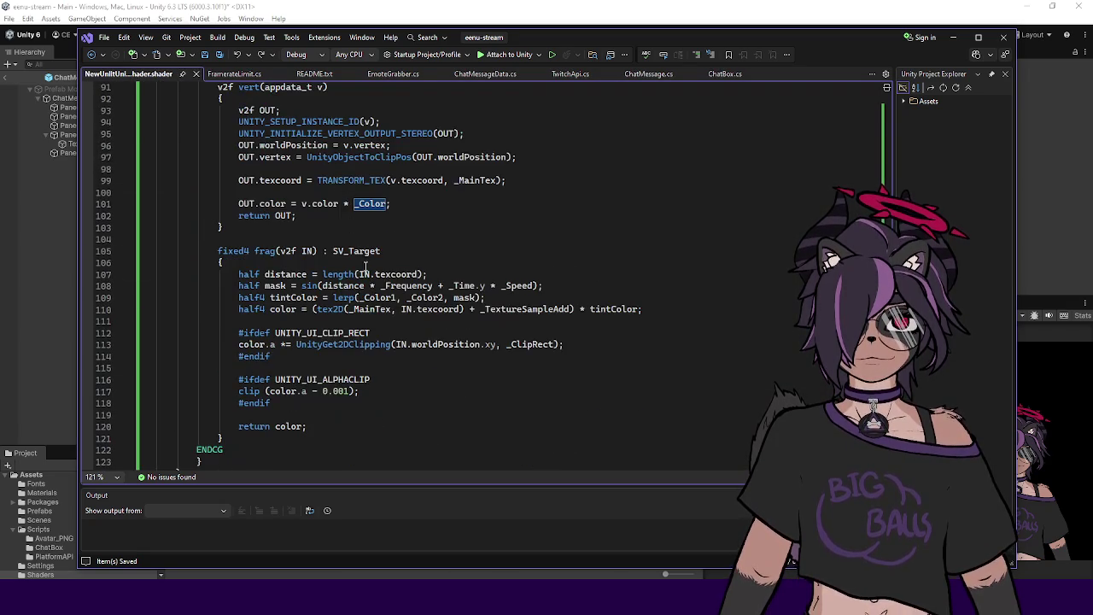
left_click(393, 298)
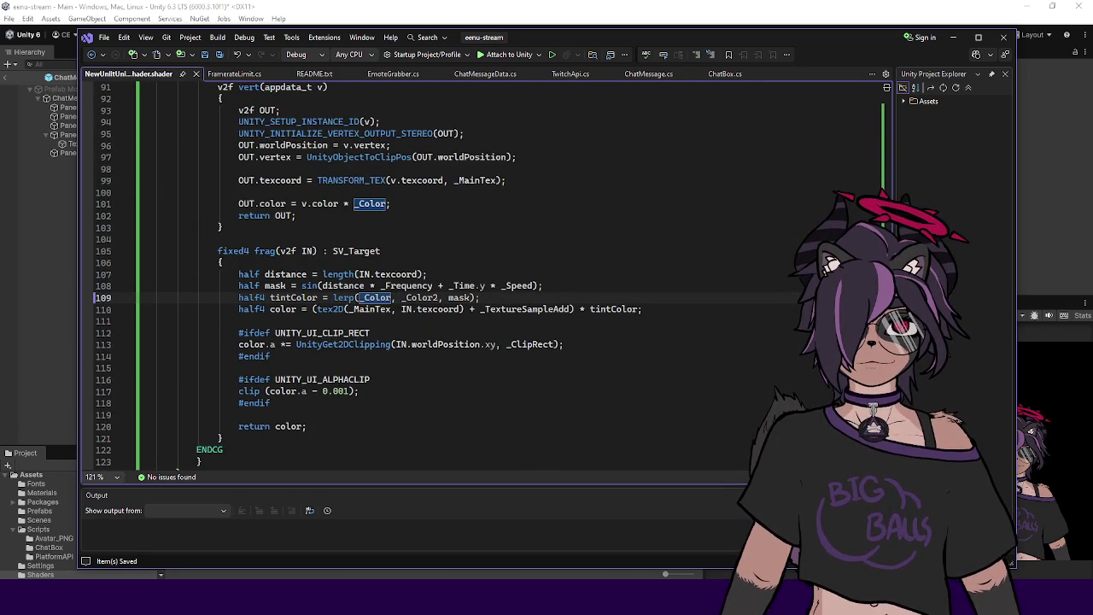
left_click(1063, 231)
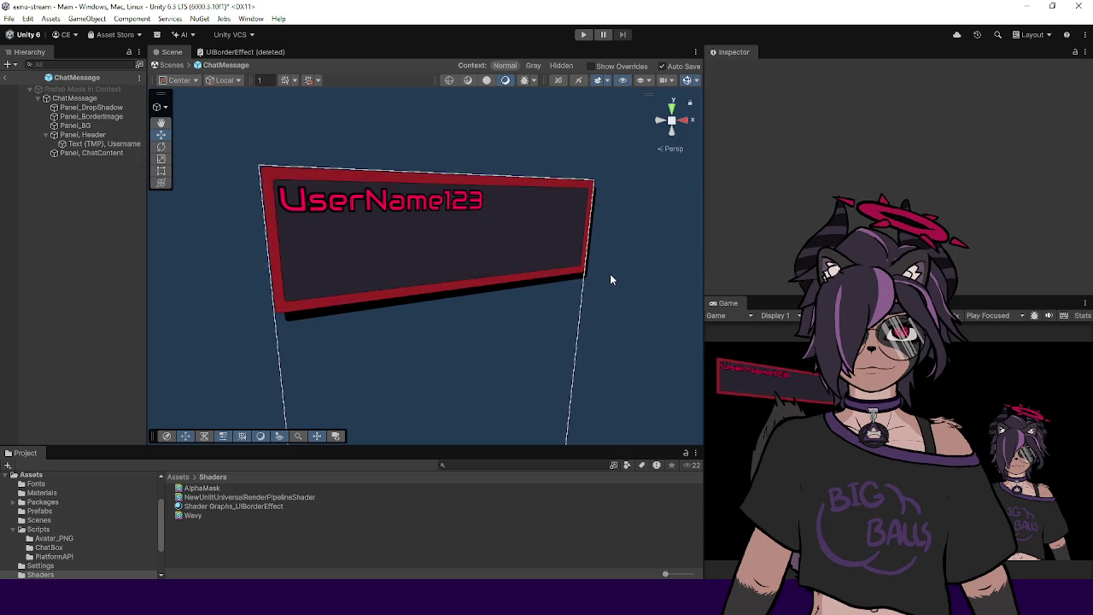
Step: Set the UIBorderEffect material's Frequency to 100 and view the striped border in the Scene
left_click(201, 506)
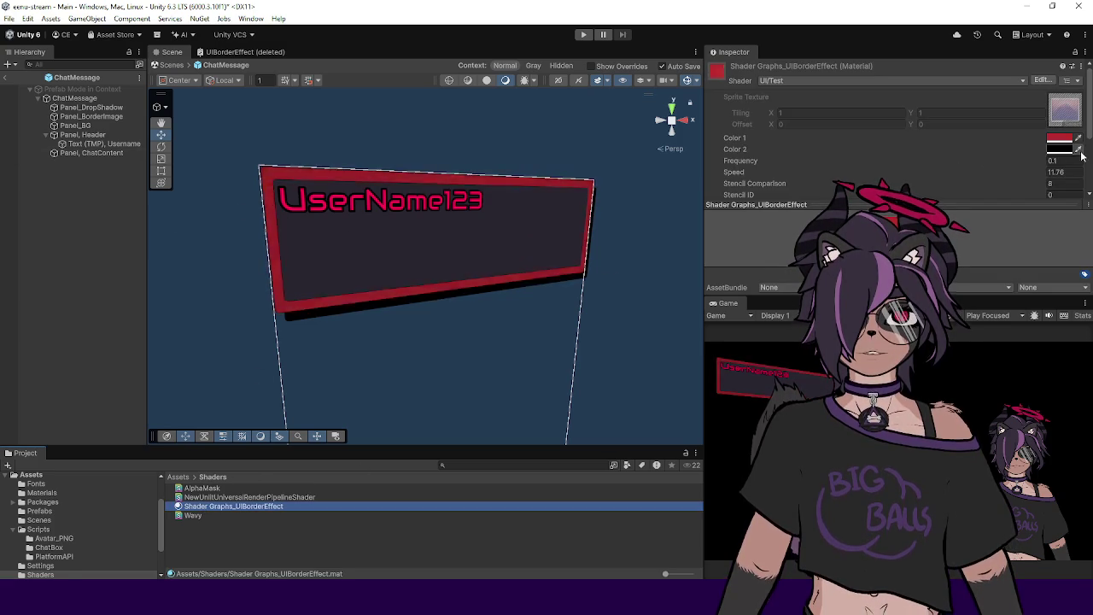
left_click(1055, 160)
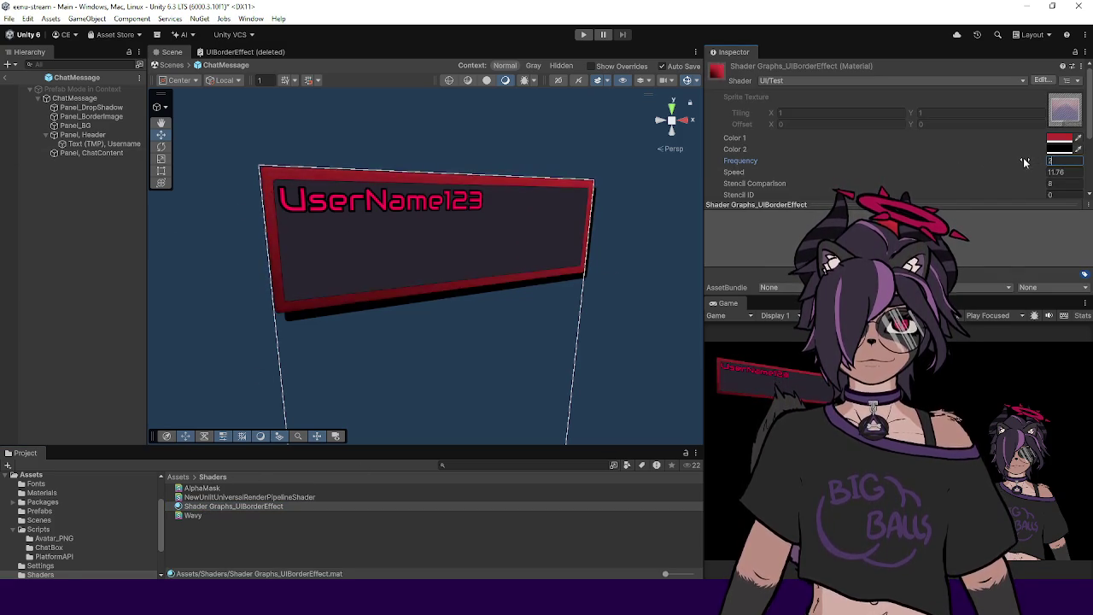
type("100")
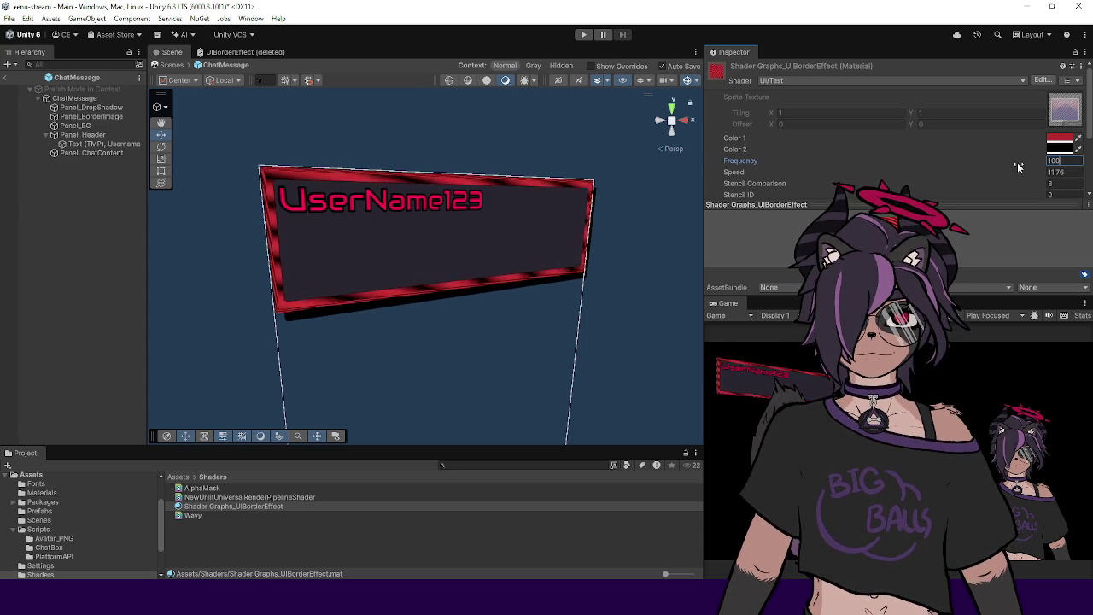
key("Tab")
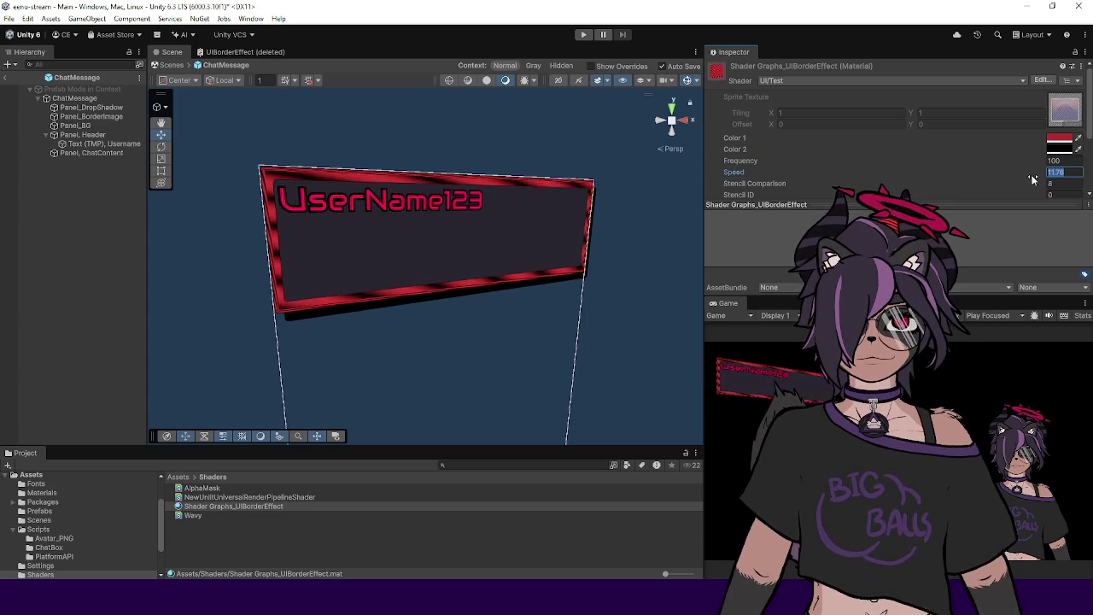
mouse_move(612, 171)
left_mouse_down()
mouse_move(382, 204)
mouse_move(411, 247)
mouse_move(256, 285)
mouse_move(264, 298)
mouse_move(399, 226)
mouse_move(373, 225)
mouse_move(398, 271)
mouse_move(404, 260)
left_mouse_up()
scroll(350, 209, "up", 5)
scroll(350, 209, "down", 5)
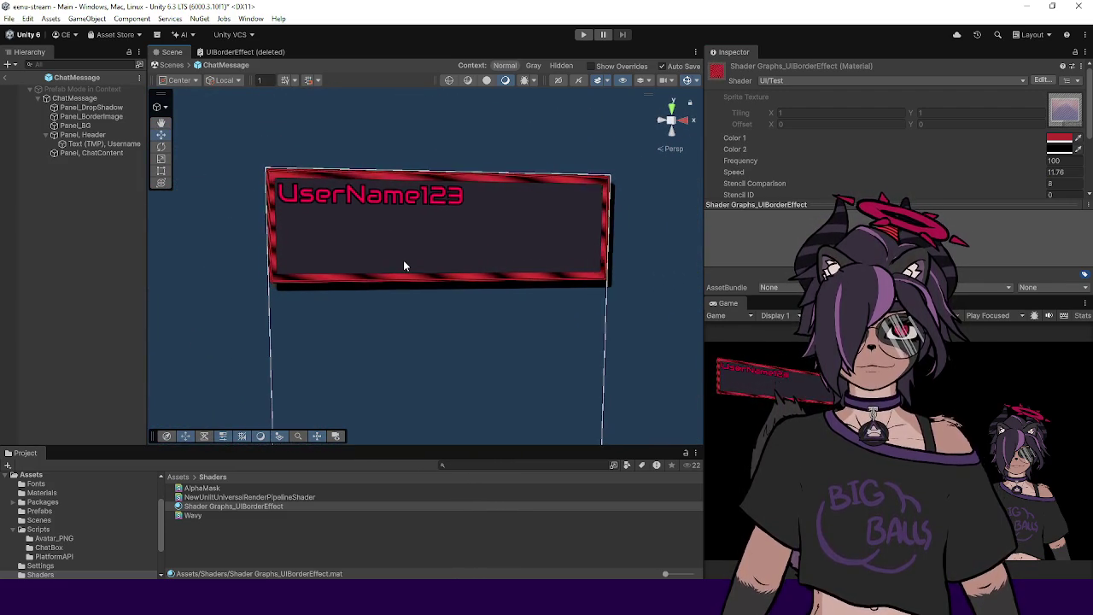
Step: Switch Panel_BorderImage's Image Type to Simple, back to Sliced, then return to Visual Studio
left_click(90, 117)
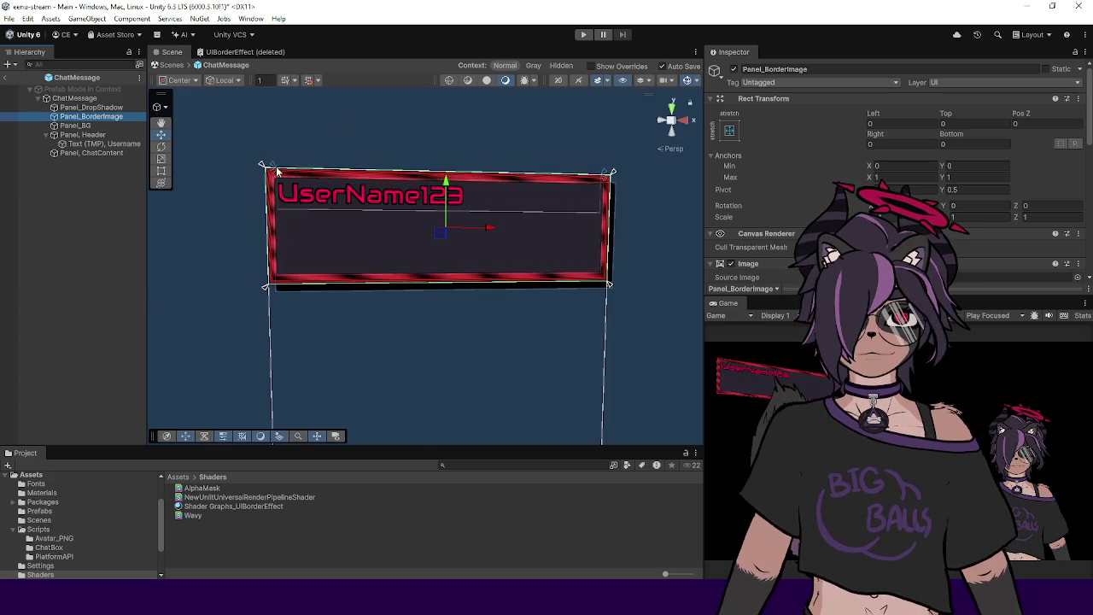
mouse_move(431, 229)
left_mouse_down()
mouse_move(472, 268)
mouse_move(398, 261)
left_mouse_up()
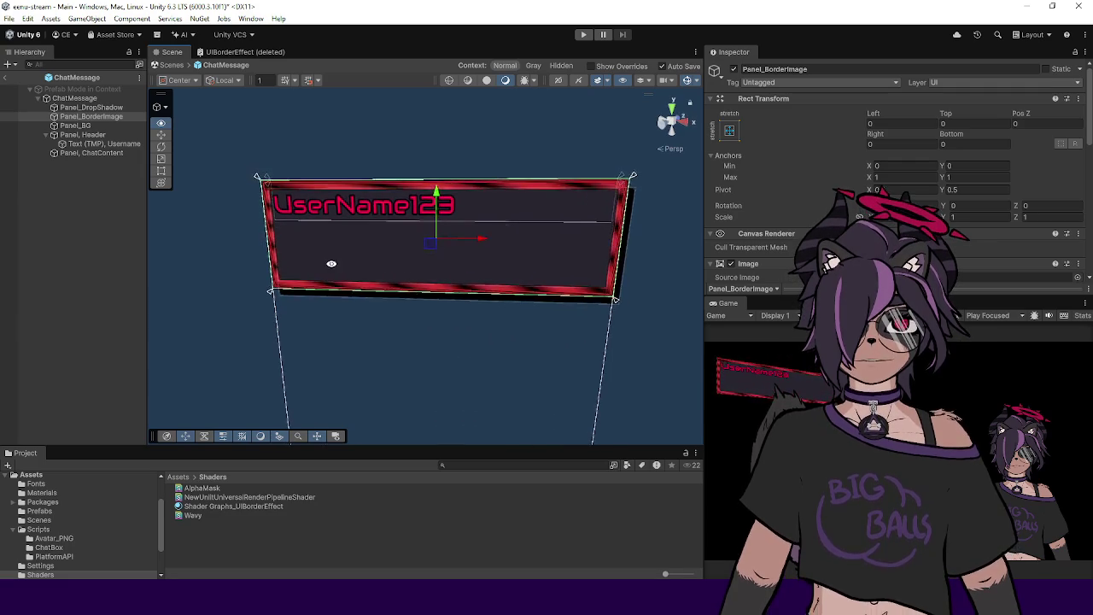
scroll(770, 194, "down", 3)
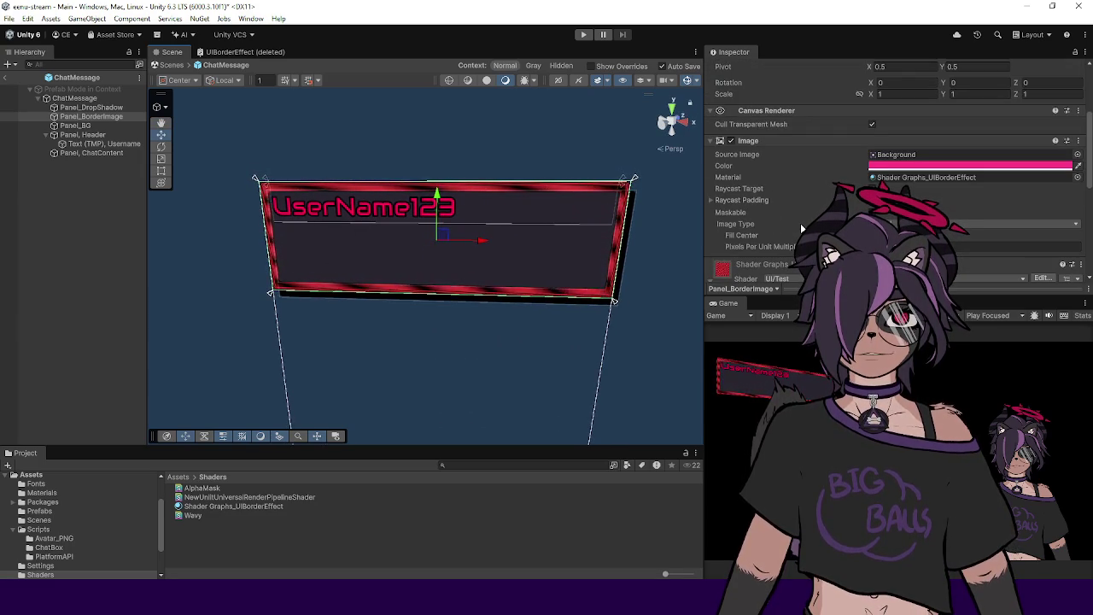
left_click(905, 223)
left_click(905, 239)
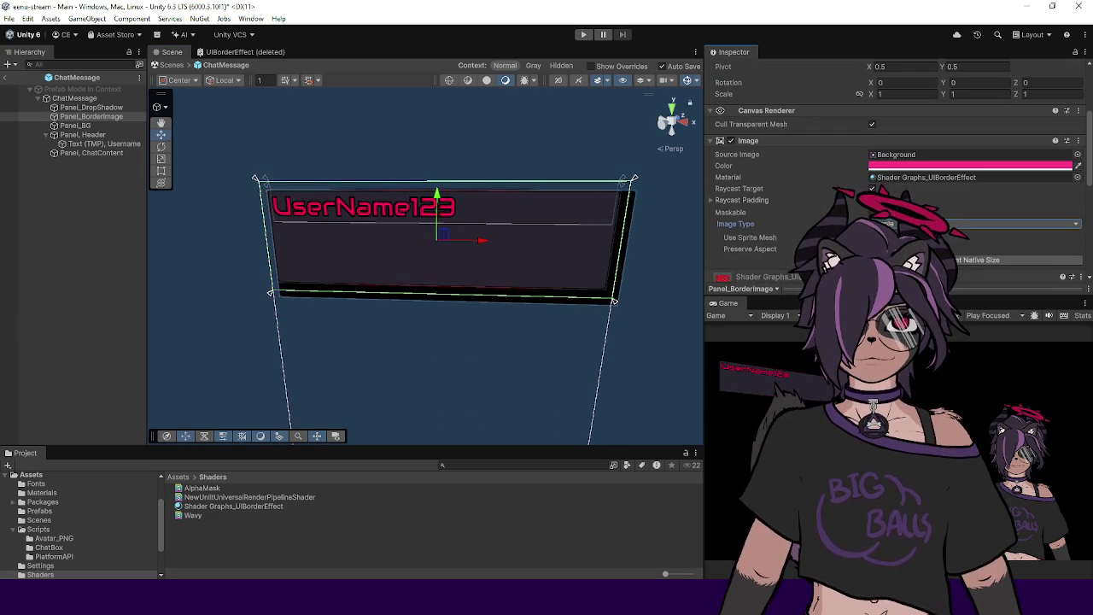
left_click_drag(449, 273, 649, 256)
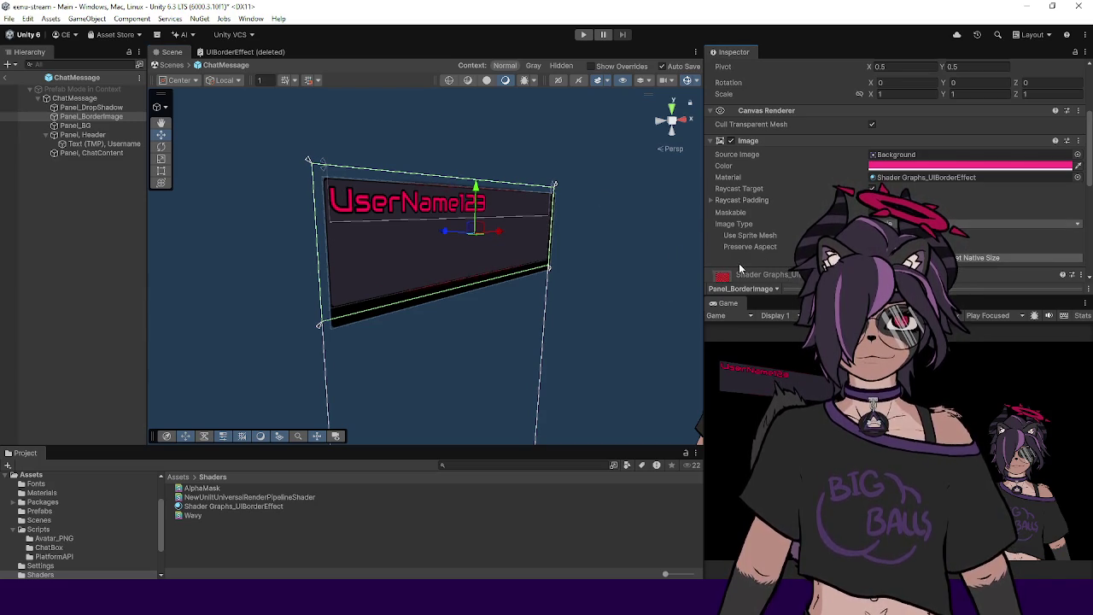
left_click(888, 246)
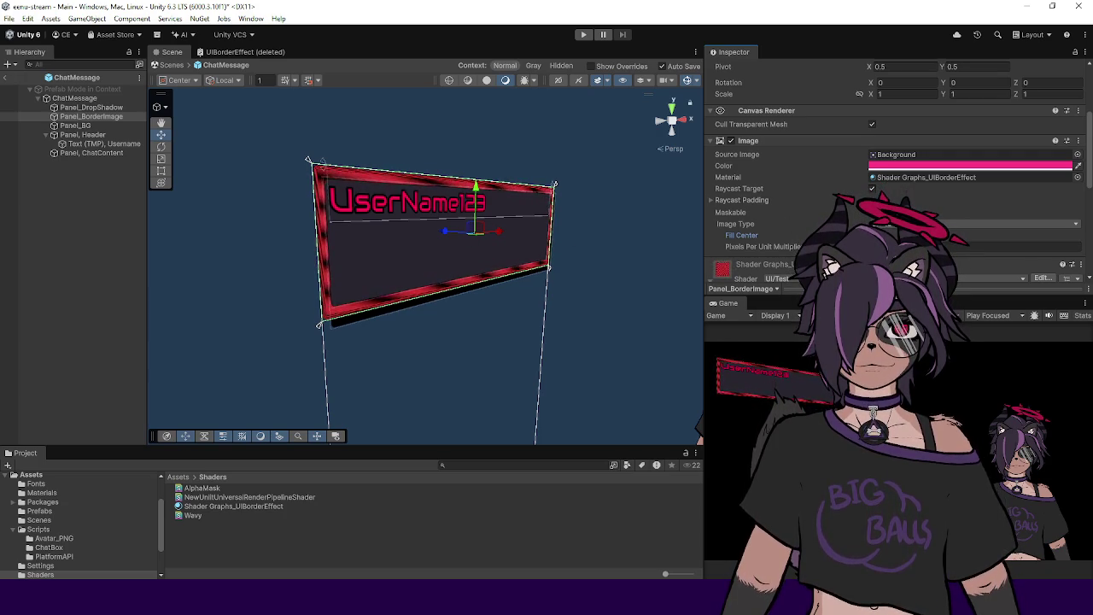
left_click_drag(599, 235, 490, 246)
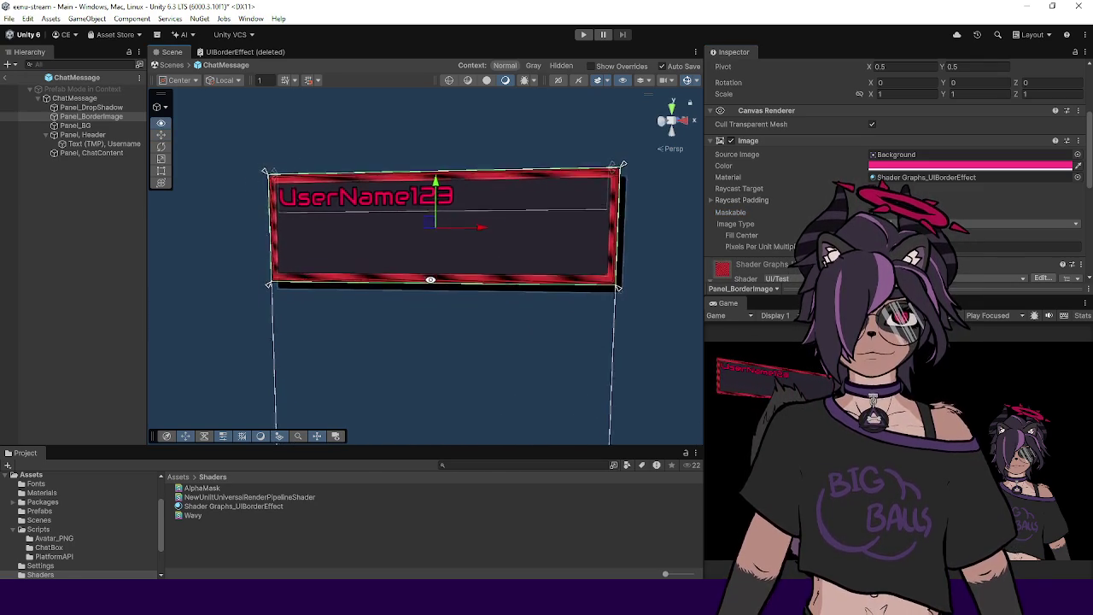
key("alt+Tab")
scroll(464, 382, "up", 8)
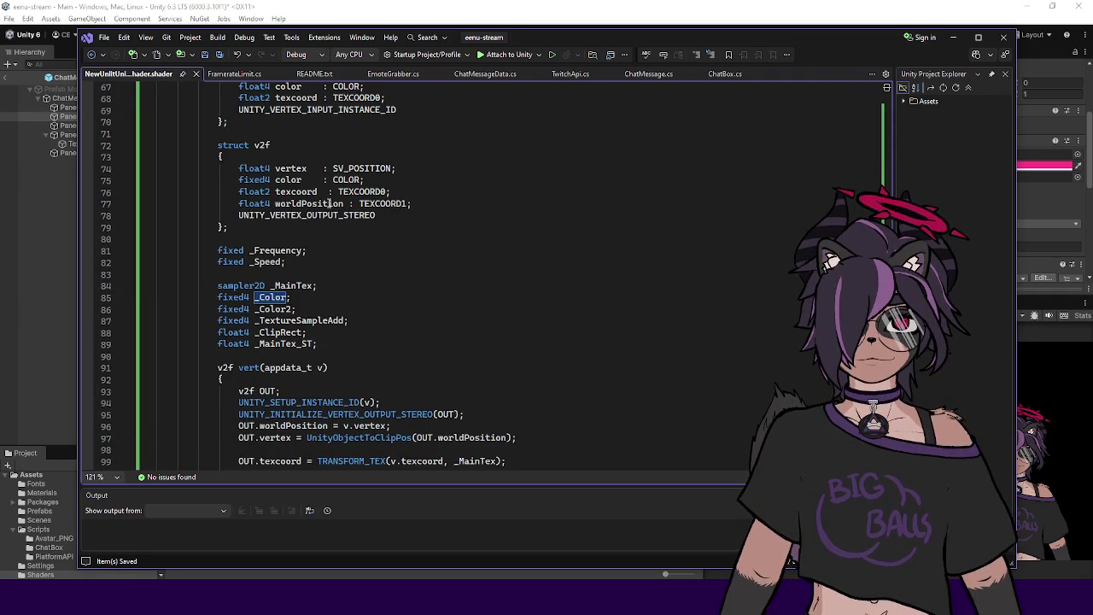
Step: Compare the vertex fields in the shader's input struct and v2f struct
scroll(329, 205, "up", 1)
scroll(381, 193, "up", 2)
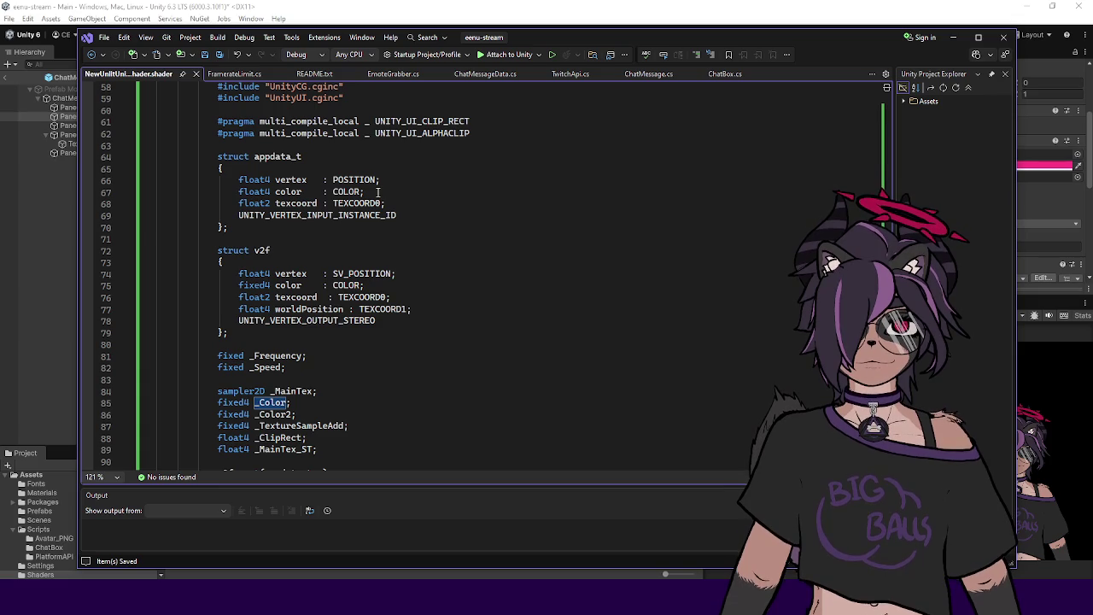
scroll(378, 192, "up", 2)
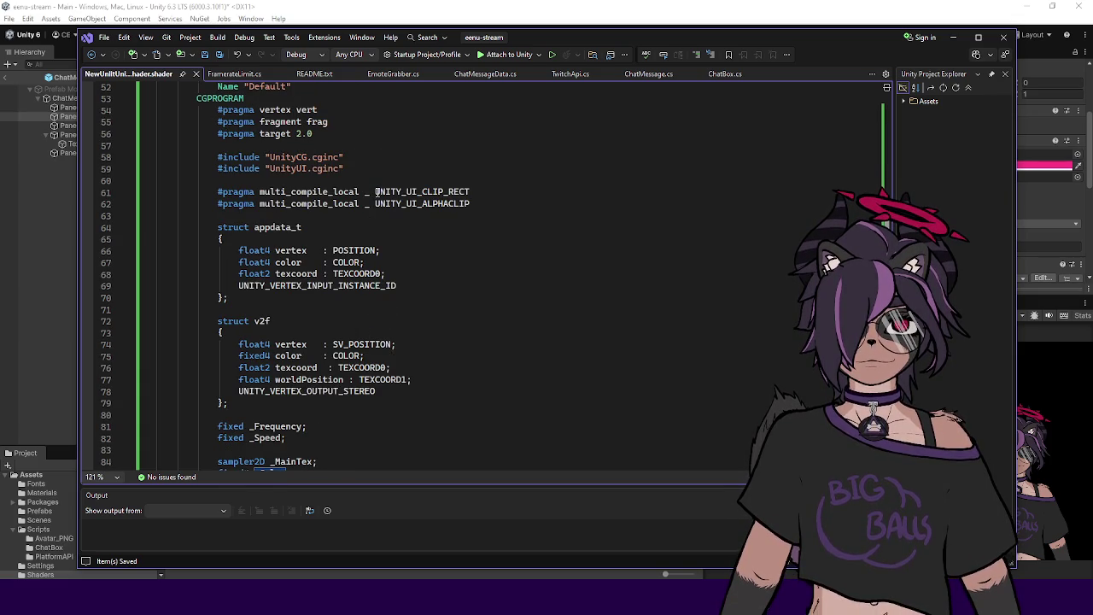
scroll(377, 192, "down", 3)
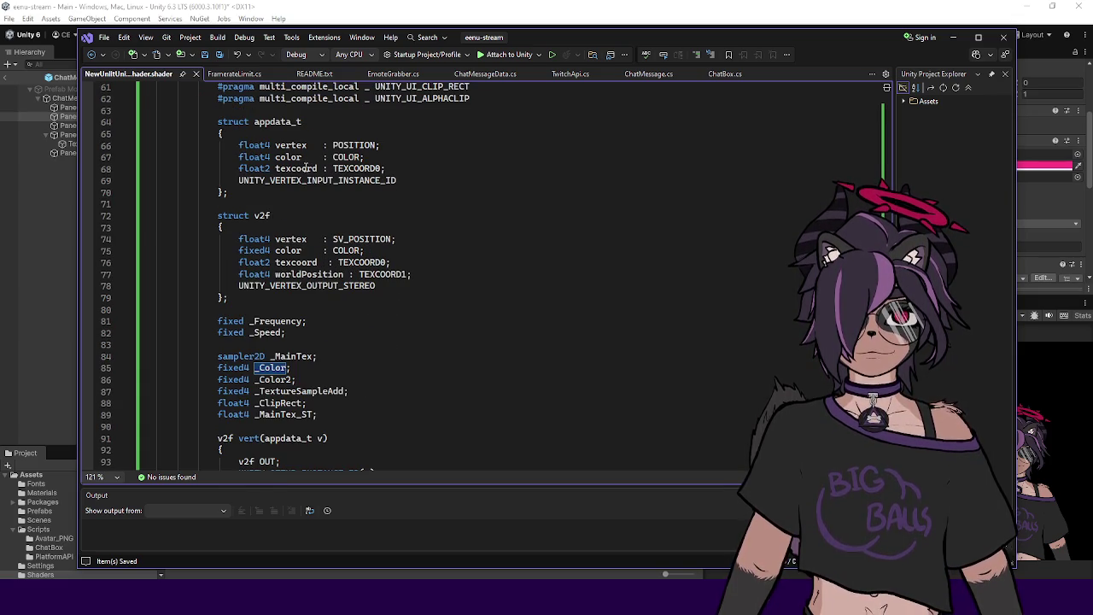
double_click(290, 145)
double_click(292, 240)
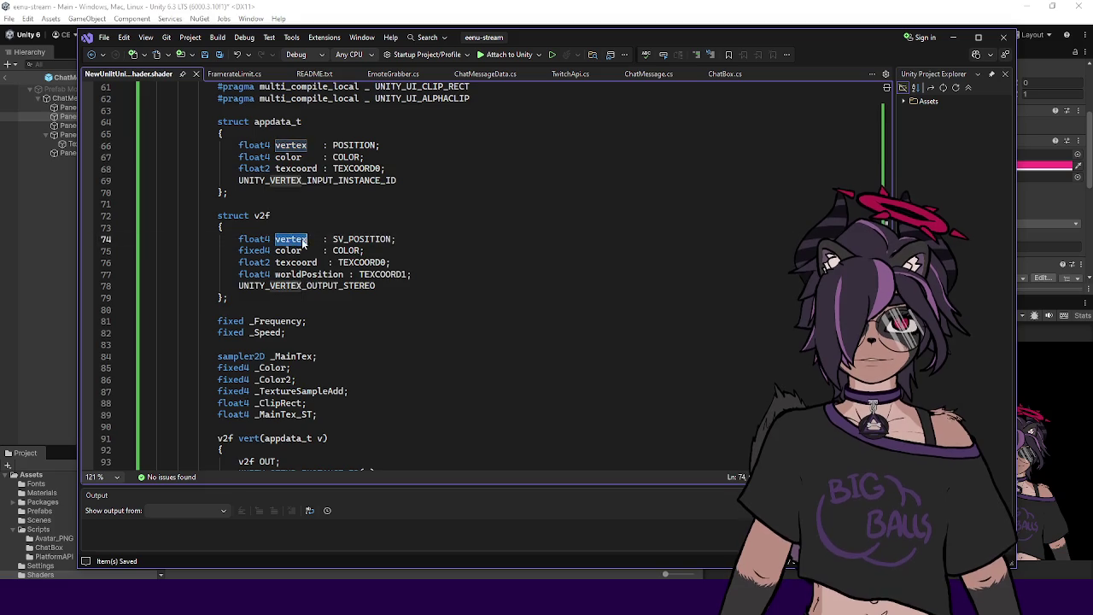
scroll(415, 233, "down", 2)
scroll(415, 232, "down", 2)
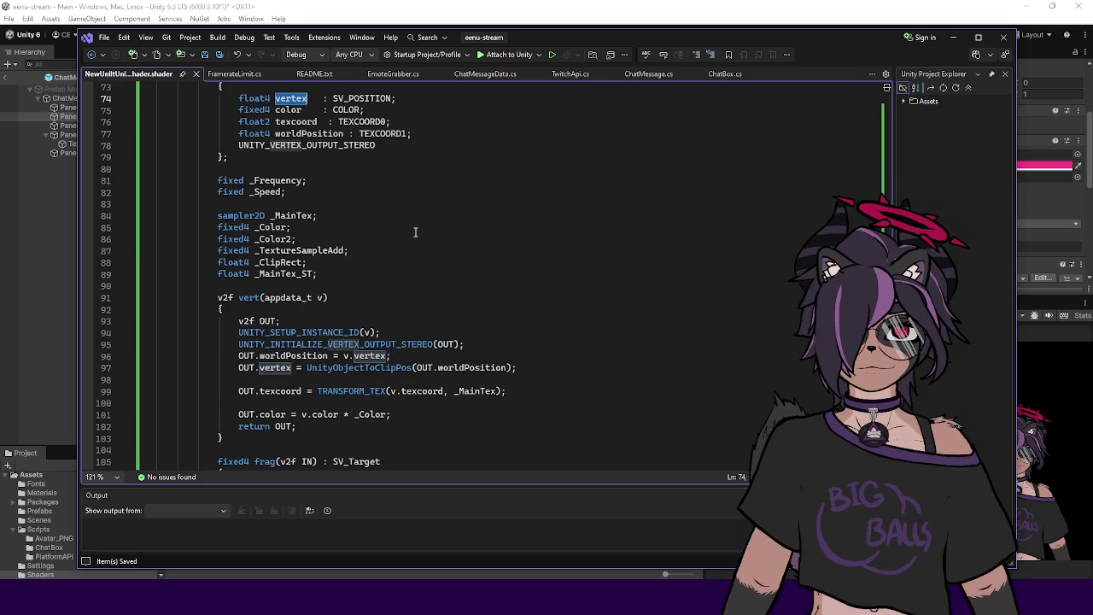
scroll(415, 233, "up", 3)
left_click(418, 207)
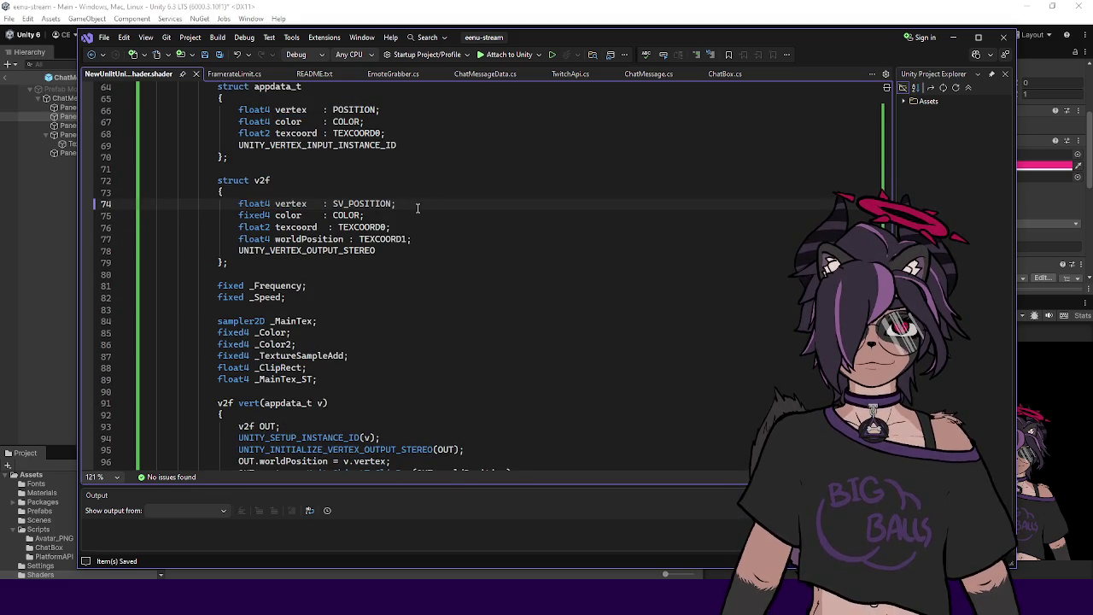
Step: Add 'float4 objPosition : TEXCOORD2;' after worldPosition in v2f and start a new line in vert()
left_click(435, 239)
key("Return")
type("float")
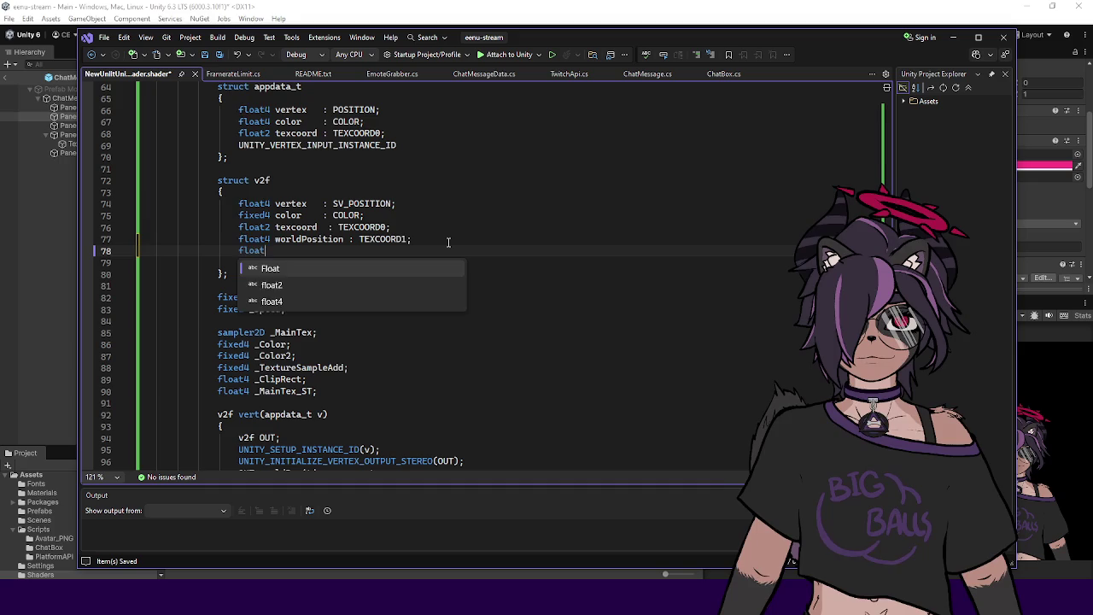
type("4 obj")
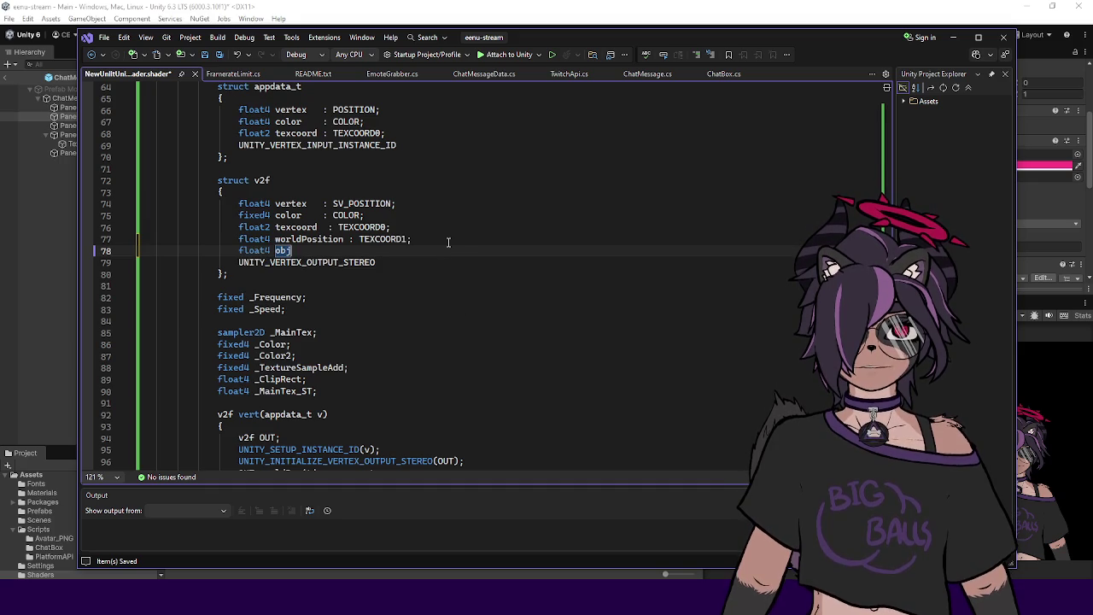
type("Position : TEXCOORD2;")
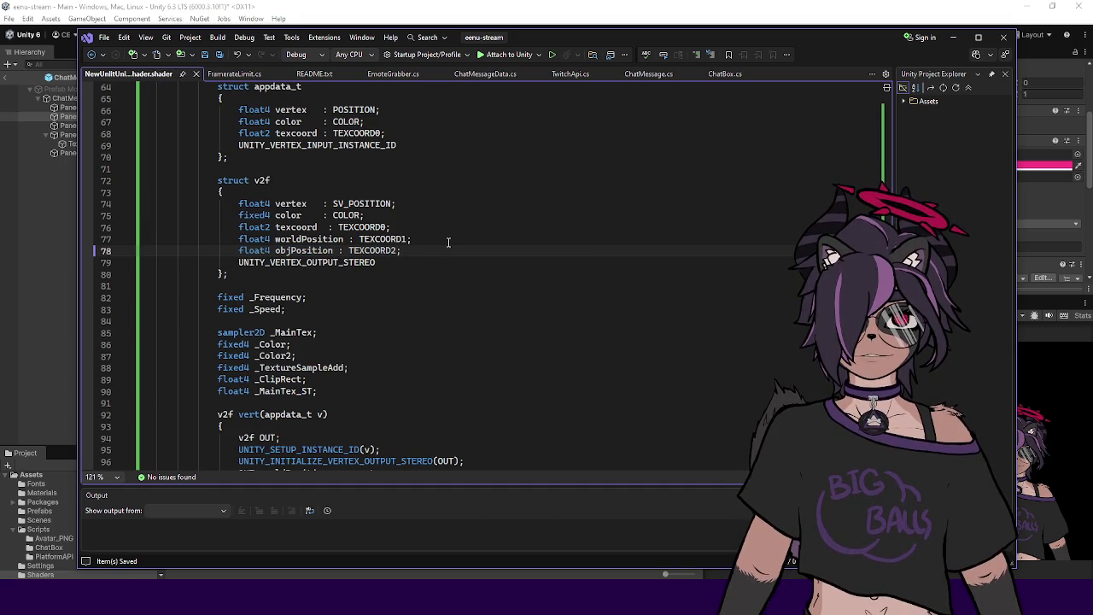
left_click(309, 250)
scroll(411, 259, "down", 6)
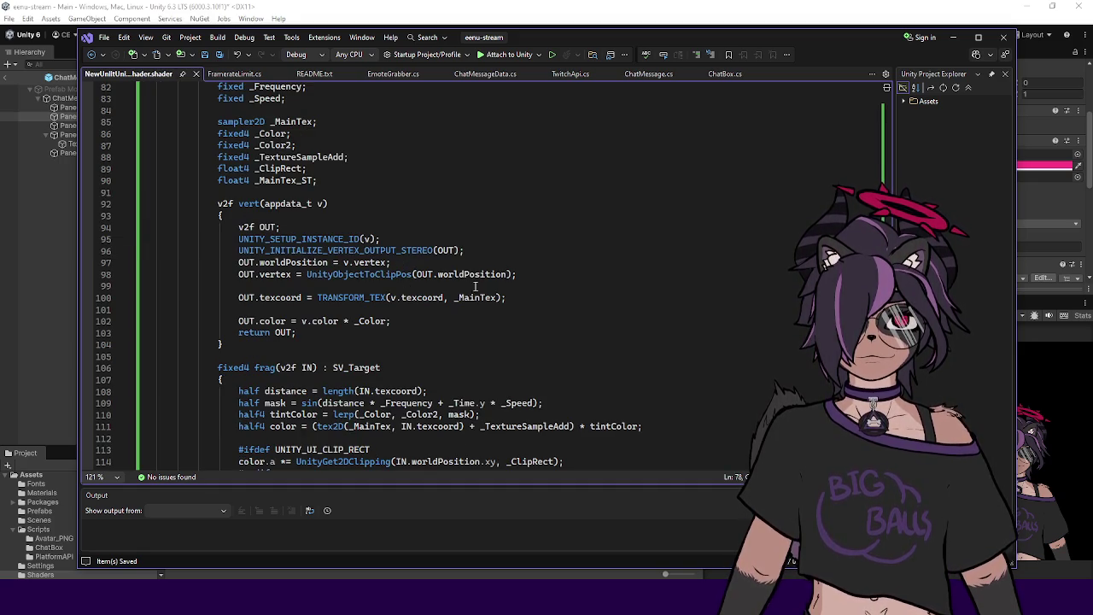
key("Return")
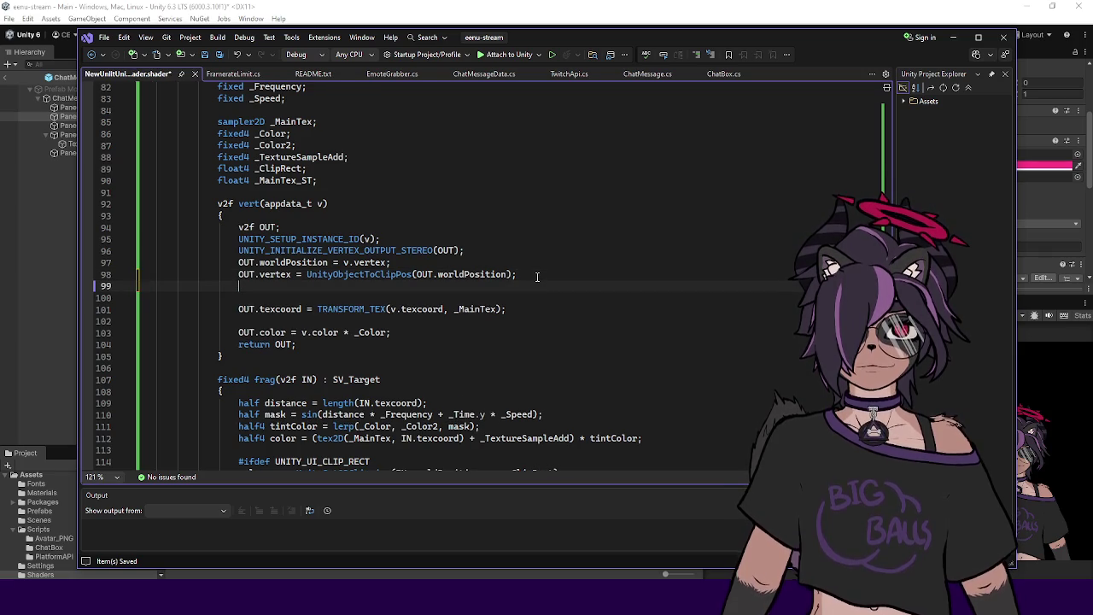
Step: Write 'OUT.objPosition = v.vertex;' in vert and compare it with the worldPosition assignment
type("OUT")
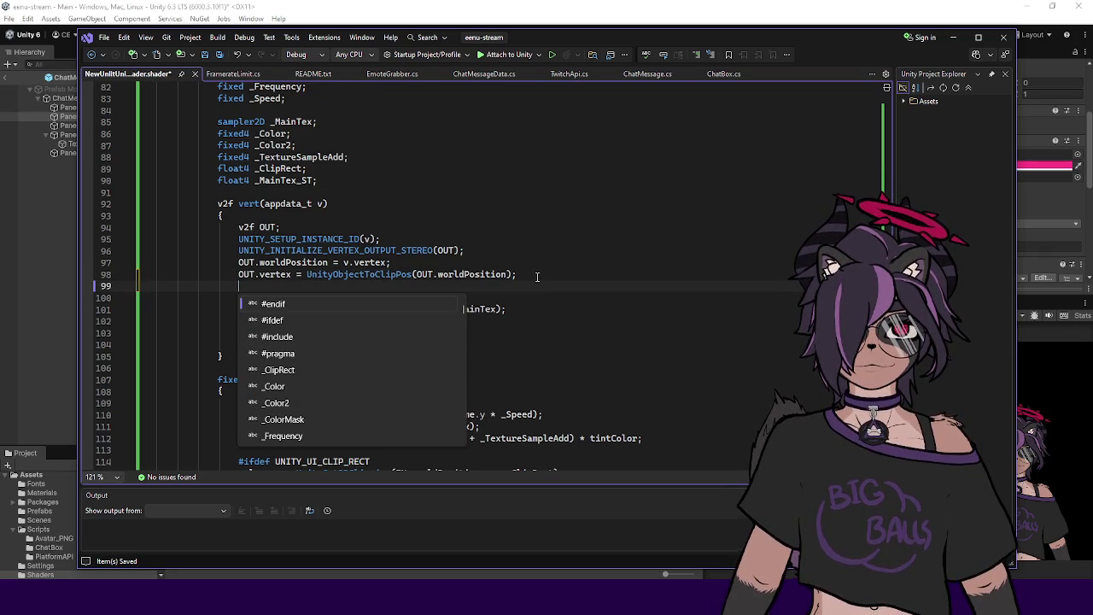
type(".objPosition = ")
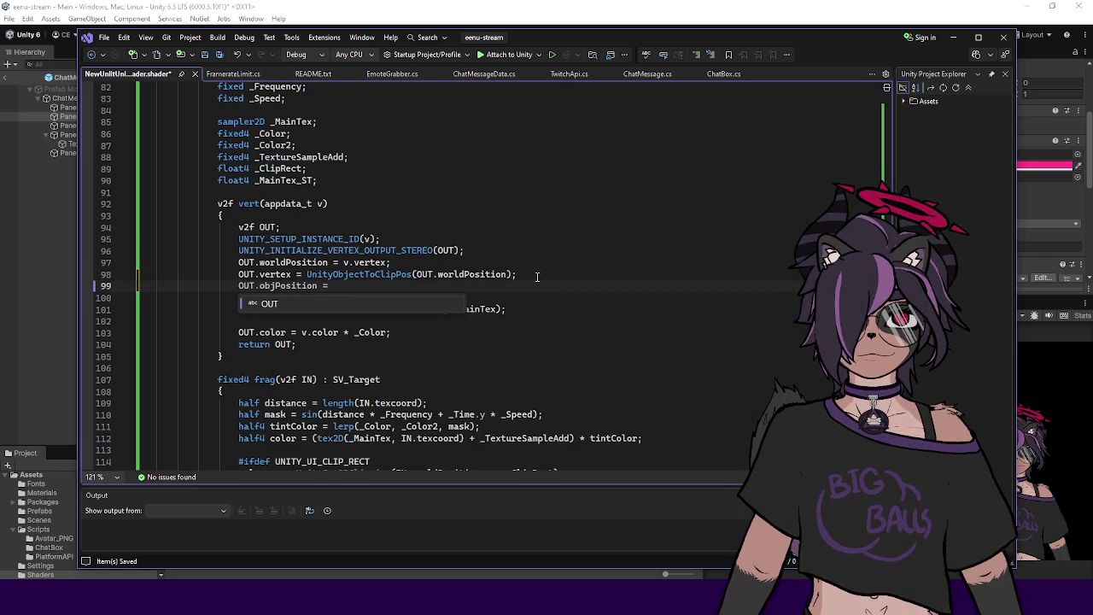
type("v.")
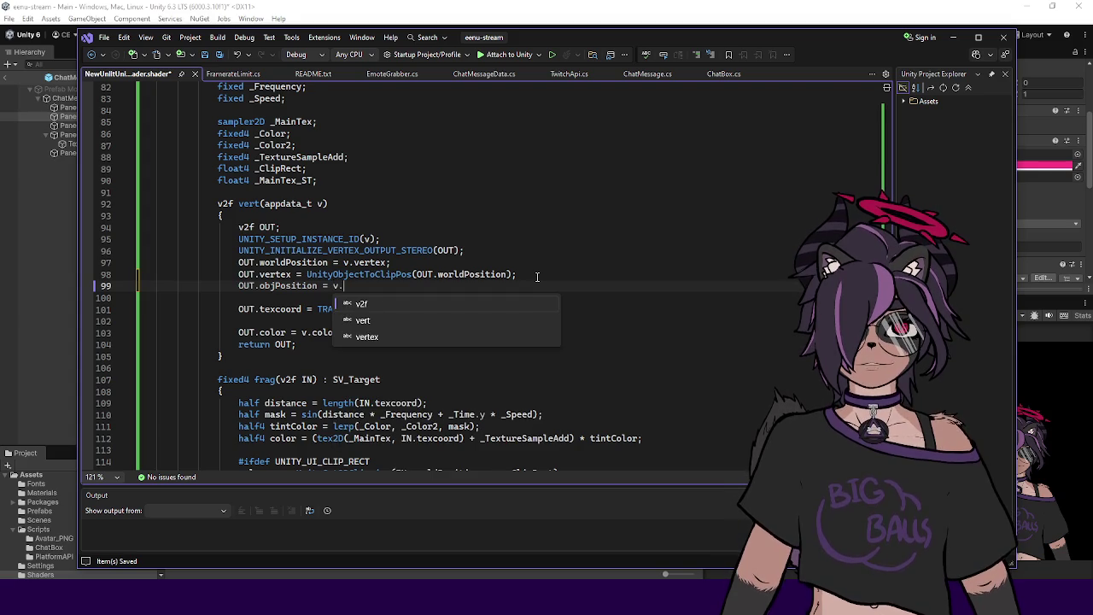
type("vertex;")
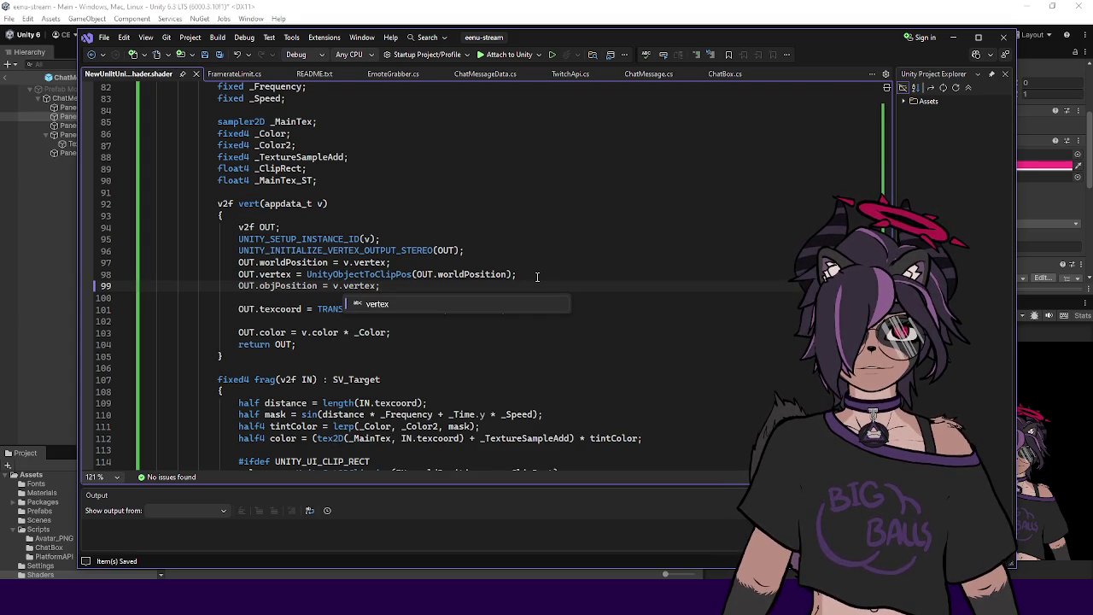
left_click(594, 254)
scroll(402, 273, "down", 1)
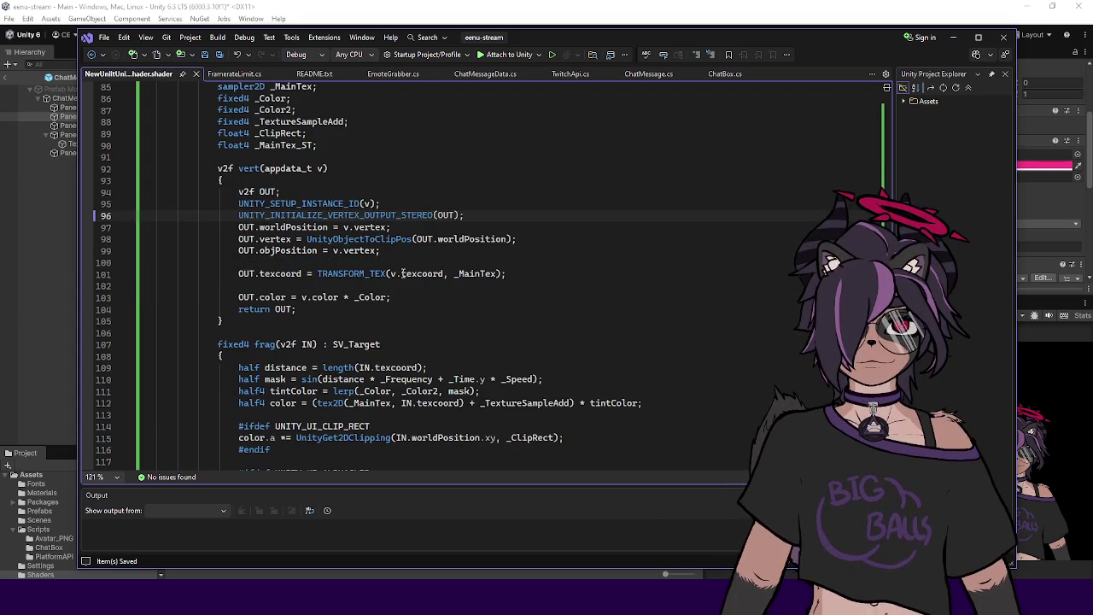
double_click(282, 227)
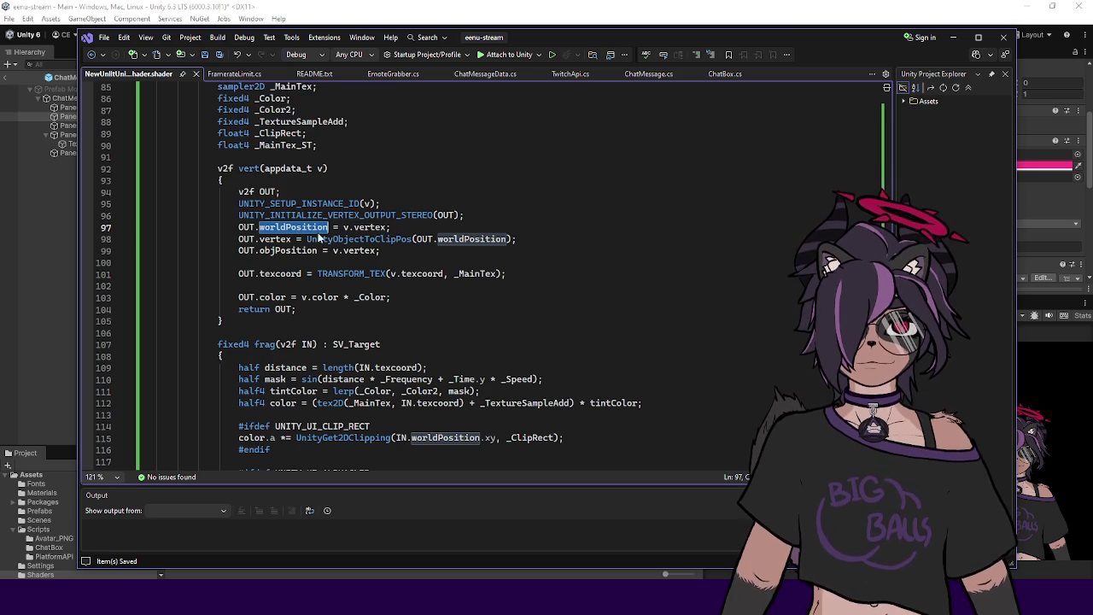
left_click_drag(344, 227, 383, 227)
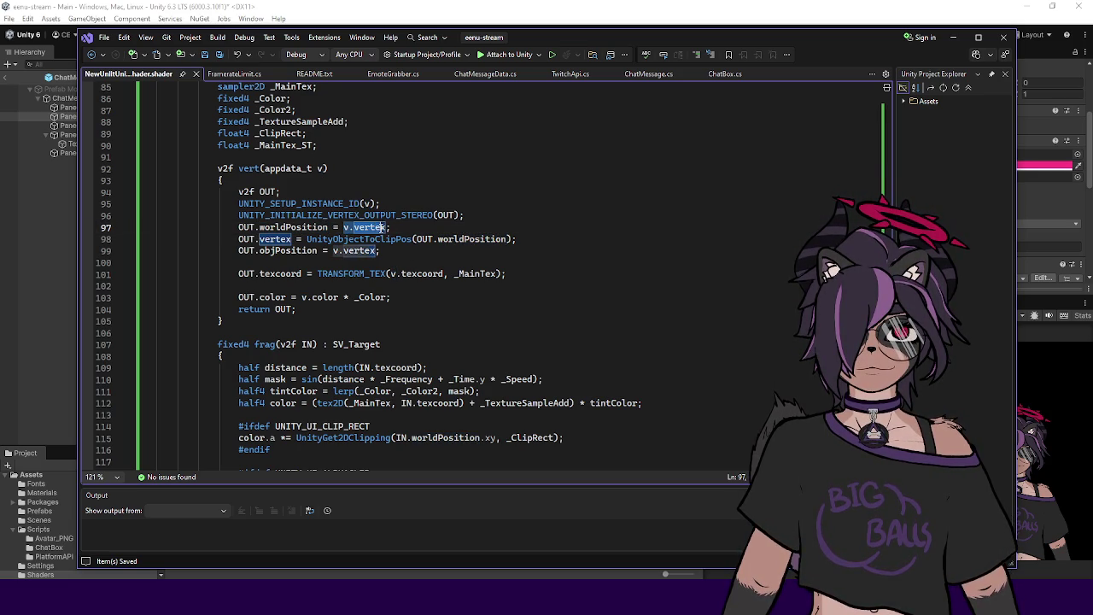
double_click(294, 227)
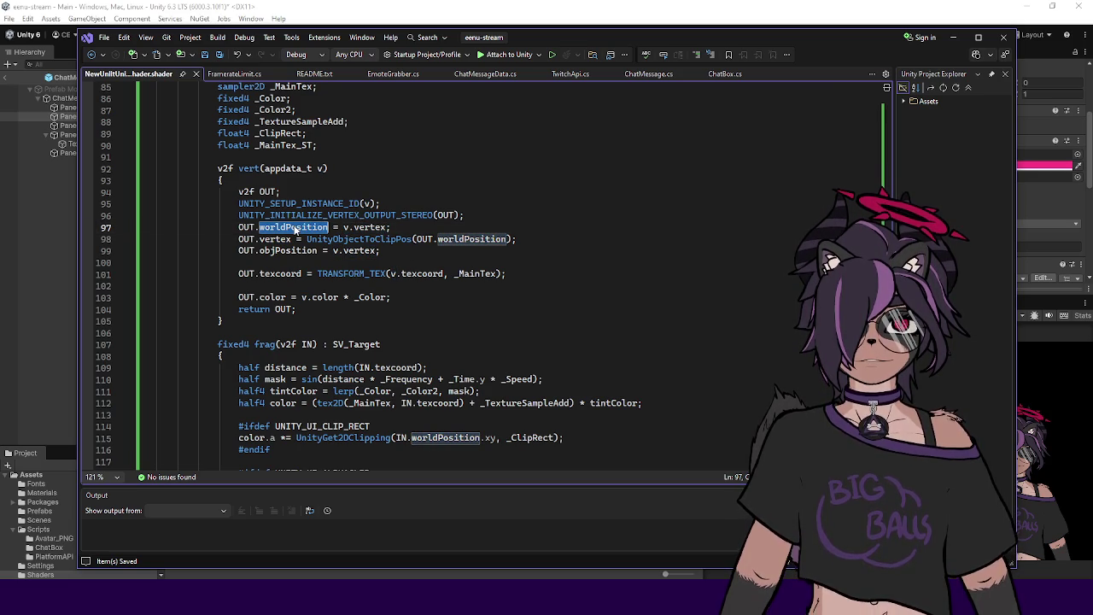
double_click(373, 227)
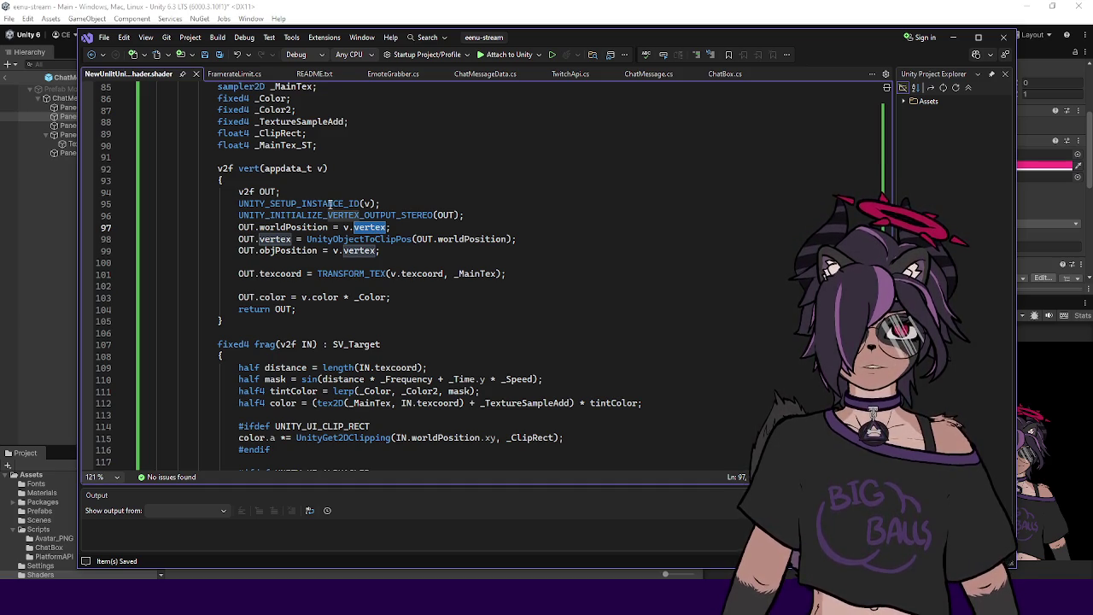
double_click(306, 227)
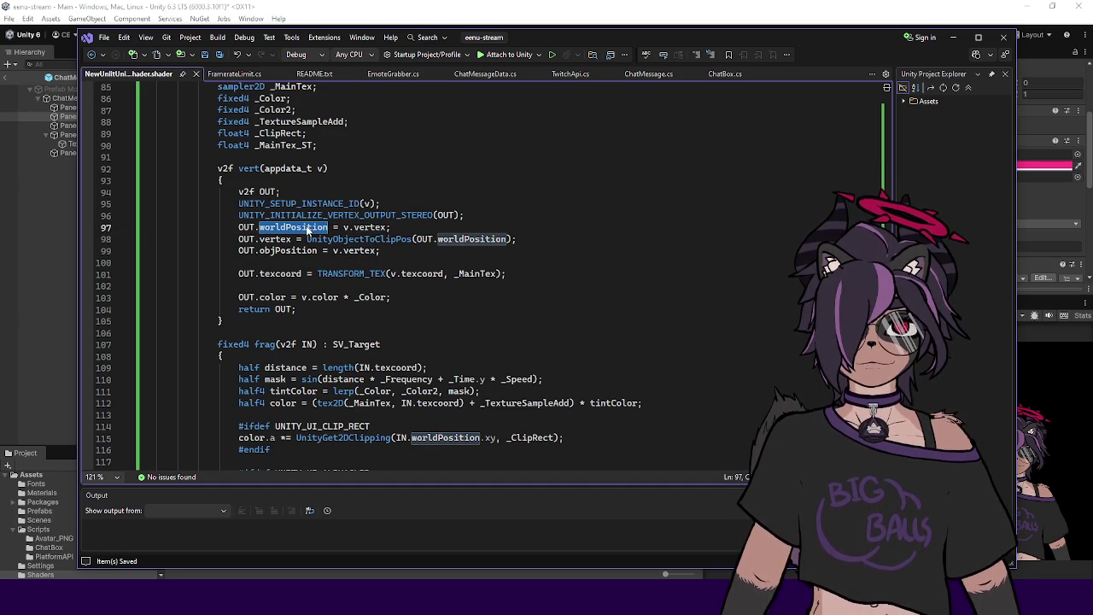
left_click(411, 251)
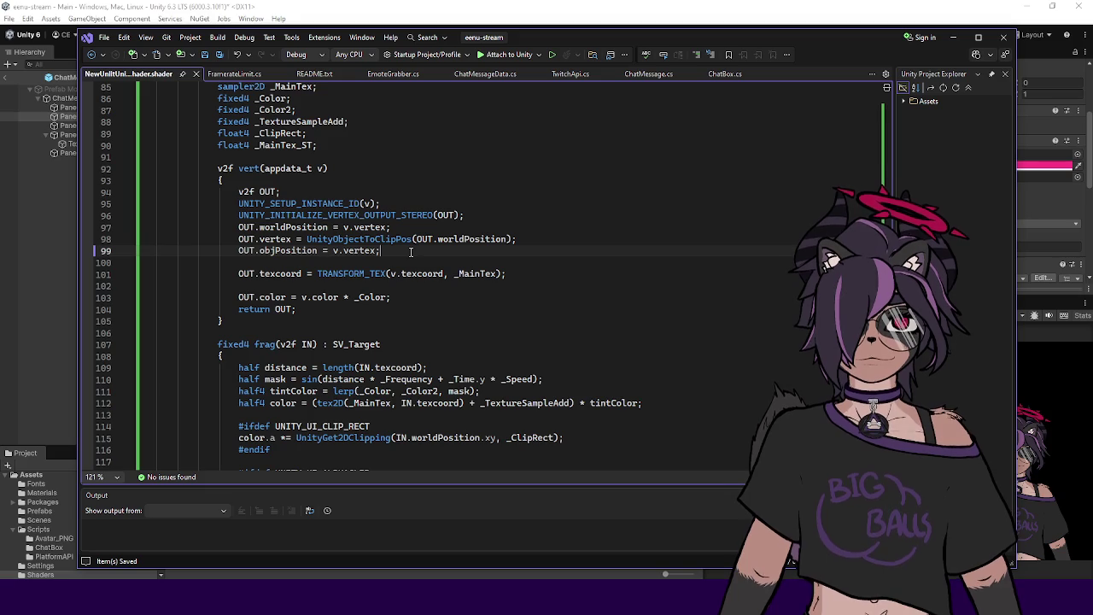
Step: Delete the duplicate objPosition assignment and the extra objPosition field from the v2f struct
double_click(305, 227)
key("Down")
key("Down")
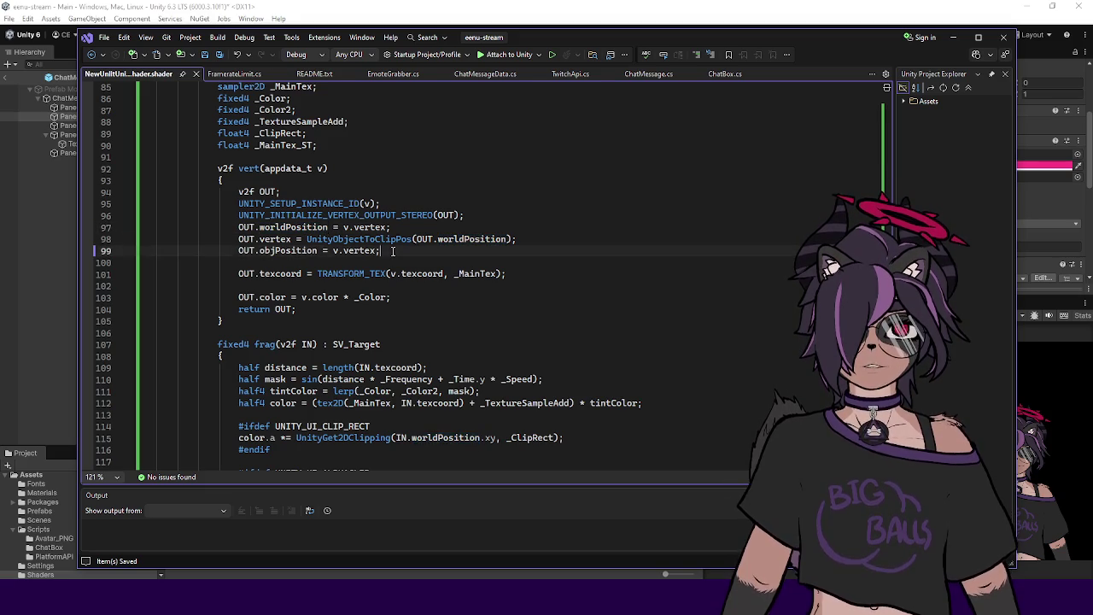
key("ctrl+x")
double_click(306, 227)
left_click(416, 227)
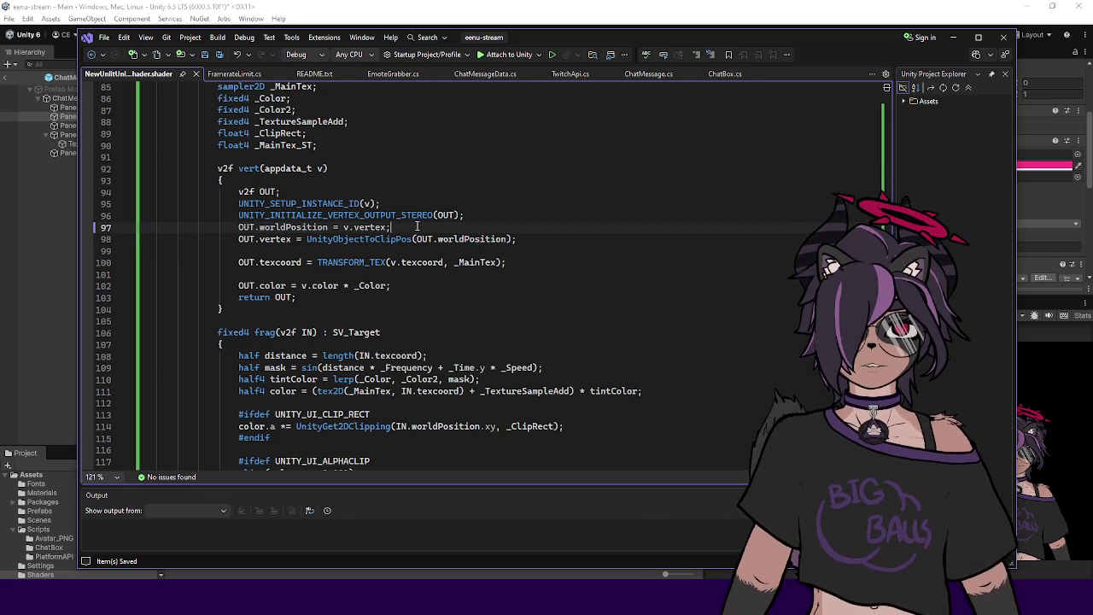
left_click(455, 248)
double_click(299, 227)
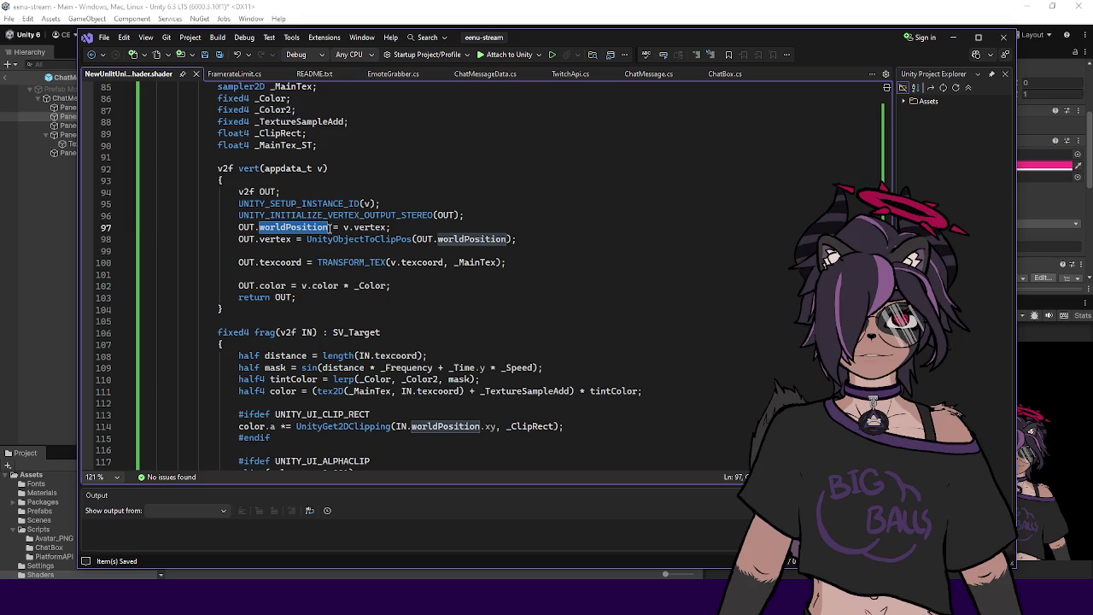
key("F12")
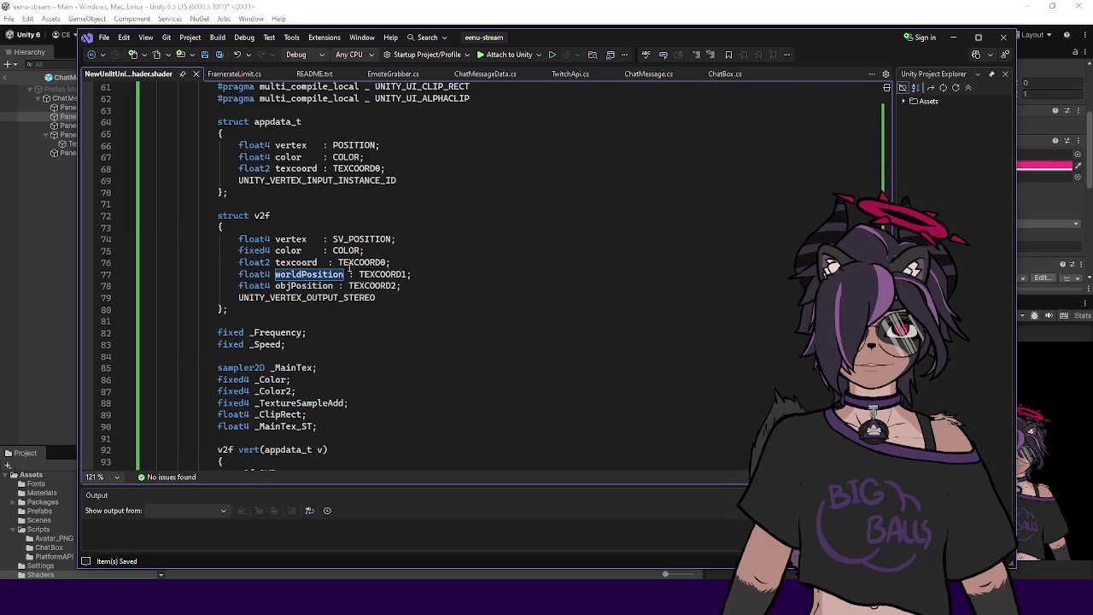
key("ctrl+x")
Step: Rename worldPosition to objPosition in the v2f struct and the vert function
double_click(325, 272)
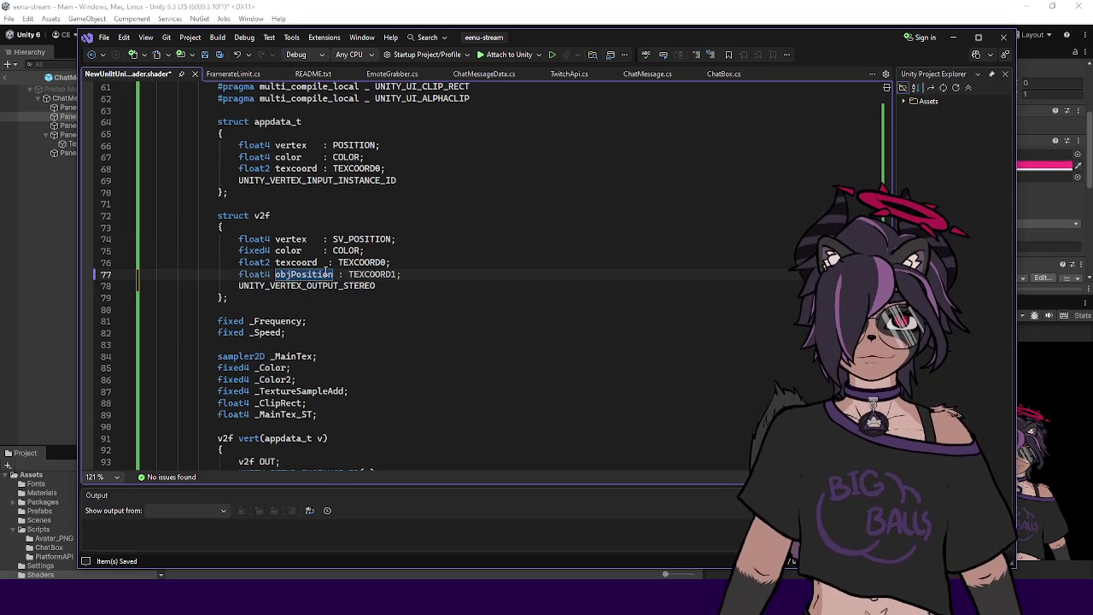
scroll(369, 273, "down", 6)
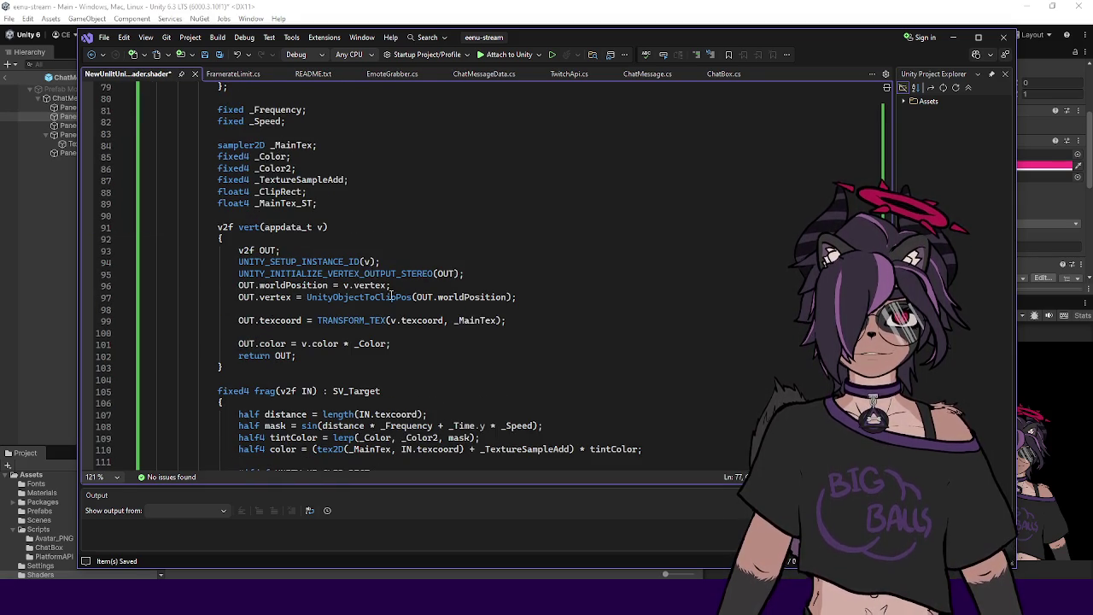
double_click(450, 296)
type("objPosition")
double_click(298, 286)
type("objPosition")
scroll(414, 284, "down", 2)
left_click(482, 279)
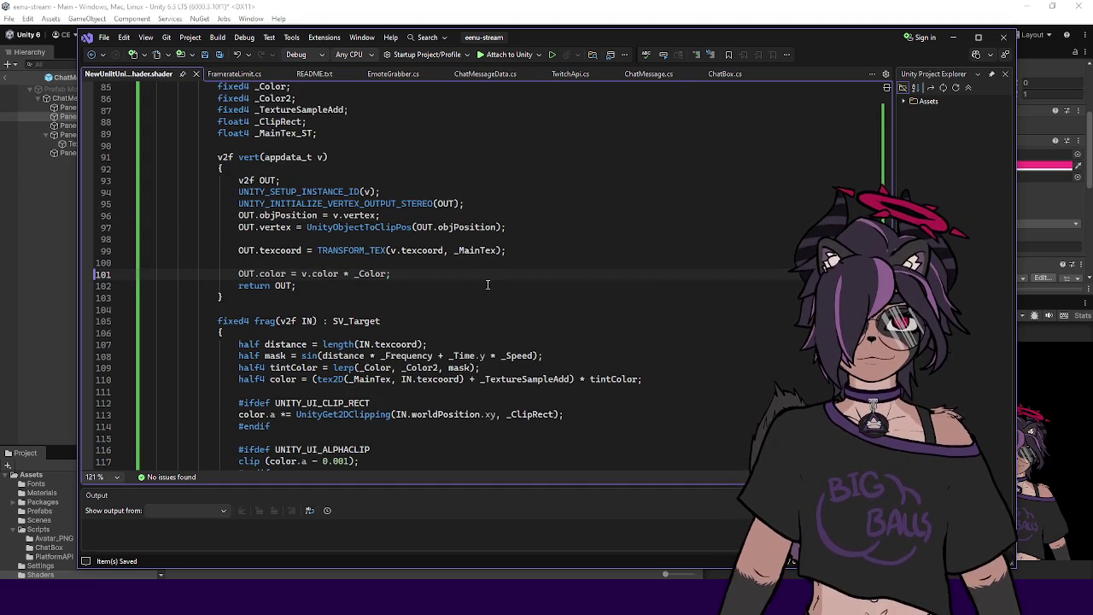
scroll(291, 233, "down", 2)
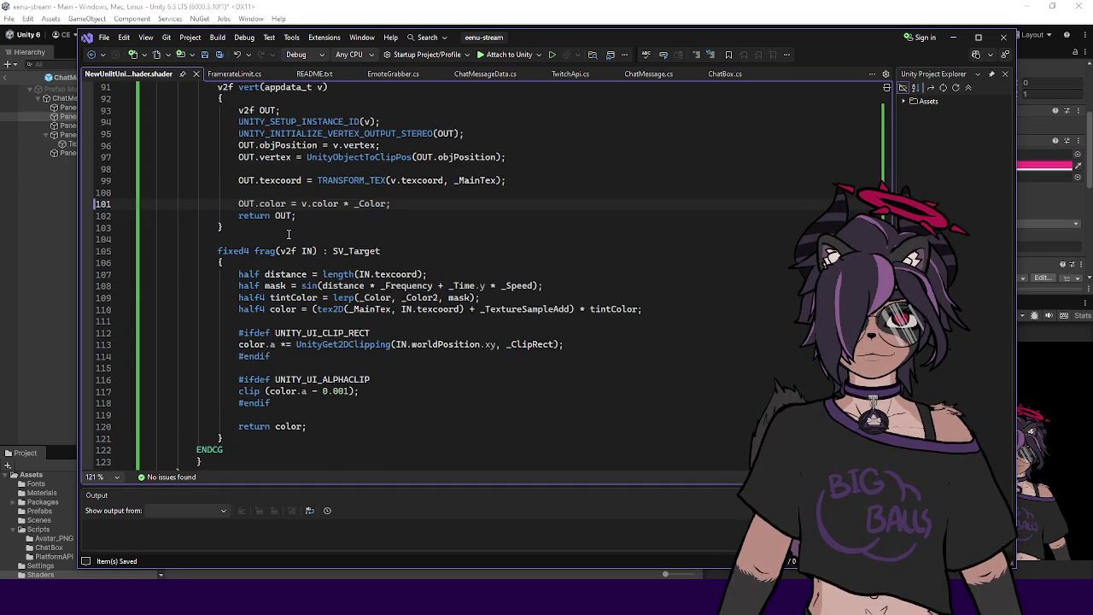
left_click(411, 231)
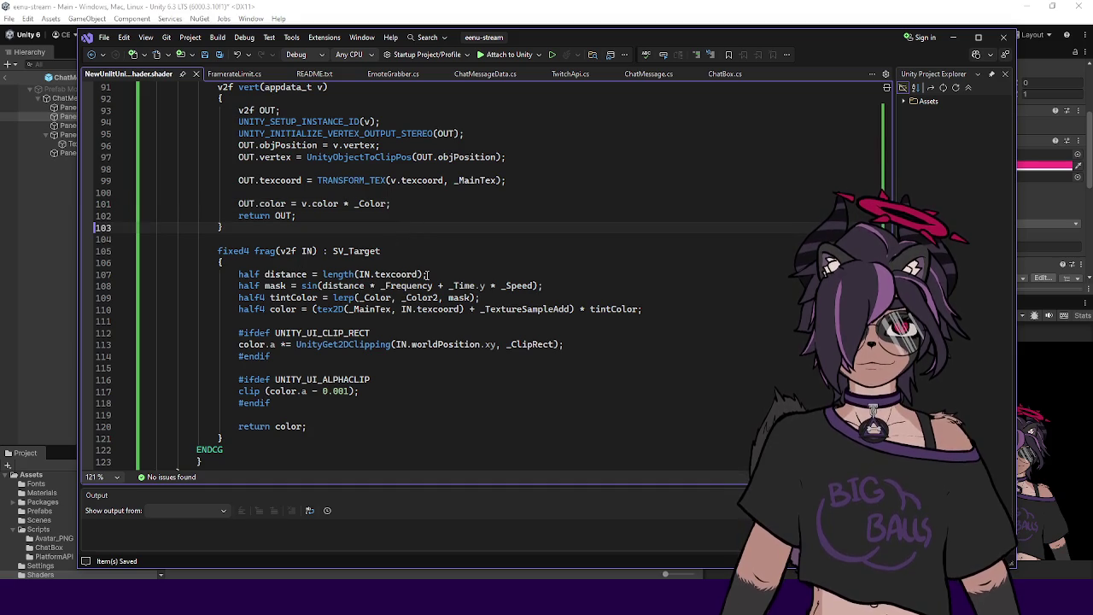
Step: Change the distance calculation from length(IN.texcoord) to length(IN.objPosition)
key("alt+Tab")
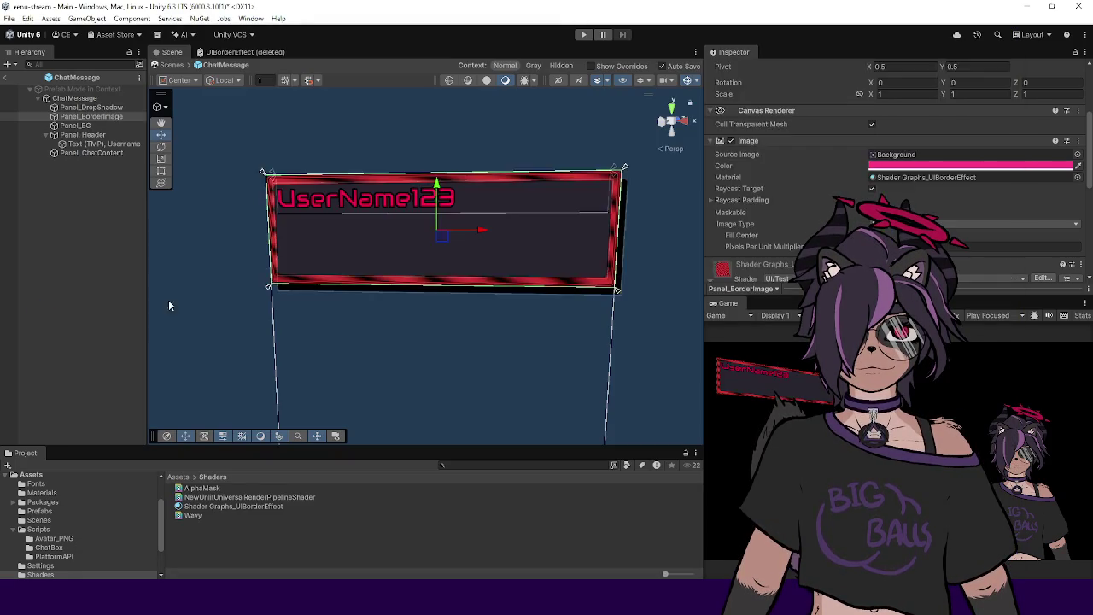
left_click(359, 216)
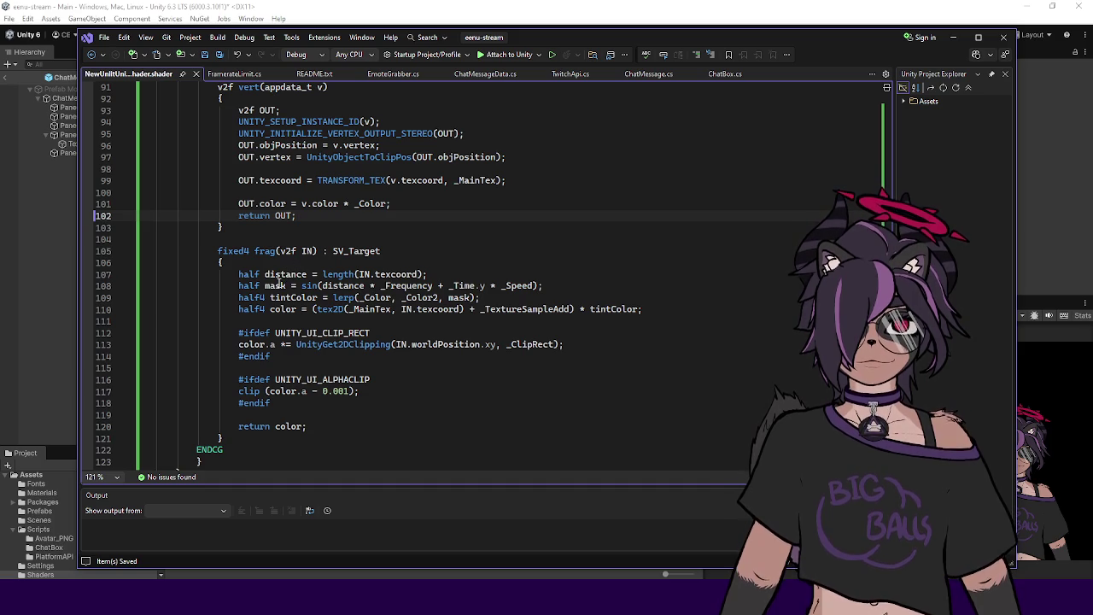
left_click(397, 274)
left_click(471, 272)
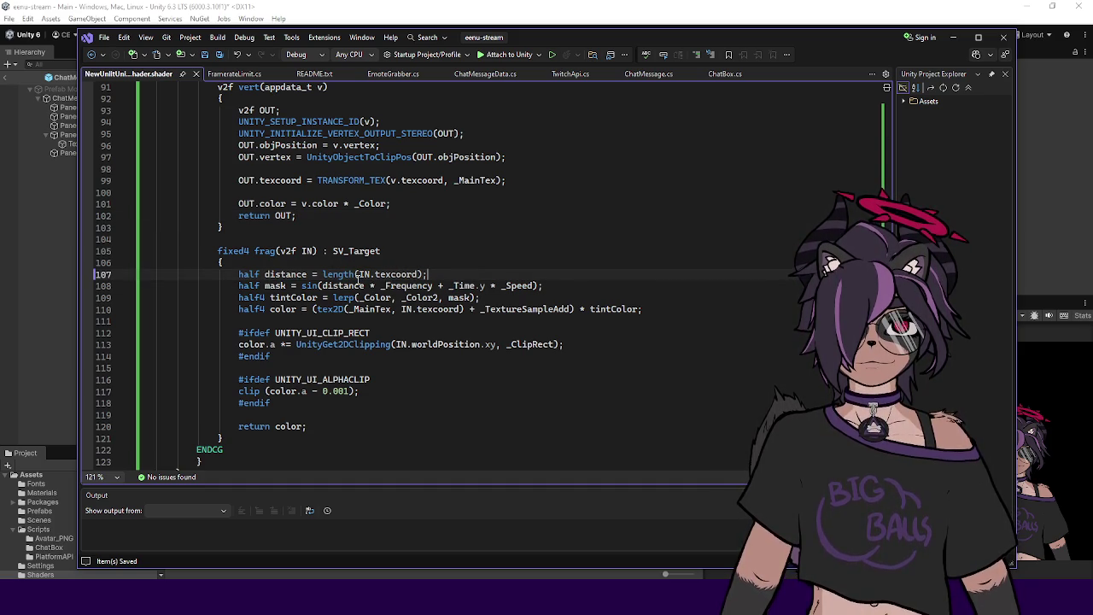
key("Up")
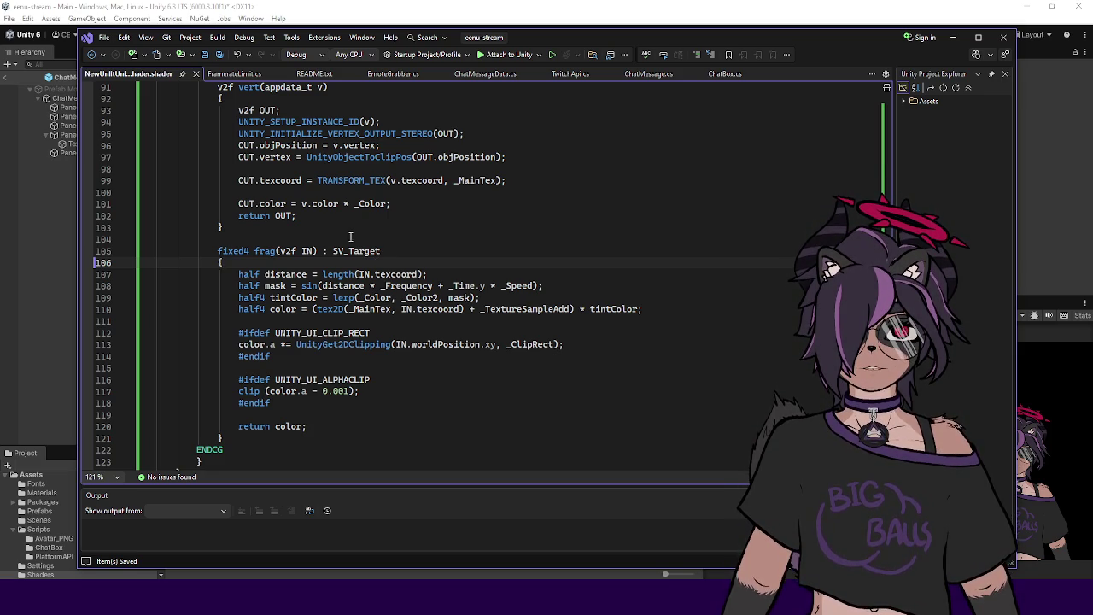
double_click(391, 274)
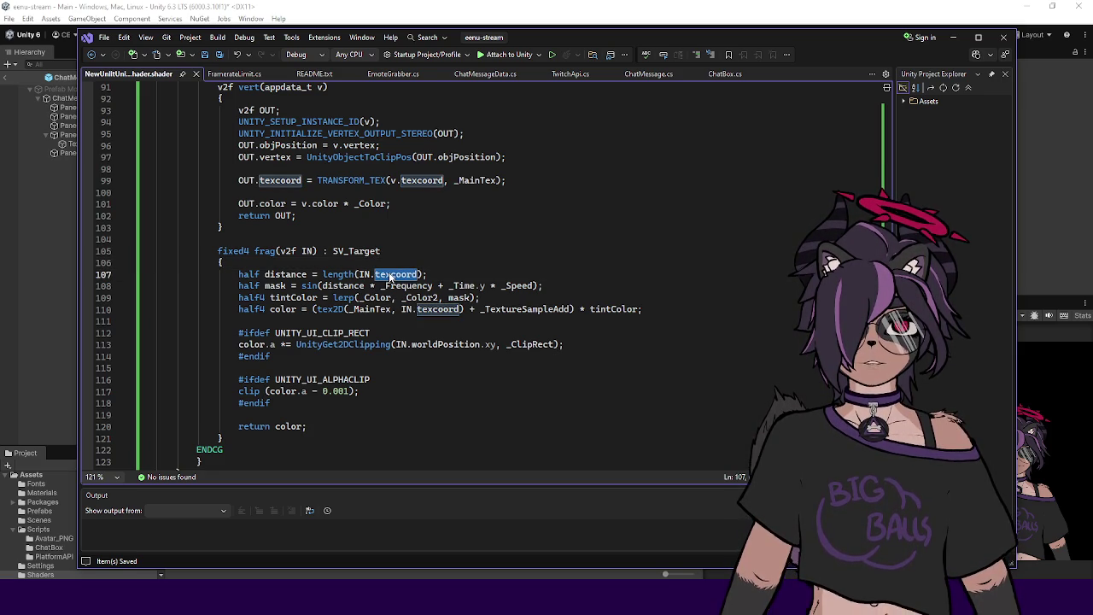
type("objPos")
key("Tab")
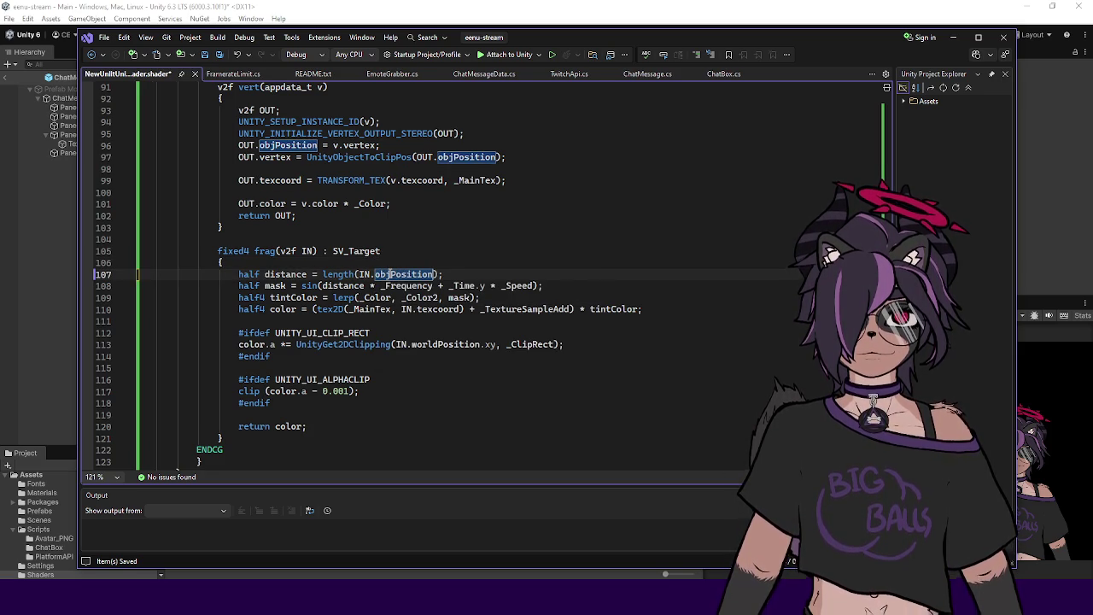
Step: Set the Shader Graphs_UIBorderEffect material's Frequency to 0.3, after trying 205 and 1
left_click(47, 289)
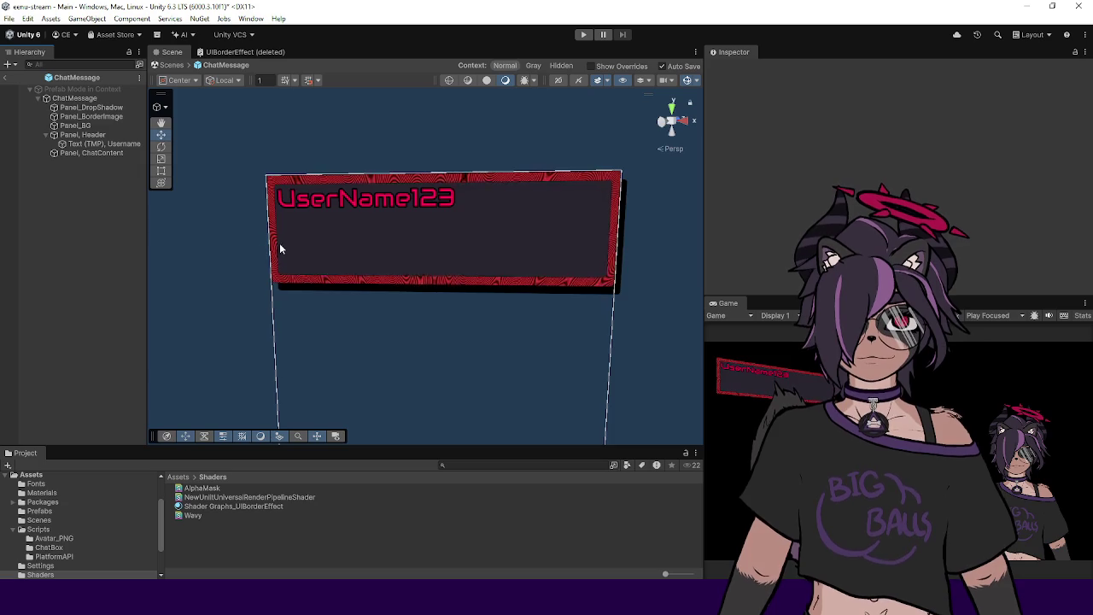
left_click(226, 505)
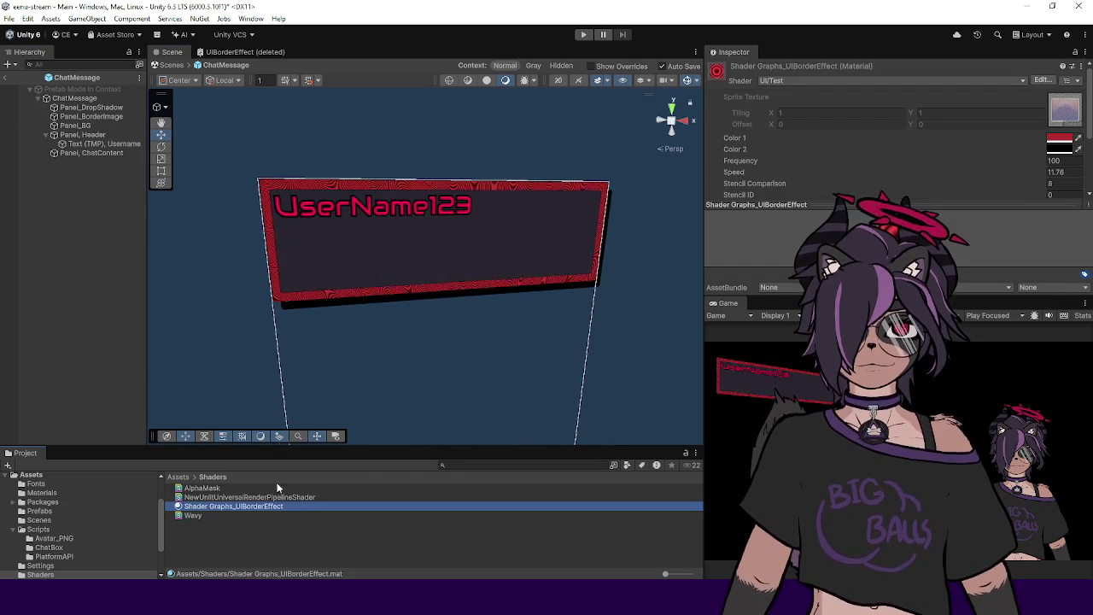
left_click(1054, 160)
type("2")
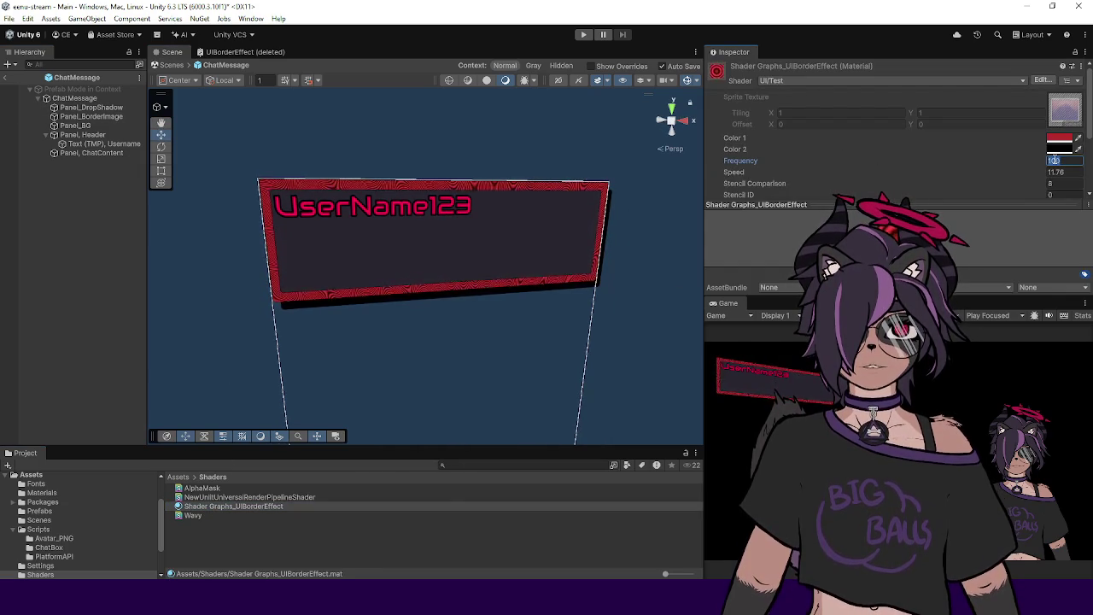
type("0")
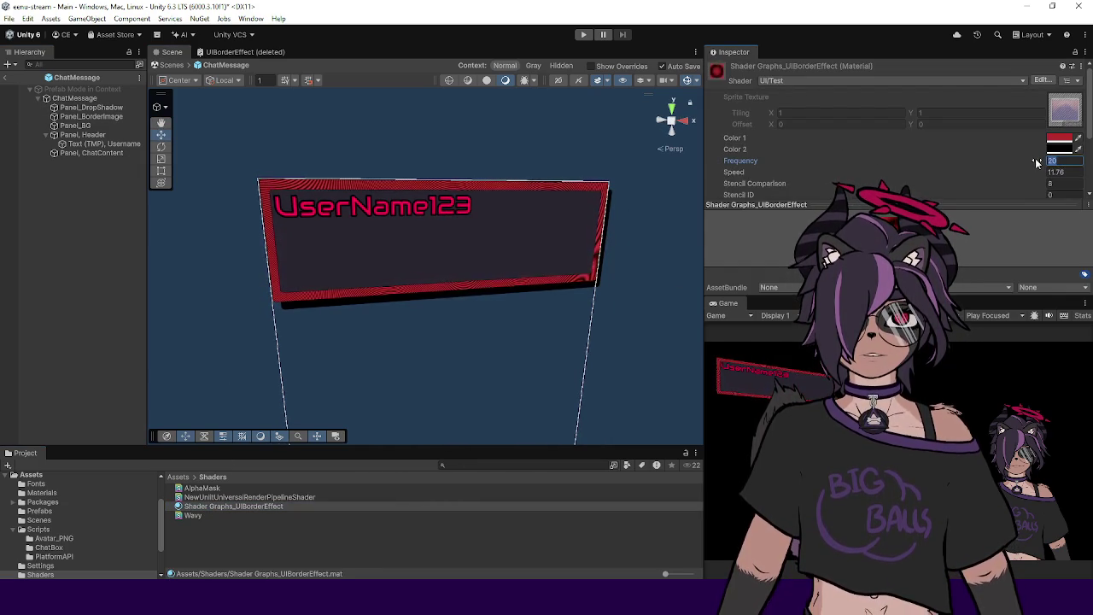
type("5")
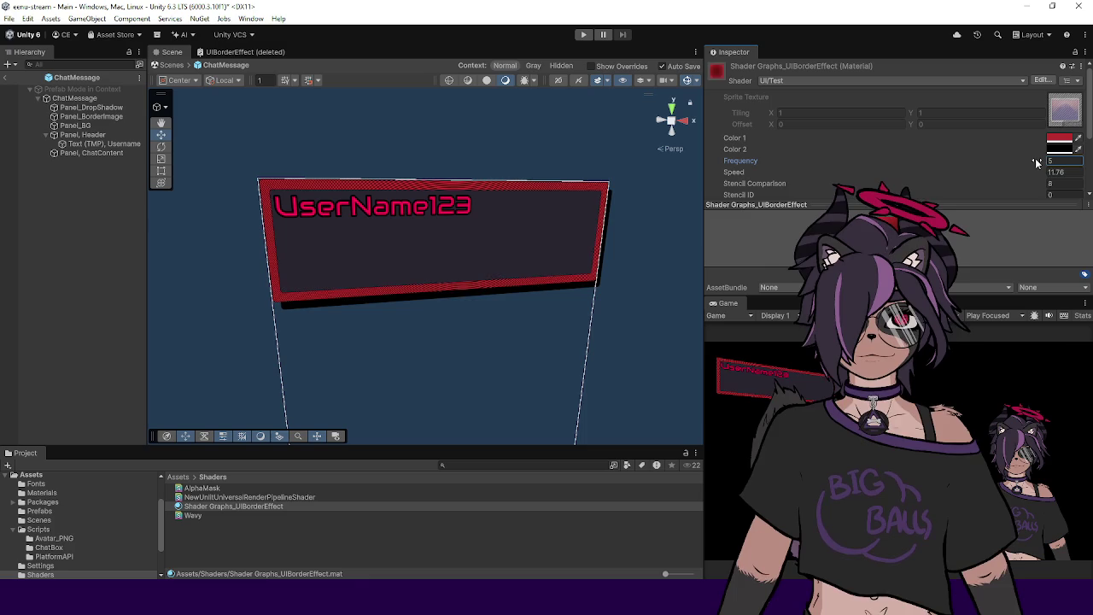
key("BackSpace")
type("1")
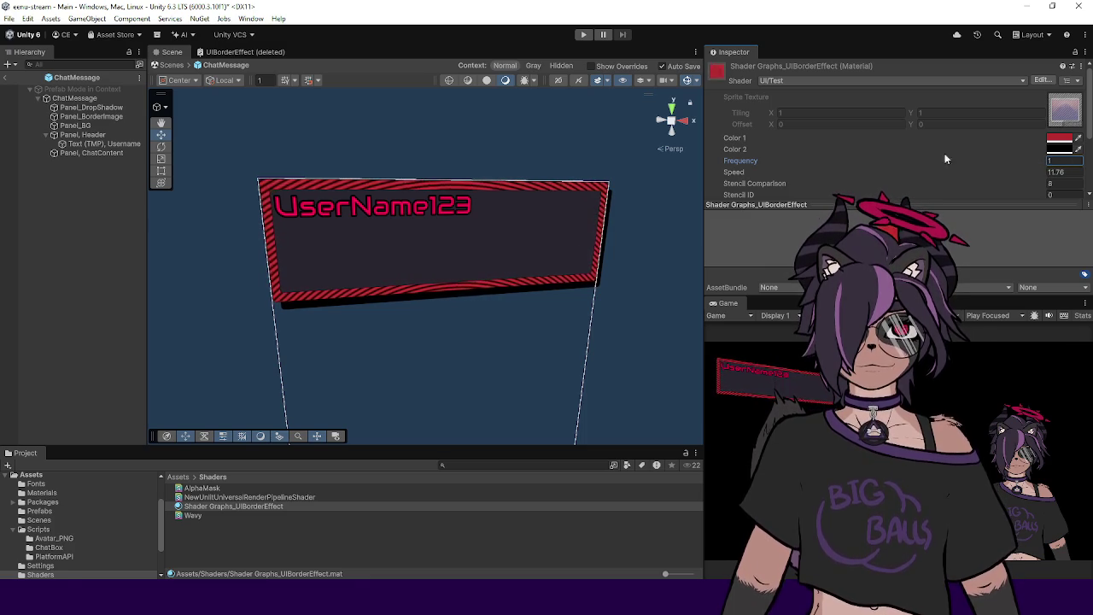
key("BackSpace")
type("0.3")
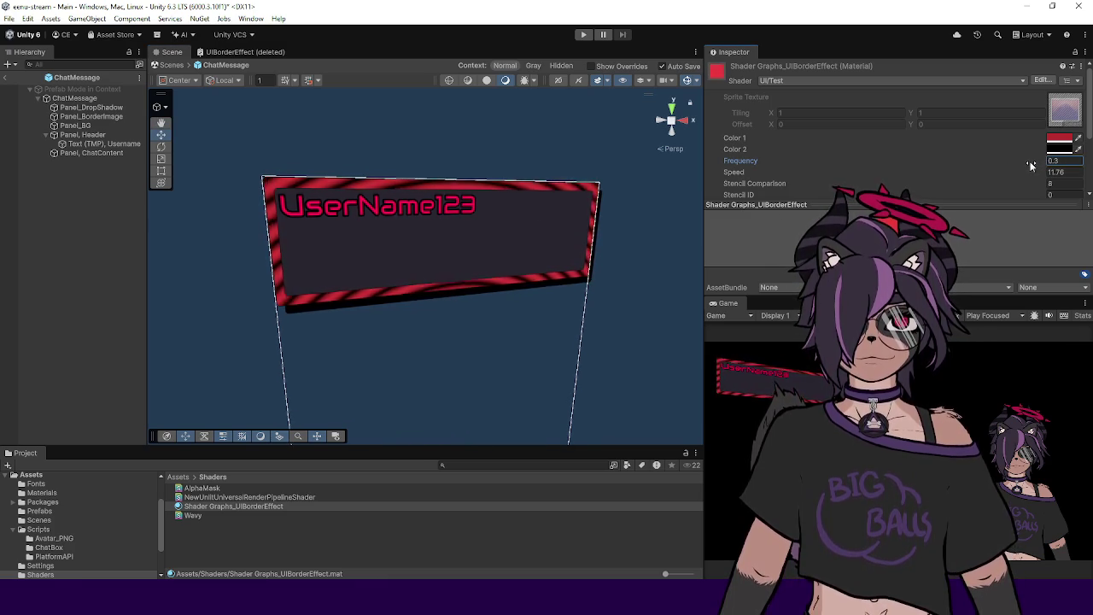
left_click(75, 98)
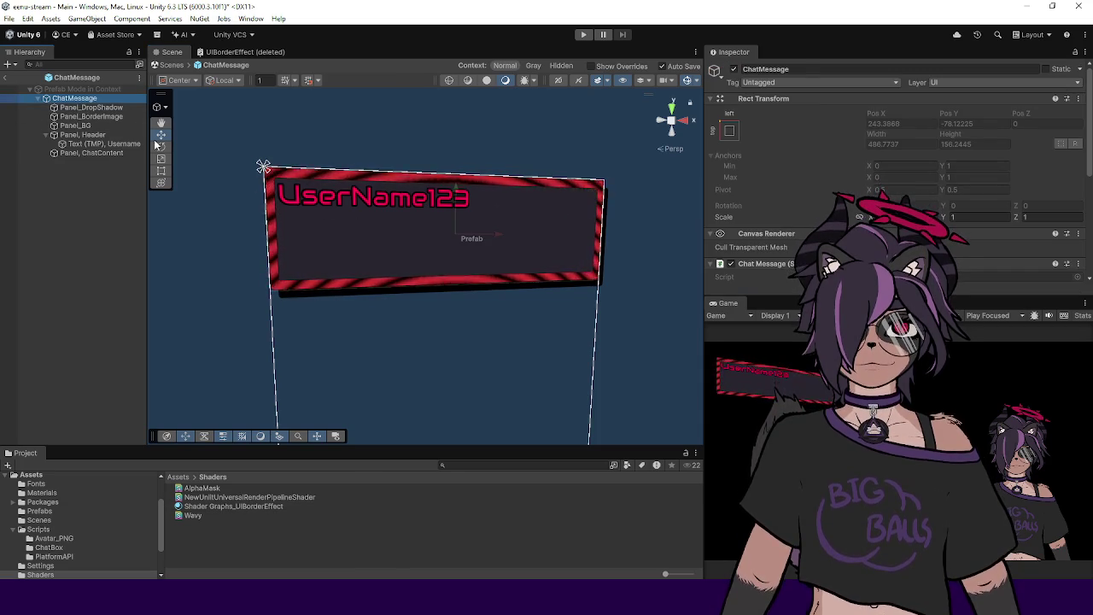
Step: Test-move Panel_BorderImage and undo, then orbit the Scene view to face the striped border
left_click(90, 116)
mouse_move(447, 226)
left_mouse_down()
mouse_move(447, 373)
mouse_move(447, 229)
mouse_move(430, 312)
mouse_move(435, 353)
mouse_move(439, 276)
mouse_move(438, 336)
left_mouse_up()
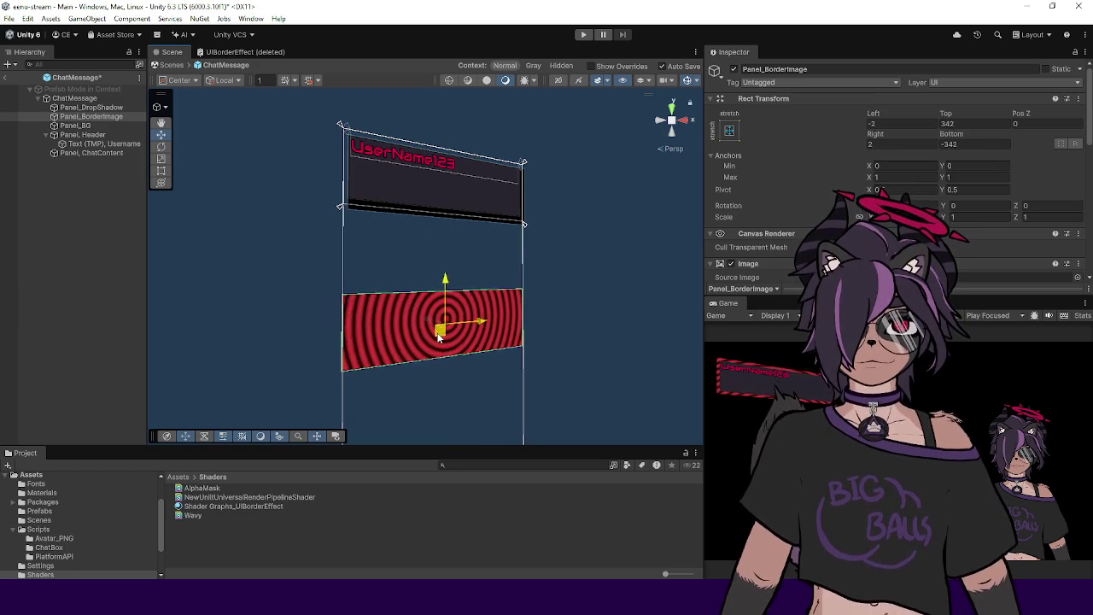
key("ctrl+z")
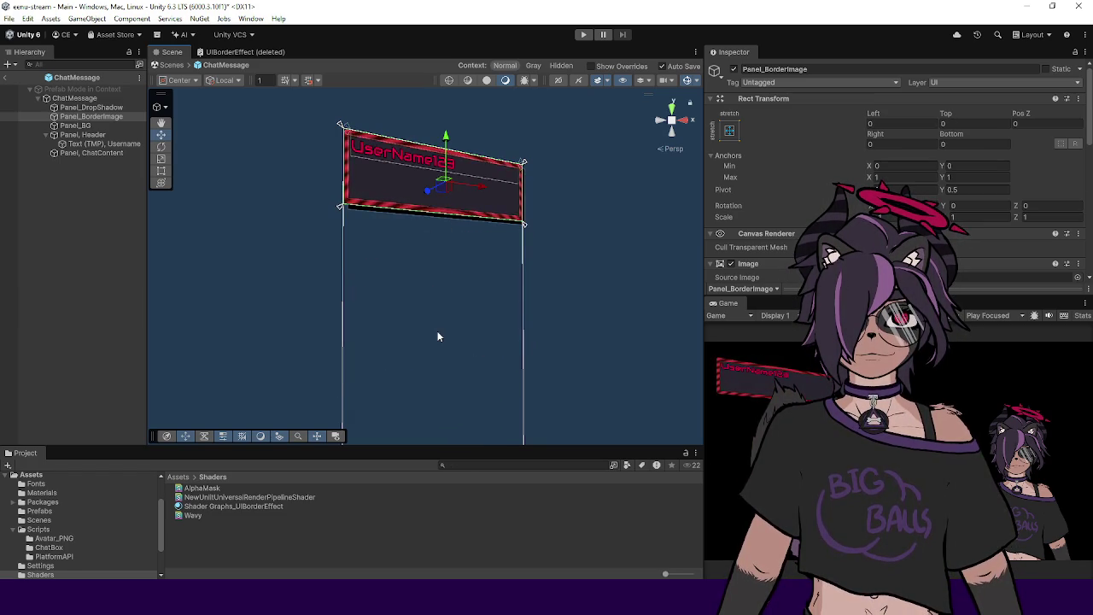
mouse_move(464, 303)
left_mouse_down()
mouse_move(402, 337)
mouse_move(414, 357)
mouse_move(390, 310)
mouse_move(469, 339)
mouse_move(528, 342)
mouse_move(454, 327)
mouse_move(464, 330)
mouse_move(441, 303)
left_mouse_up()
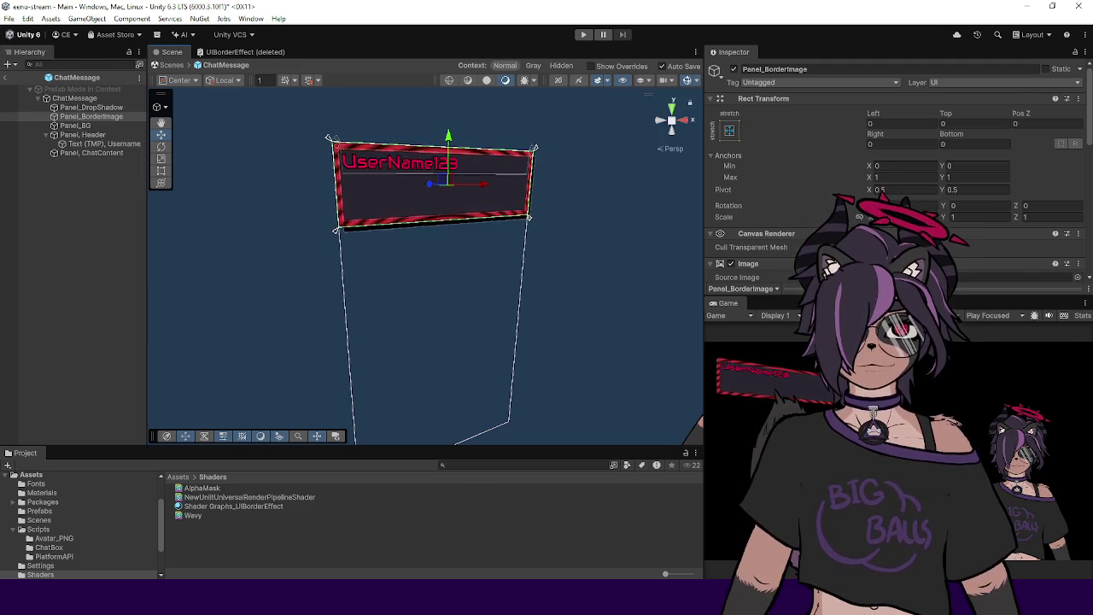
key("alt+Tab")
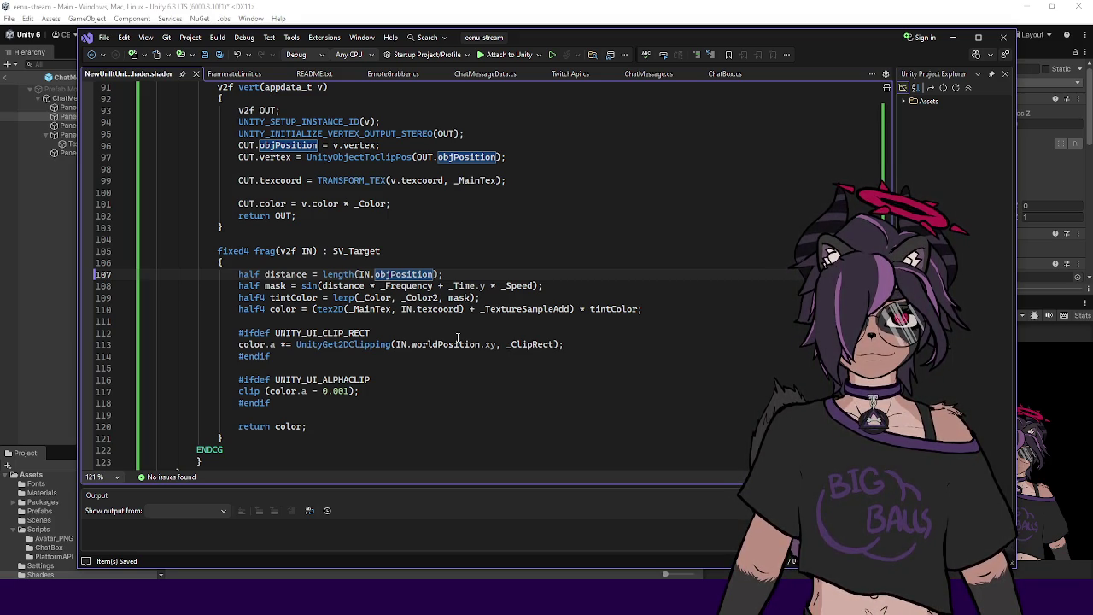
key("ctrl+z")
key("ctrl+z")
key("ctrl+z")
key("ctrl+y")
key("ctrl+y")
key("ctrl+y")
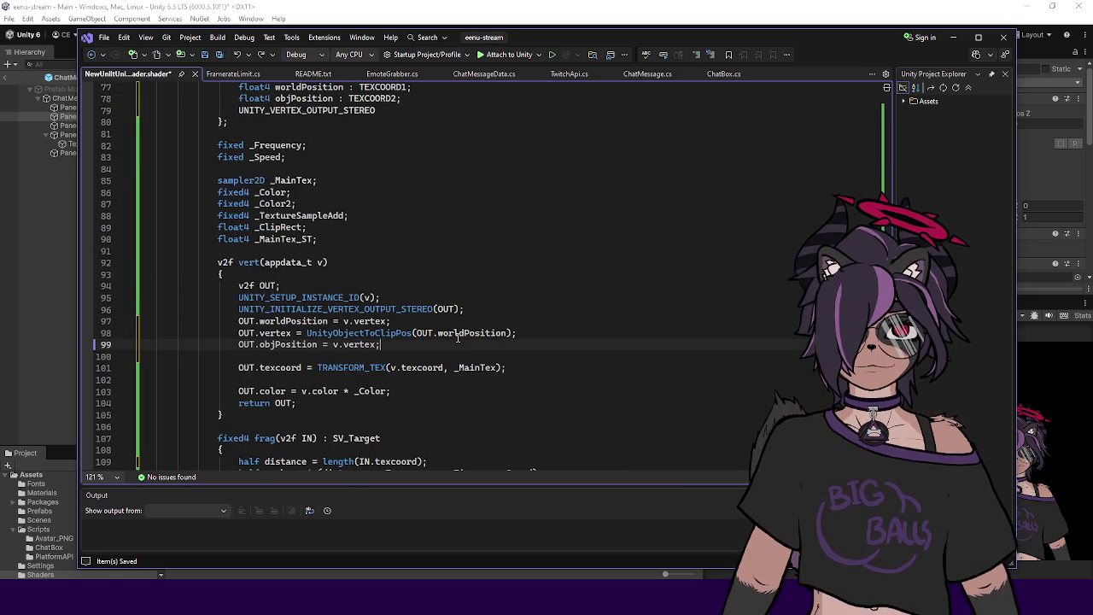
key("ctrl+z")
key("ctrl+z")
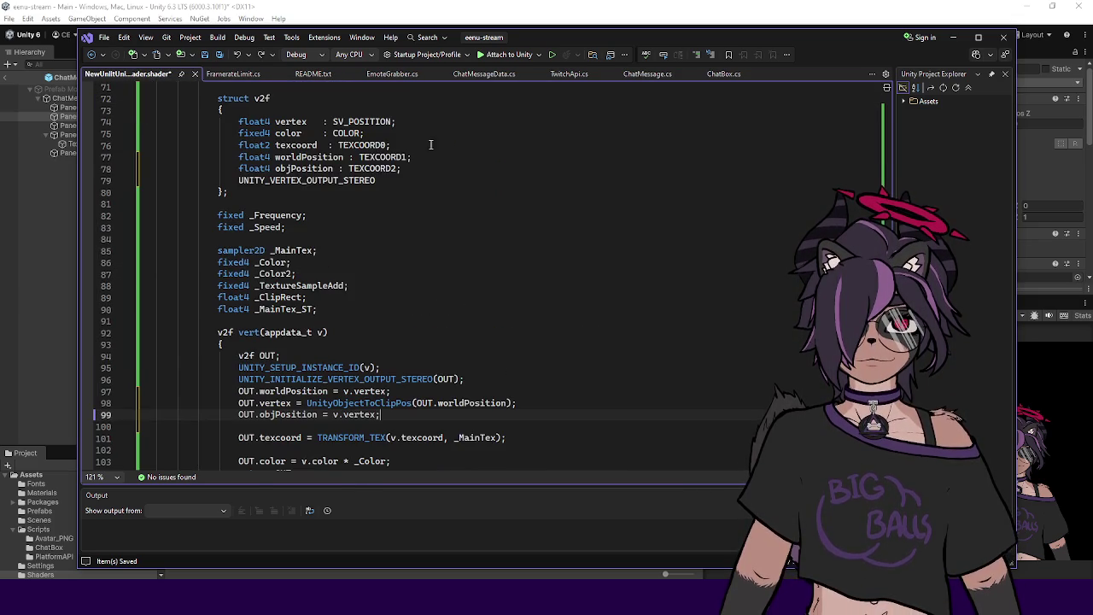
scroll(427, 246, "down", 1)
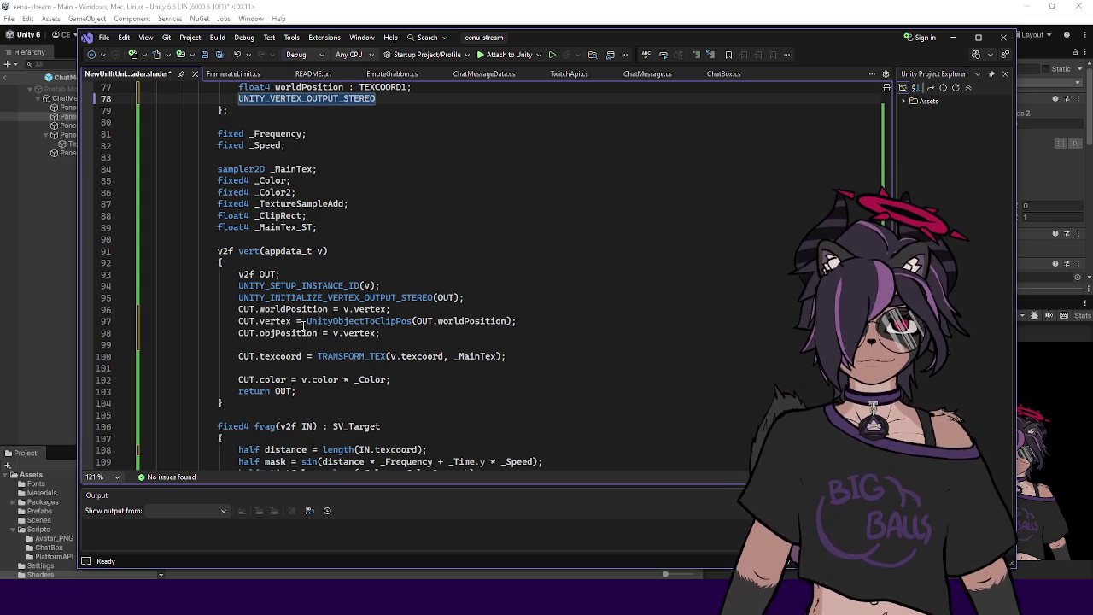
left_click(307, 323)
left_click(517, 321)
scroll(501, 319, "down", 3)
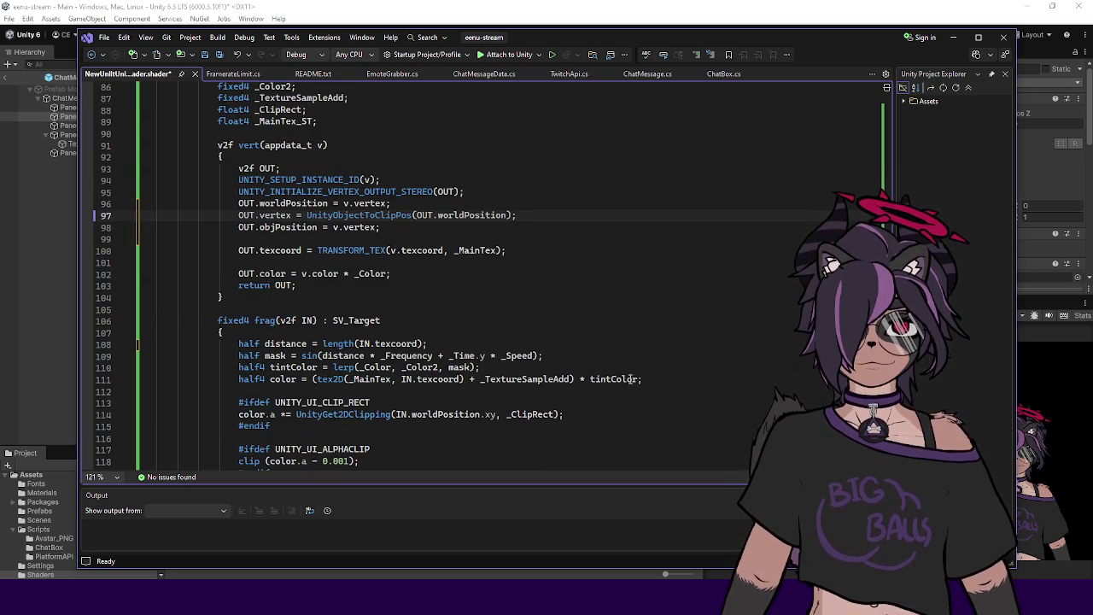
scroll(489, 398, "down", 2)
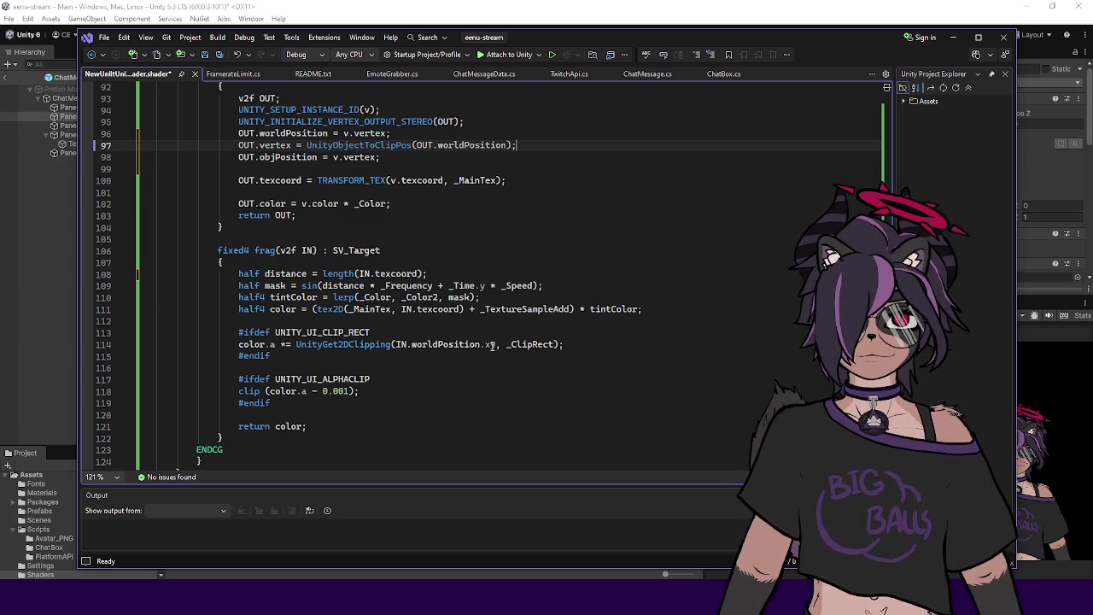
double_click(299, 346)
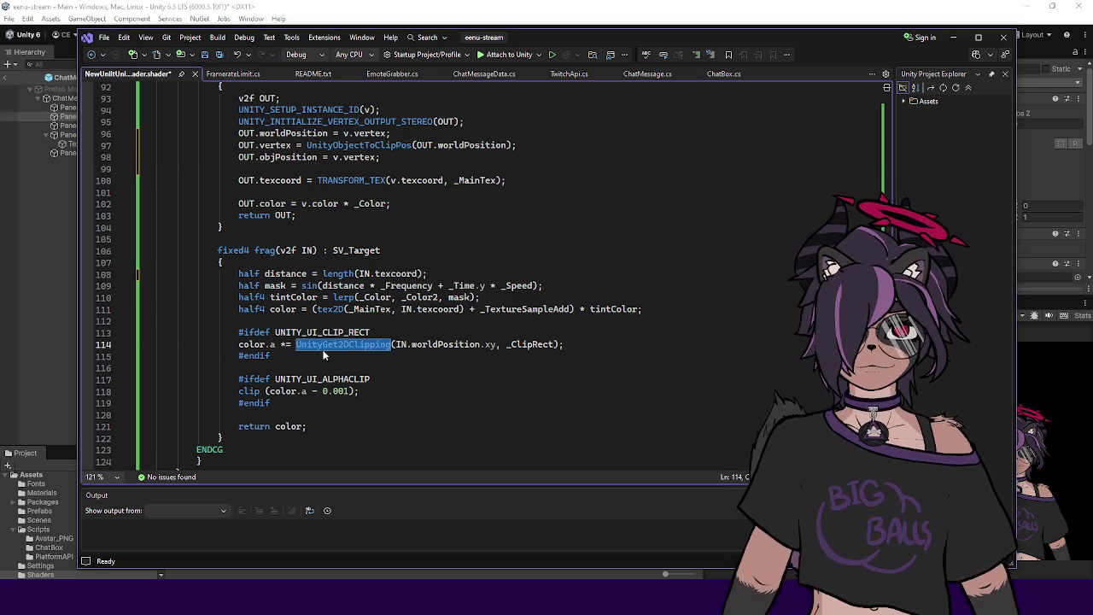
double_click(444, 344)
double_click(515, 343)
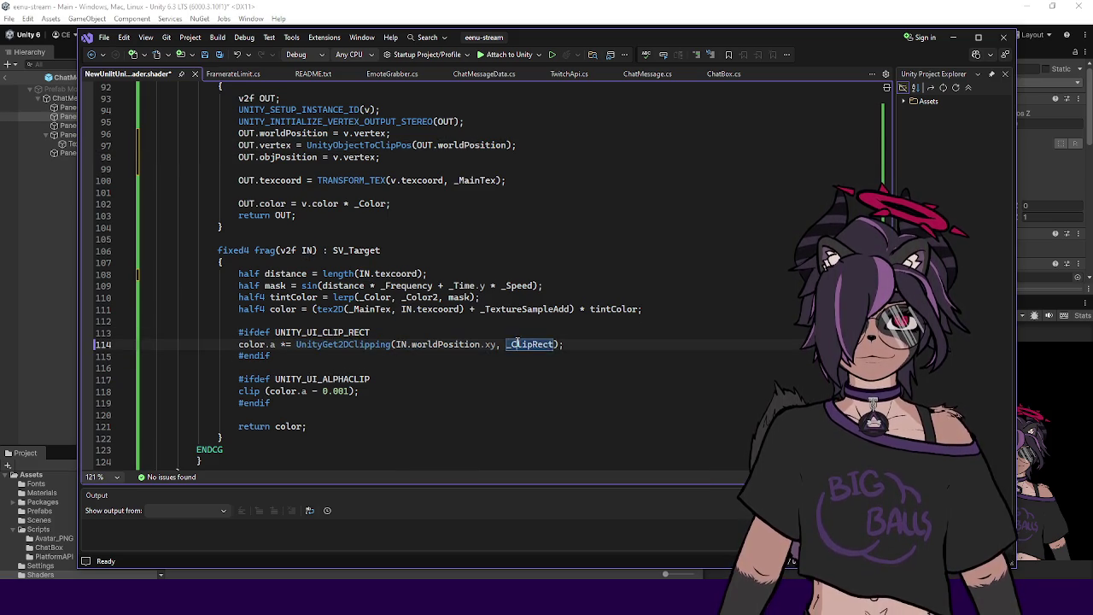
scroll(519, 341, "up", 16)
scroll(521, 339, "up", 14)
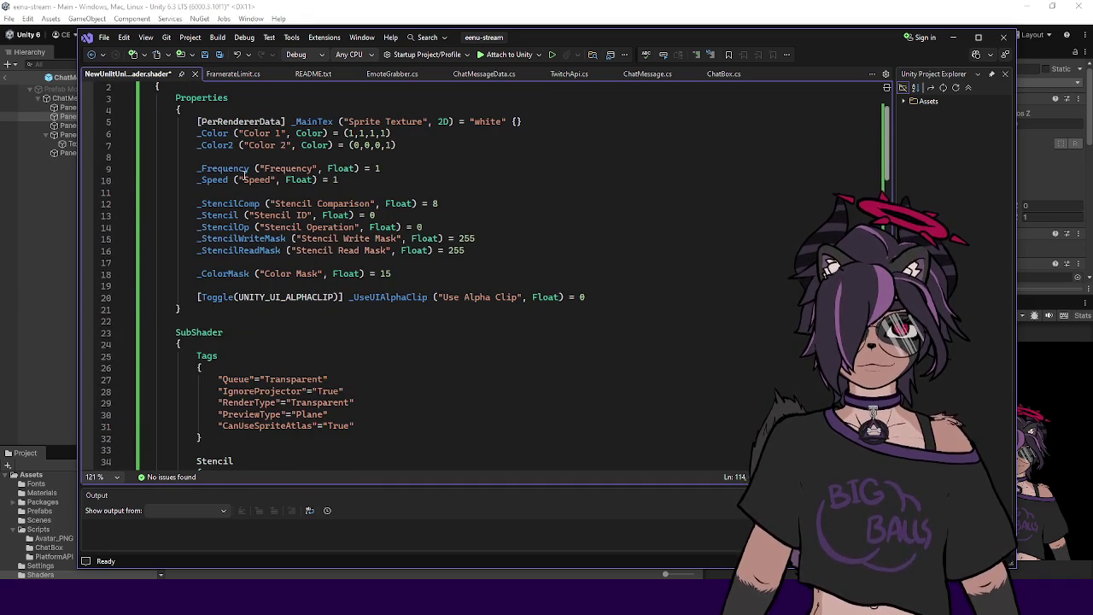
scroll(326, 228, "down", 19)
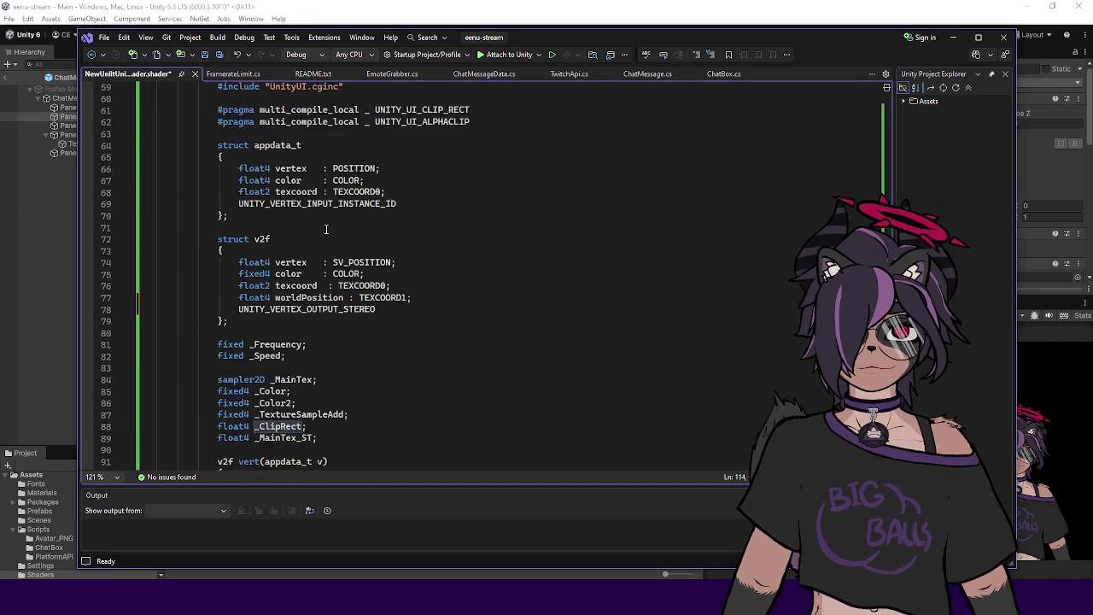
scroll(326, 228, "down", 5)
scroll(343, 247, "down", 11)
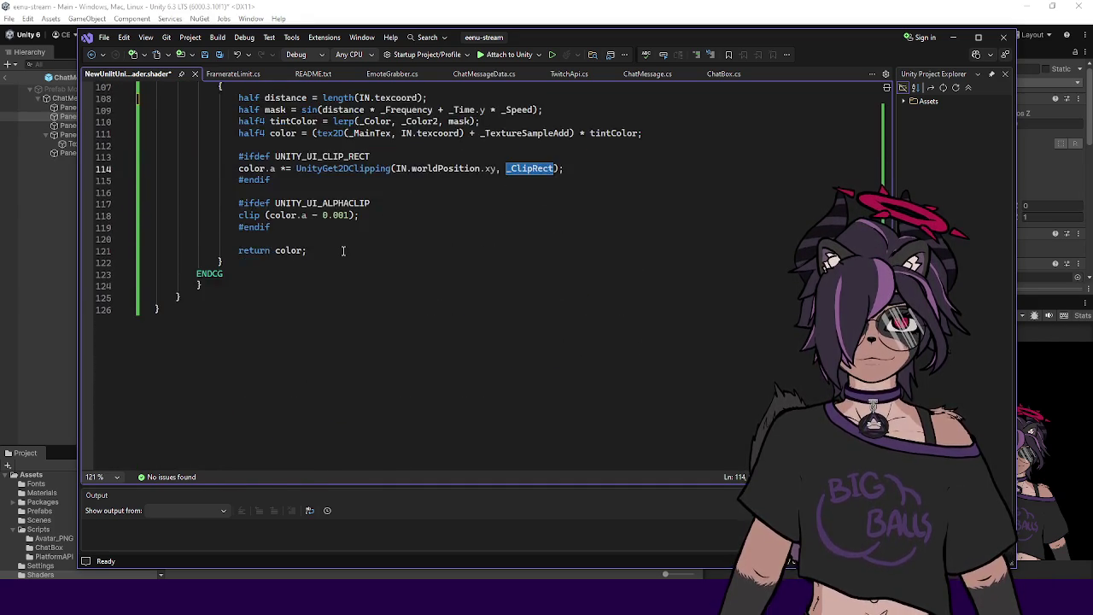
scroll(343, 250, "up", 4)
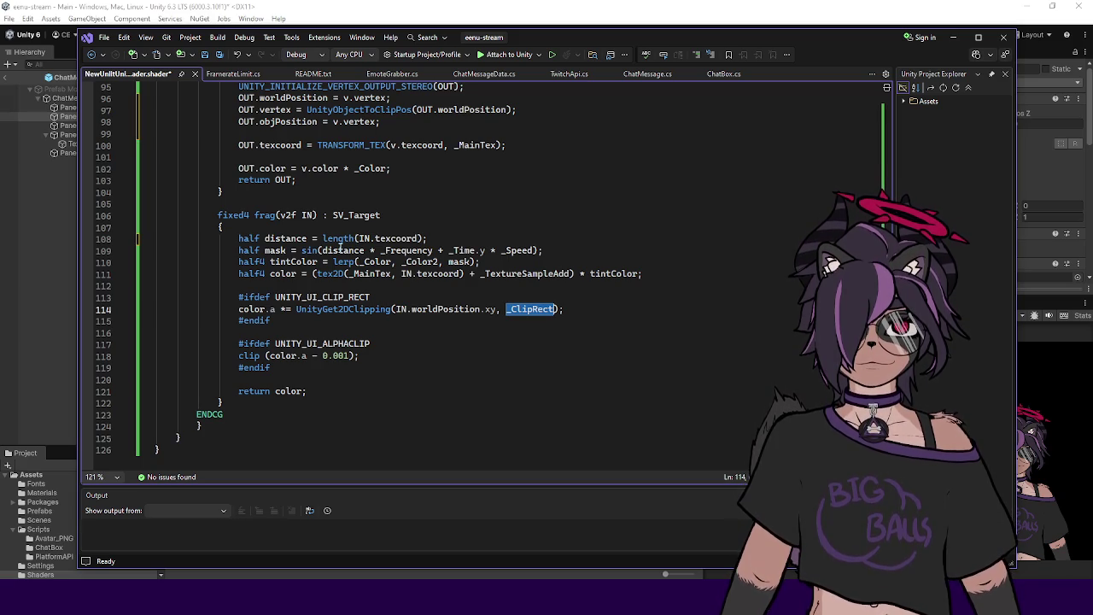
scroll(340, 247, "up", 2)
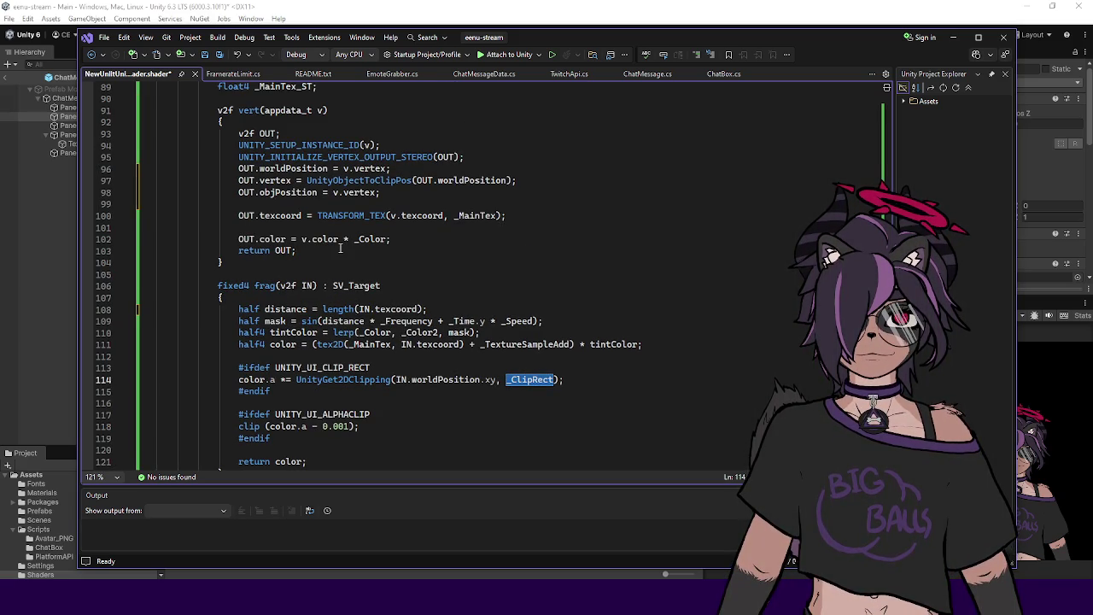
scroll(339, 247, "up", 11)
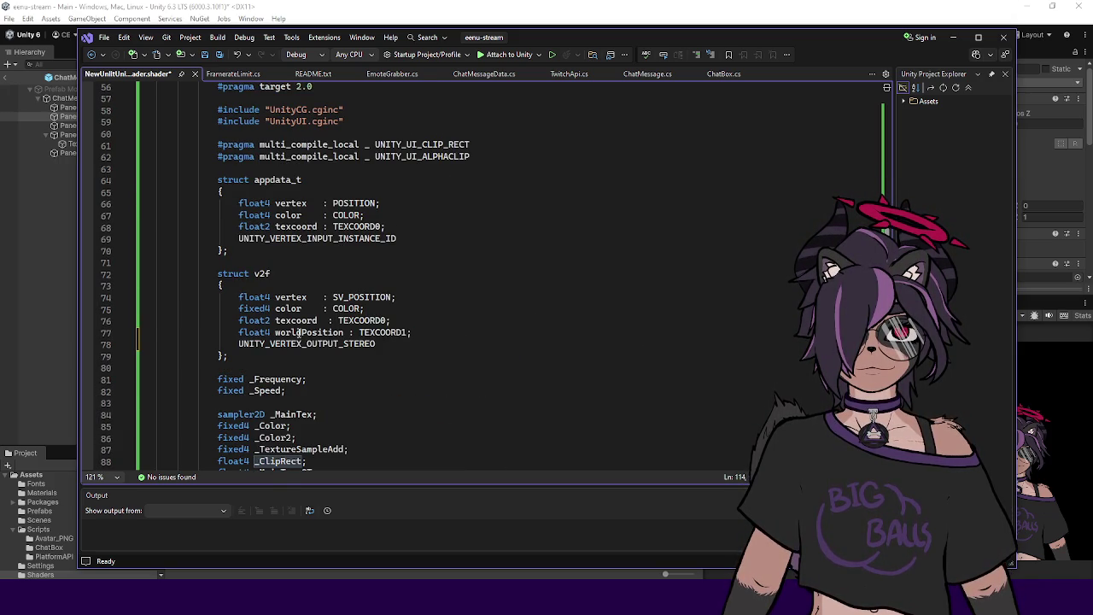
double_click(300, 297)
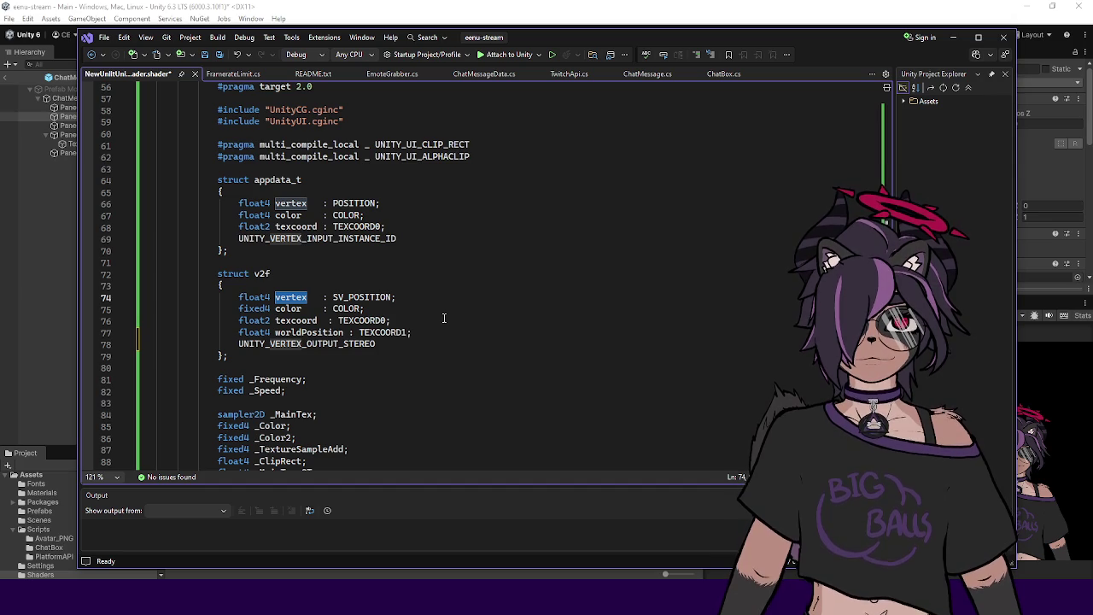
double_click(322, 332)
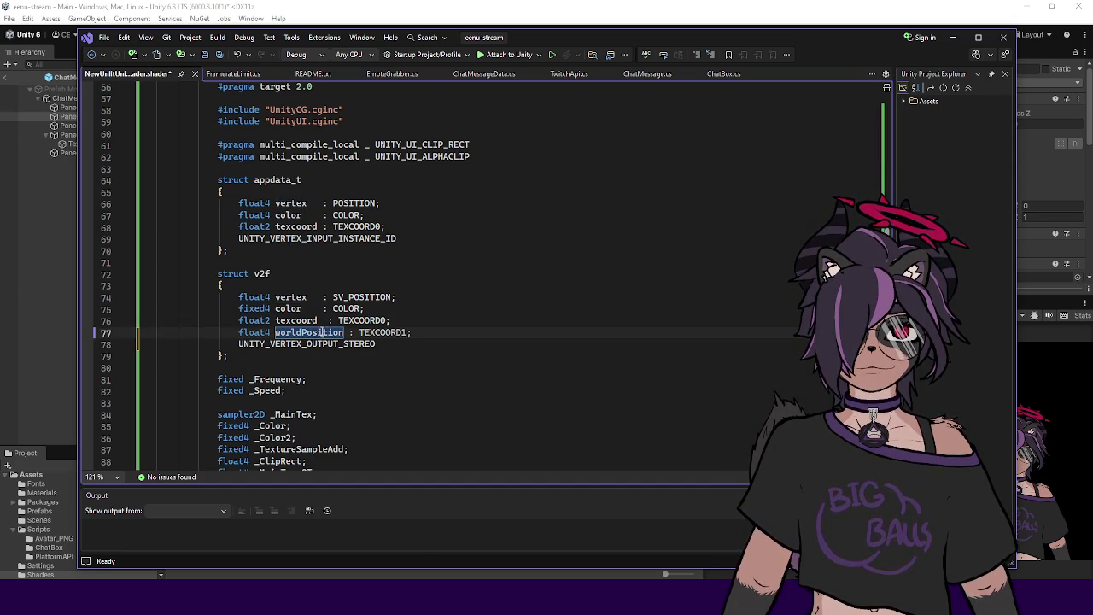
scroll(445, 316, "down", 2)
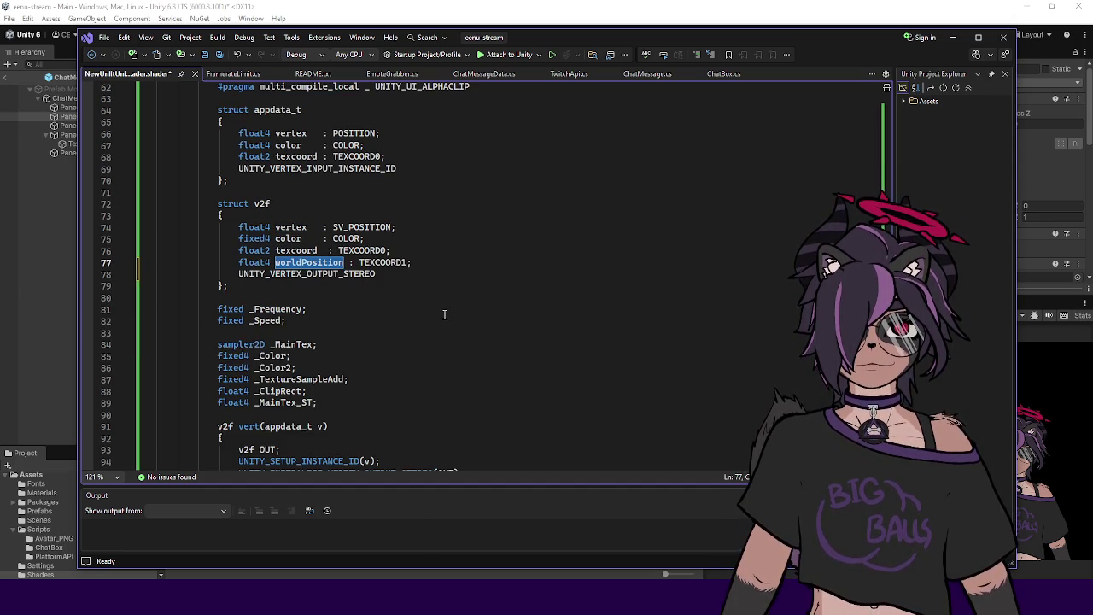
scroll(444, 314, "down", 7)
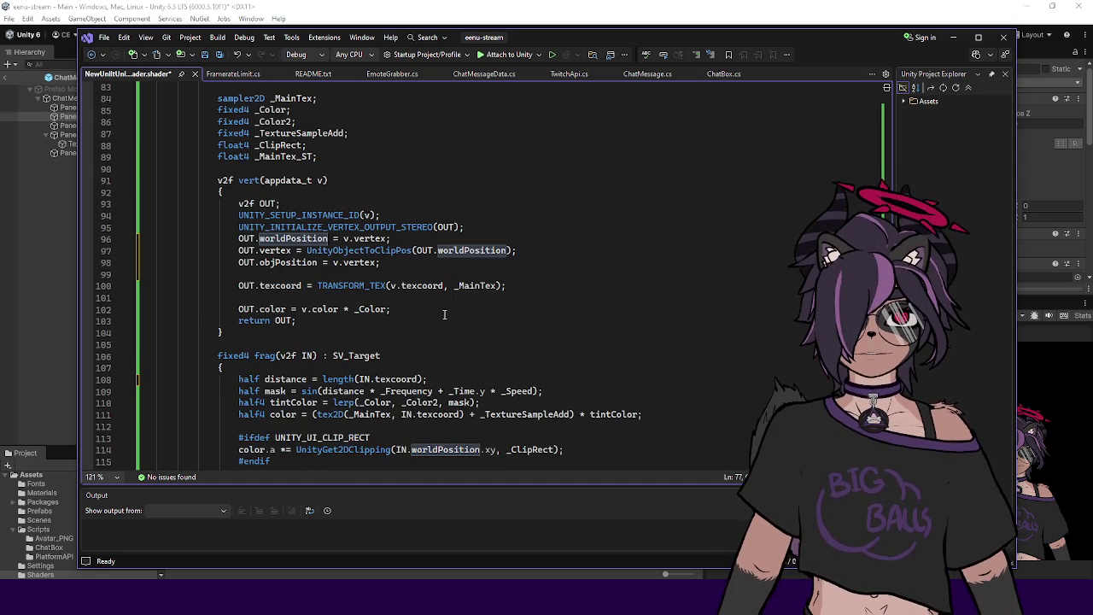
scroll(444, 314, "up", 1)
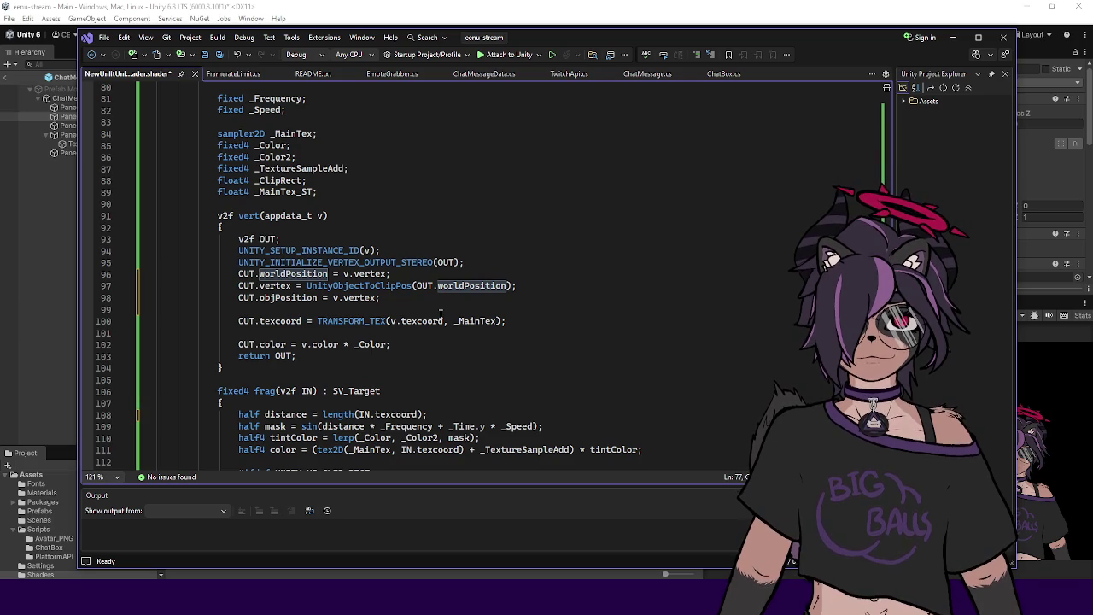
scroll(442, 316, "down", 3)
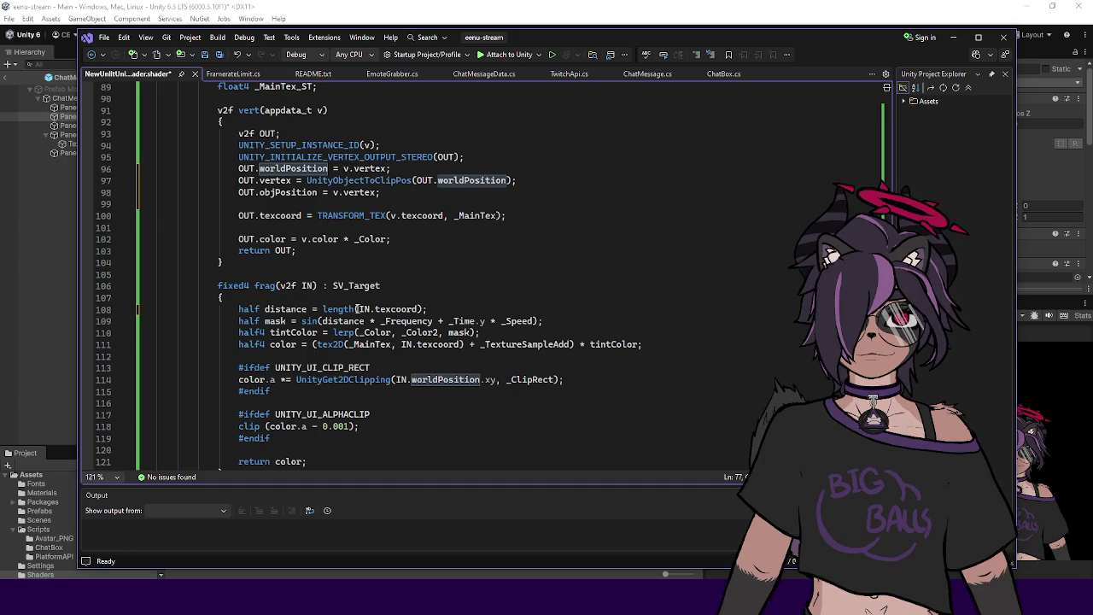
left_click_drag(323, 311, 356, 312)
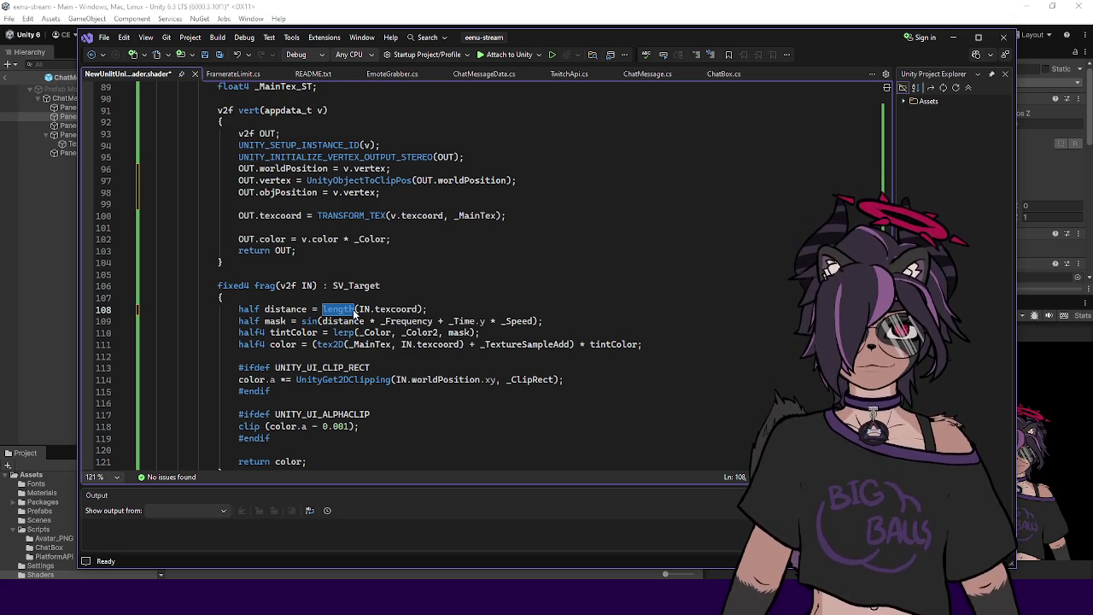
Step: Compute distance as dot(half3(1,0,0), IN.worldPosition.xyz) in frag and save the shader
type("dot")
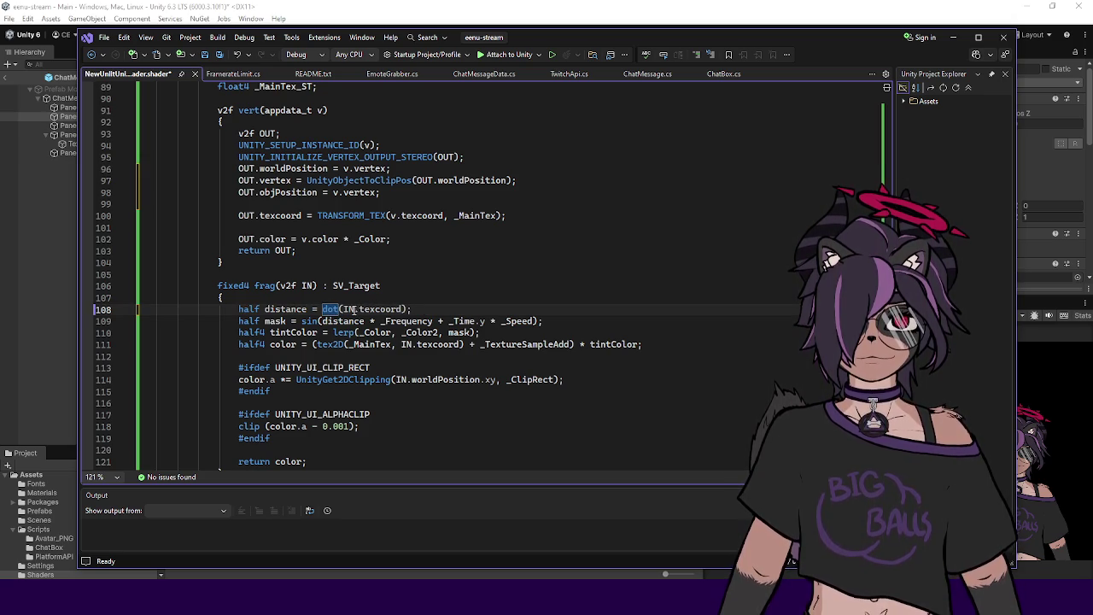
left_click(349, 309)
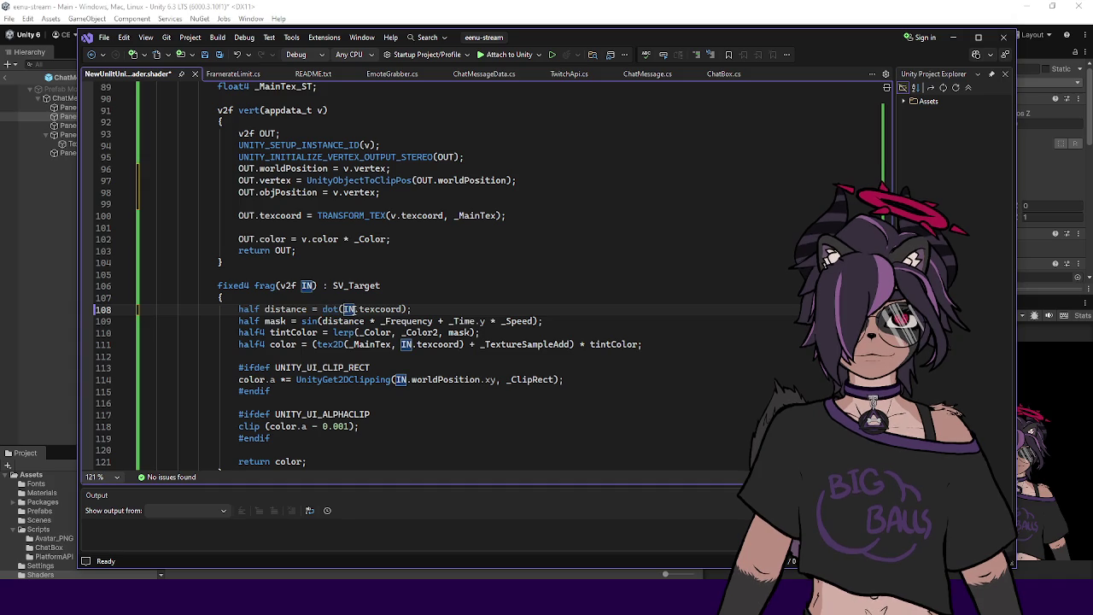
type("half")
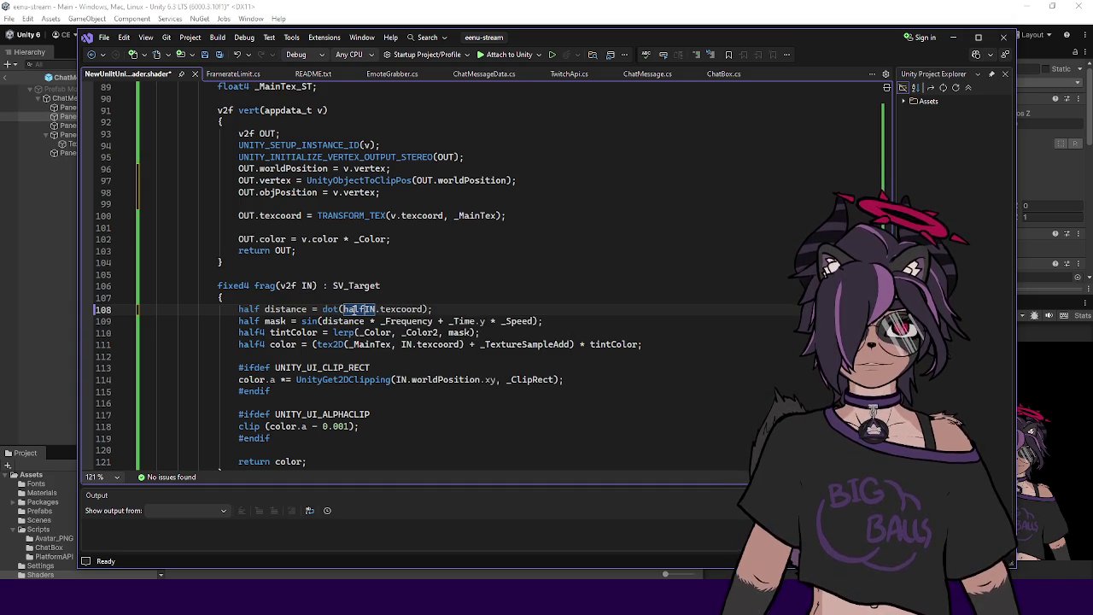
scroll(316, 224, "up", 8)
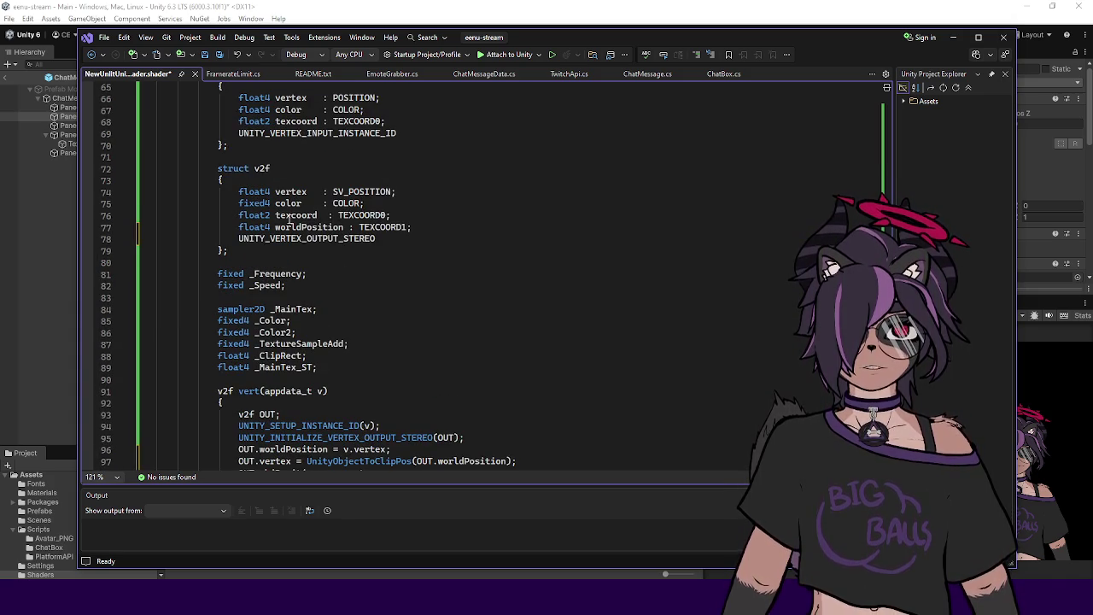
scroll(263, 215, "up", 1)
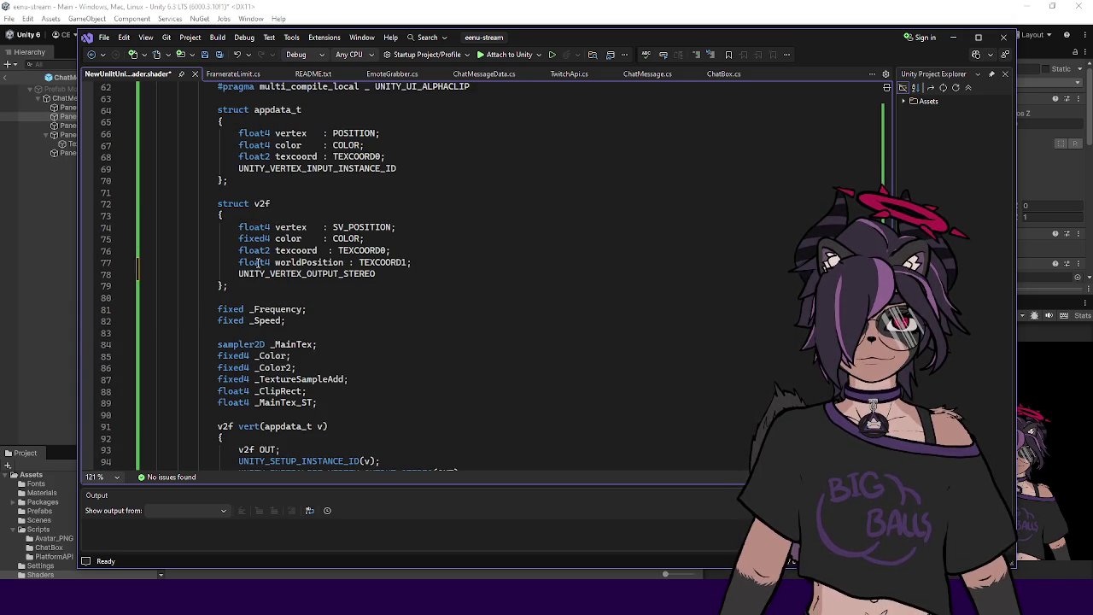
scroll(272, 262, "down", 10)
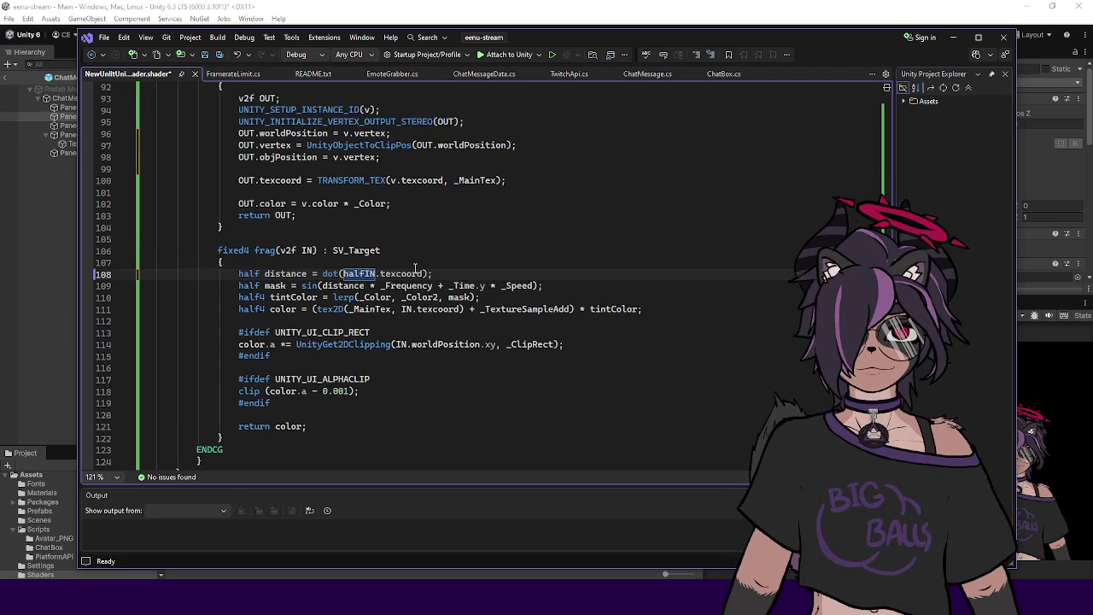
type("3(")
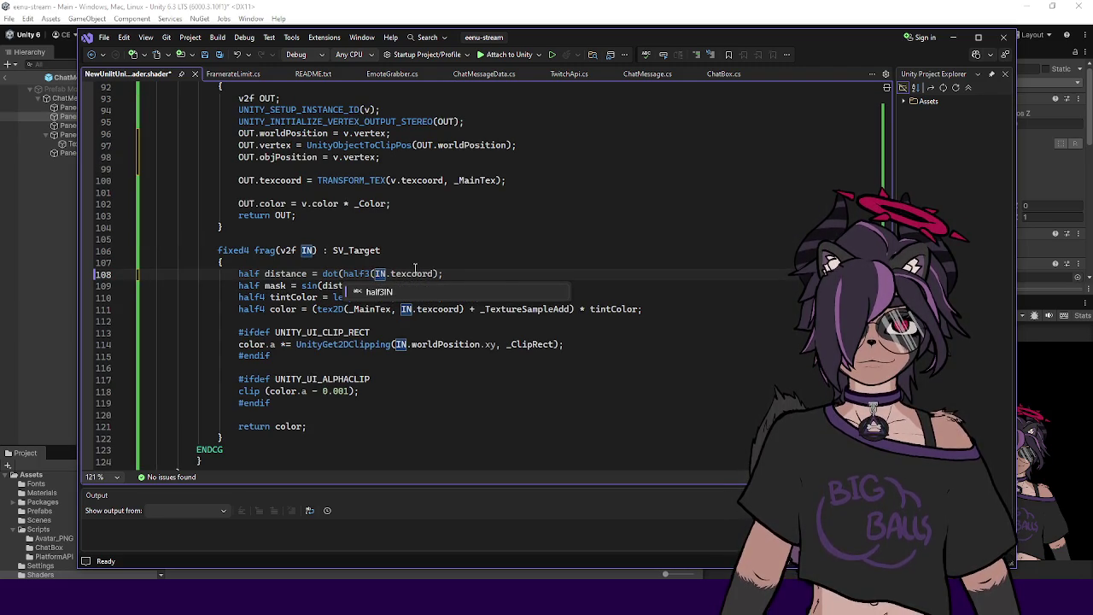
type("1,")
type("0,0),")
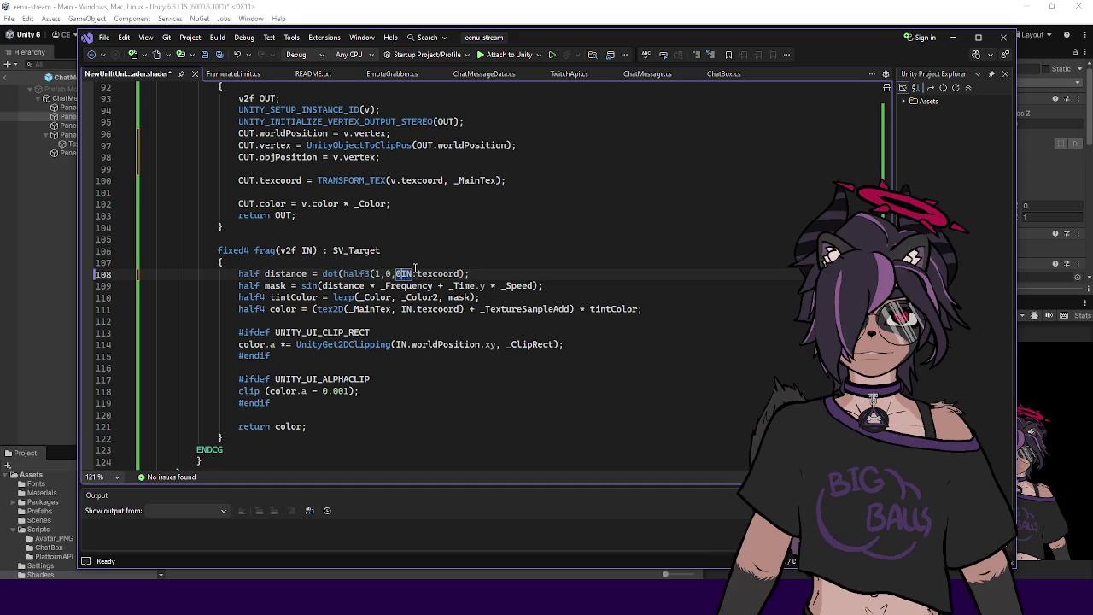
key("Right")
key("Right")
key("Right")
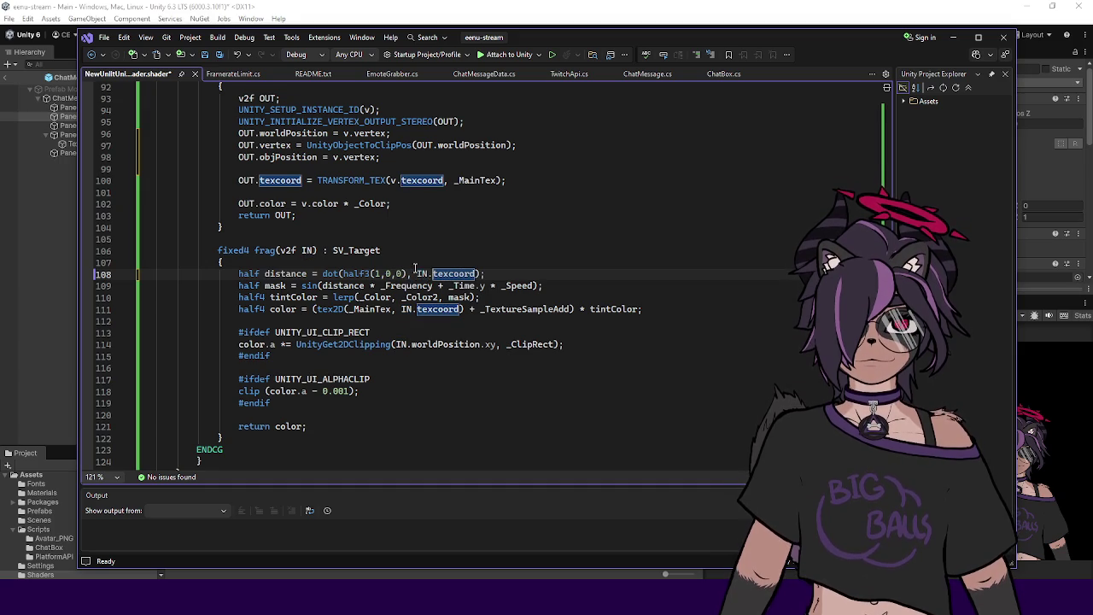
key("ctrl+shift+Right")
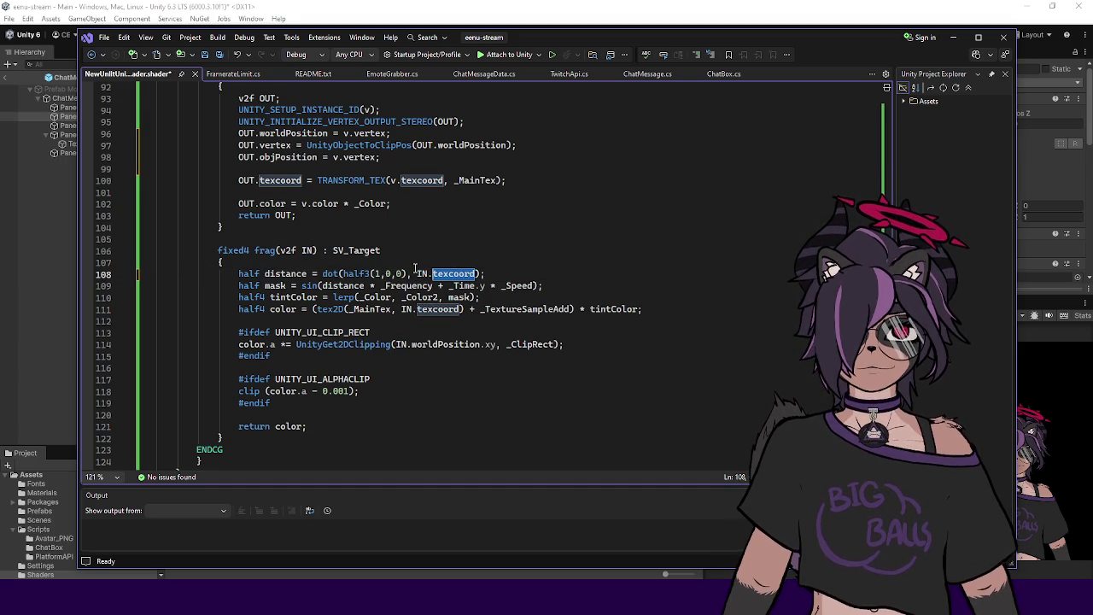
type("wo")
key("Tab")
type(".xyz")
key("ctrl+s")
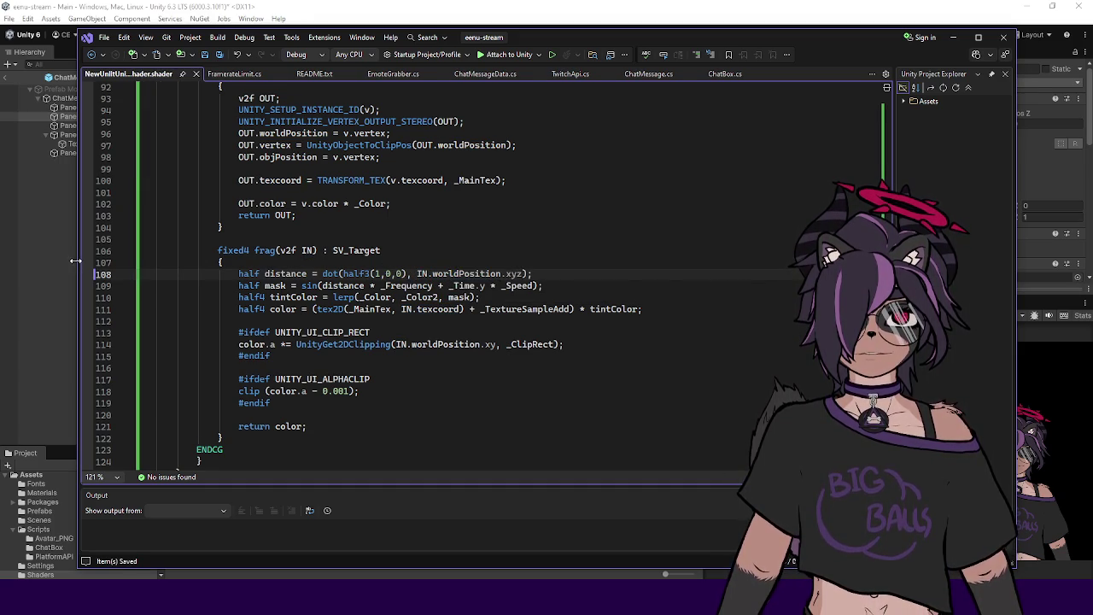
Step: Let Unity recompile the shader, check where distance is used, and return to Unity
left_click(69, 262)
key("alt+Tab")
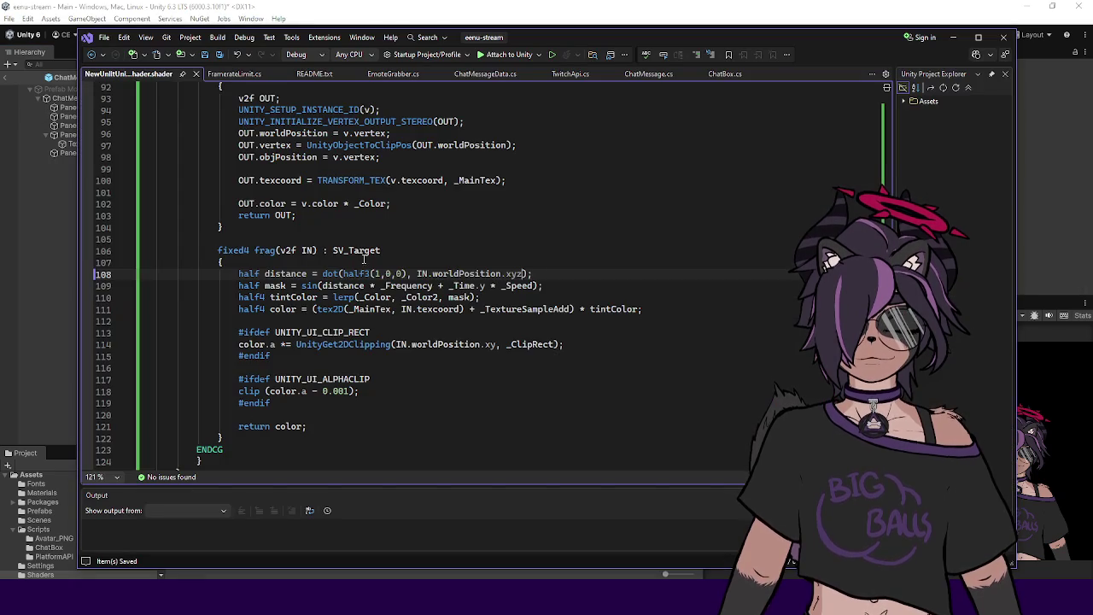
left_click(554, 268)
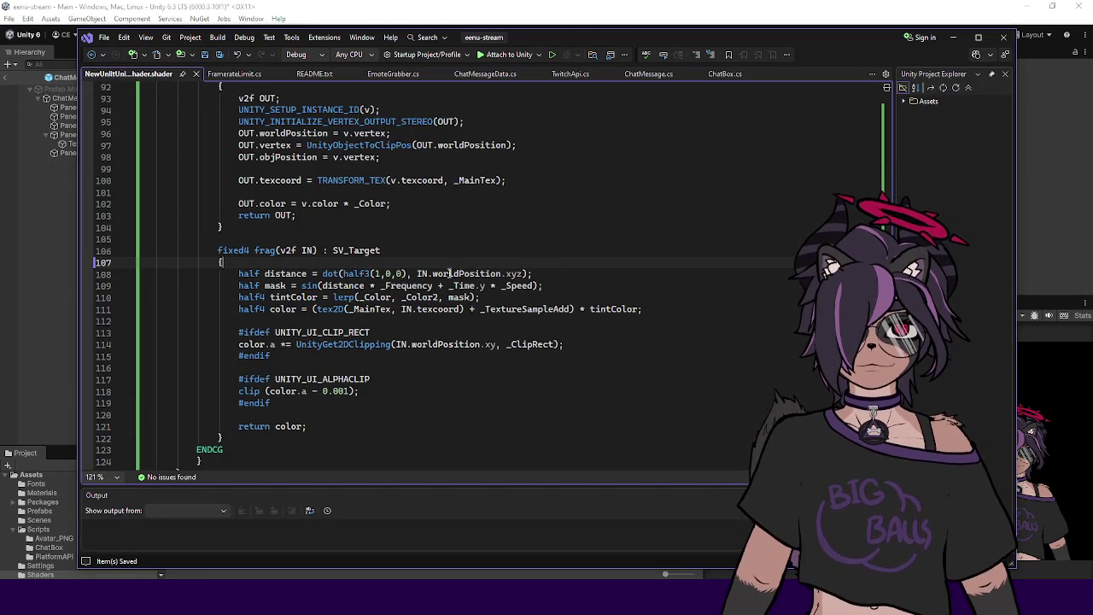
double_click(286, 273)
left_click(47, 298)
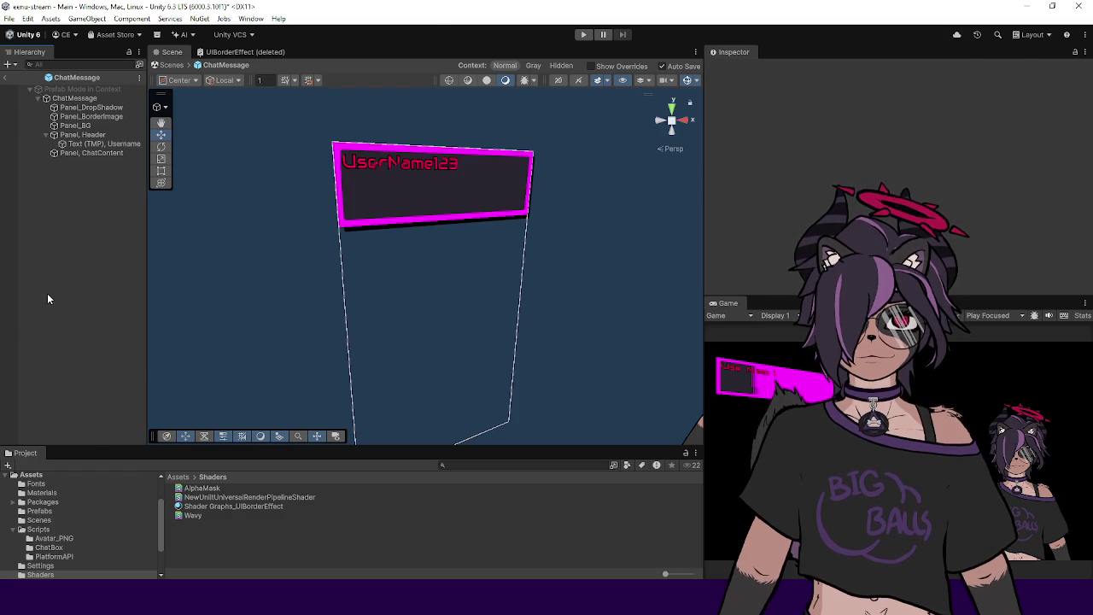
Step: Delete the unused OUT.objPosition line from vert and orbit the Scene view to inspect the border
key("alt+Tab")
double_click(466, 273)
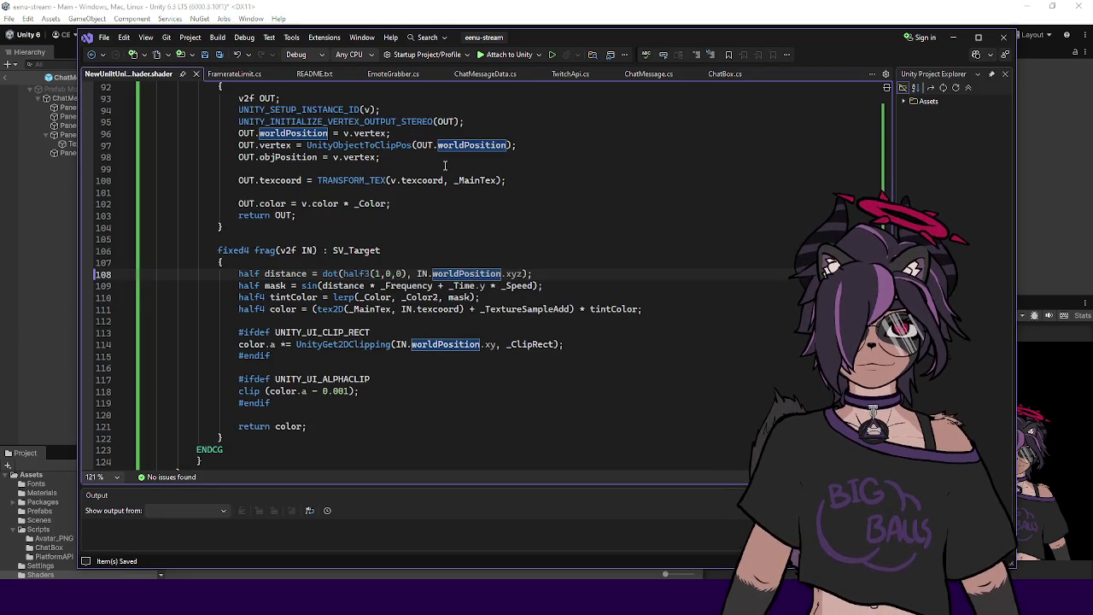
left_click(398, 161)
key("ctrl+x")
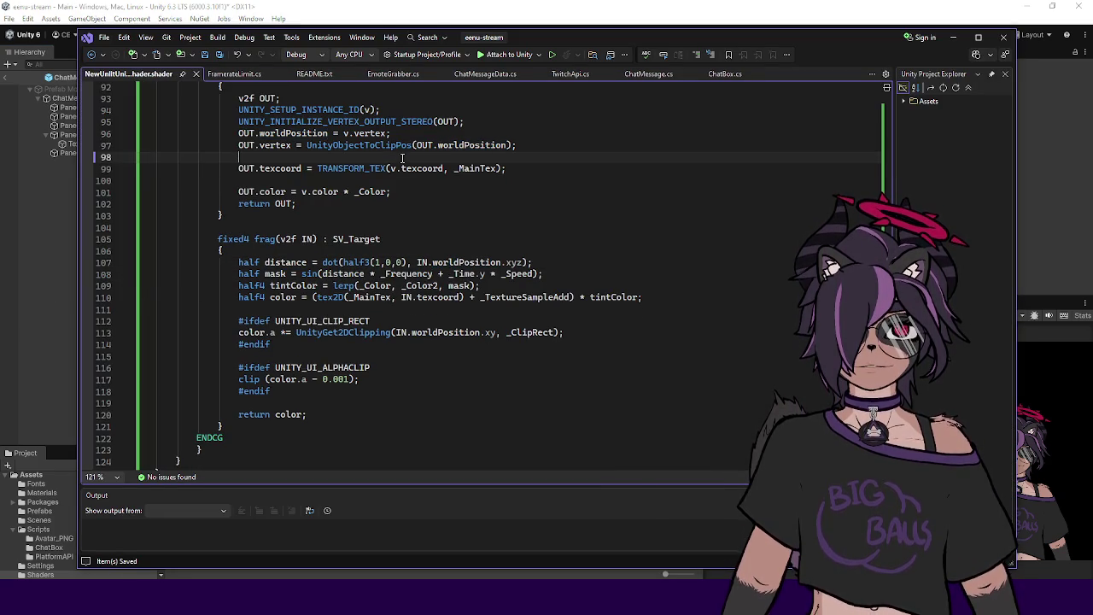
left_click(45, 208)
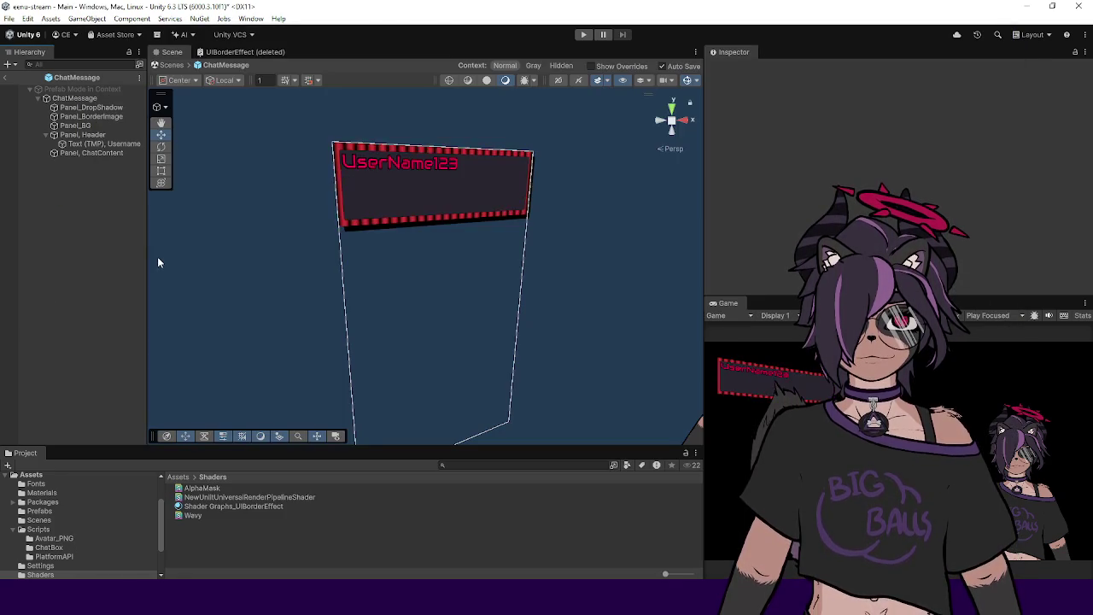
mouse_move(460, 237)
left_mouse_down()
mouse_move(404, 247)
mouse_move(412, 251)
left_mouse_up()
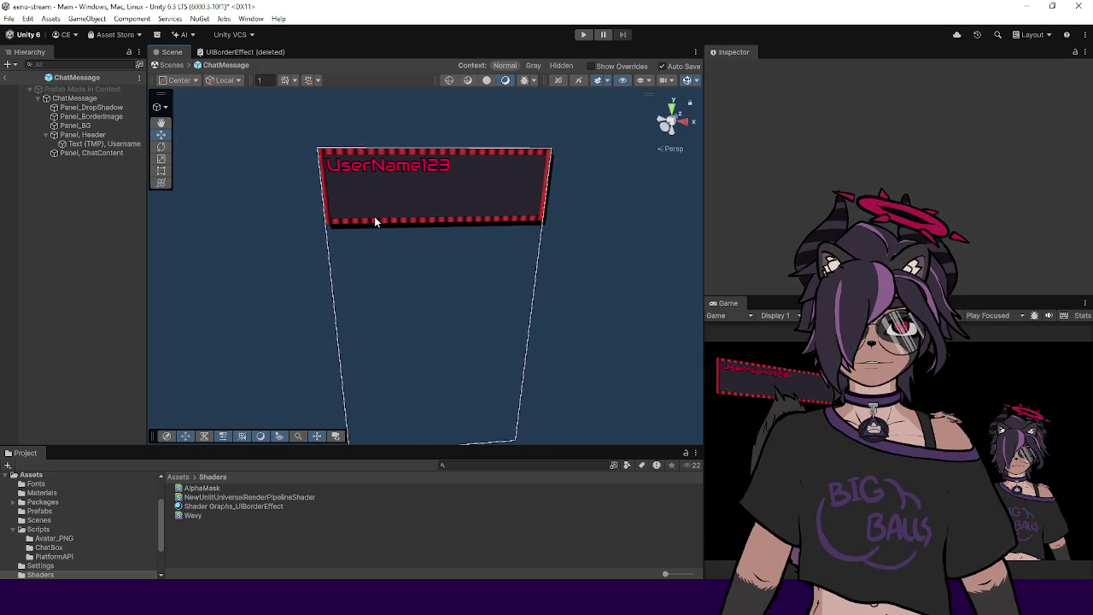
left_click_drag(380, 213, 397, 232)
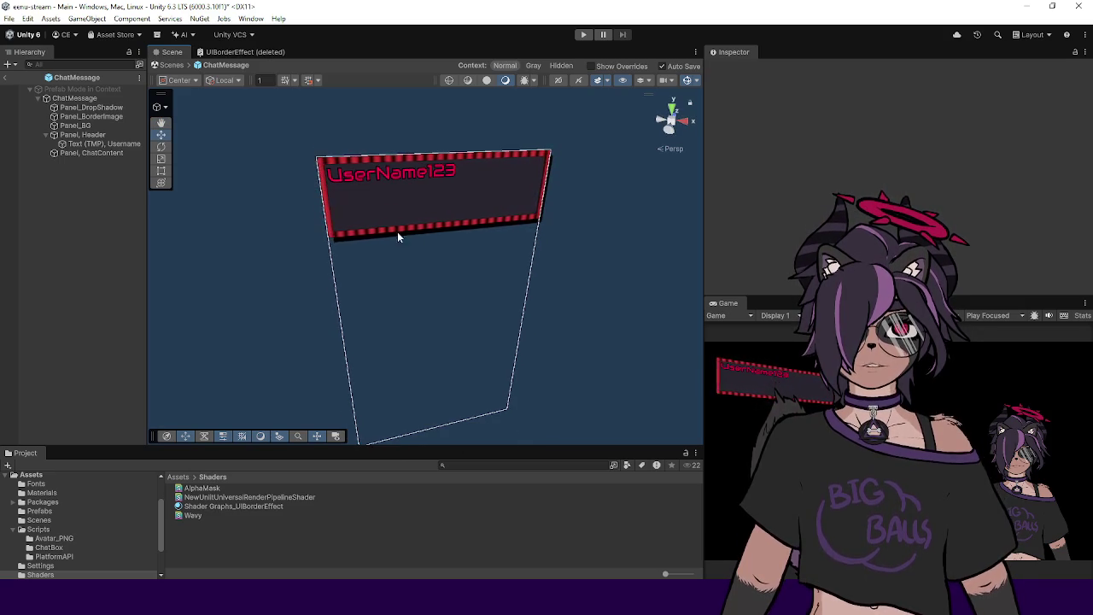
Step: Move Panel_BorderImage down and rotate it around Y to see how the stripes follow world position
left_click(115, 135)
left_click(94, 116)
mouse_move(439, 186)
left_mouse_down()
mouse_move(424, 259)
mouse_move(390, 257)
mouse_move(398, 239)
mouse_move(463, 227)
mouse_move(500, 190)
mouse_move(379, 227)
mouse_move(441, 215)
left_mouse_up()
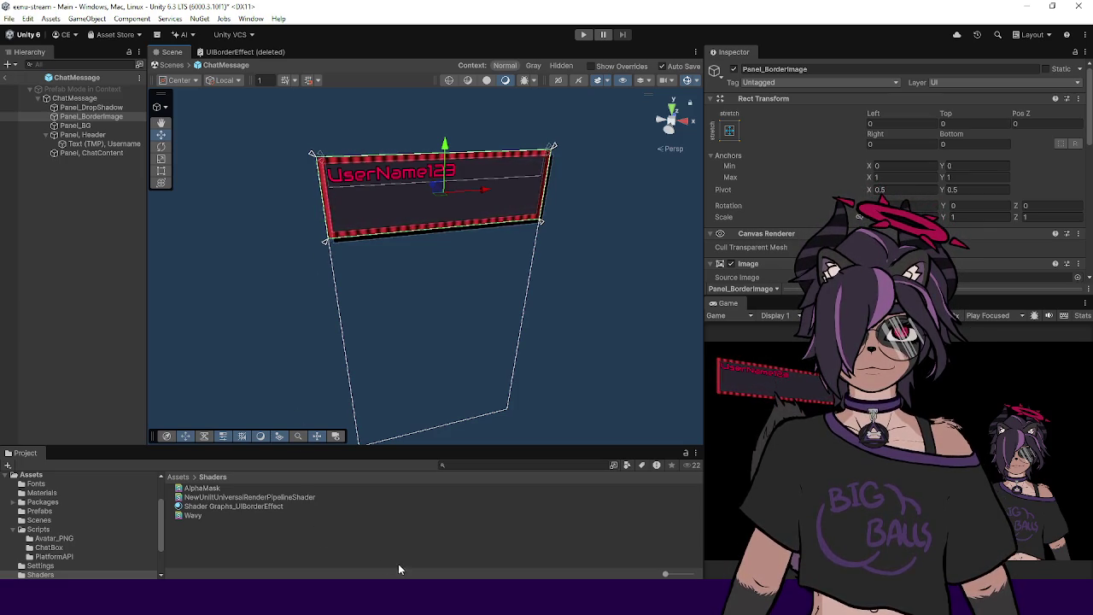
mouse_move(417, 384)
left_mouse_down()
mouse_move(426, 206)
mouse_move(327, 305)
mouse_move(390, 299)
mouse_move(415, 282)
left_mouse_up()
key("e")
mouse_move(466, 244)
left_mouse_down()
mouse_move(409, 256)
mouse_move(535, 236)
mouse_move(287, 262)
mouse_move(359, 256)
mouse_move(307, 288)
left_mouse_up()
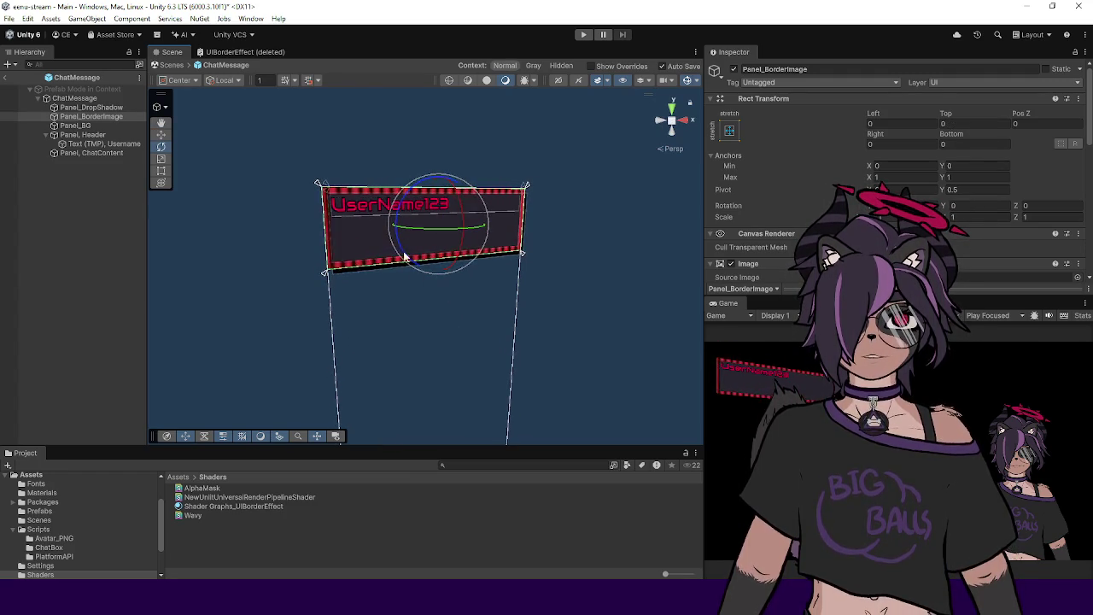
mouse_move(461, 598)
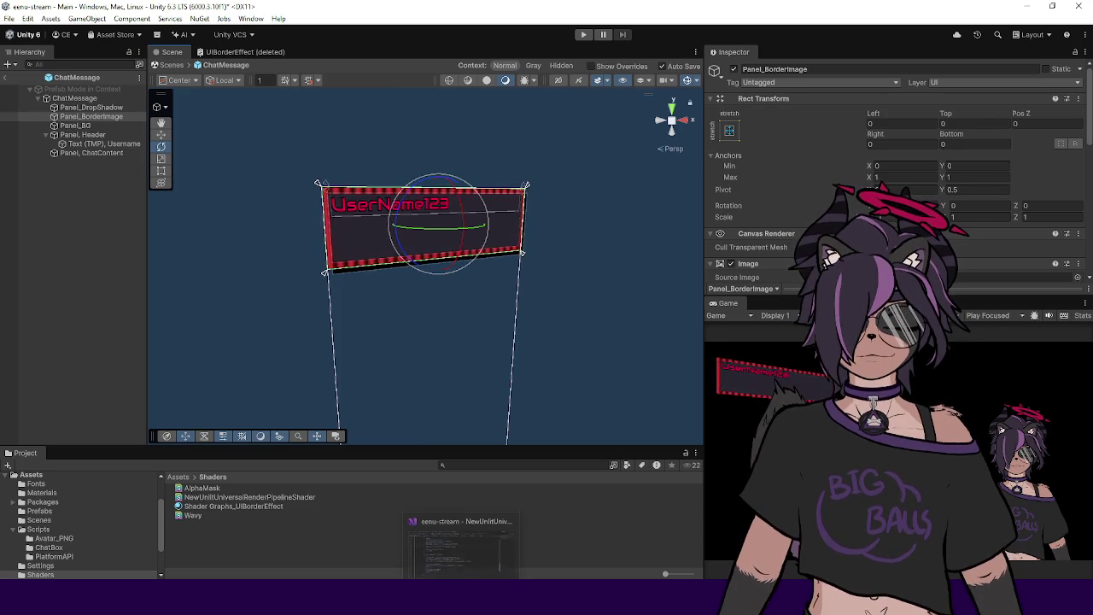
left_click(461, 538)
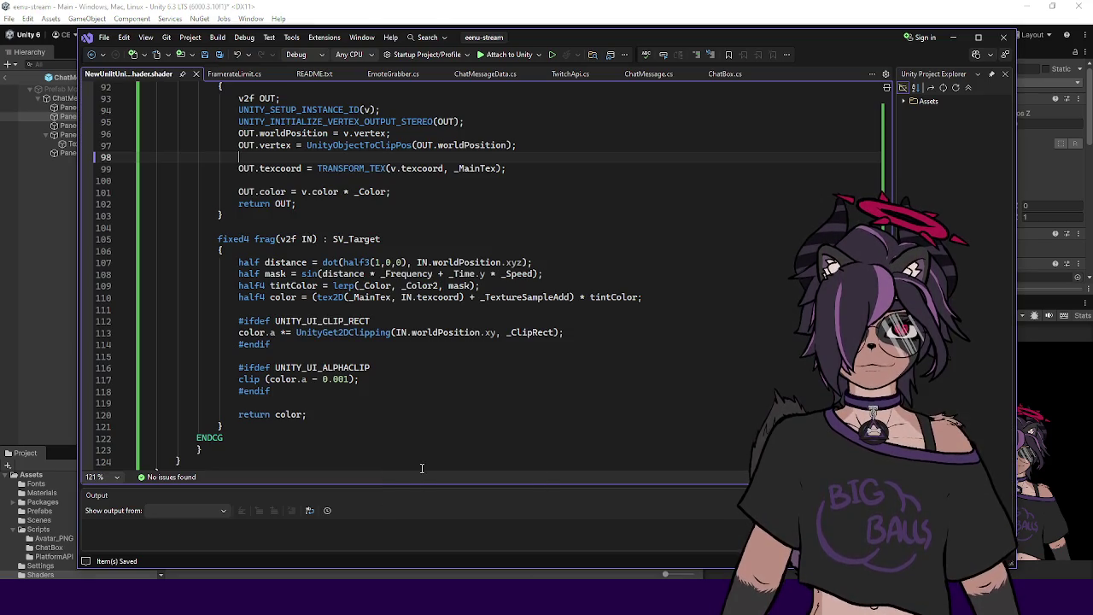
Step: Inspect the vert function's UnityObjectToClipPos and worldPosition lines
left_click(288, 262)
left_click(555, 262)
scroll(546, 260, "up", 3)
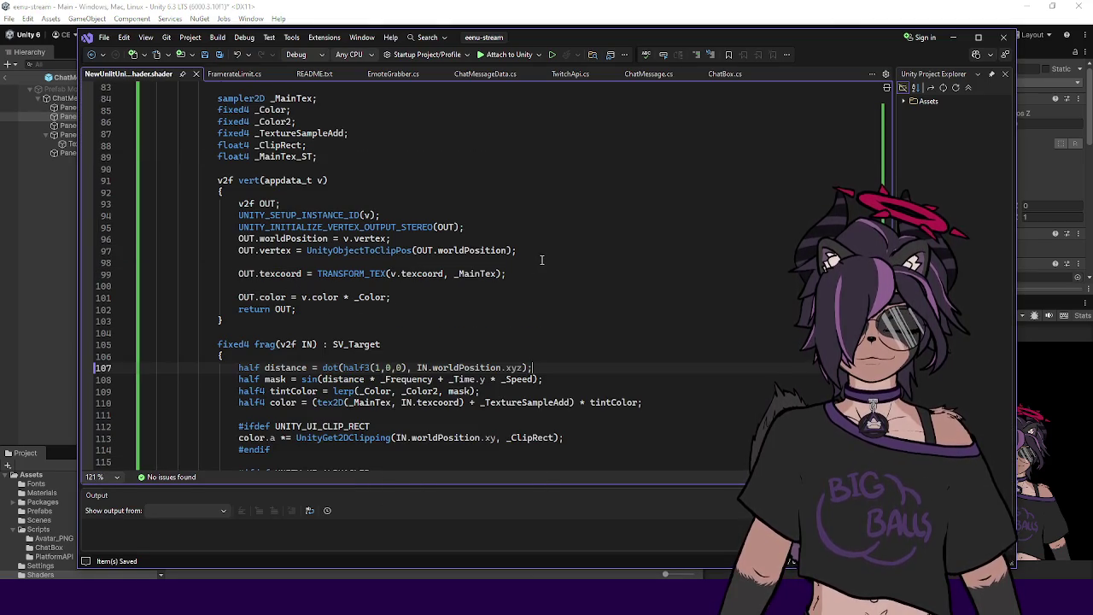
double_click(362, 251)
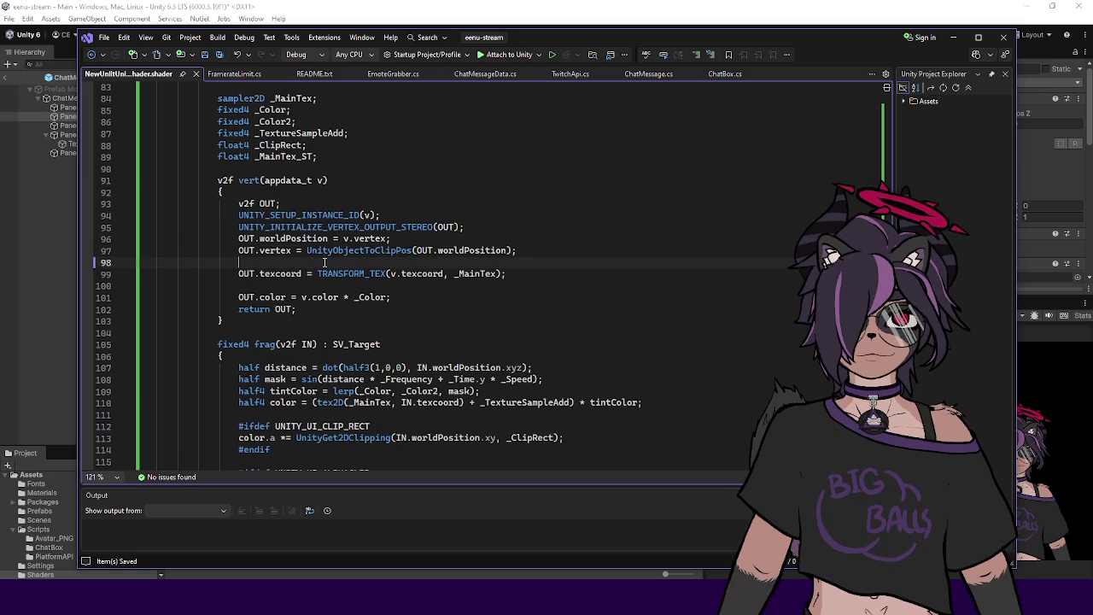
left_click(477, 242)
left_click(453, 251)
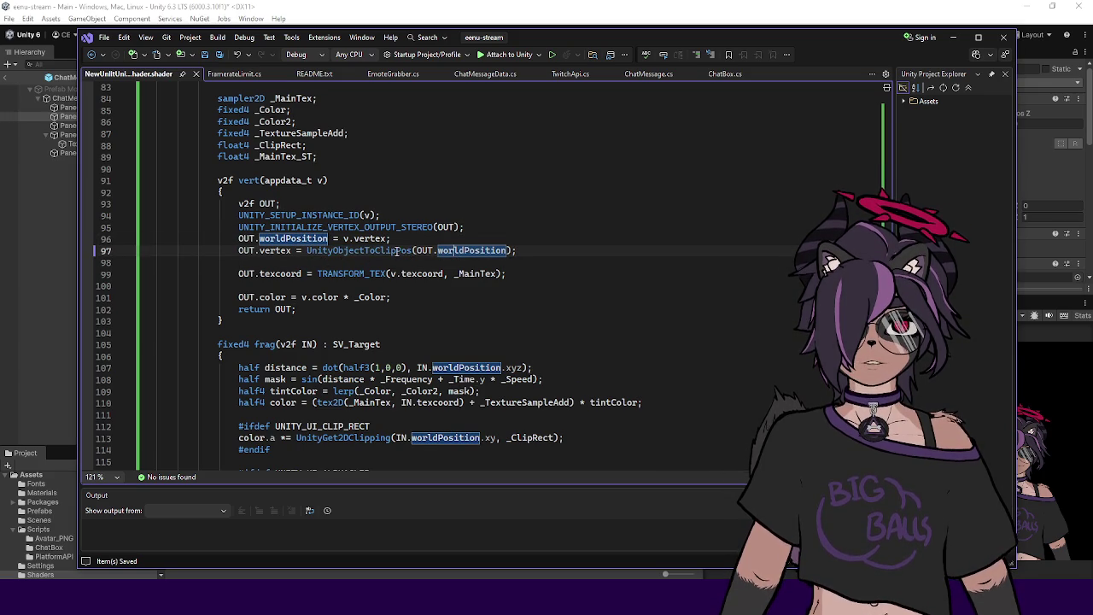
double_click(462, 251)
left_click(523, 258)
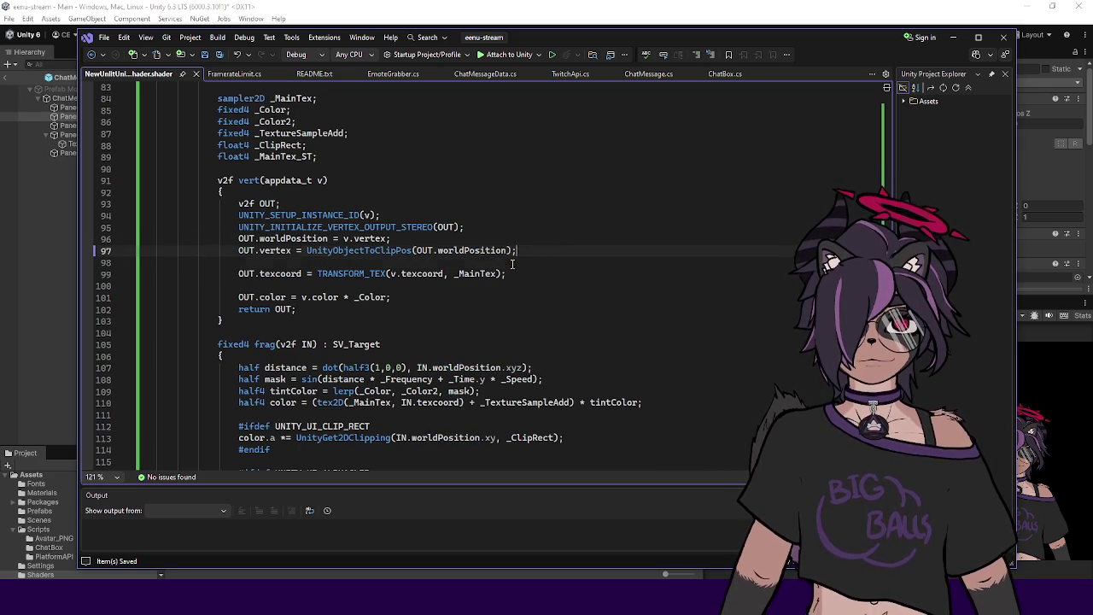
double_click(384, 251)
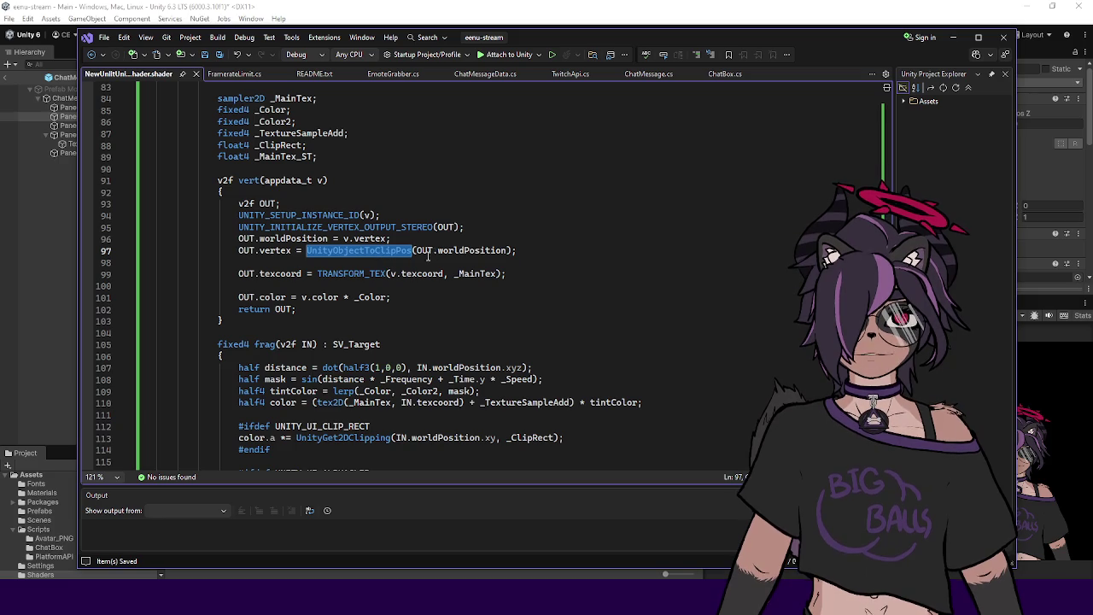
left_click(446, 295)
Step: Highlight the uses of distance in frag and check the recompiled stripes in Unity
scroll(446, 295, "down", 3)
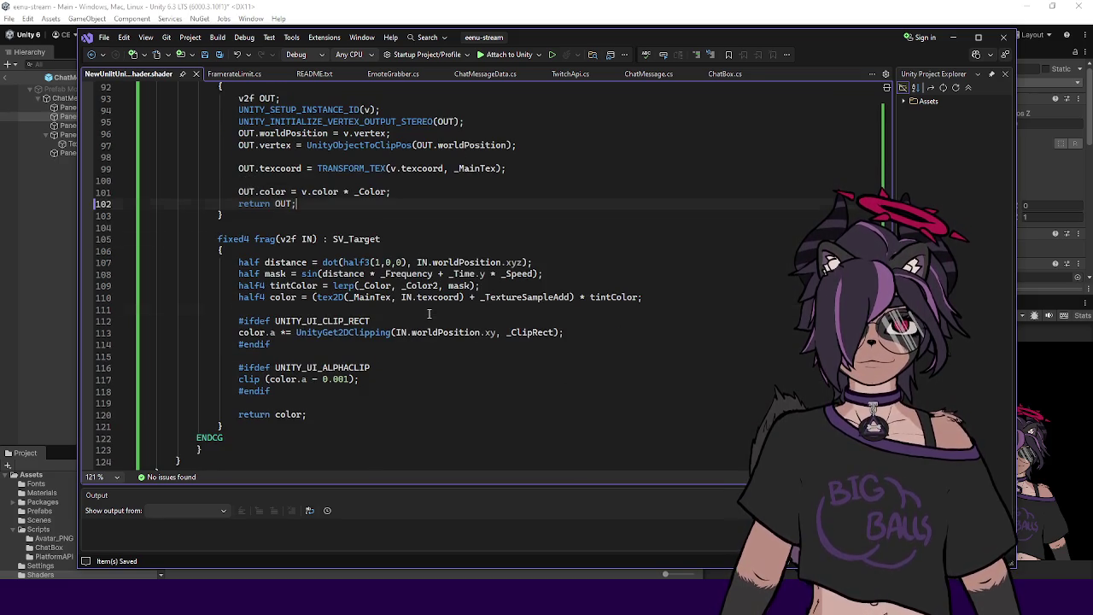
left_click(562, 252)
double_click(286, 262)
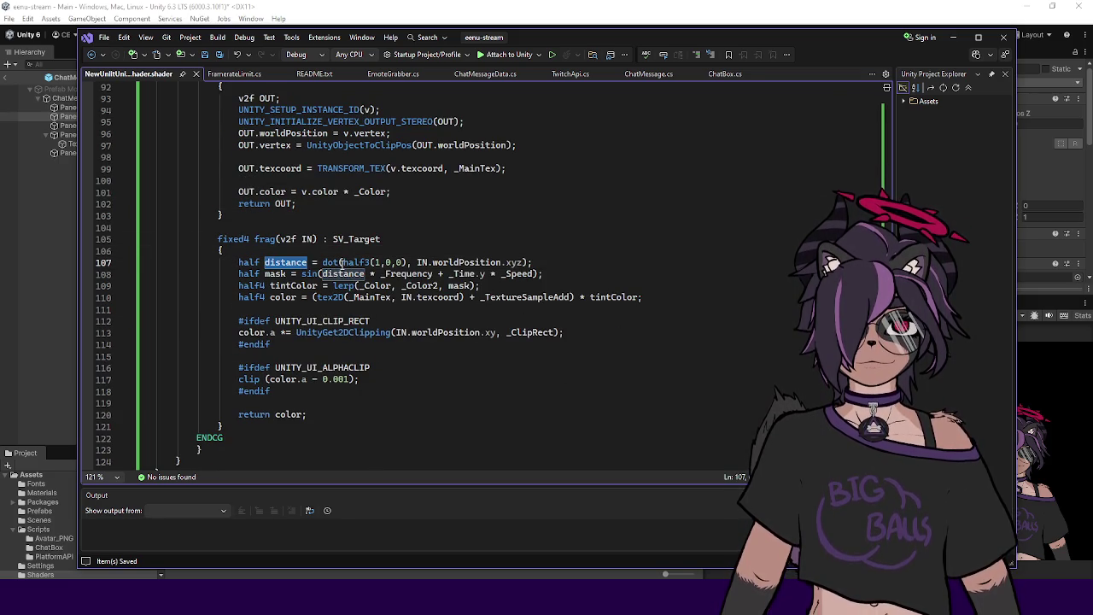
left_click(341, 264)
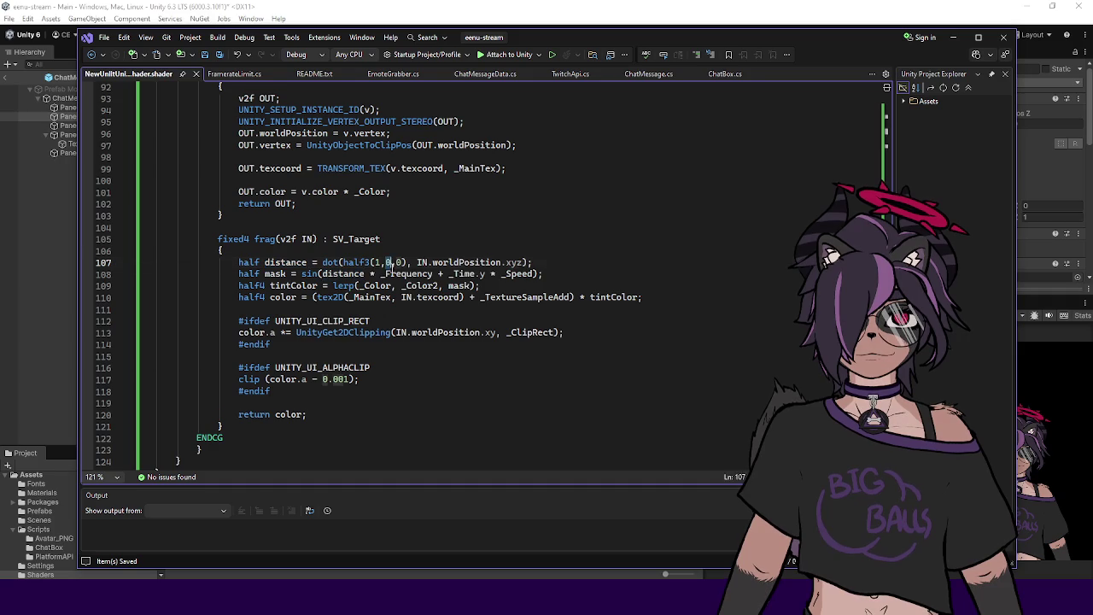
left_click(46, 274)
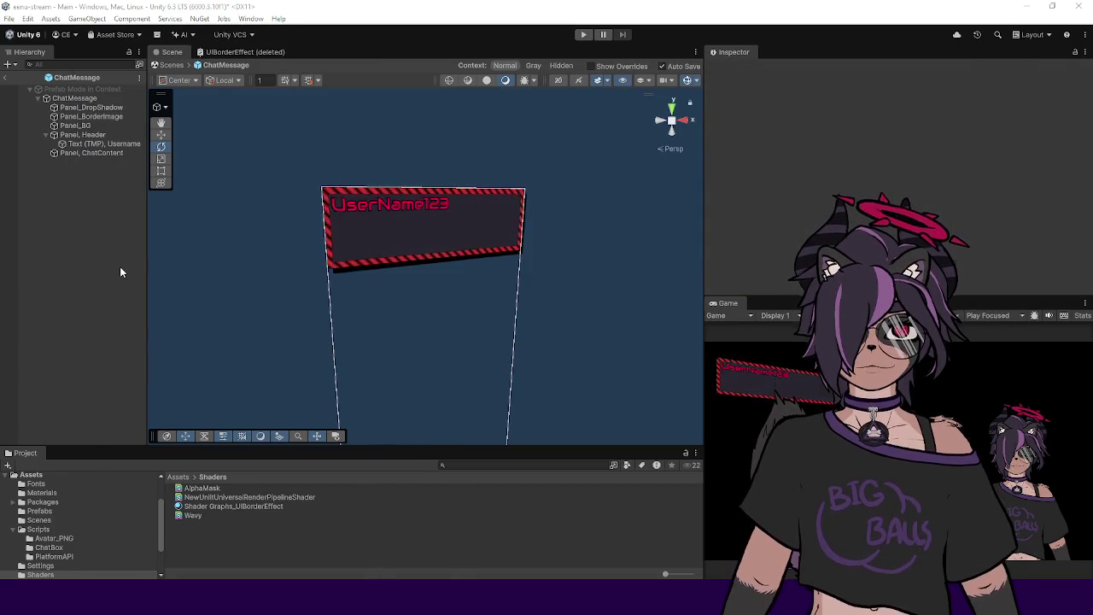
Step: Finish the line-107 direction edit, save, and preview the stripes in Unity
key("alt+Tab")
key("BackSpace")
key("ctrl+s")
left_click(40, 278)
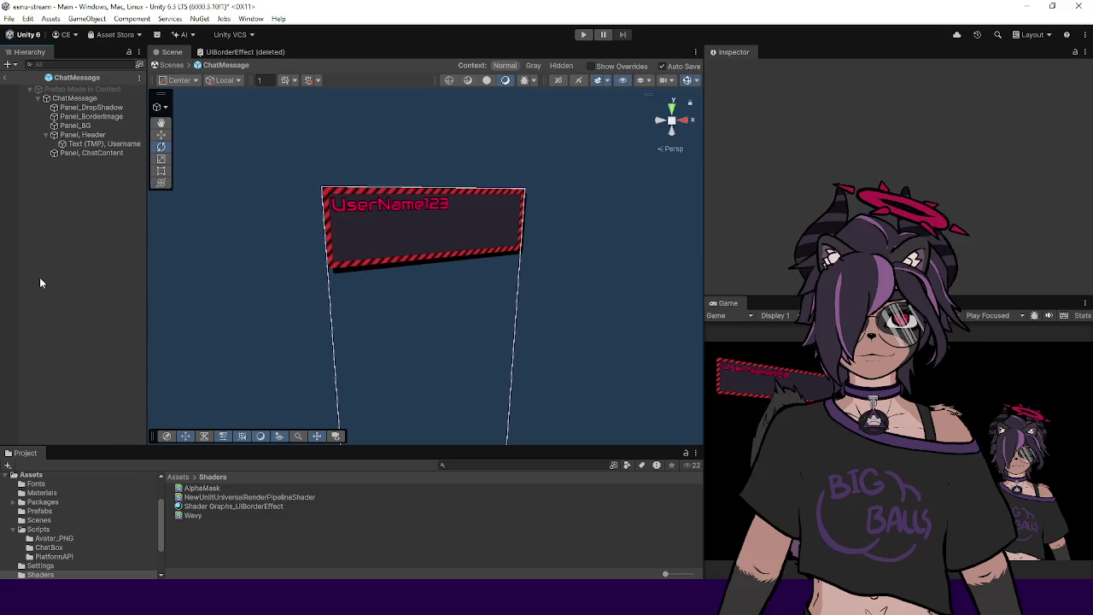
key("alt+Tab")
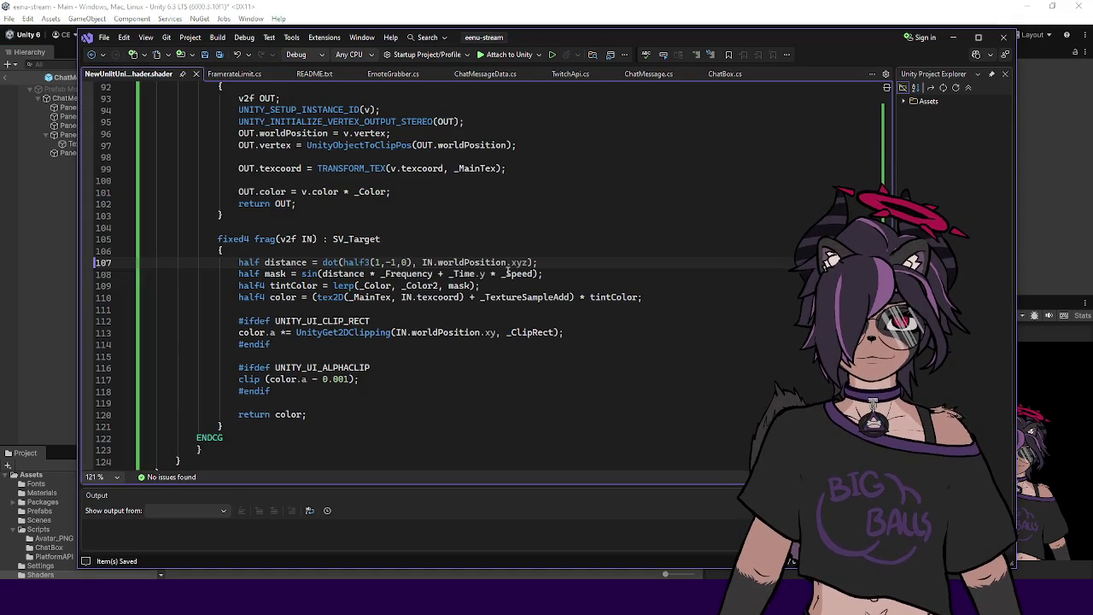
Step: Append '* -1' after _Speed on line 108 to reverse the stripes, then reopen the shader
left_click(532, 274)
type("* -1")
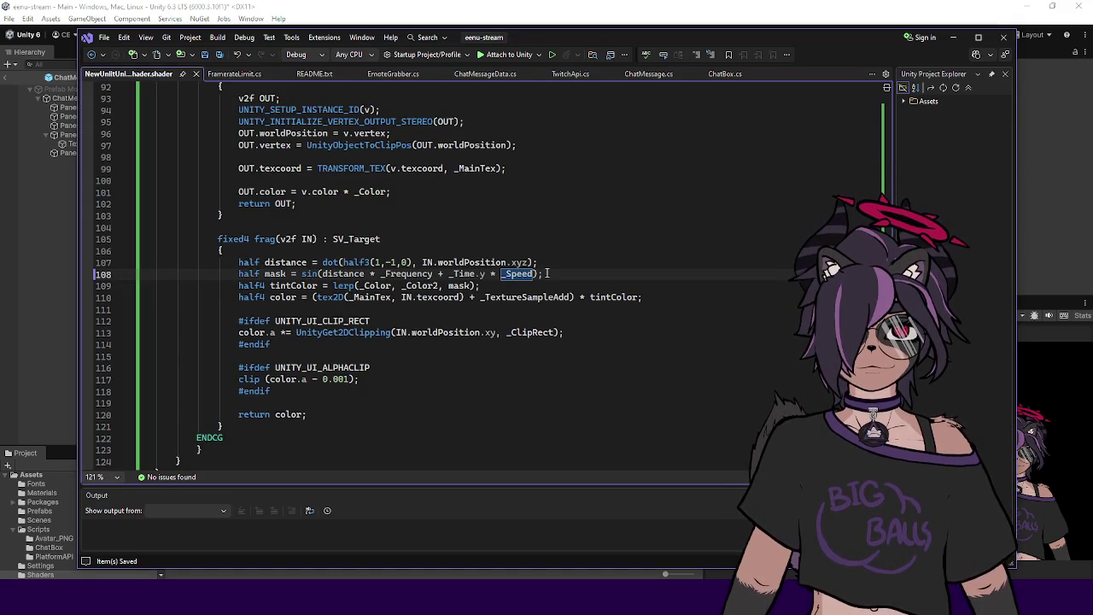
left_click(69, 269)
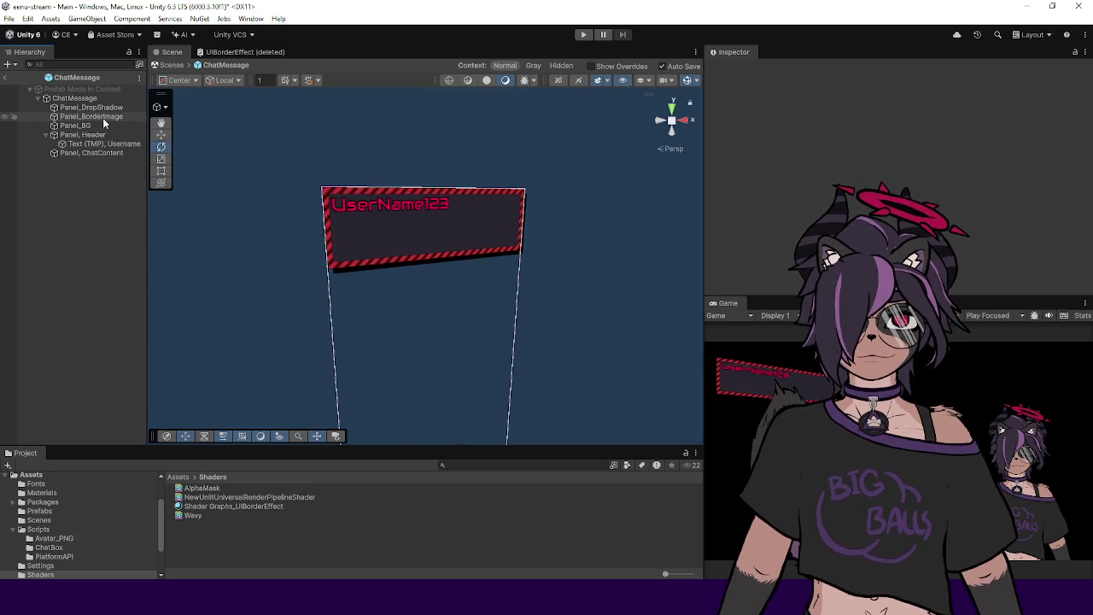
double_click(231, 496)
scroll(497, 252, "up", 15)
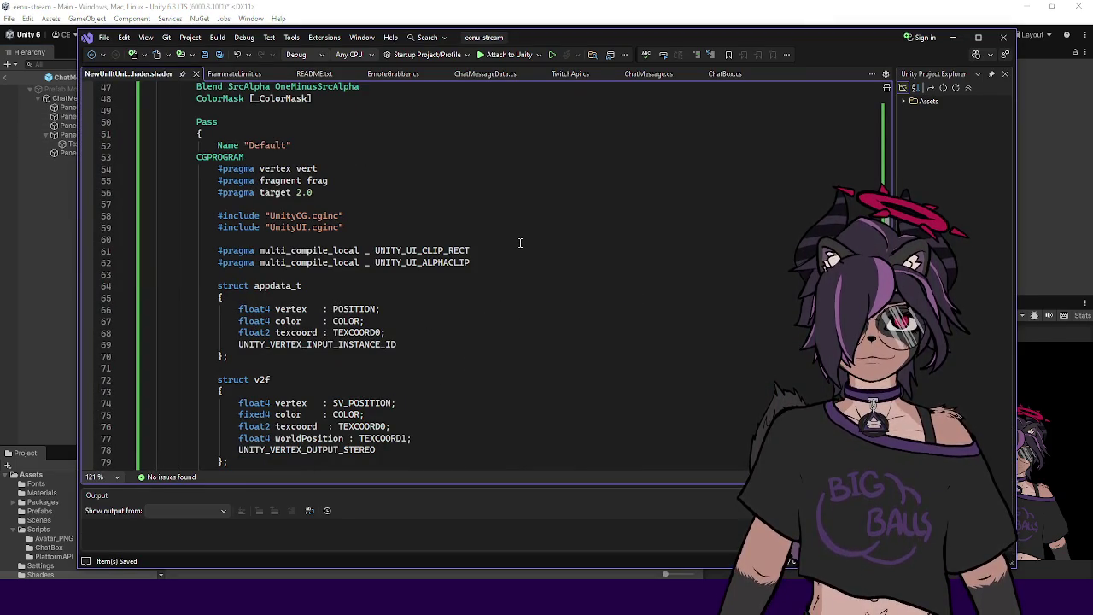
scroll(519, 243, "down", 12)
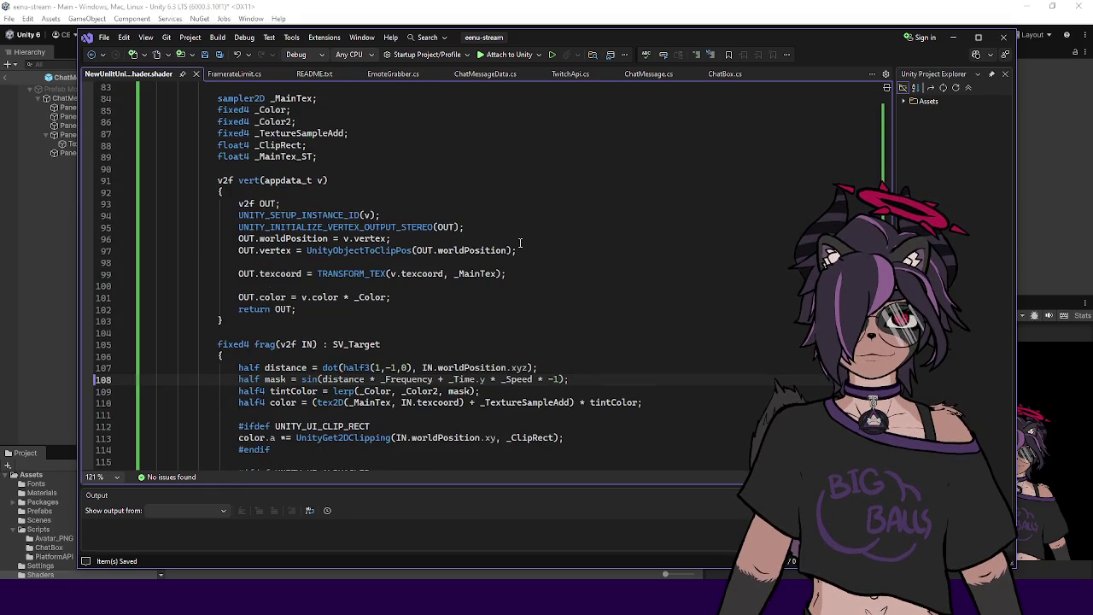
scroll(519, 243, "down", 2)
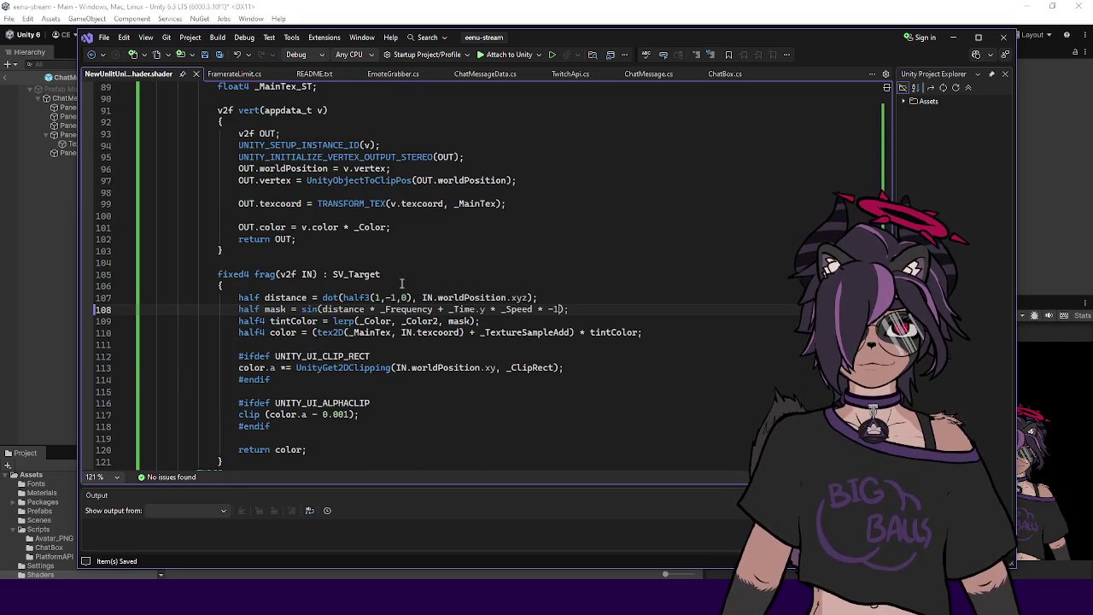
left_click(323, 309)
left_click(598, 306)
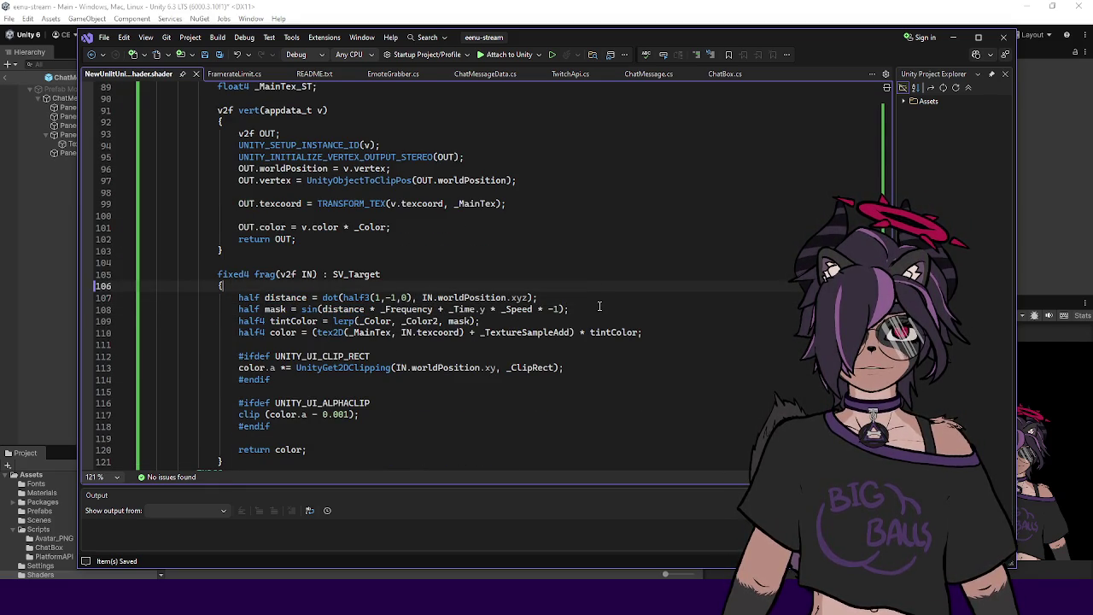
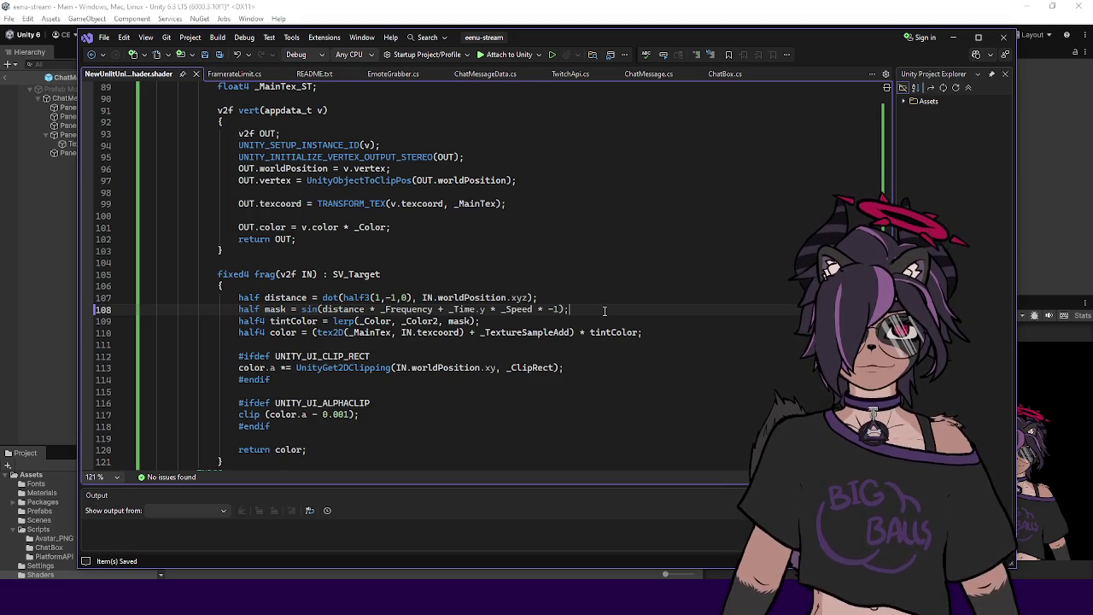
Step: Add 'mask = smoothstep(-0.01, 0.01, mask);' on line 109, save the shader, and return to Unity
key("Return")
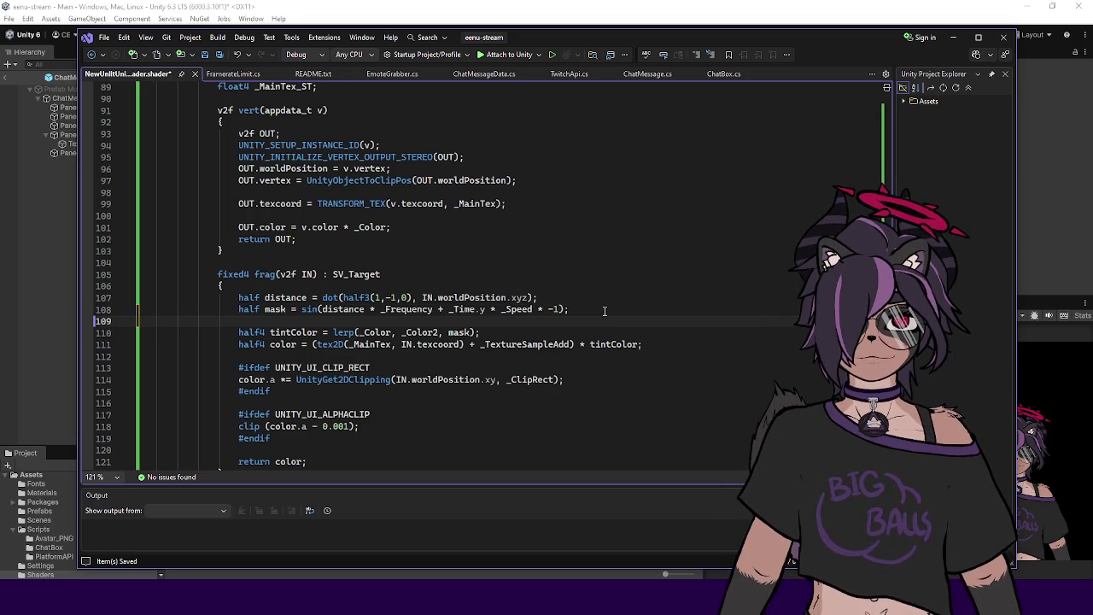
type("mask = smoo")
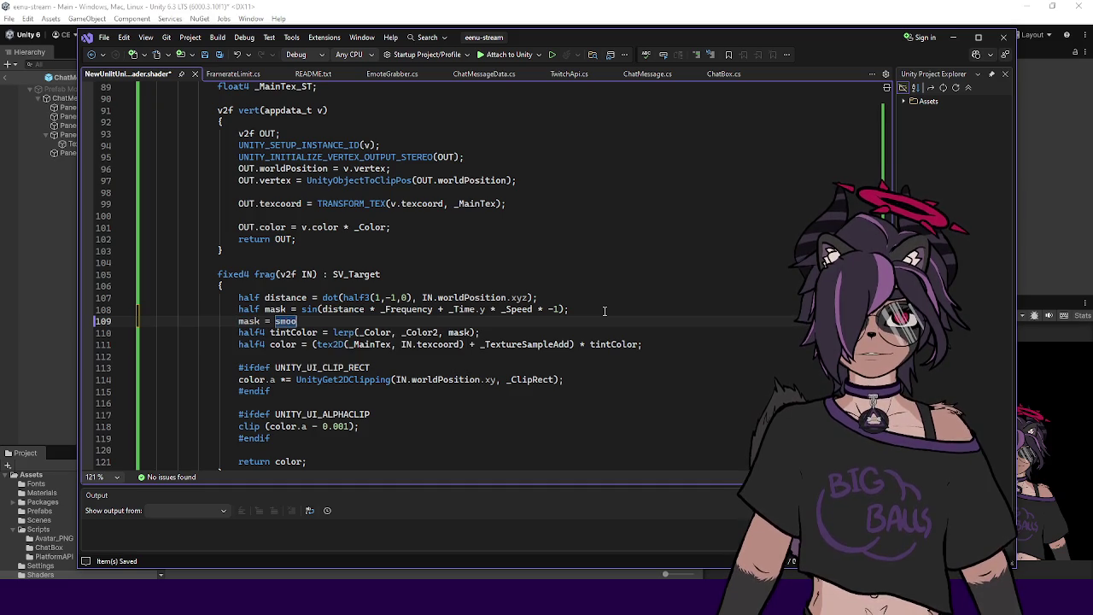
type("thstep(")
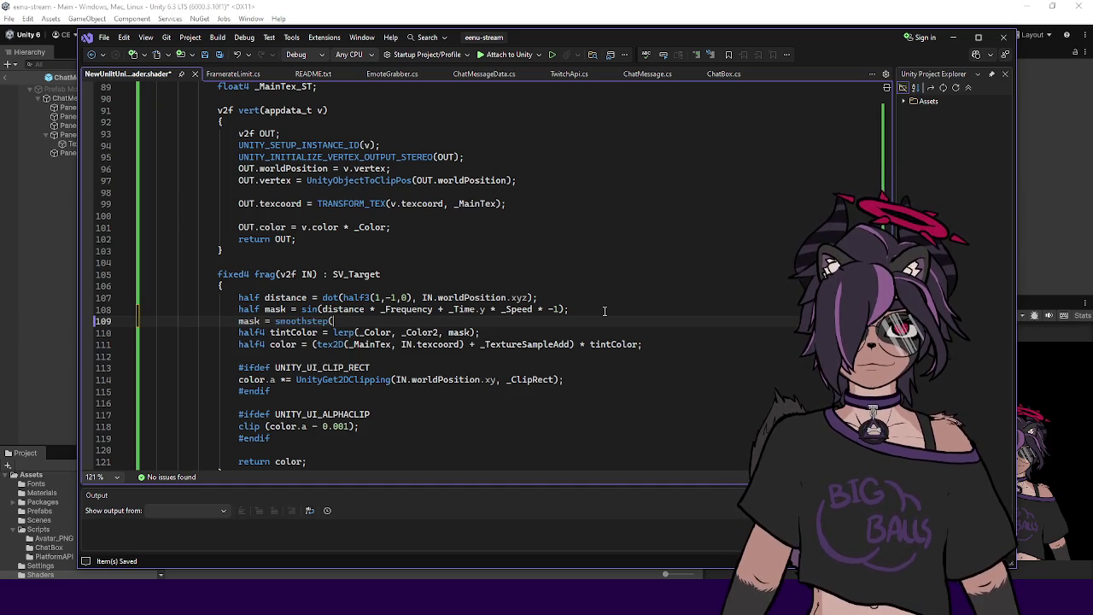
type("0.5 ")
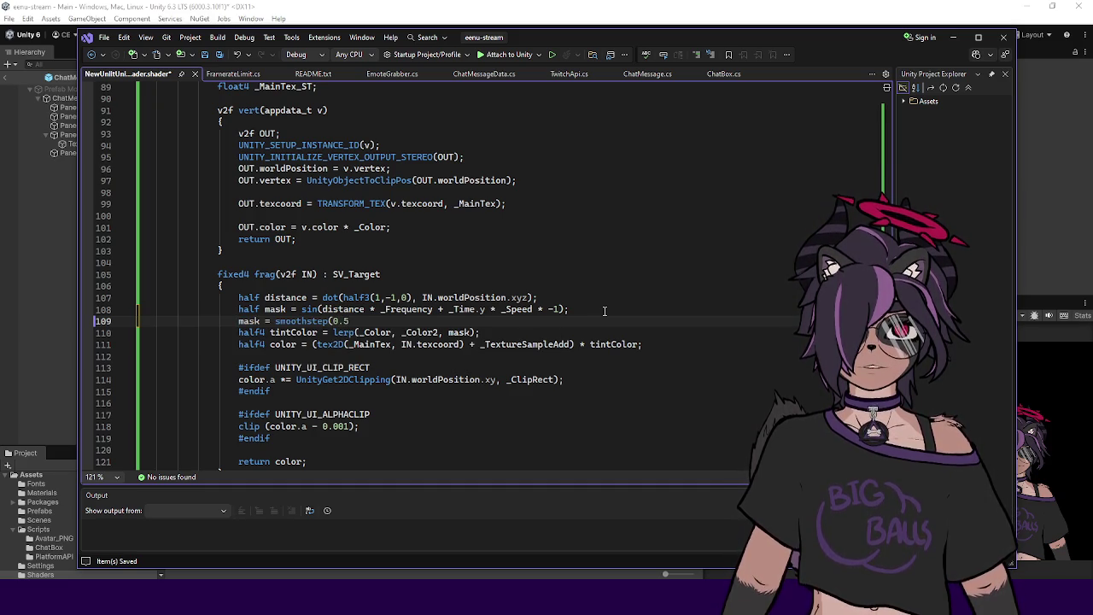
type("-f")
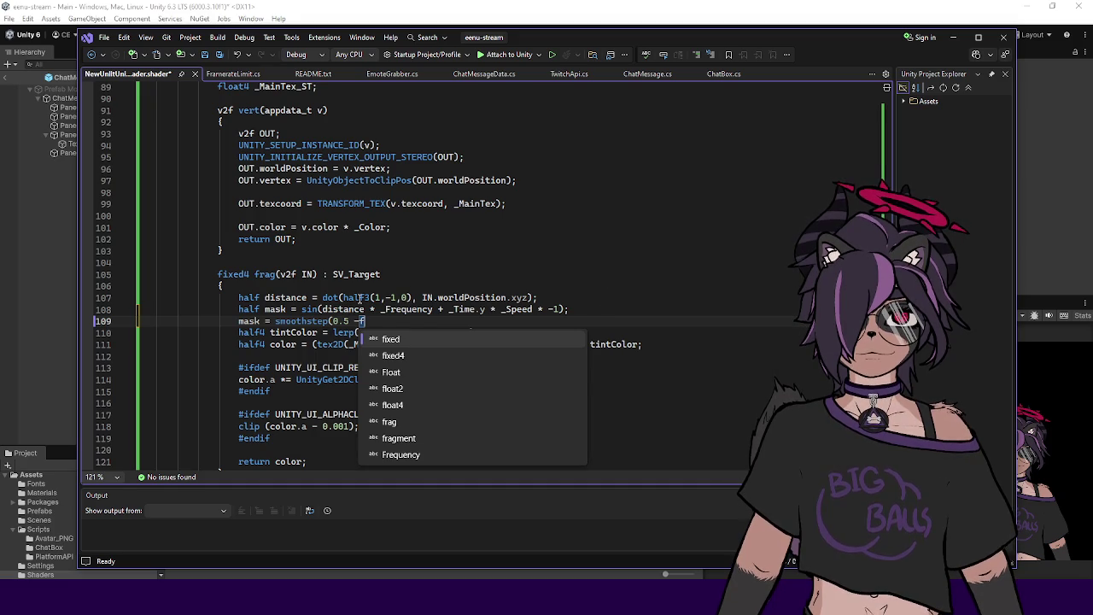
left_click(324, 309)
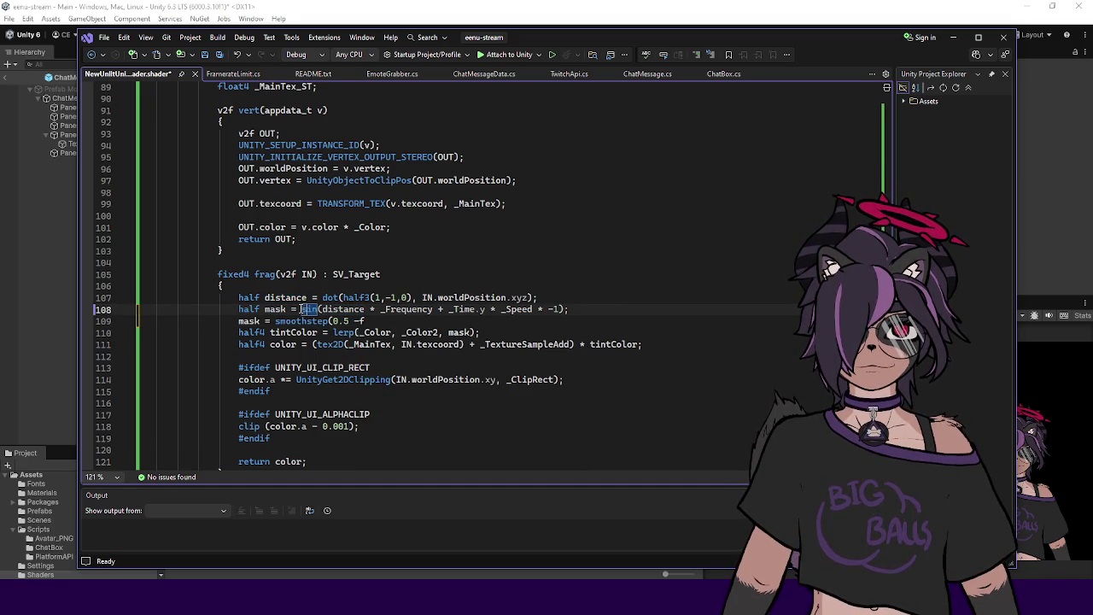
left_click(493, 325)
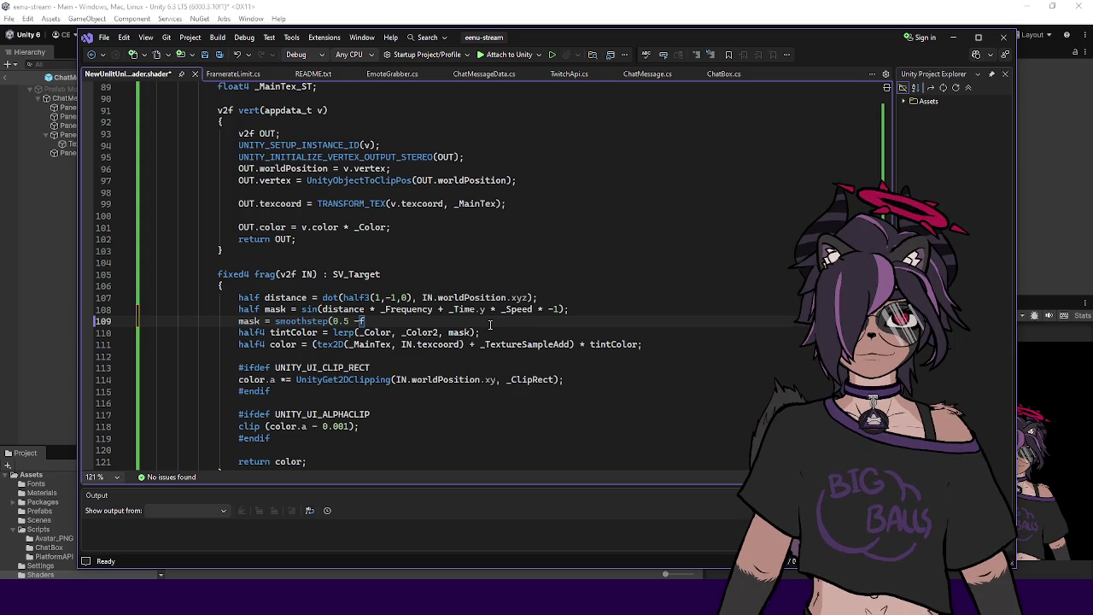
left_click_drag(333, 321, 366, 321)
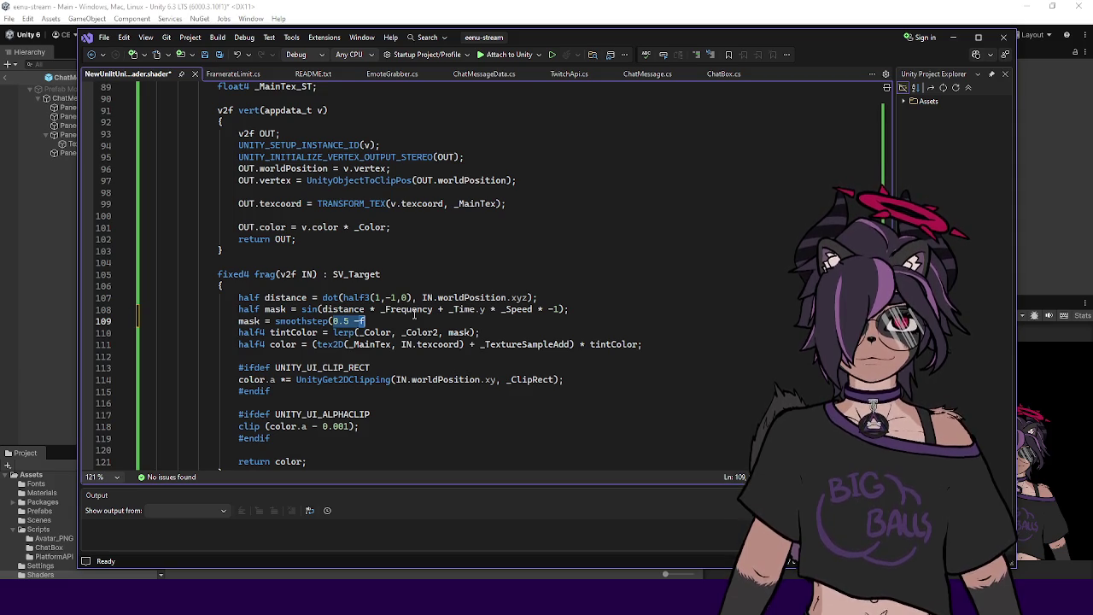
key("Right")
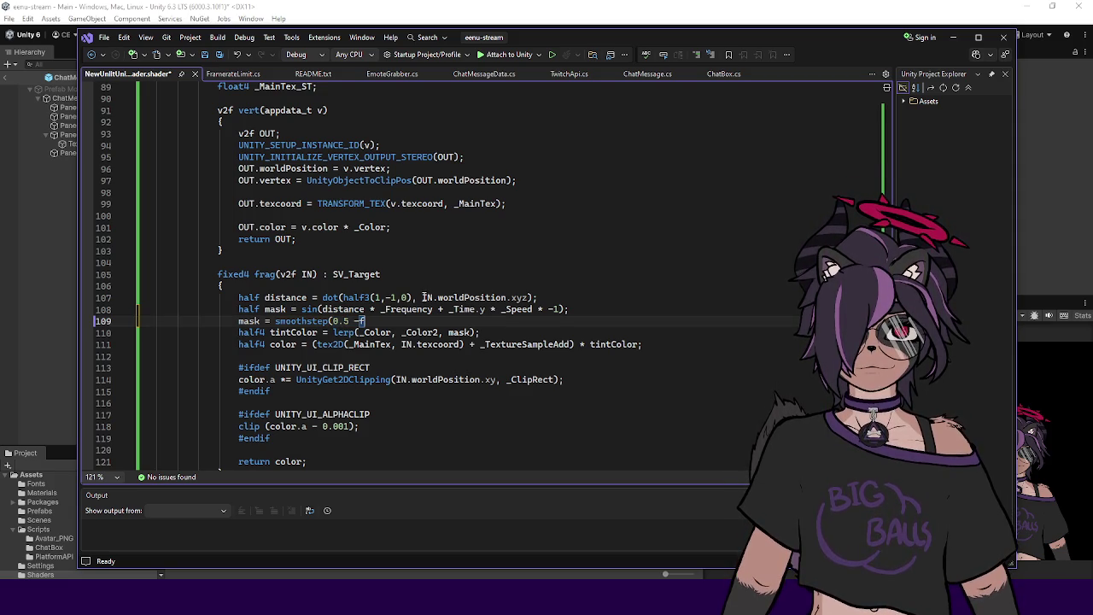
mouse_move(365, 321)
left_mouse_down()
mouse_move(282, 321)
mouse_move(332, 321)
left_mouse_up()
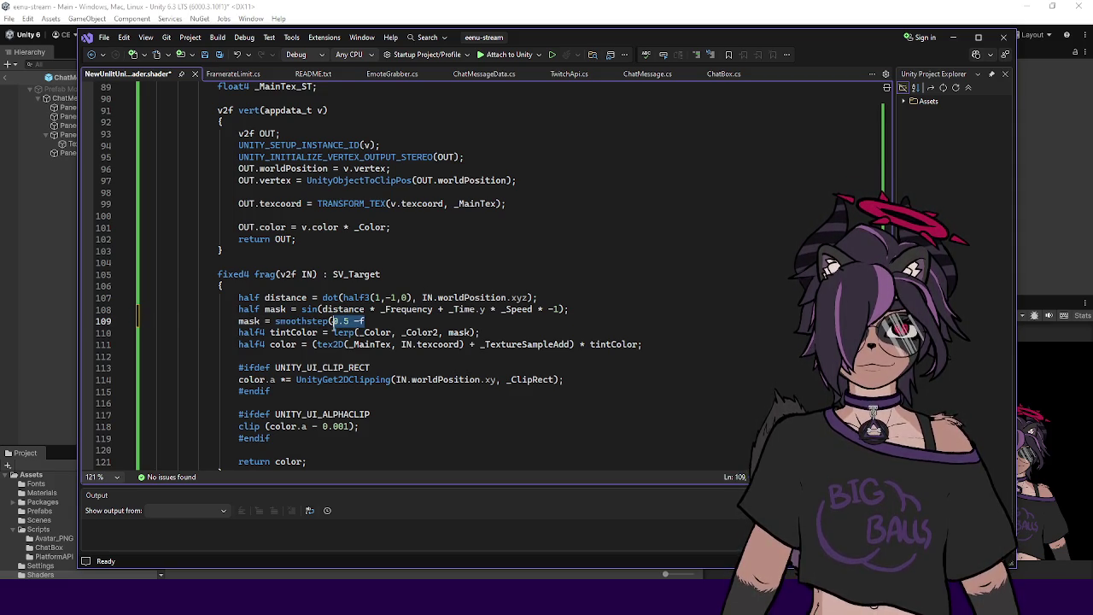
type("-0.01")
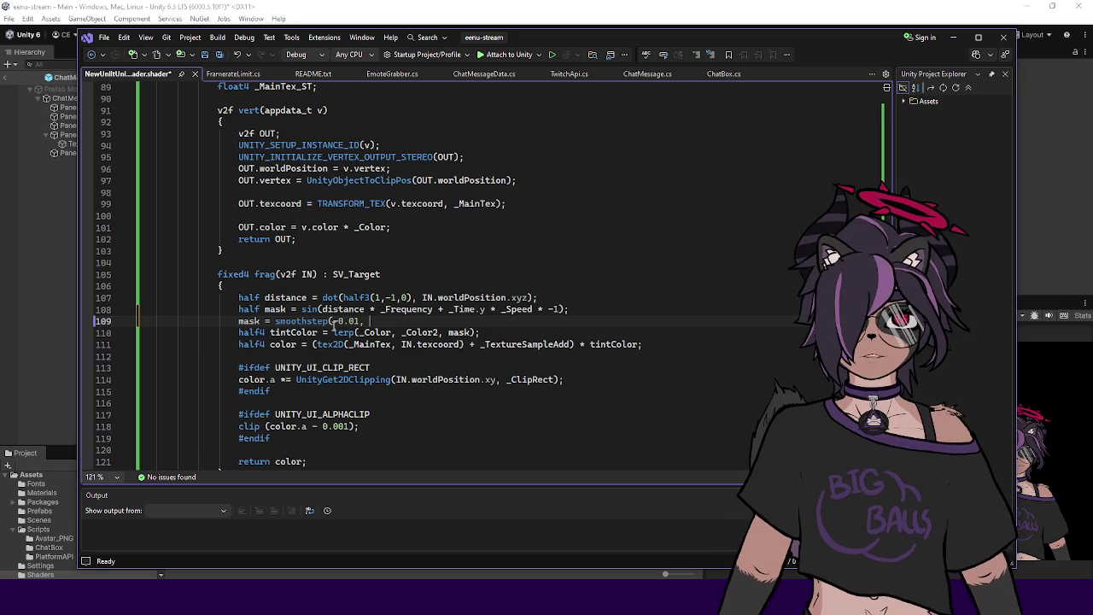
type(", 0.01, ")
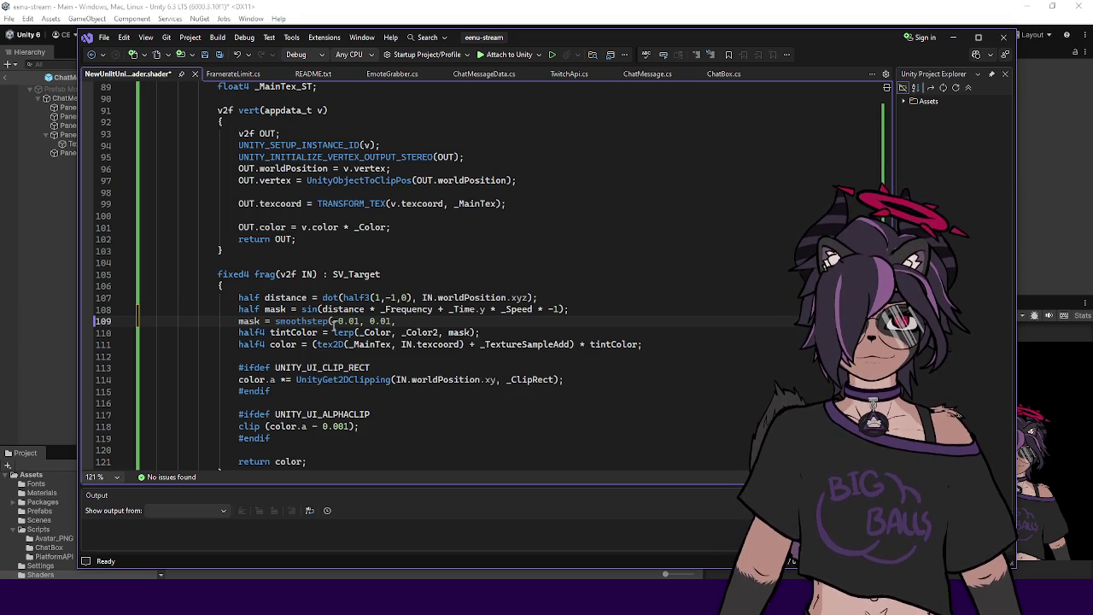
type("mask);")
key("ctrl+s")
left_click(48, 311)
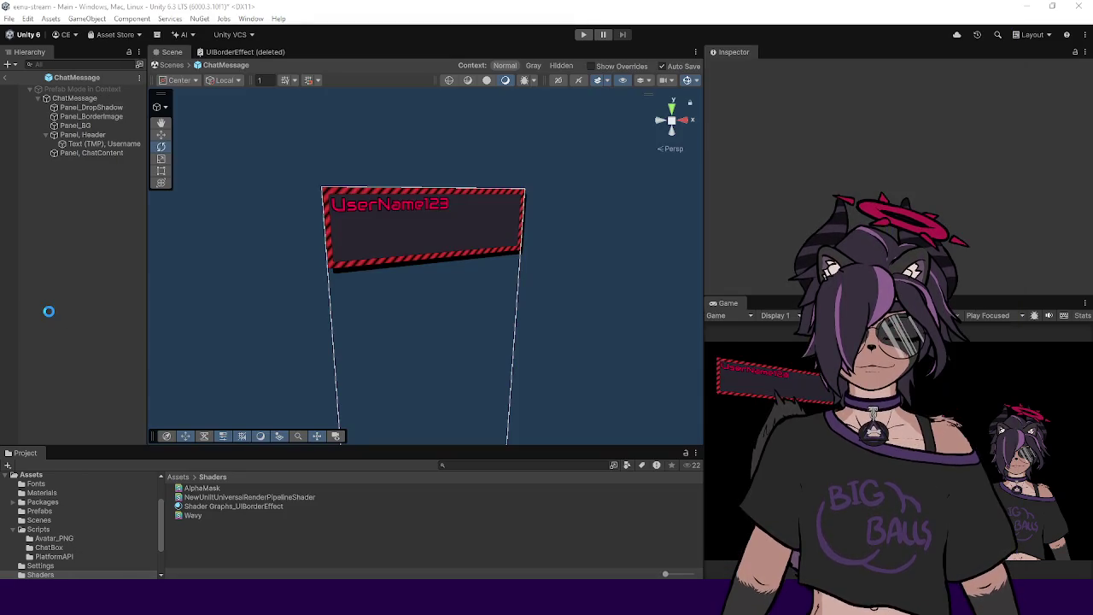
Step: Enlarge the Game view to inspect the UserName123 panel's striped border, then go back to Visual Studio
scroll(578, 226, "up", 5)
scroll(579, 227, "down", 5)
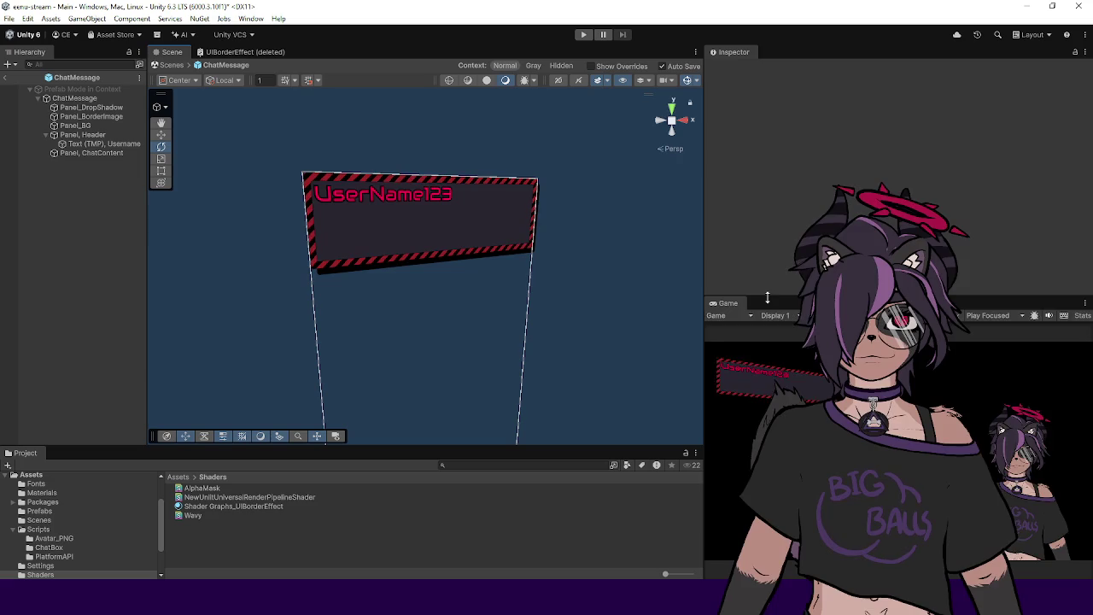
left_click_drag(767, 297, 767, 119)
left_click_drag(704, 239, 484, 260)
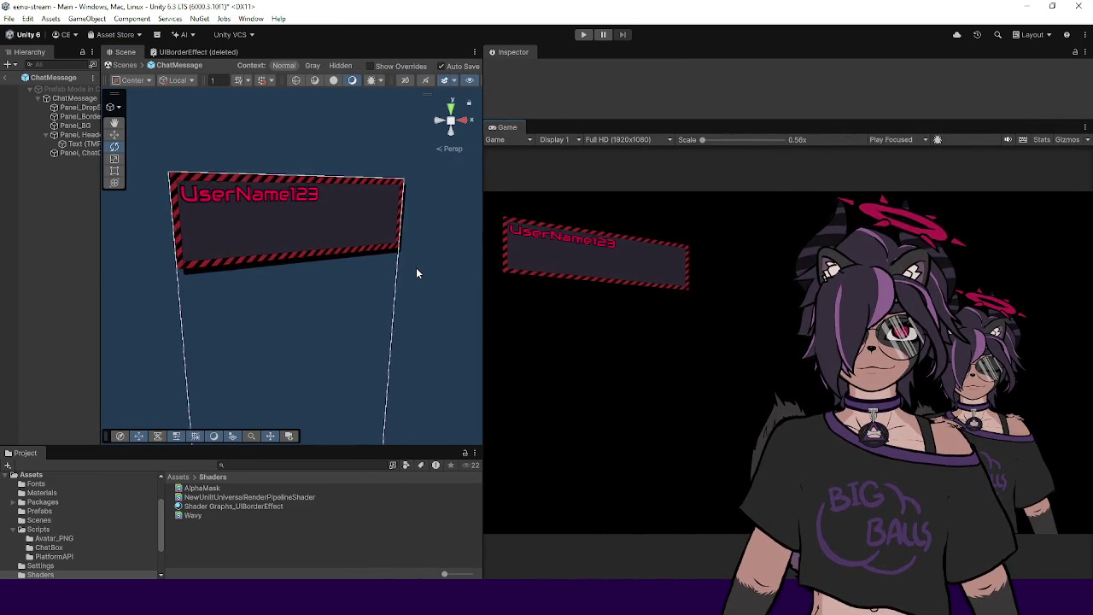
key("alt+Tab")
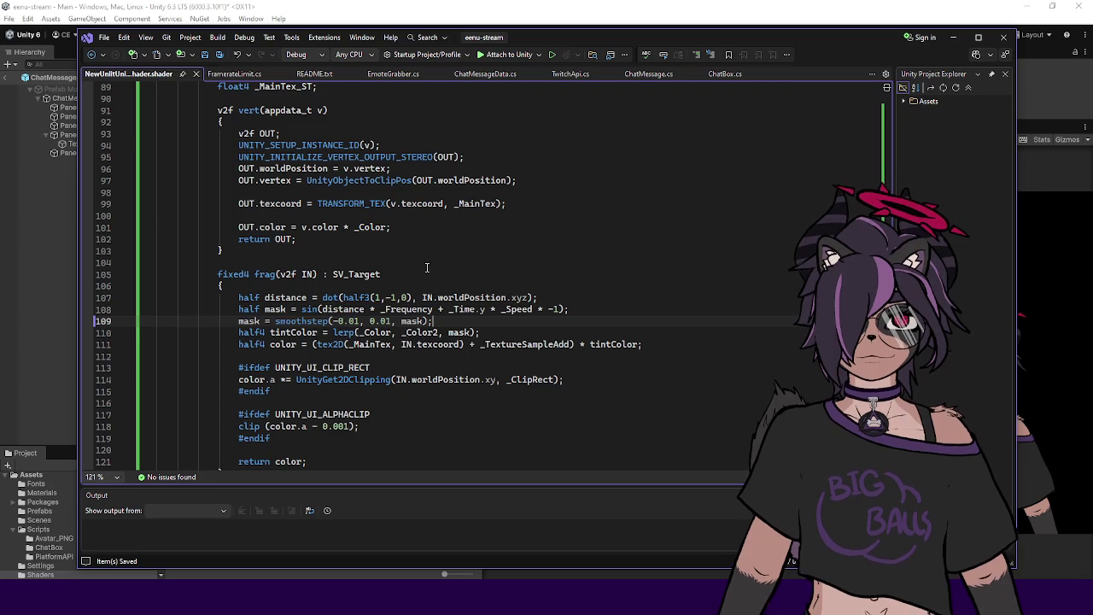
Step: Review the smoothstep edge values -0.01 and 0.01 on line 109, then return to Unity
left_click(425, 320)
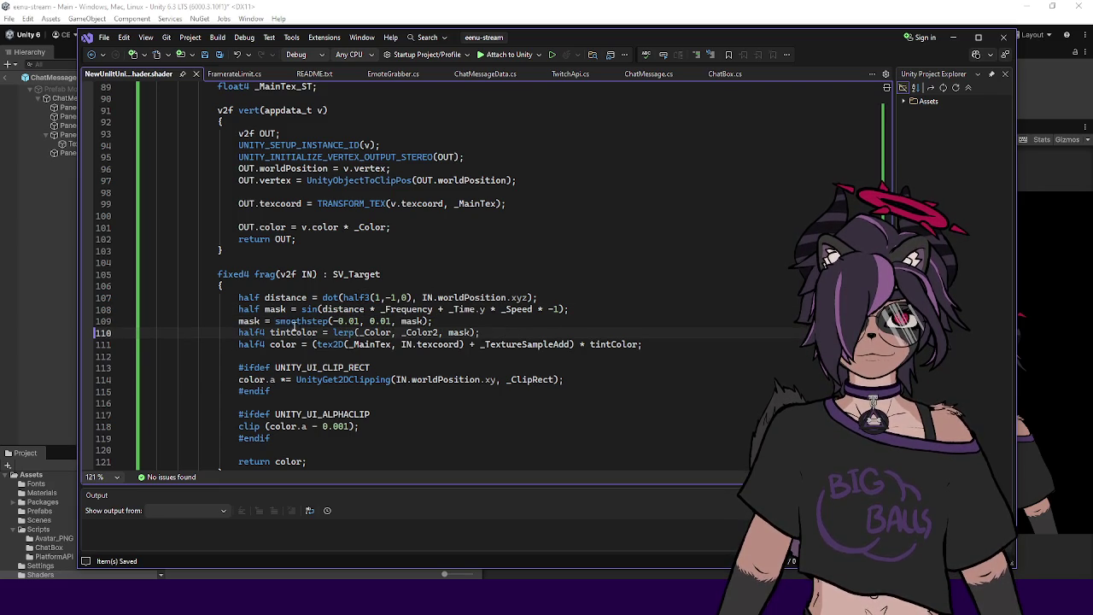
left_click_drag(329, 320, 389, 322)
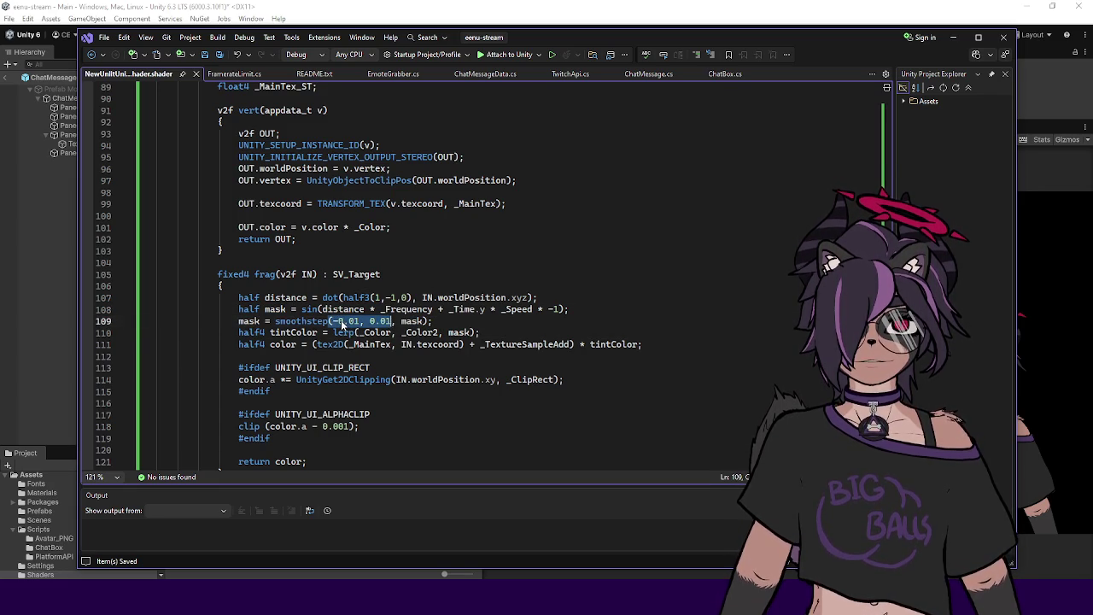
left_click(397, 321)
left_click(401, 321)
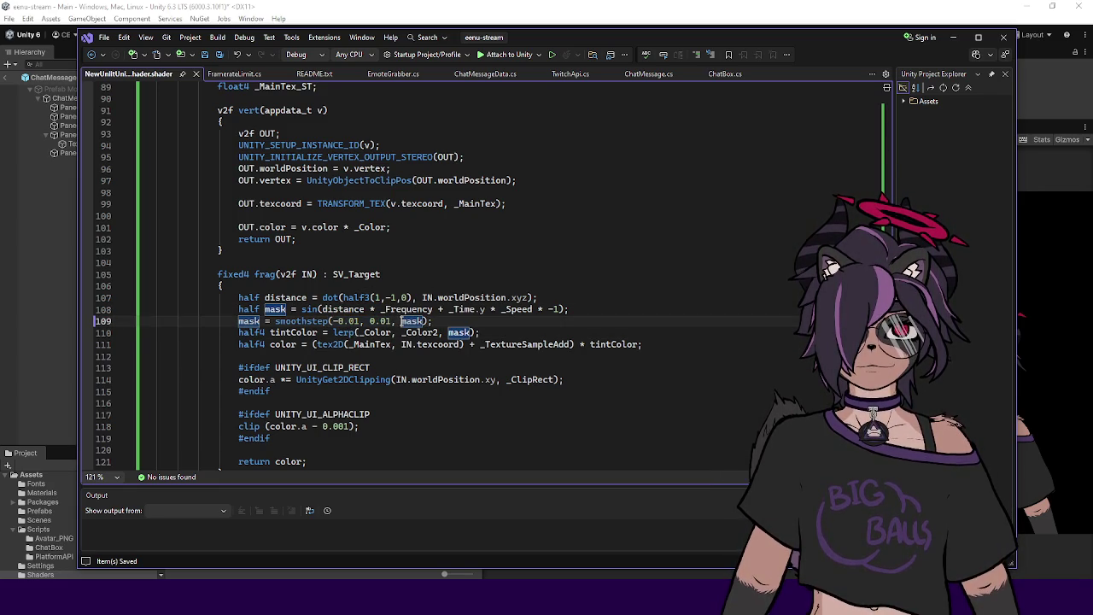
key("alt+Tab")
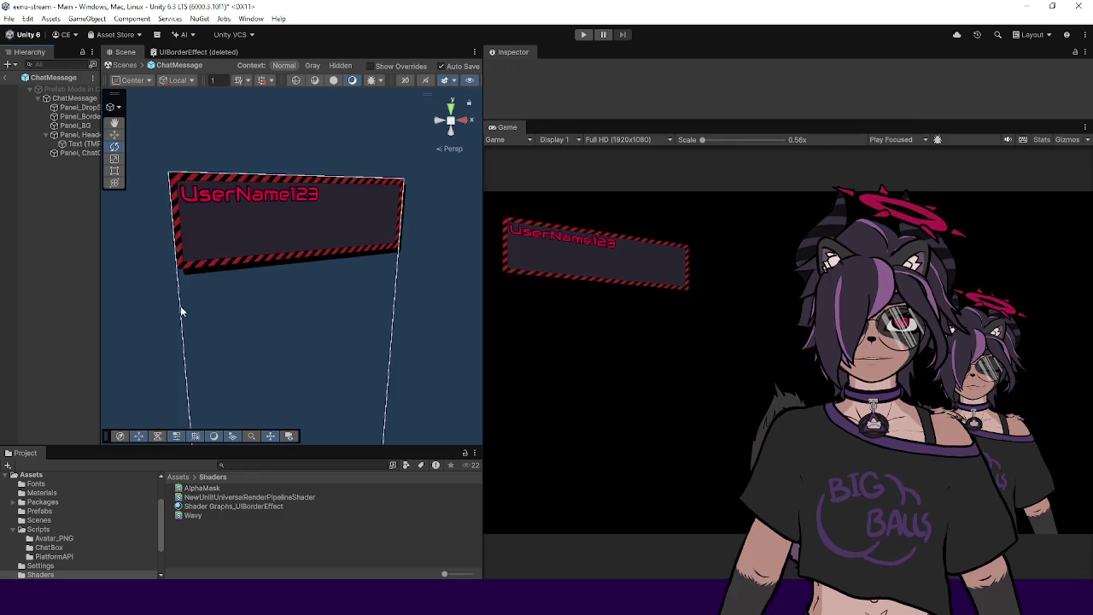
Step: View the Game view at 1x, then 0.56x scale, widen the Hierarchy, and select the Shader Graphs_UIBorderEffect material
left_click(725, 140)
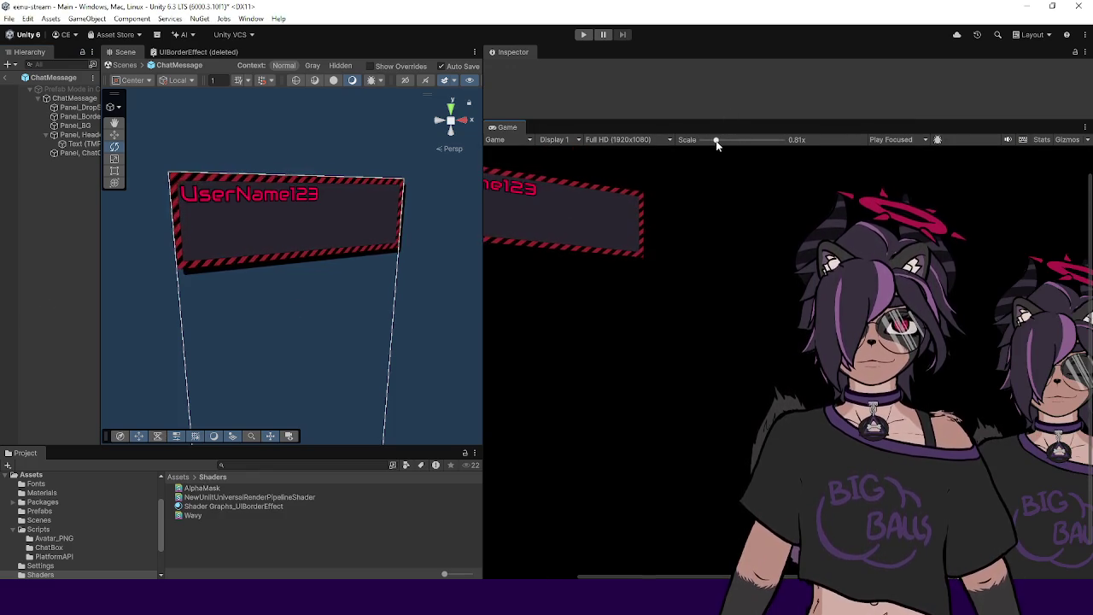
left_click_drag(715, 142, 663, 142)
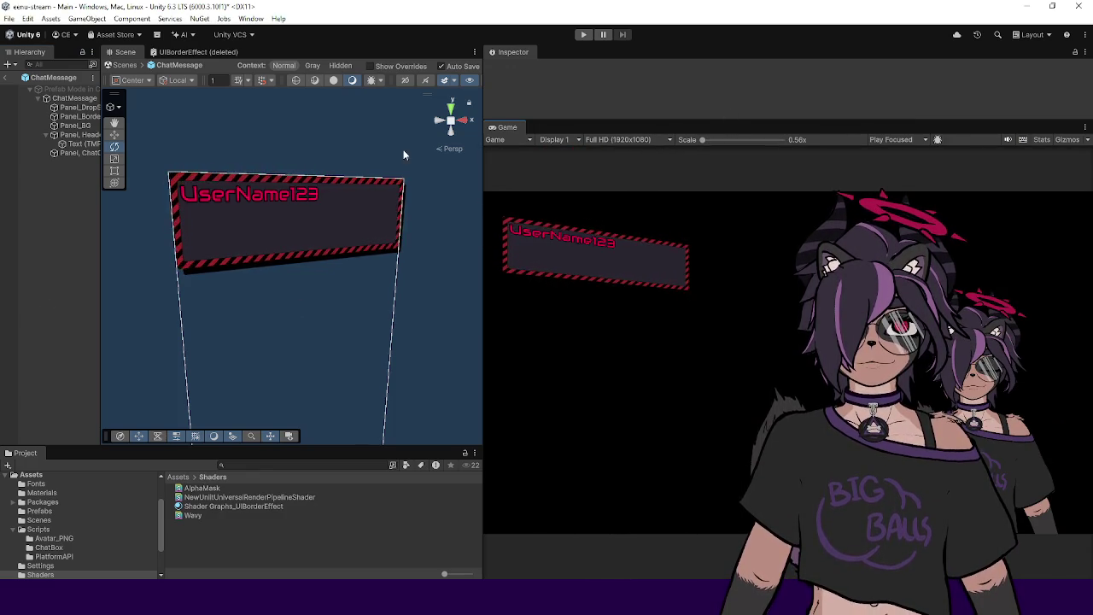
left_click_drag(100, 175, 177, 175)
left_click(272, 505)
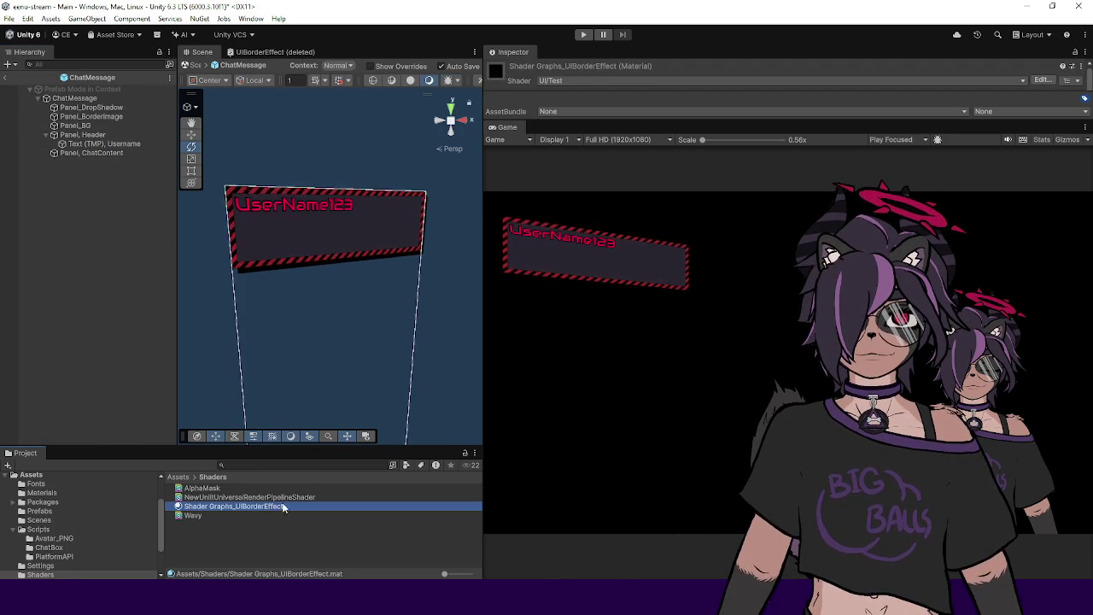
Step: Adjust the material's Color 2 toward a muted dark magenta-purple
left_click_drag(588, 122, 591, 302)
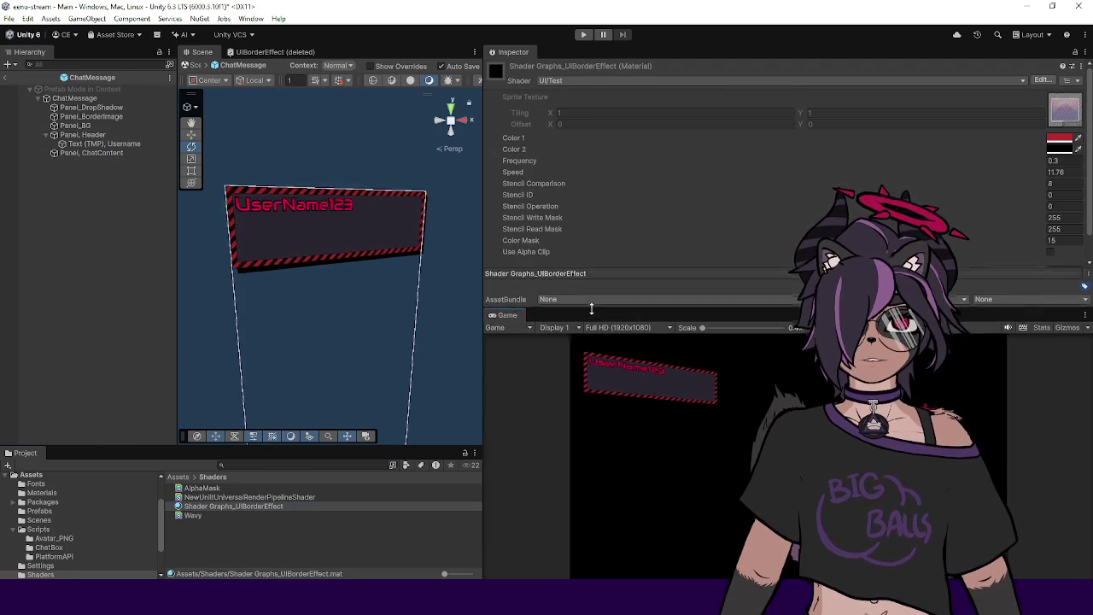
left_click(1055, 145)
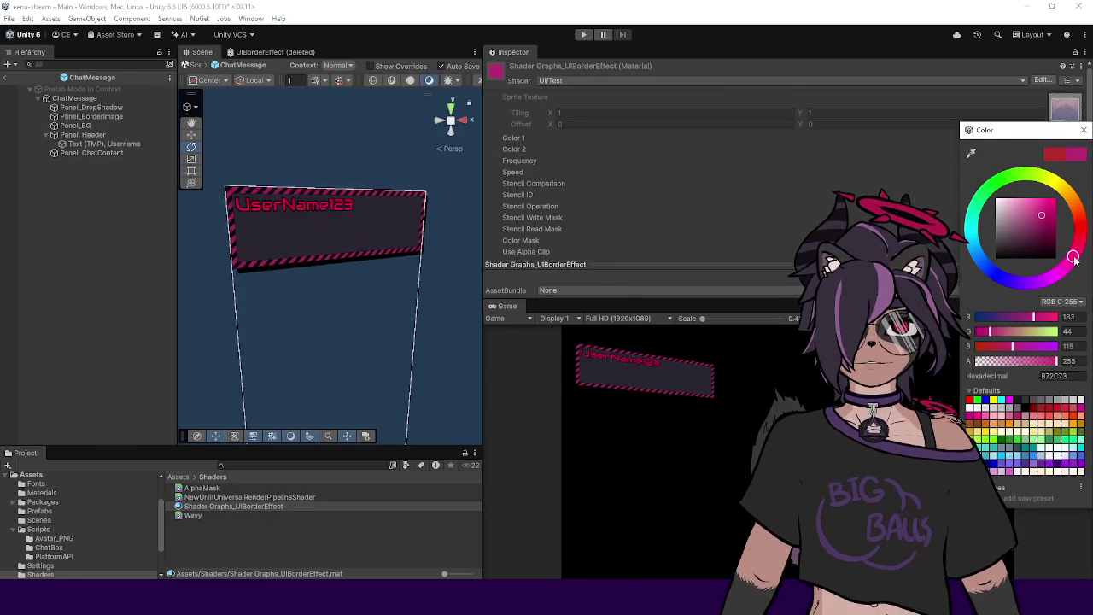
left_click(1056, 166)
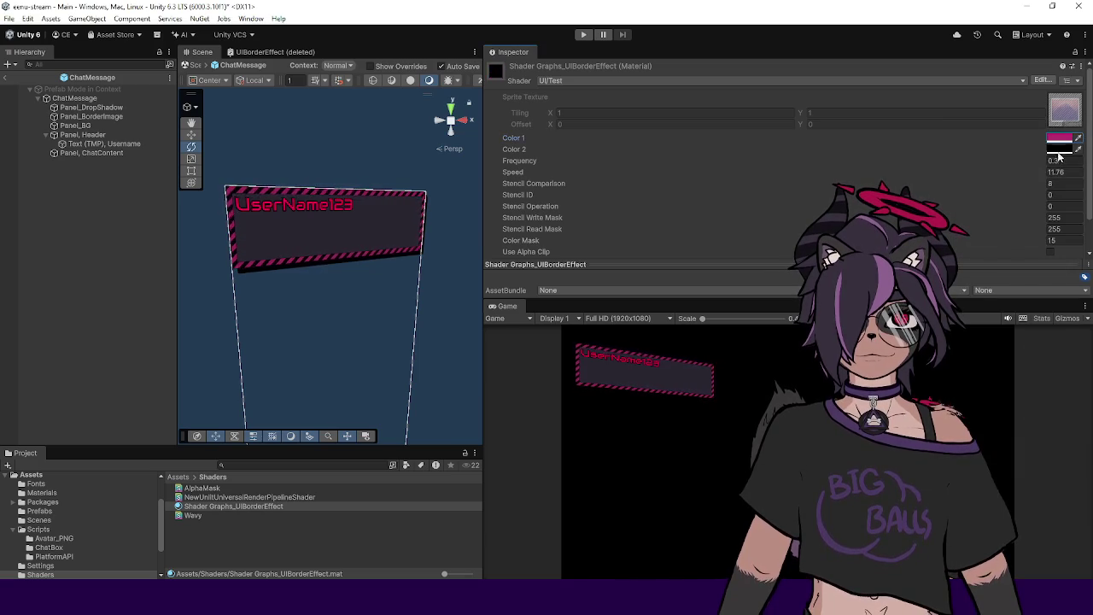
left_click(1059, 150)
left_click(1043, 217)
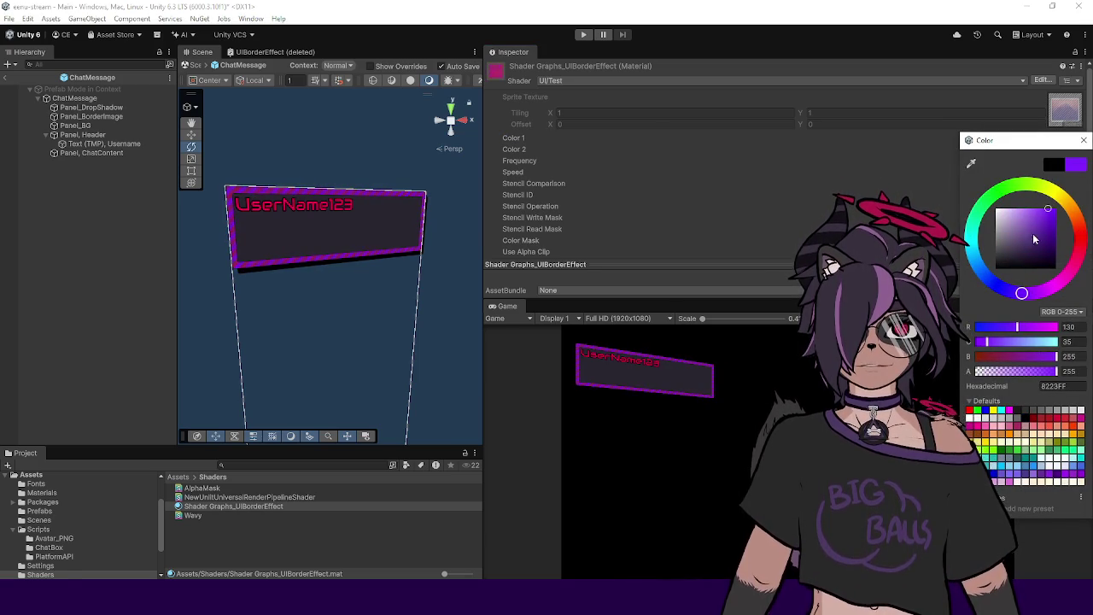
left_click(1046, 246)
left_click_drag(1057, 235, 1043, 239)
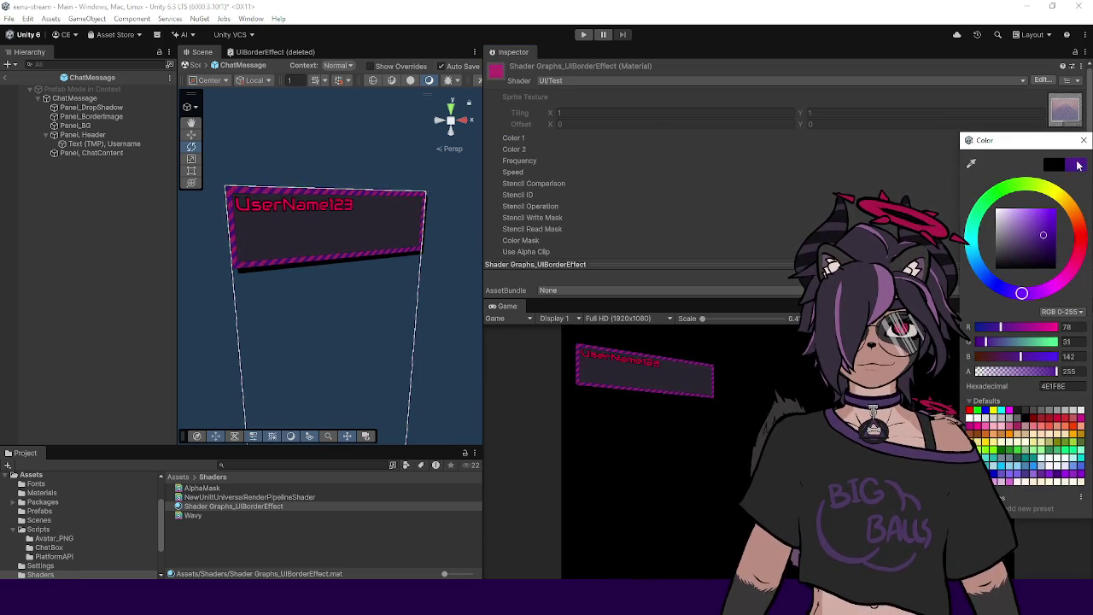
mouse_move(1061, 276)
left_mouse_down()
mouse_move(1053, 291)
mouse_move(1023, 292)
mouse_move(1015, 257)
left_mouse_up()
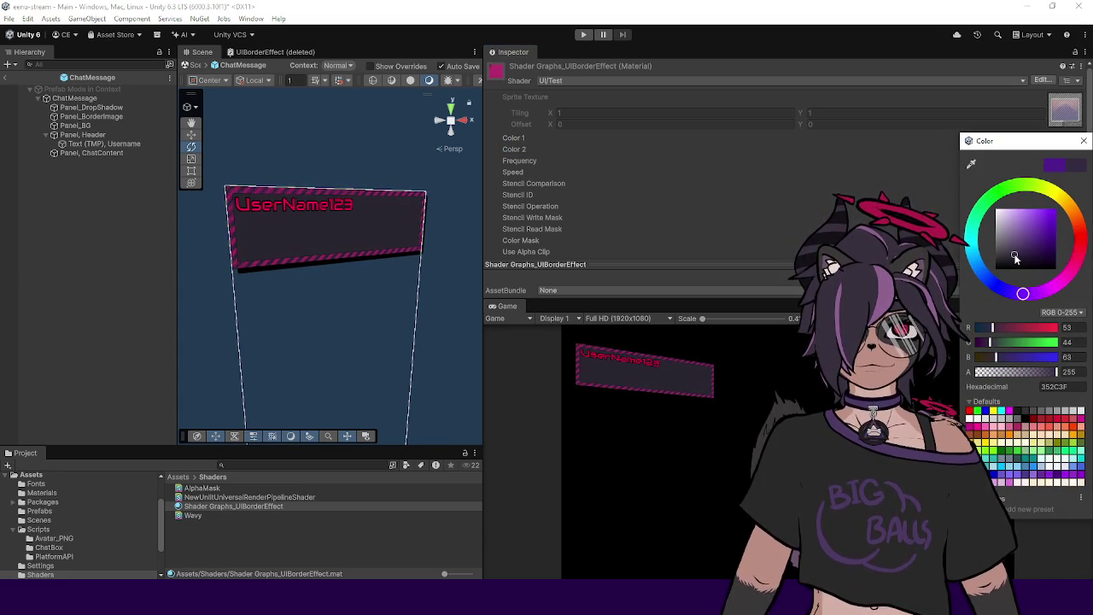
left_click(1080, 140)
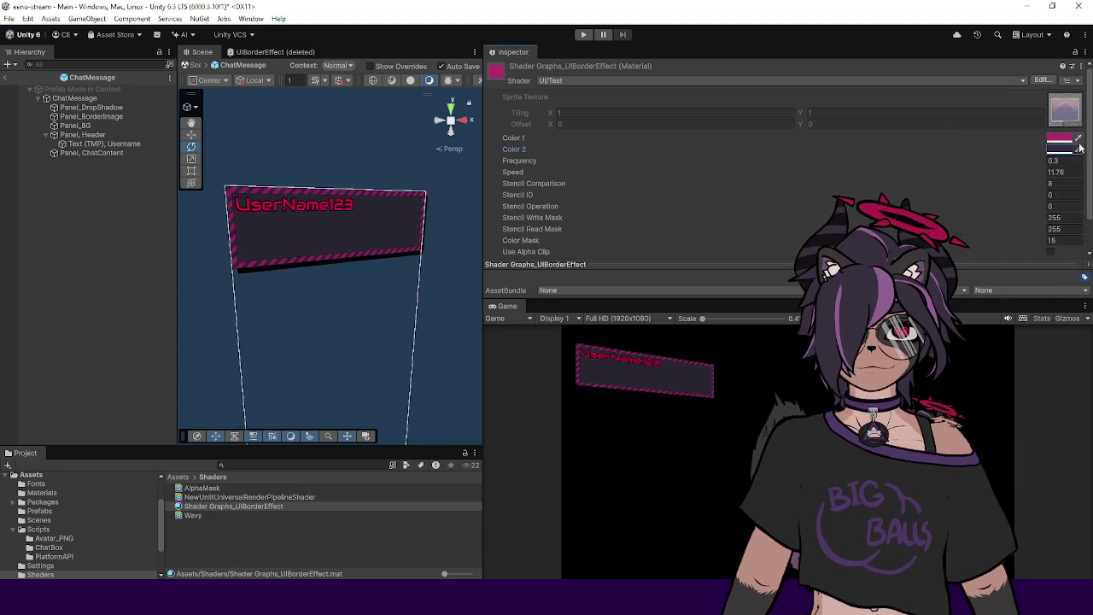
Step: Make the material's Color 1 a brighter pink (F81B84)
left_click(1059, 140)
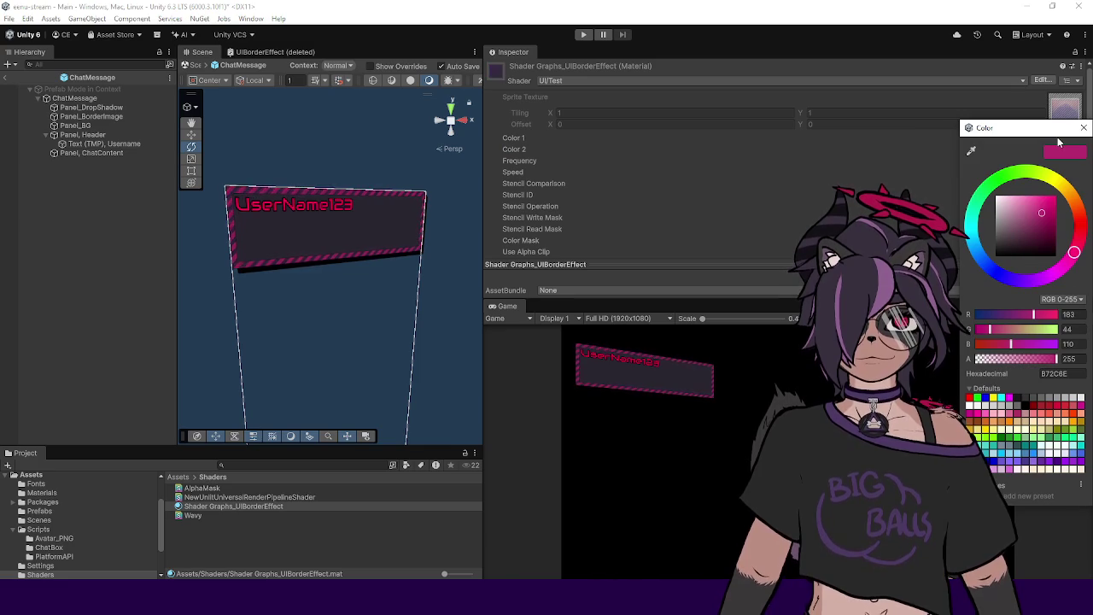
left_click(1083, 127)
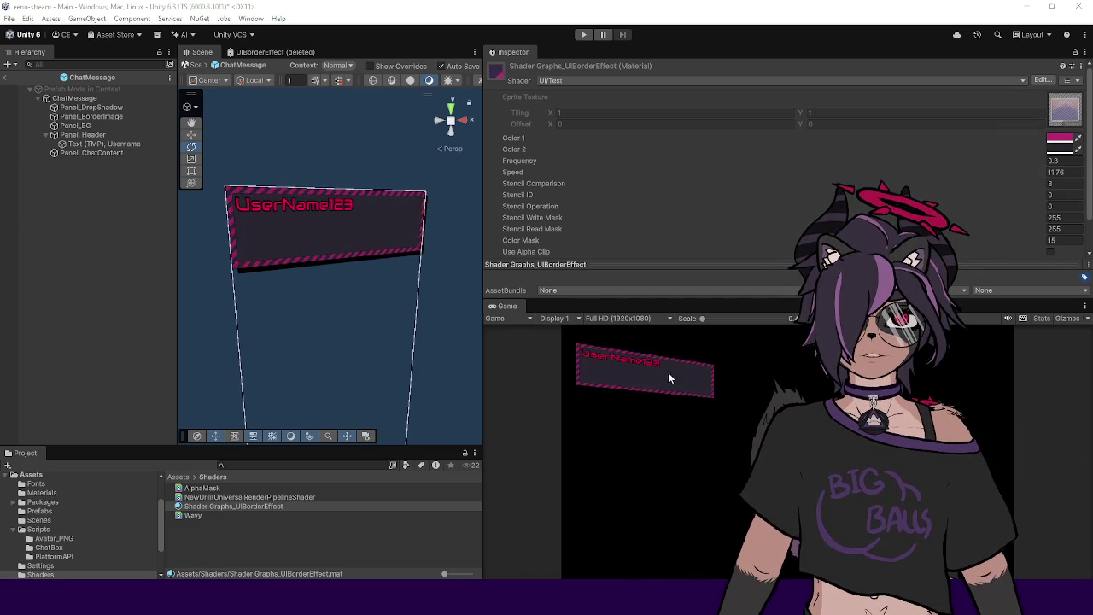
left_click(1059, 138)
left_click(1055, 206)
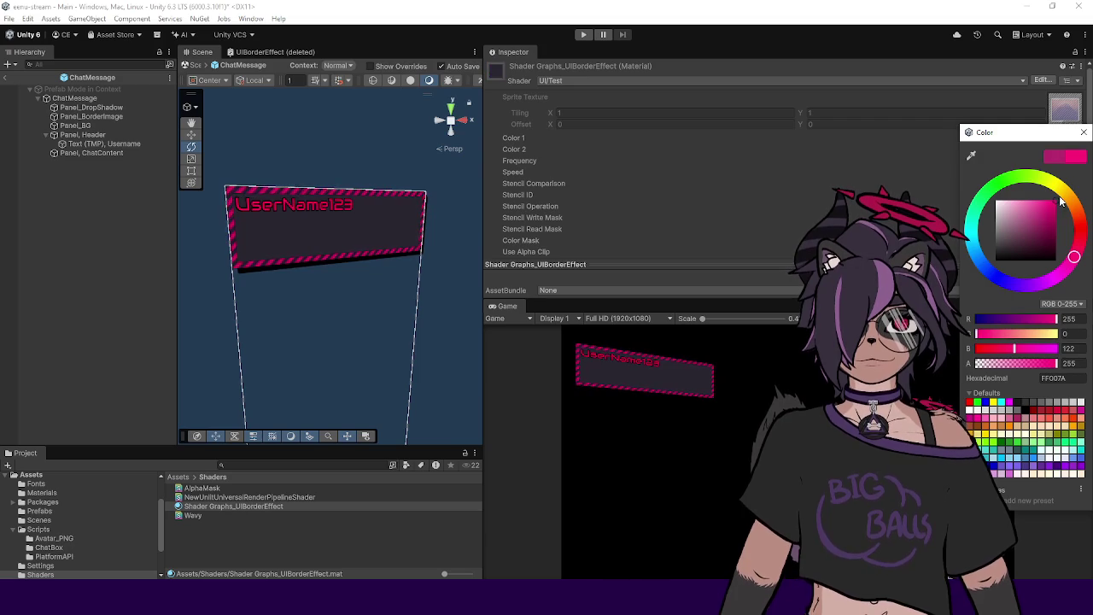
left_click(1064, 160)
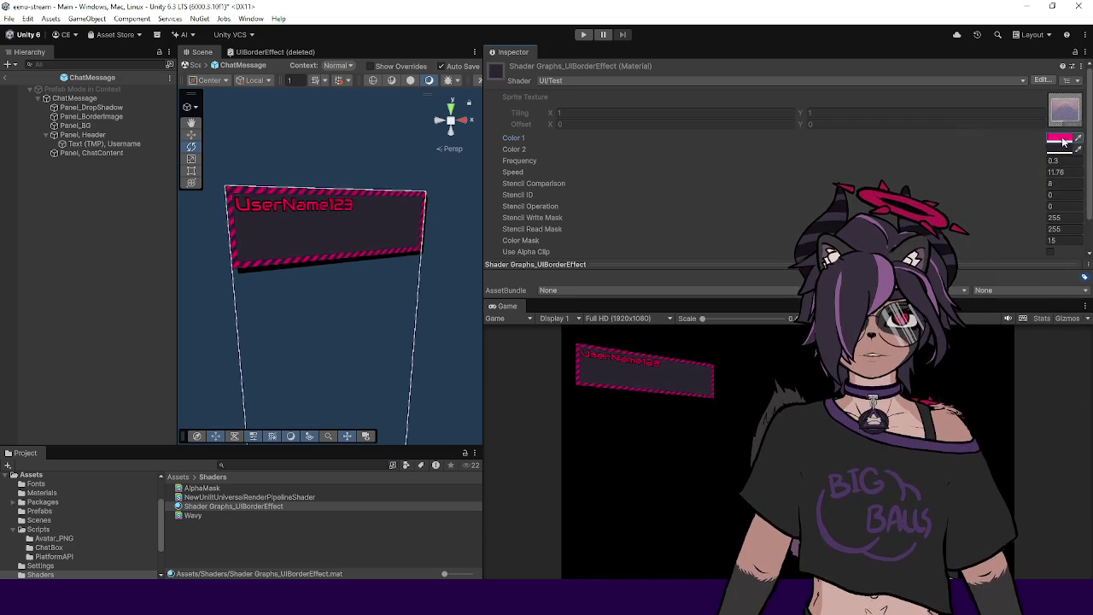
Step: Enlarge the Game view and Inspector, then reselect the UIBorderEffect material with its preview collapsed
left_click_drag(632, 300, 632, 182)
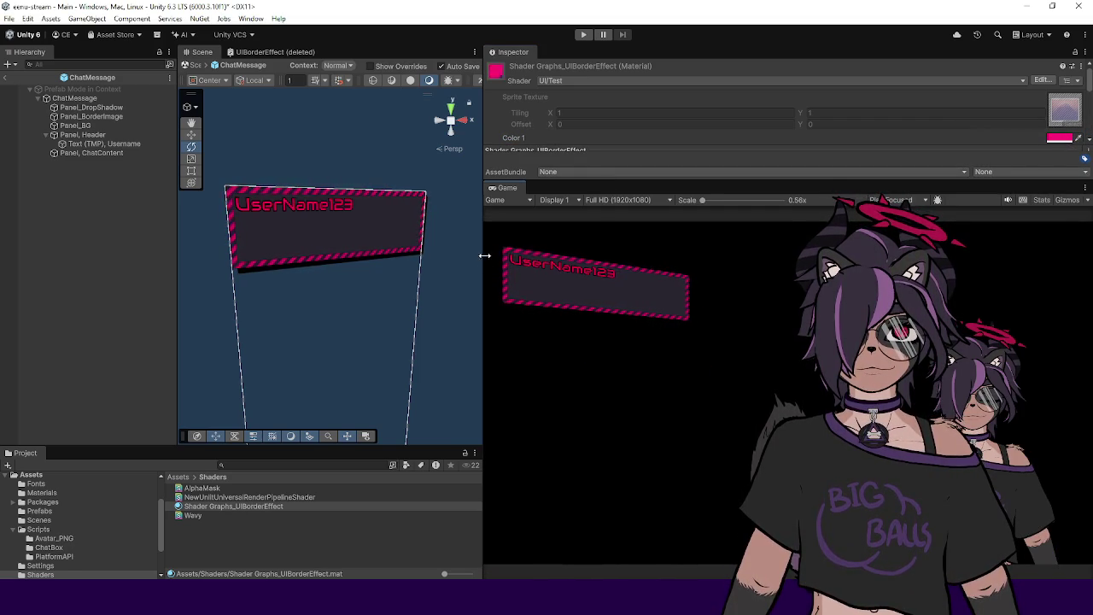
left_click_drag(481, 251, 470, 254)
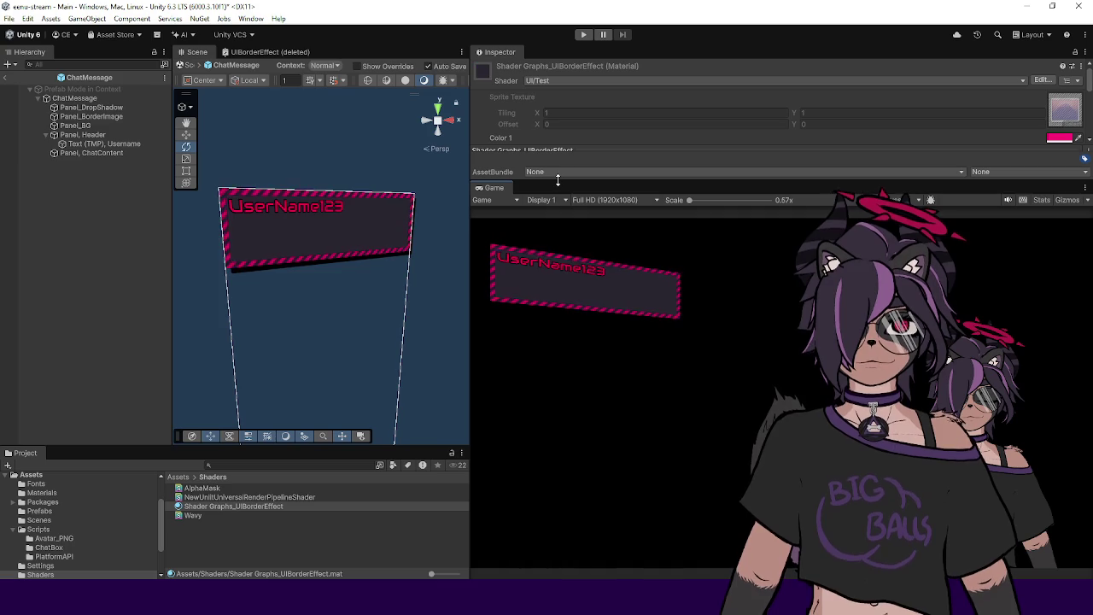
left_click_drag(556, 178, 551, 260)
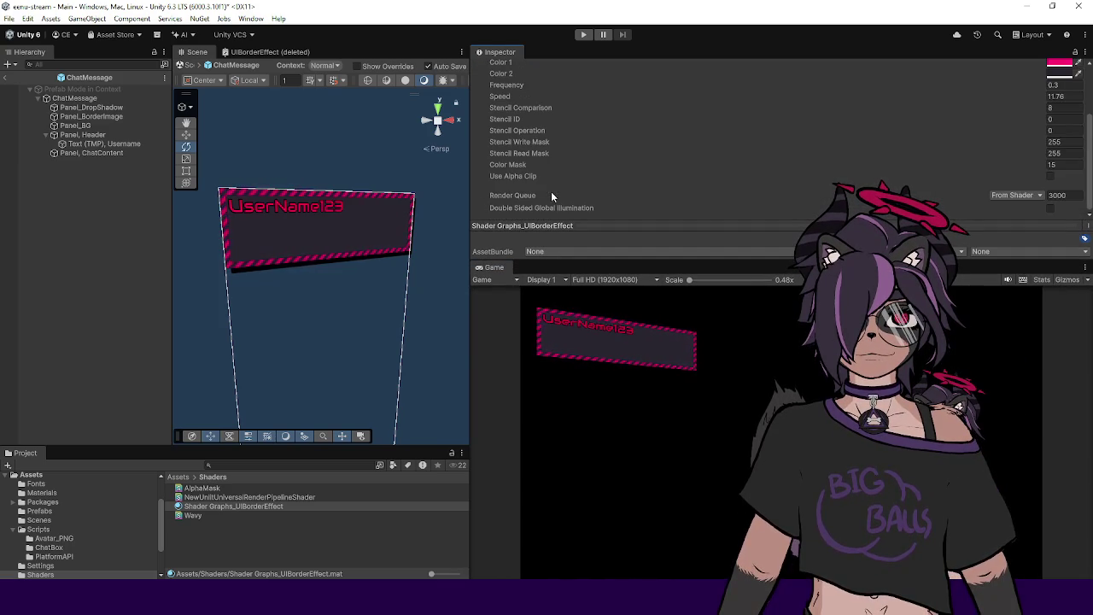
left_click(214, 498)
left_click(213, 506)
scroll(958, 116, "up", 3)
scroll(958, 116, "down", 5)
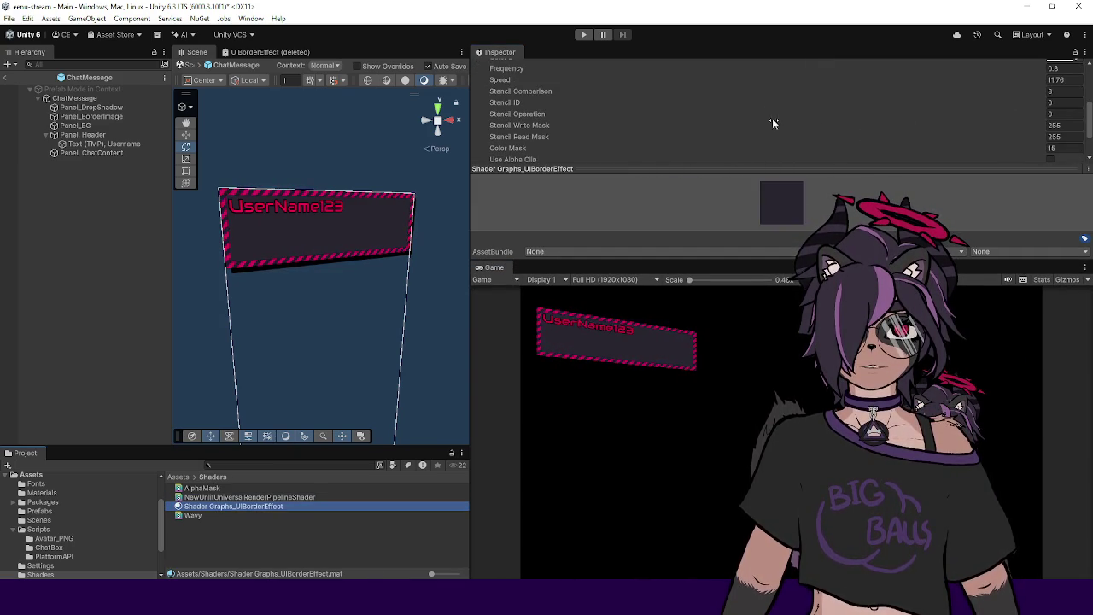
left_click(711, 169)
scroll(712, 177, "down", 3)
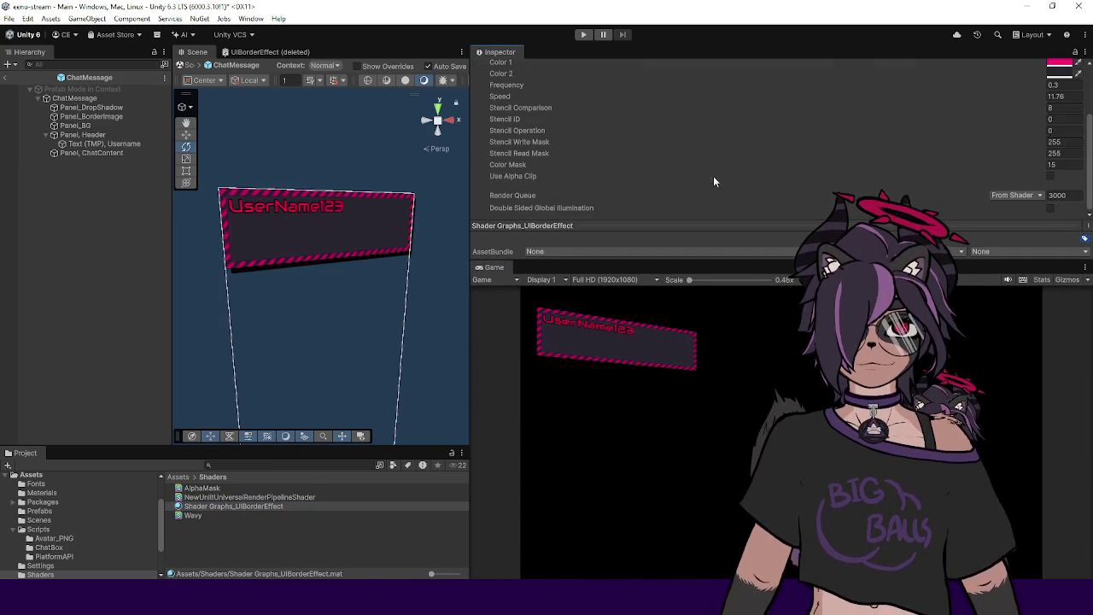
scroll(990, 157, "up", 3)
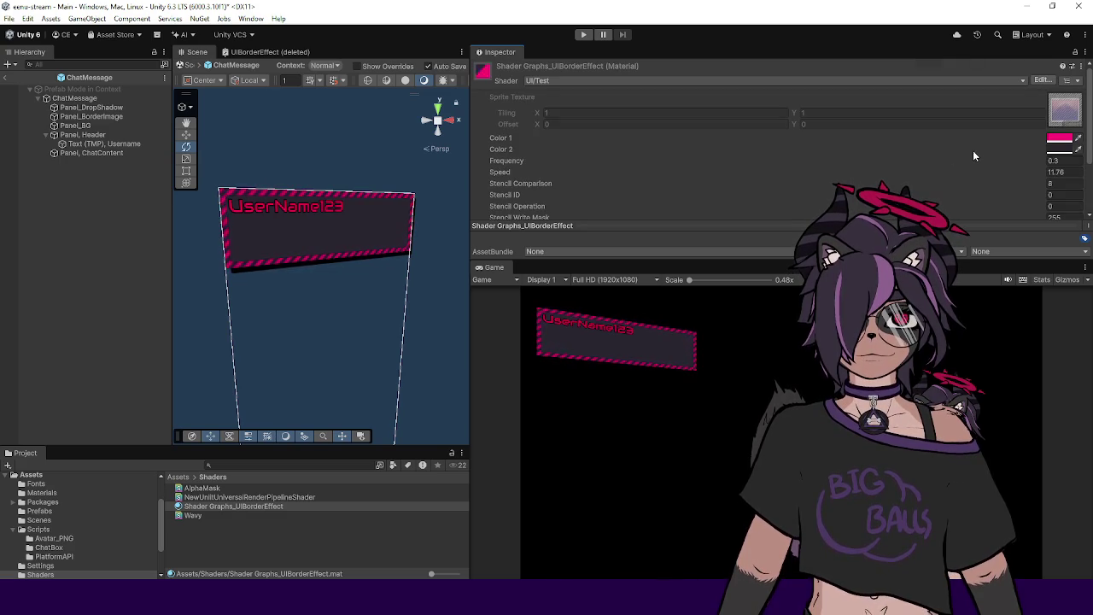
Step: Set the stripe Frequency to 0.2 and Speed to 8
left_click(1071, 160)
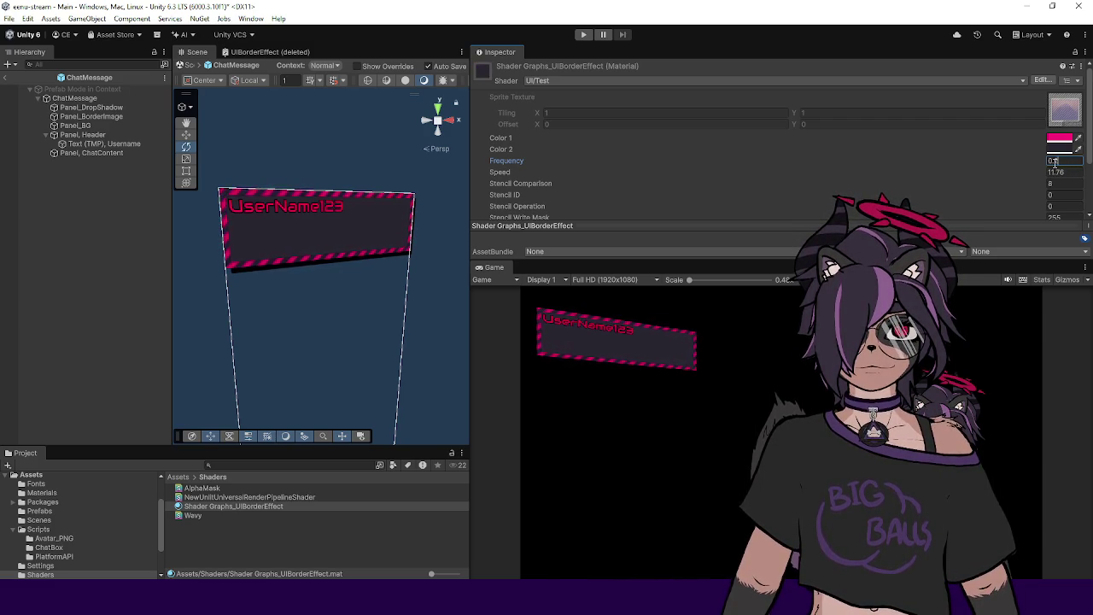
type("2")
left_click(1068, 173)
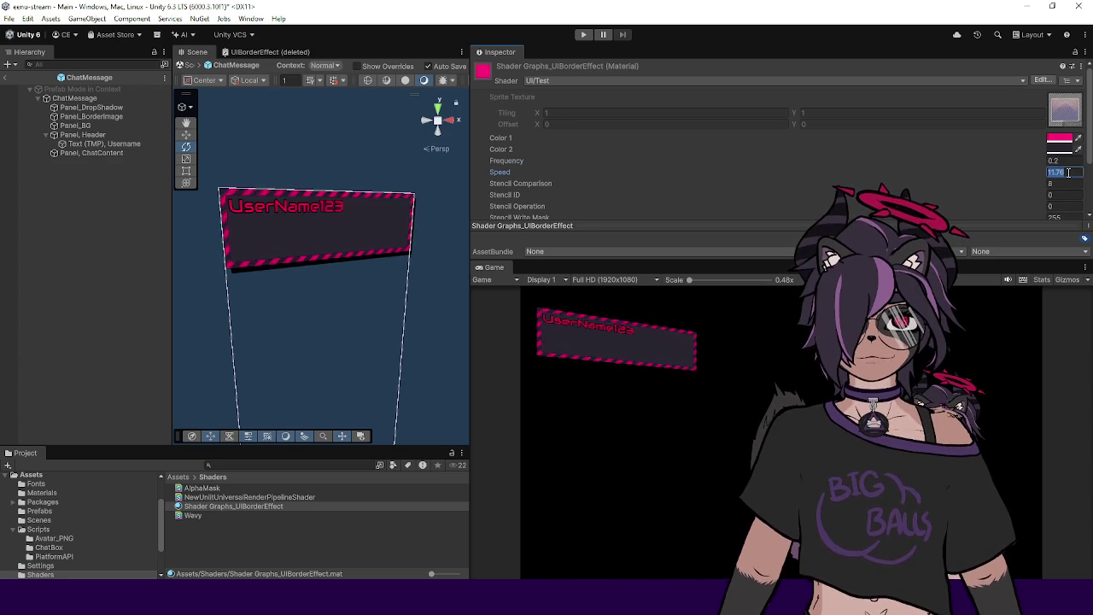
type("5")
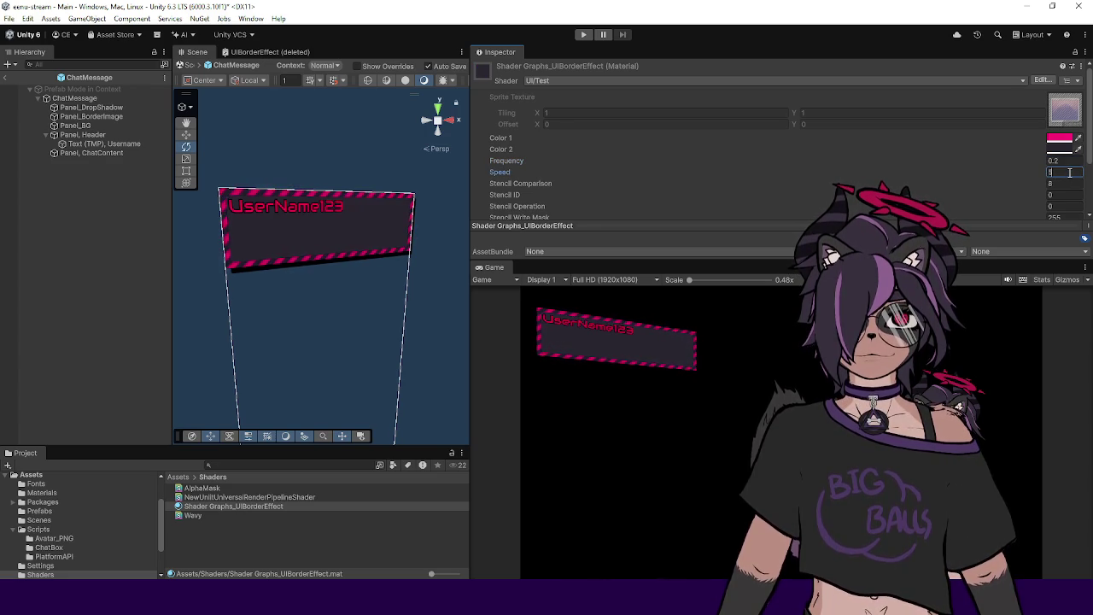
key("Return")
left_click(771, 353)
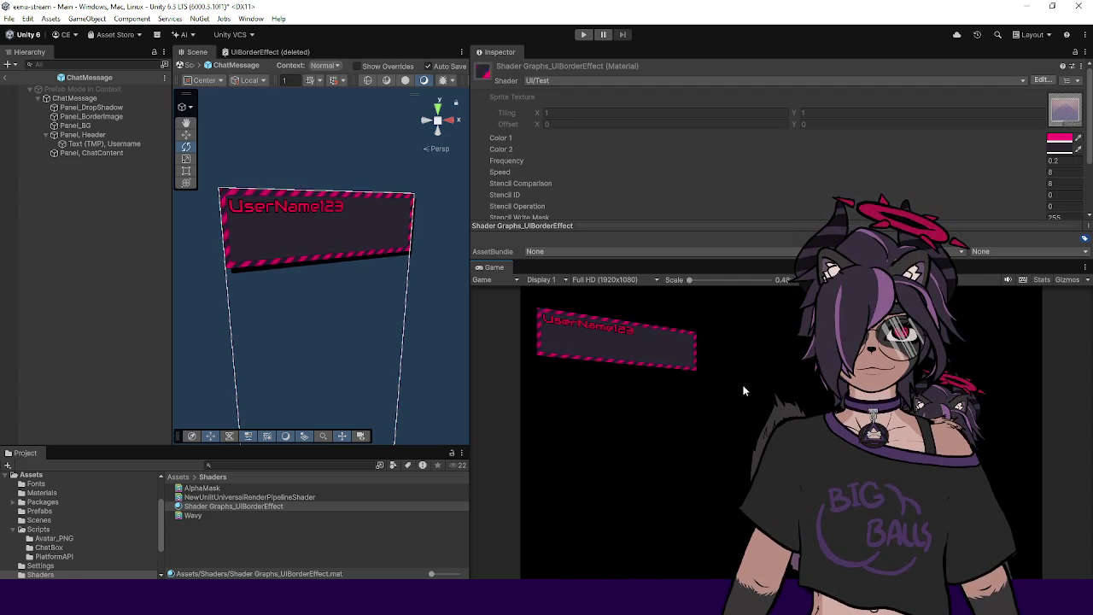
scroll(397, 253, "up", 5)
scroll(396, 253, "down", 6)
Step: Disable the Panel_BorderImage object in the ChatMessage prefab
left_click_drag(401, 296, 364, 188)
left_click(91, 116)
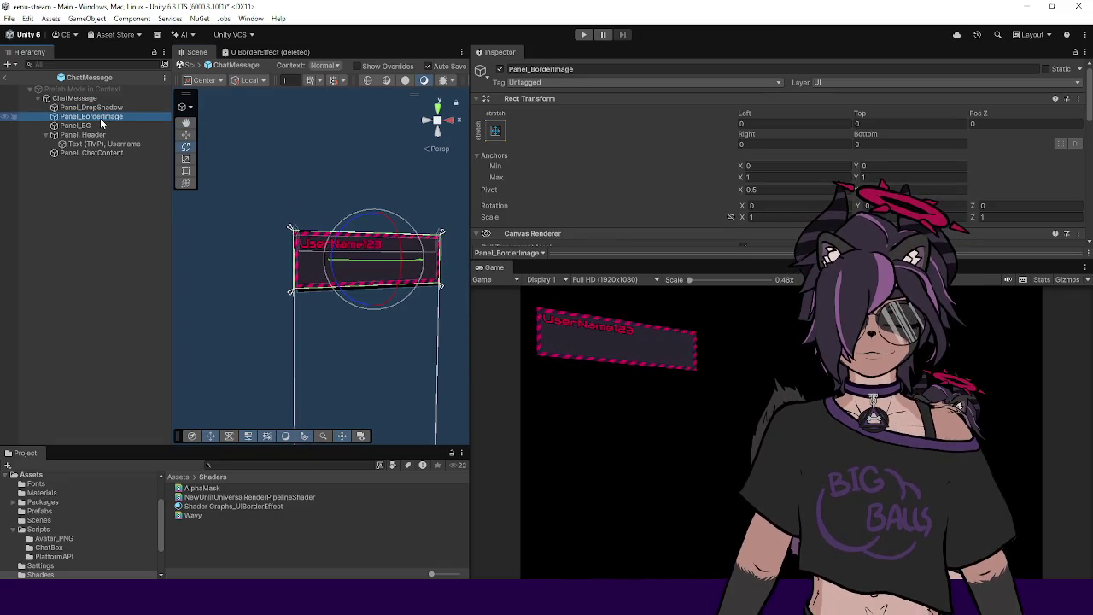
left_click_drag(587, 260, 588, 404)
scroll(493, 193, "down", 2)
scroll(501, 203, "up", 2)
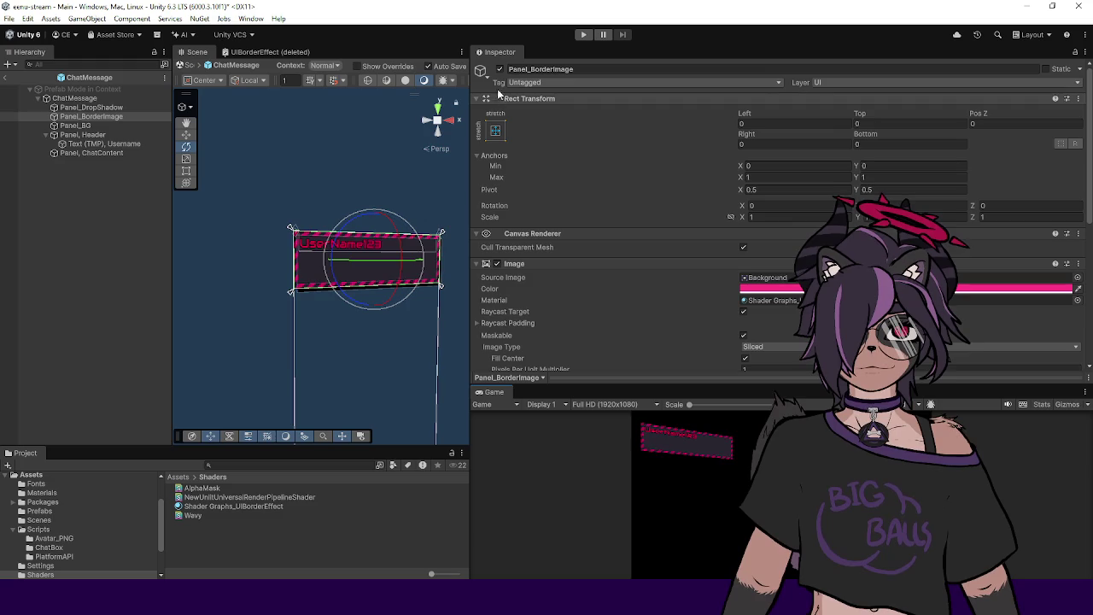
left_click(501, 69)
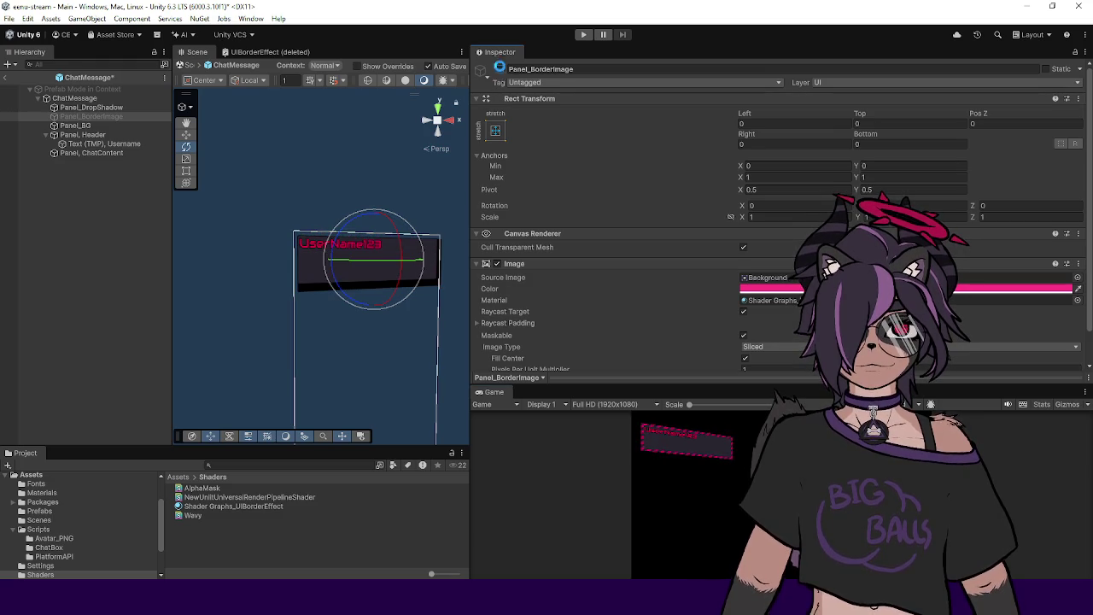
Step: Set Panel_BG's Top, Right and Bottom offsets to 0, then reselect Panel_BorderImage
left_click(135, 125)
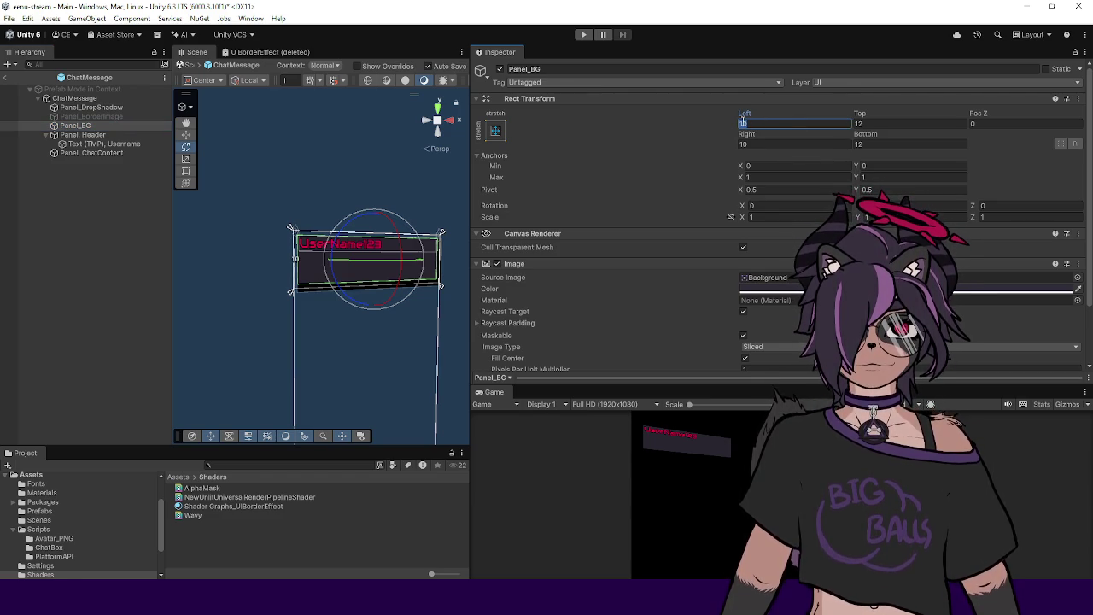
type("6")
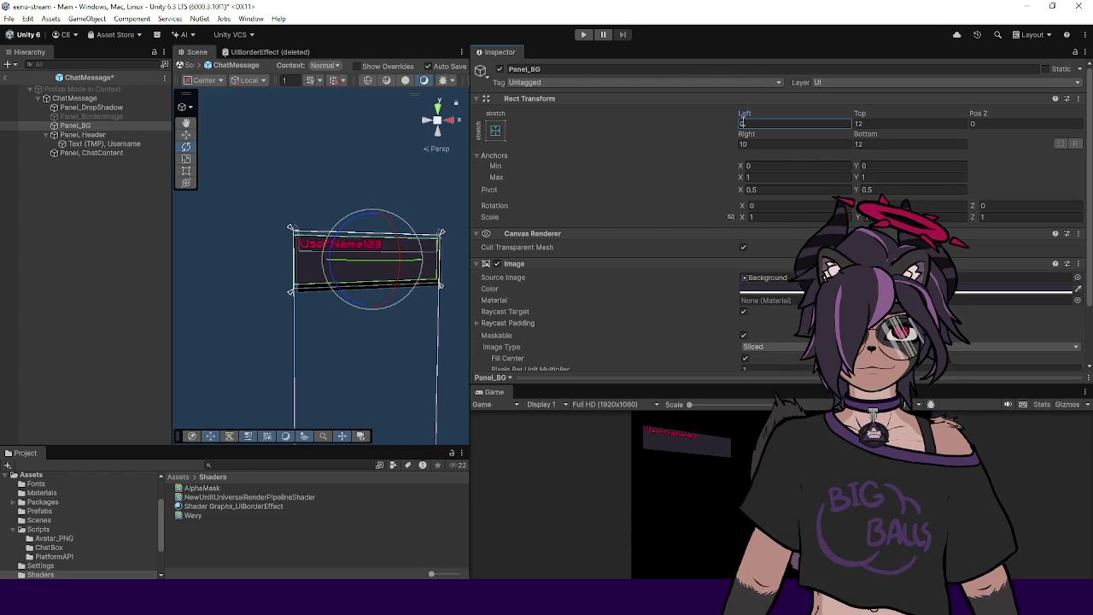
type("0")
key("Tab")
type("0")
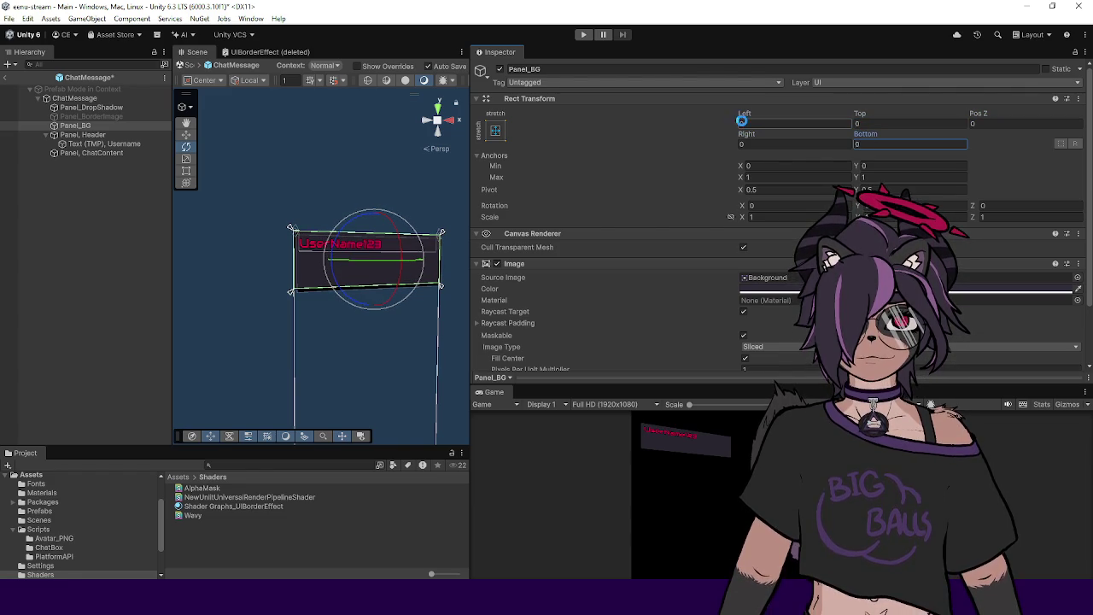
left_click(216, 196)
left_click(91, 116)
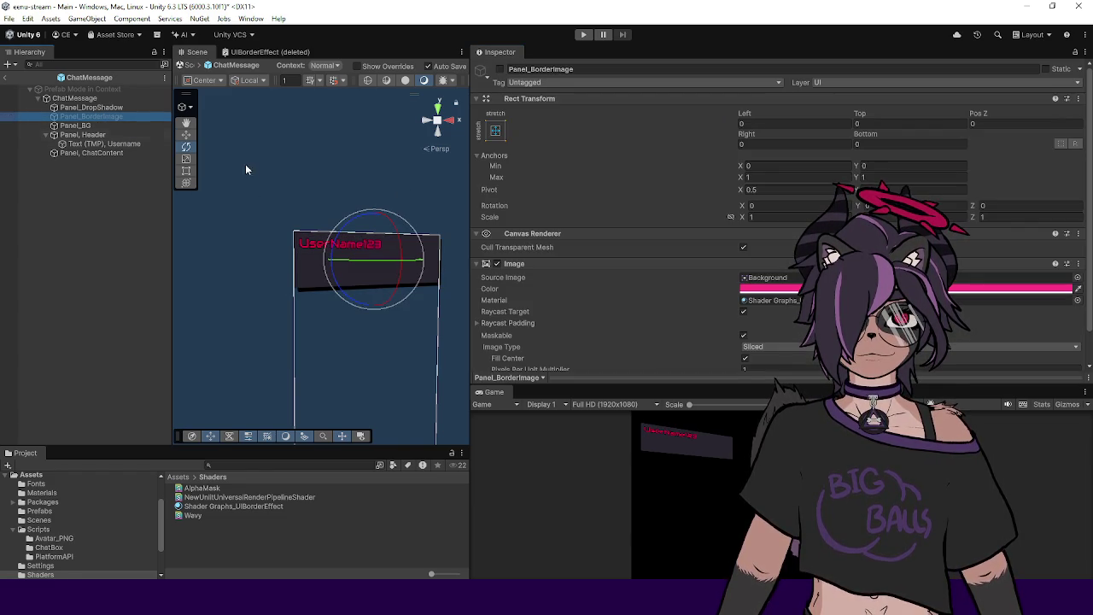
Step: Exit Prefab Mode, select ChatMessage, and open its script in Visual Studio at the _panelBG field
left_click(7, 77)
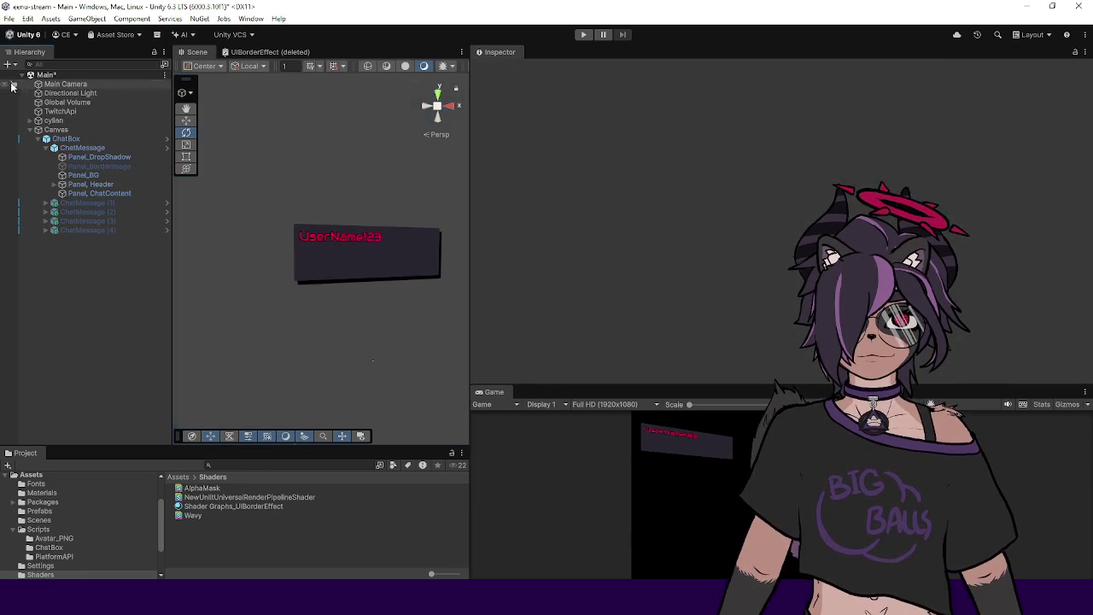
left_click(98, 167)
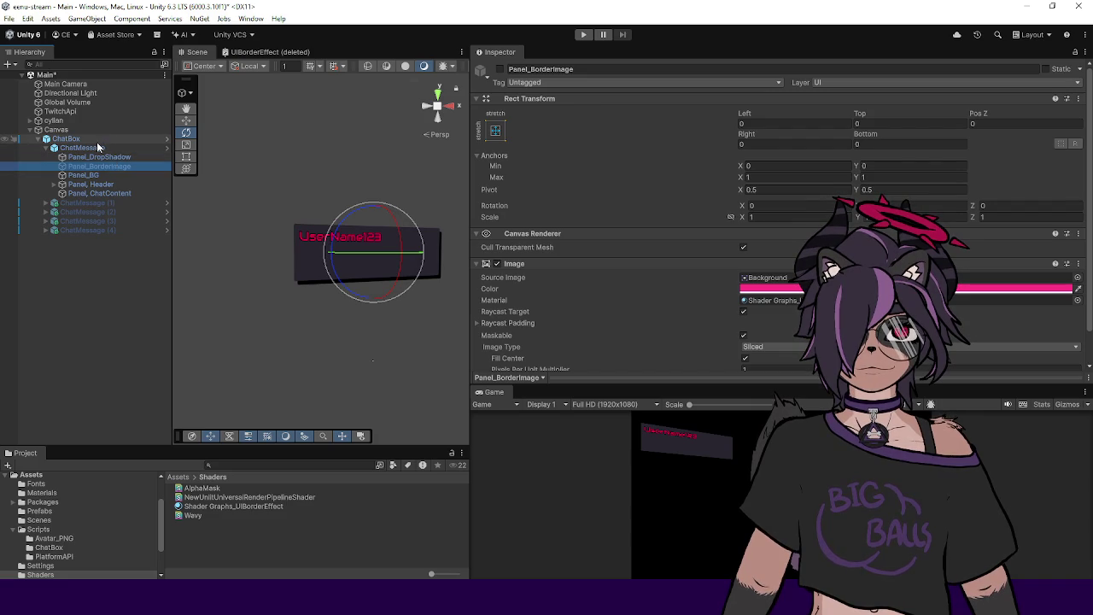
left_click(85, 147)
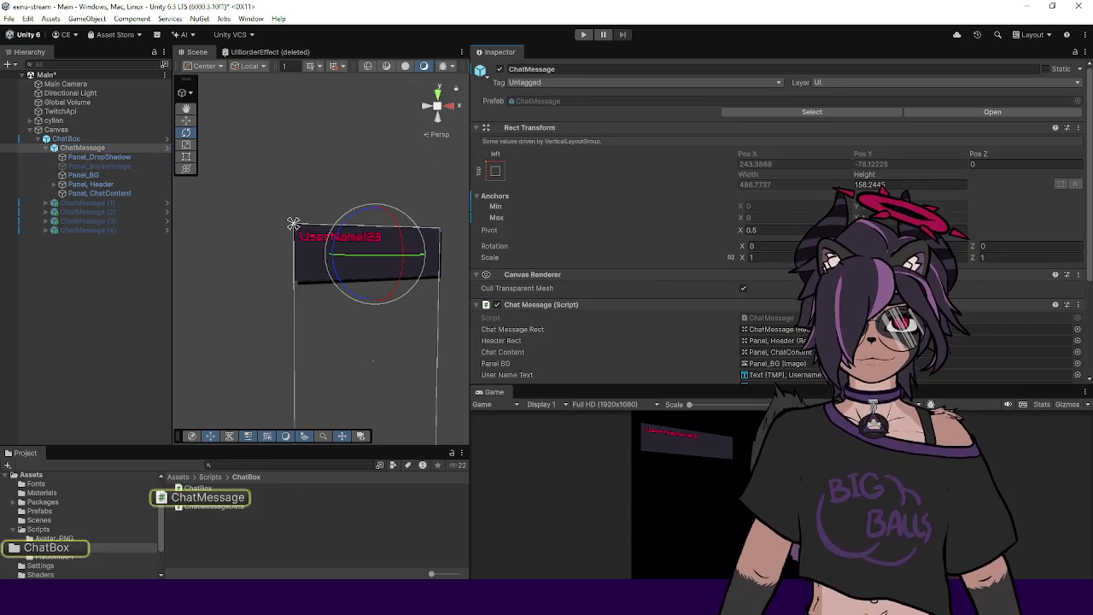
double_click(791, 321)
scroll(385, 226, "up", 10)
scroll(385, 226, "down", 2)
left_click(333, 169)
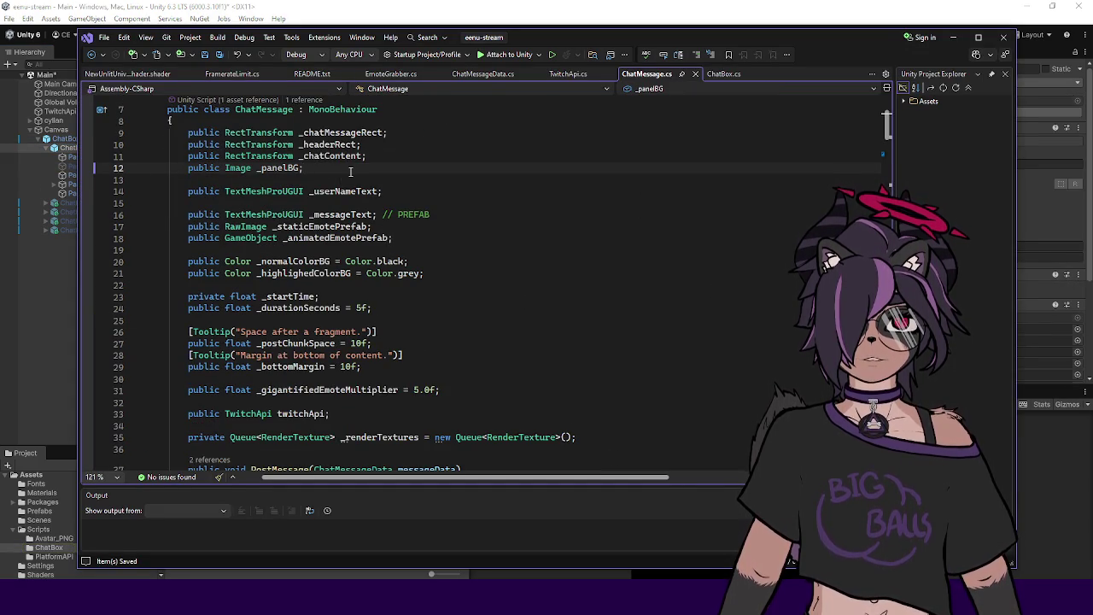
Step: Declare 'public GameObject _borderPanel;' below _panelBG and save ChatMessage.cs
key("Return")
type("public ")
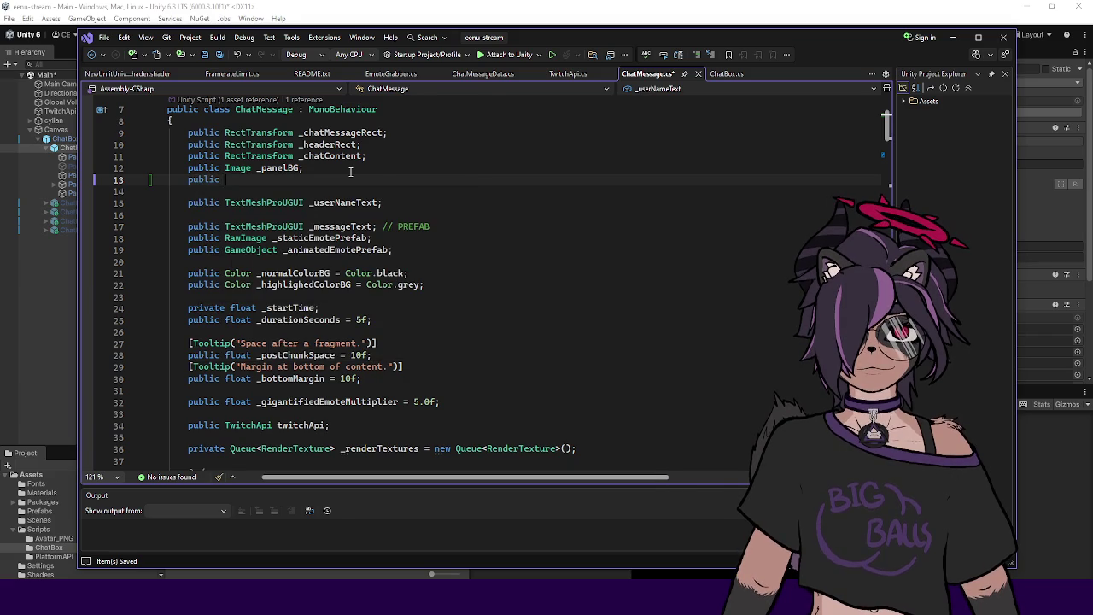
type("Image _")
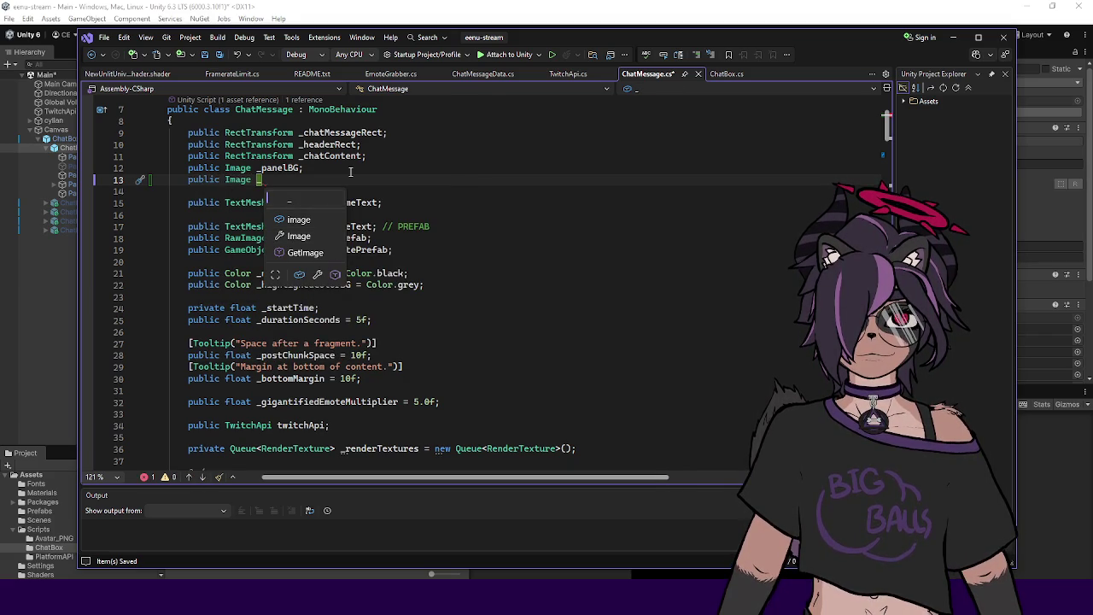
key("BackSpace")
key("BackSpace")
type("ameObject ")
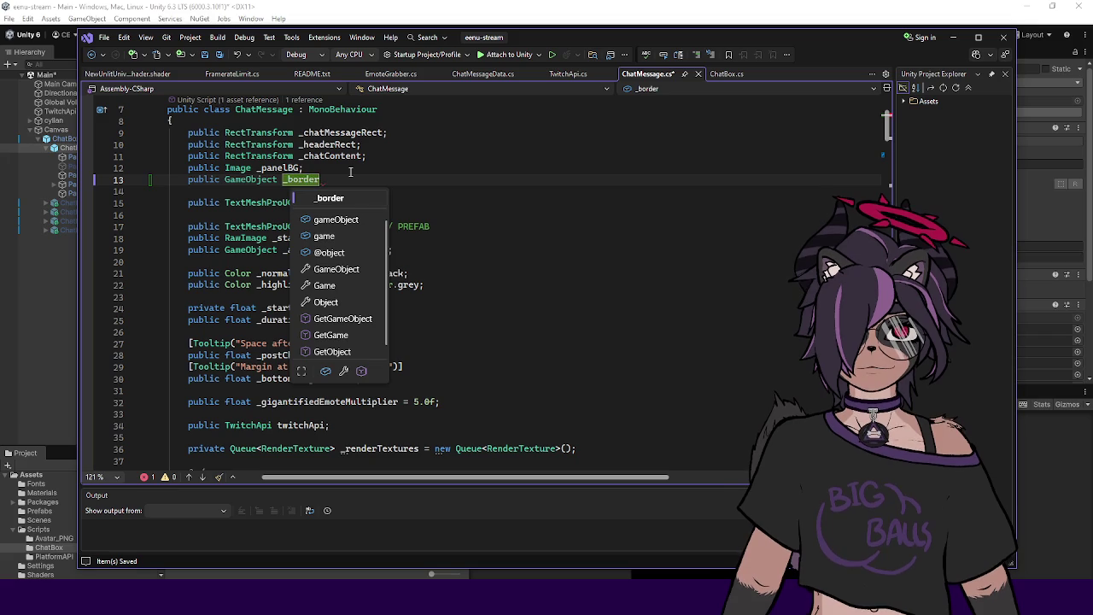
type(";")
key("ctrl+s")
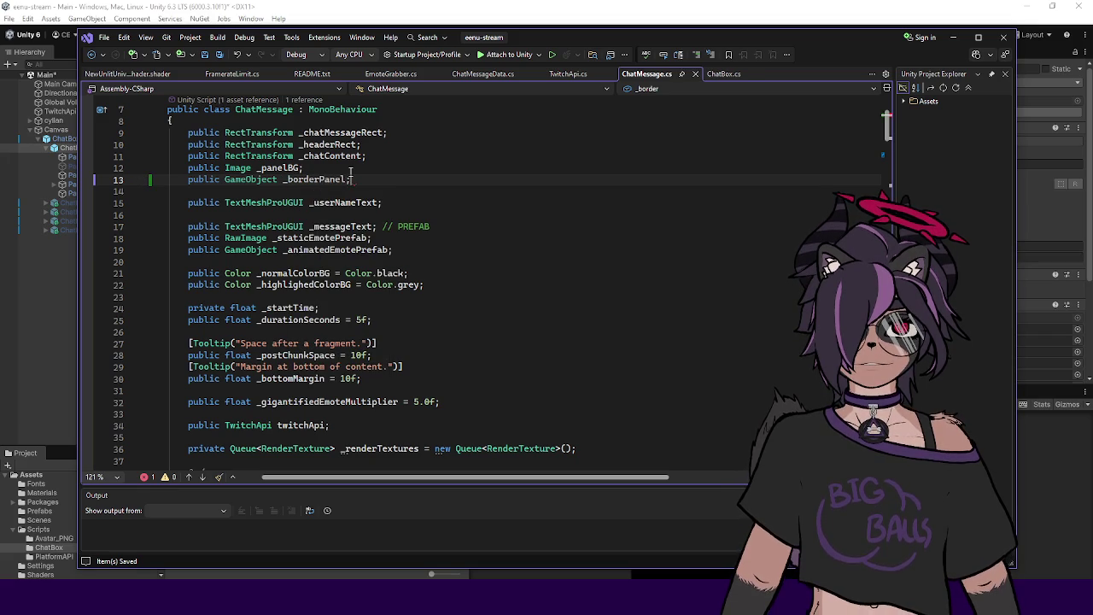
left_click(347, 179)
Step: After PostMessage, begin a new method 'public void ShowBorder()'
scroll(405, 188, "down", 7)
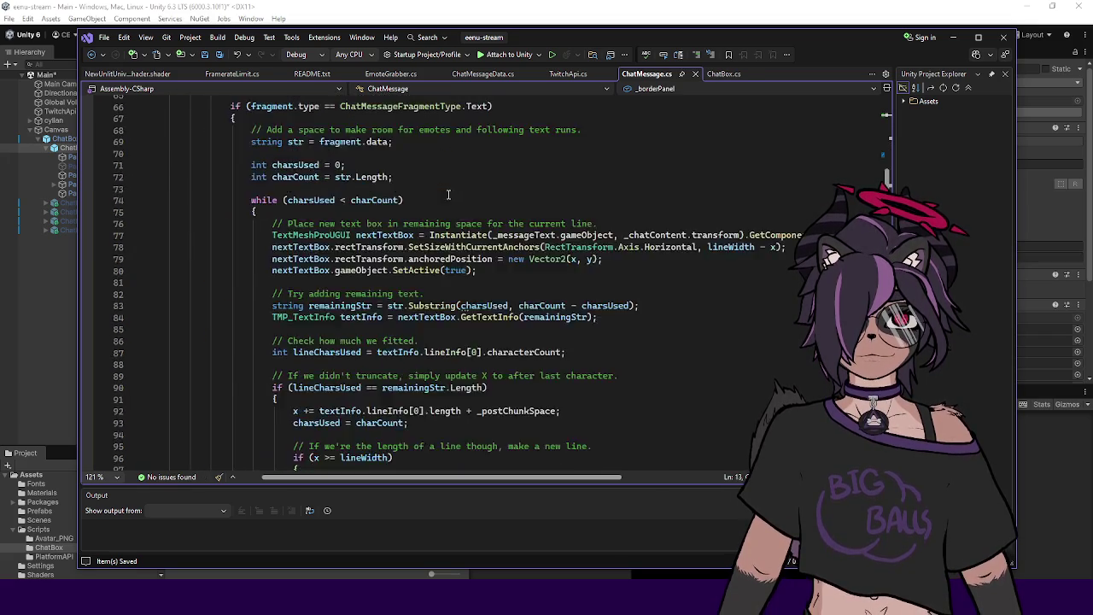
scroll(281, 195, "down", 20)
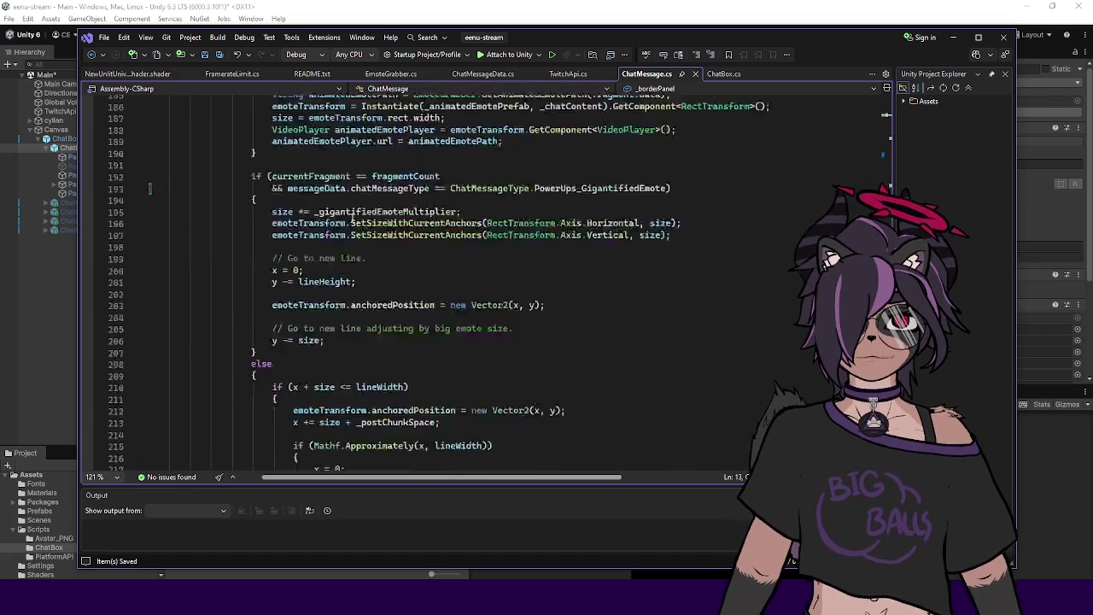
scroll(282, 256, "down", 3)
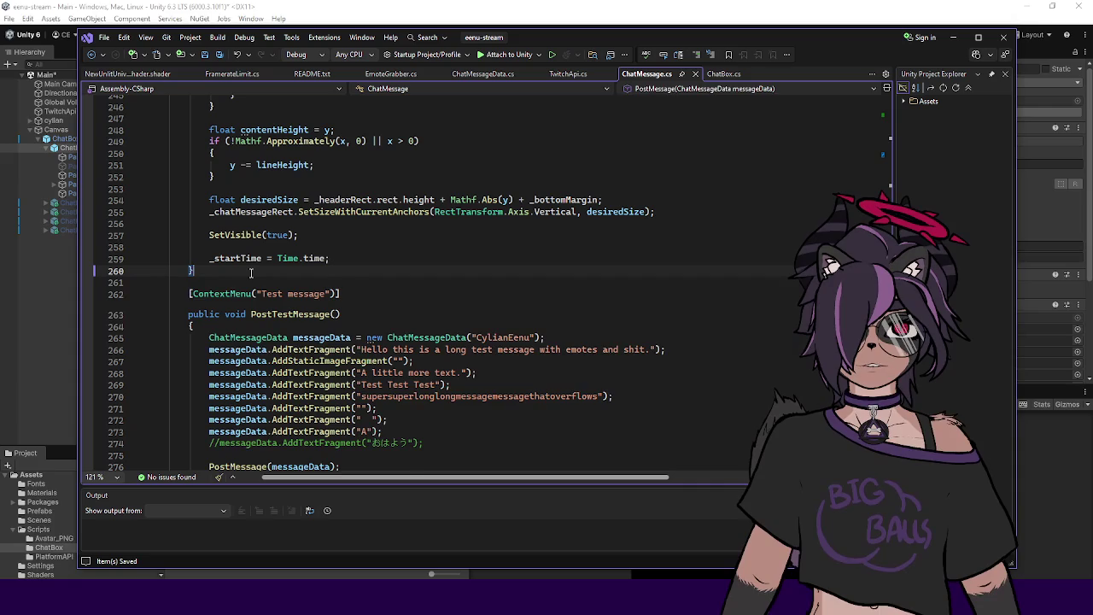
key("Return")
key("Return")
type("public v")
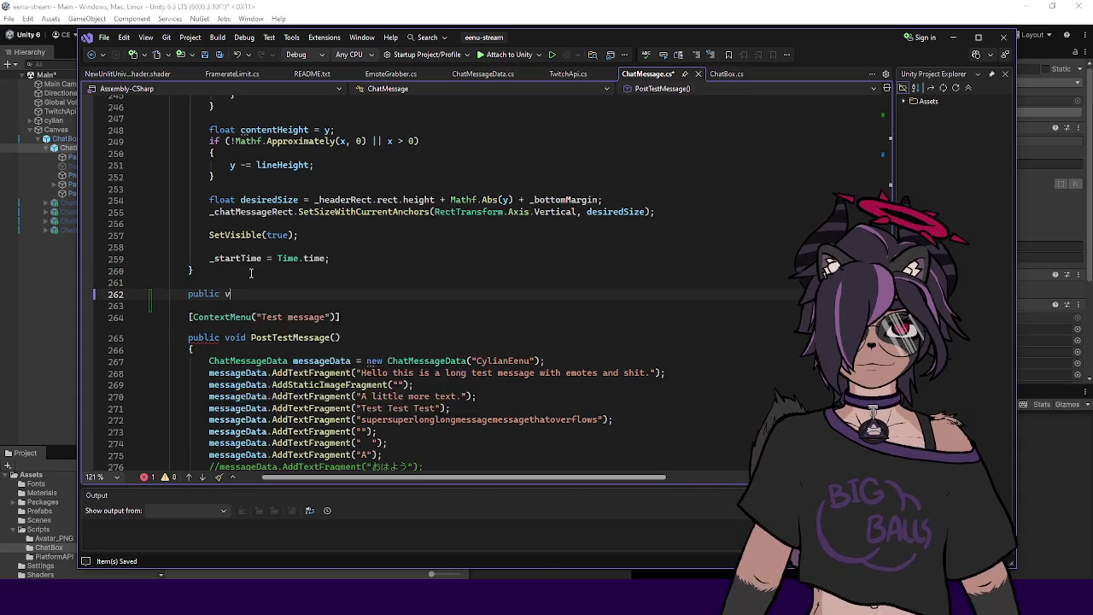
type("oid ShowBorder()")
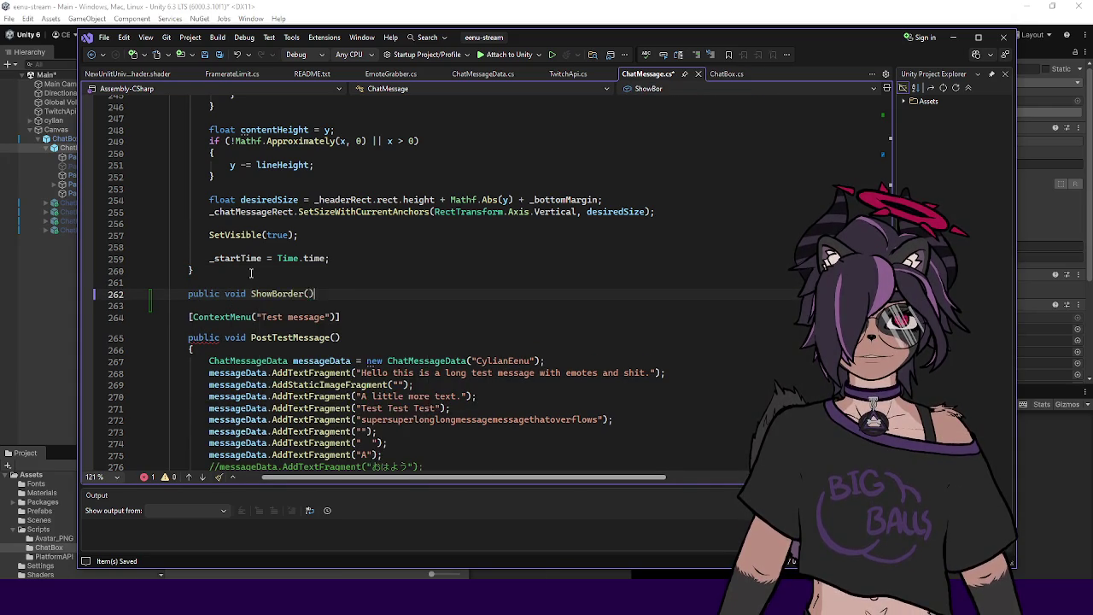
Step: Give ShowBorder a 'bool b' parameter and a body calling _borderPanel.SetActive(b);
key("Return")
type("{")
key("Return")
type("_pane")
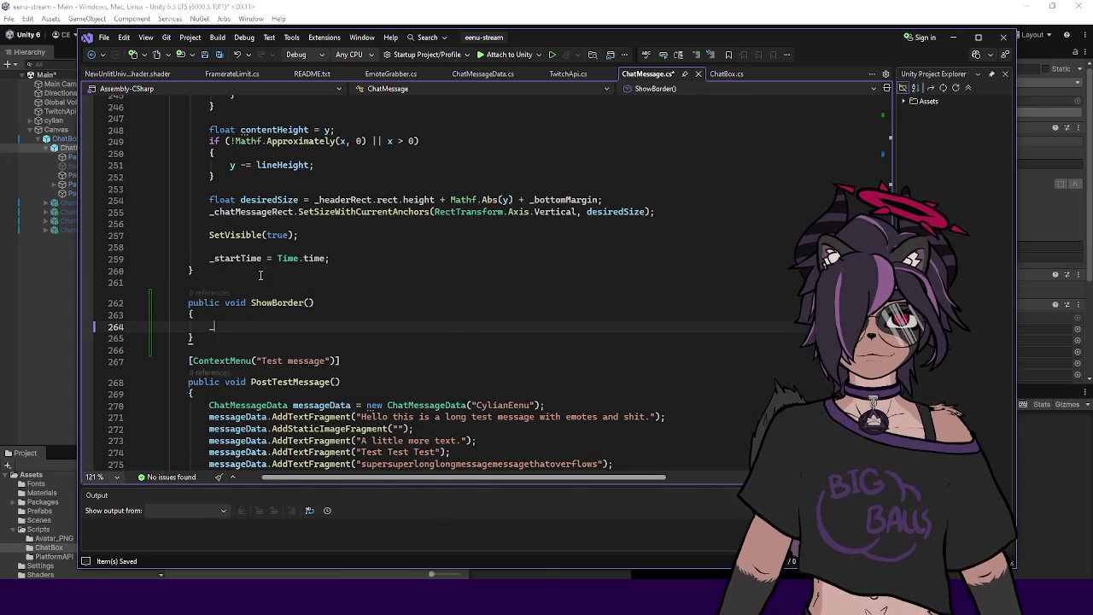
left_click(309, 302)
type("bool b")
key("Down")
key("Down")
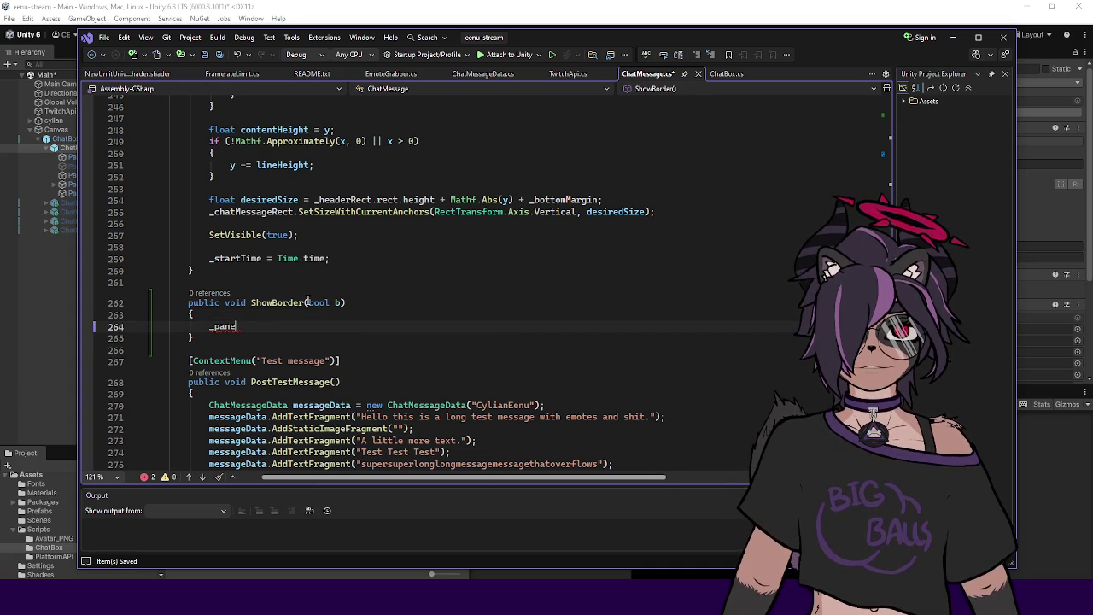
key("BackSpace")
key("BackSpace")
key("BackSpace")
type("pane")
key("BackSpace")
key("BackSpace")
key("BackSpace")
type("bord")
key("BackSpace")
type("derPan")
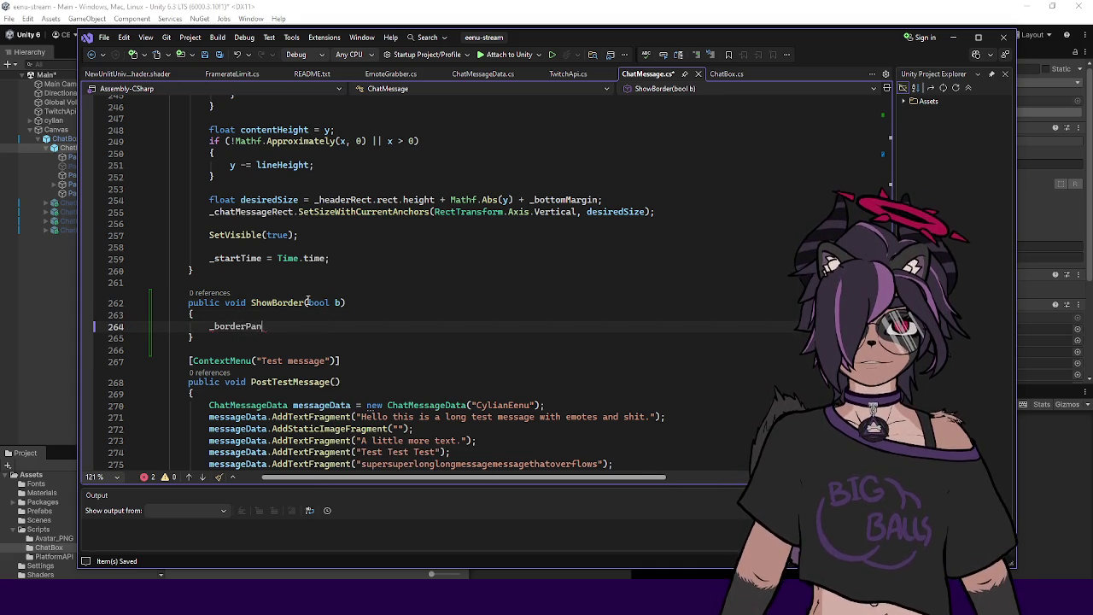
type("el.SetActive(b);")
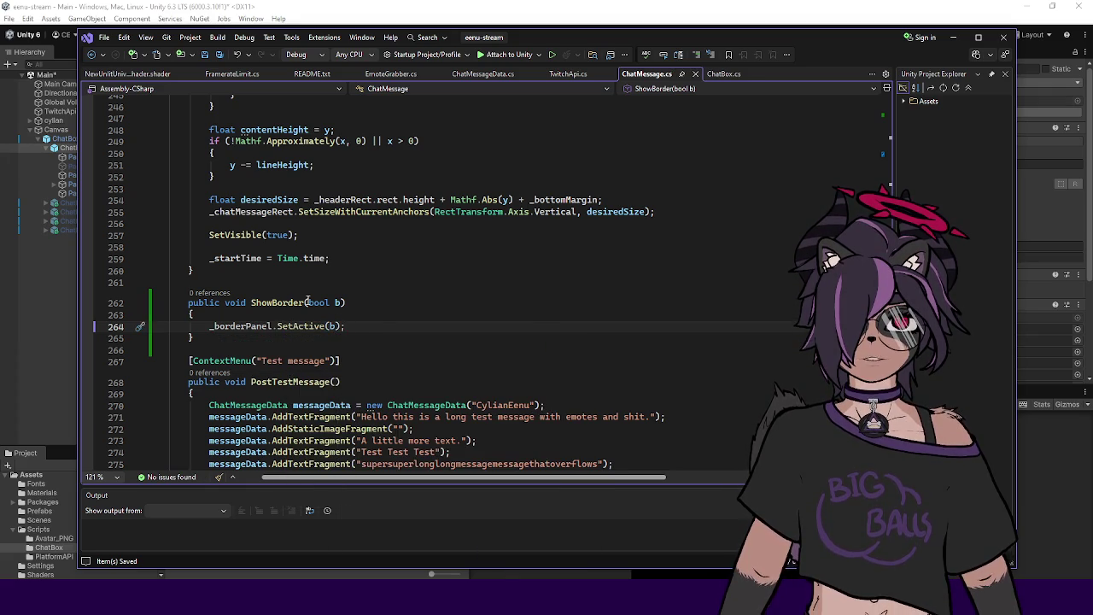
Step: Add '_panelBG.color = _normalColorBG;' and start declaring a RectTransform local variable
key("Return")
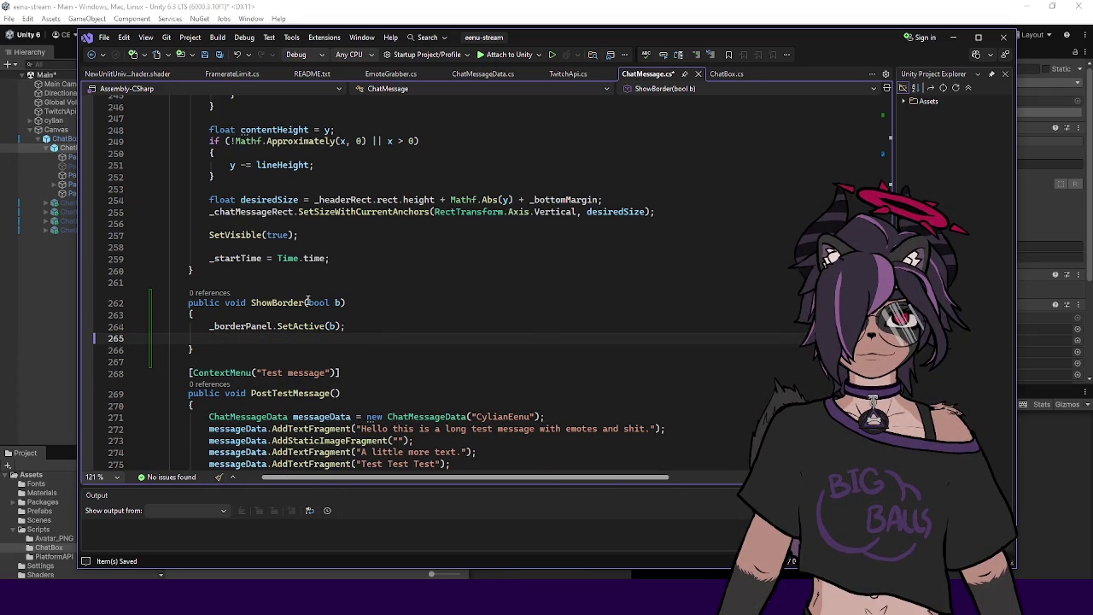
type("_panelBG.")
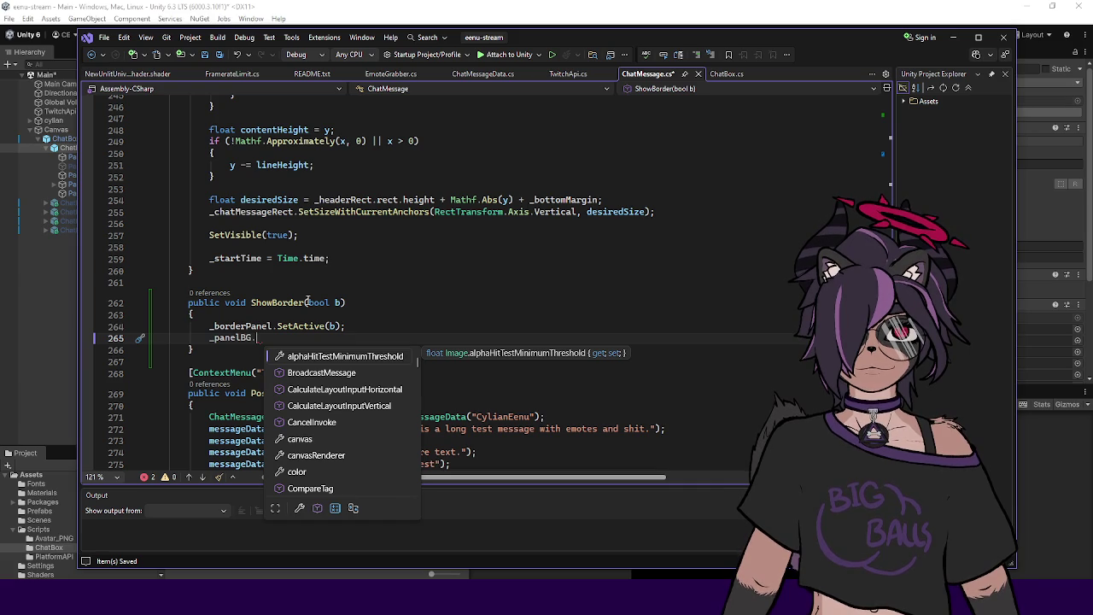
type("co")
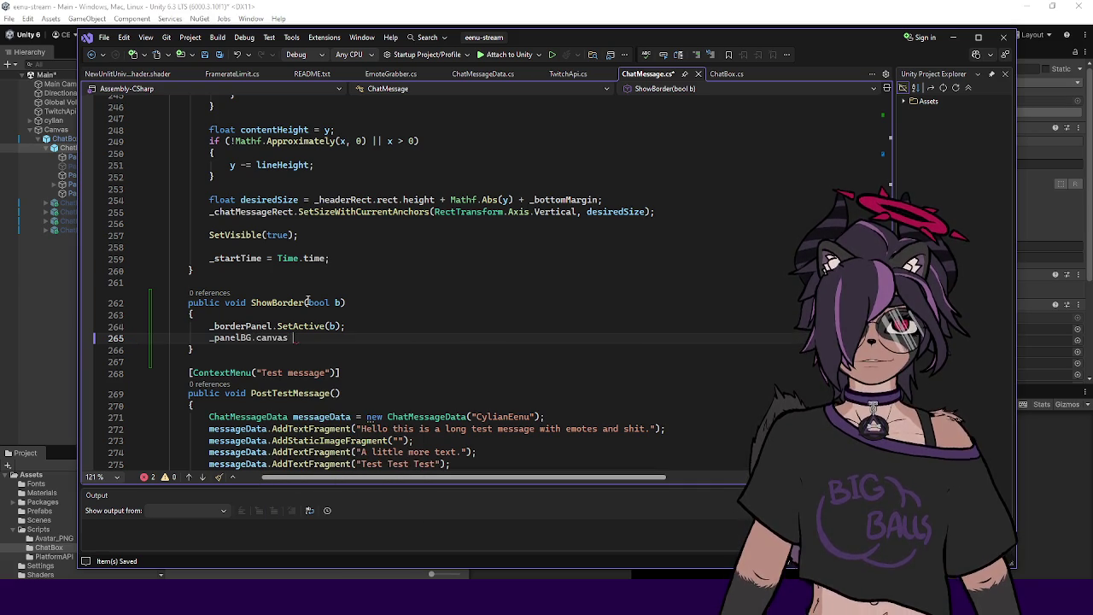
type("lor = _normalColorBG;")
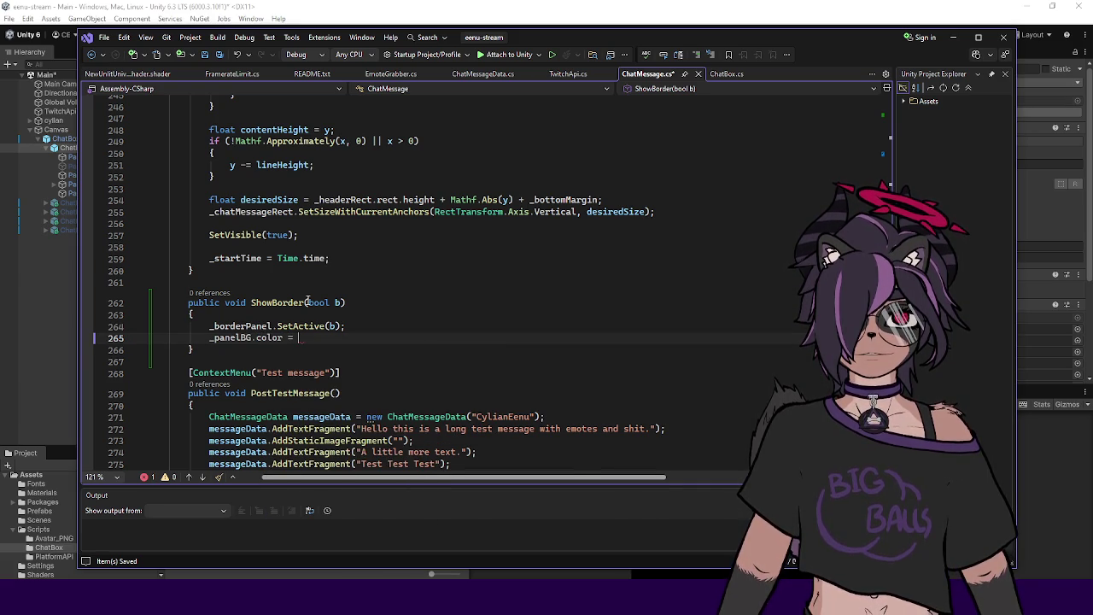
key("Return")
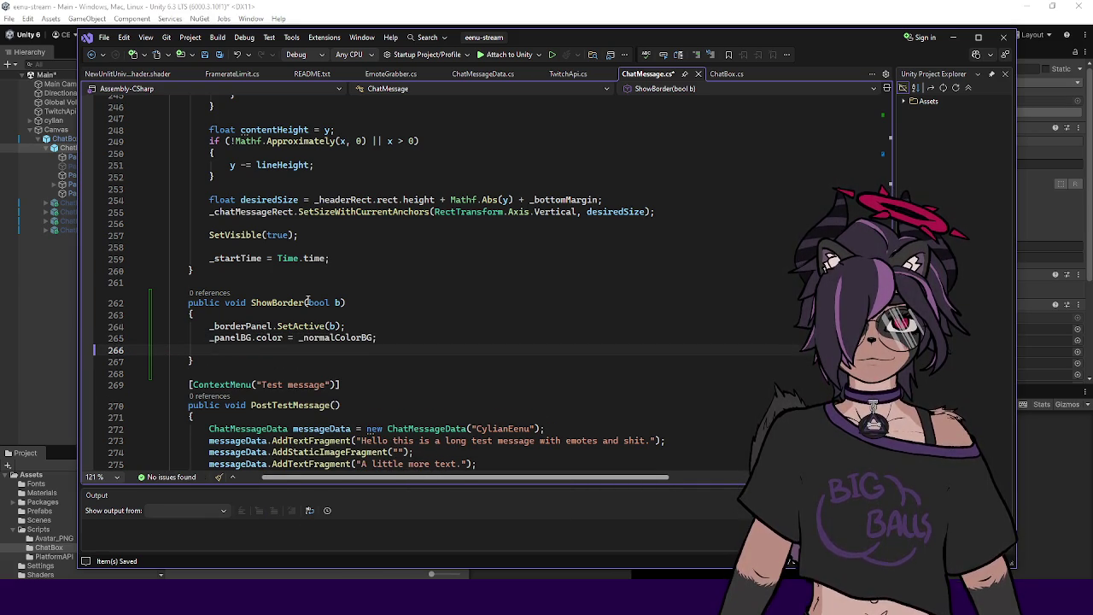
type("_")
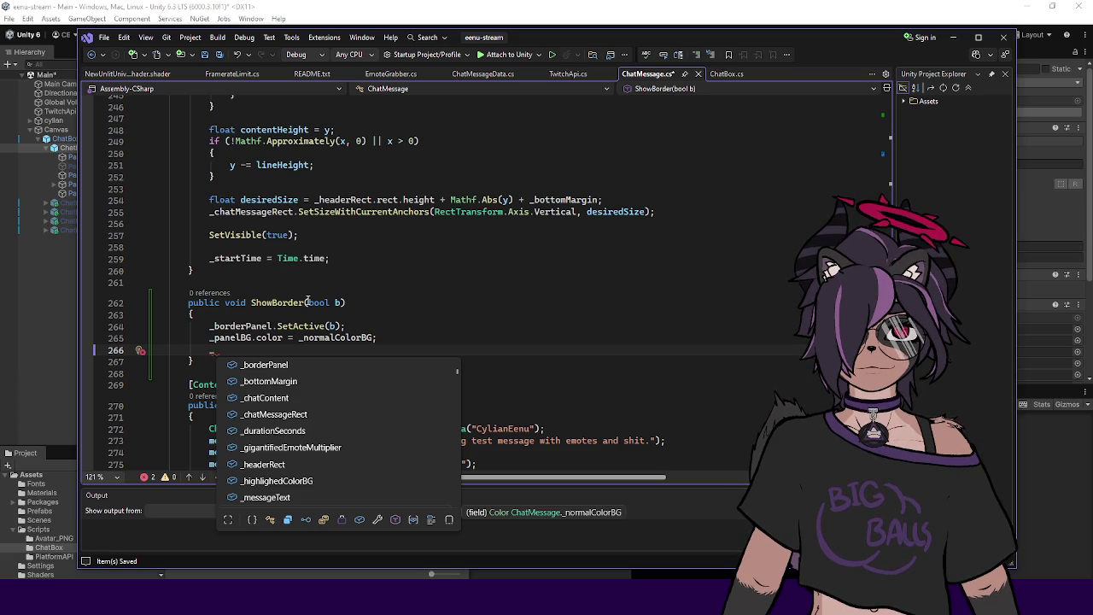
key("BackSpace")
type("Rect")
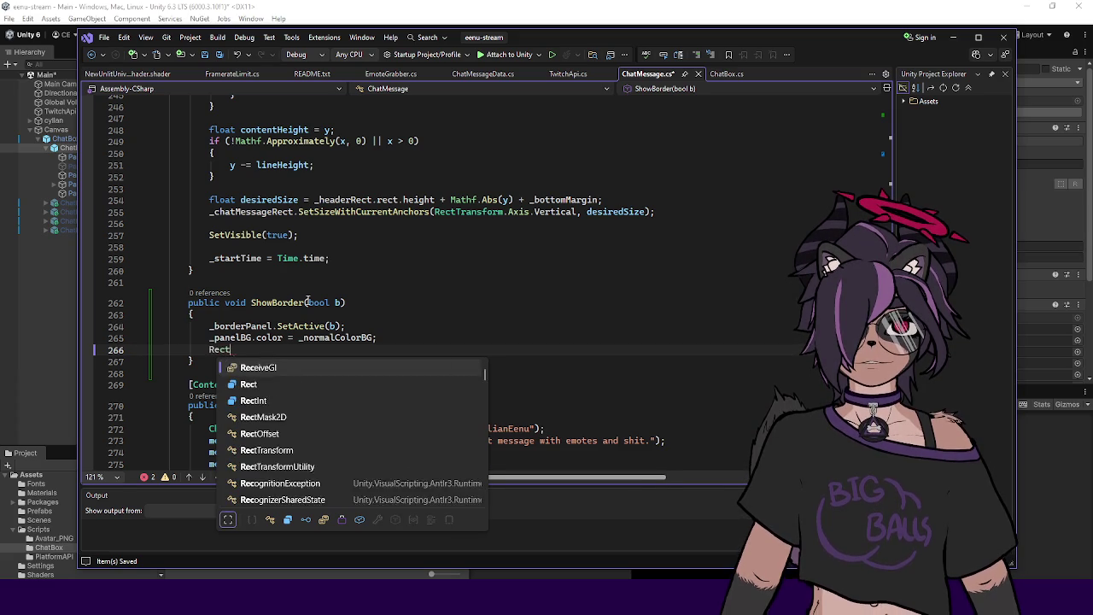
type("Transform")
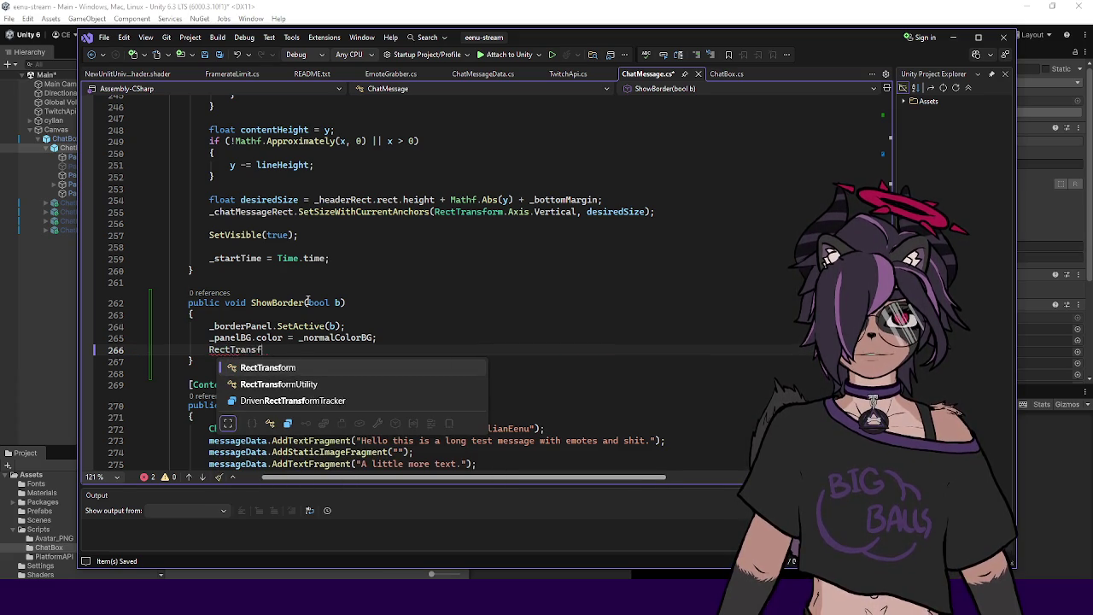
key("Escape")
type(" panelBG")
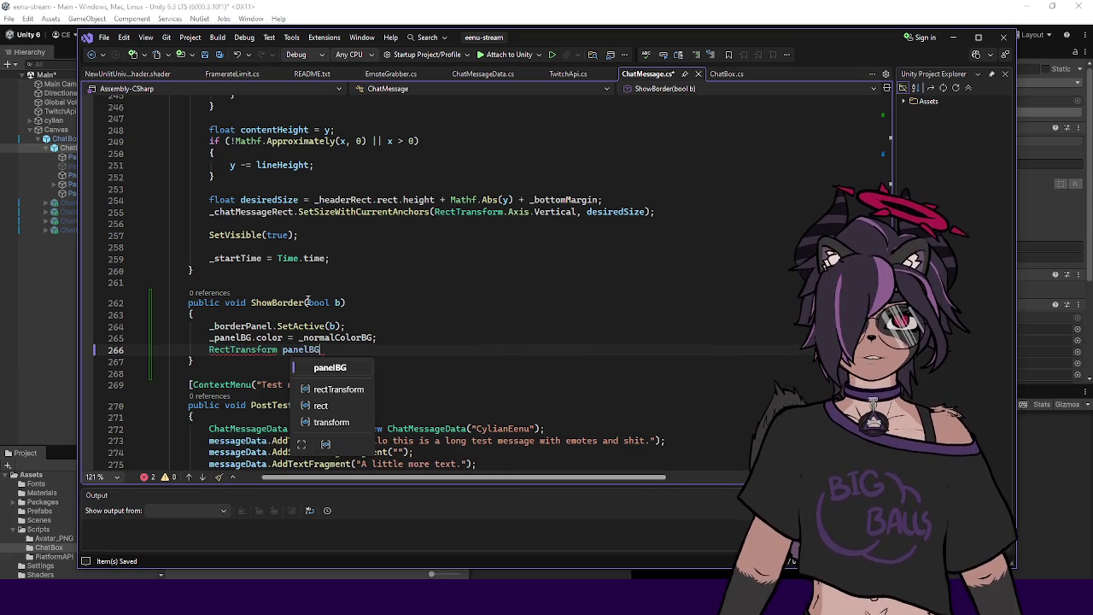
type("Trans")
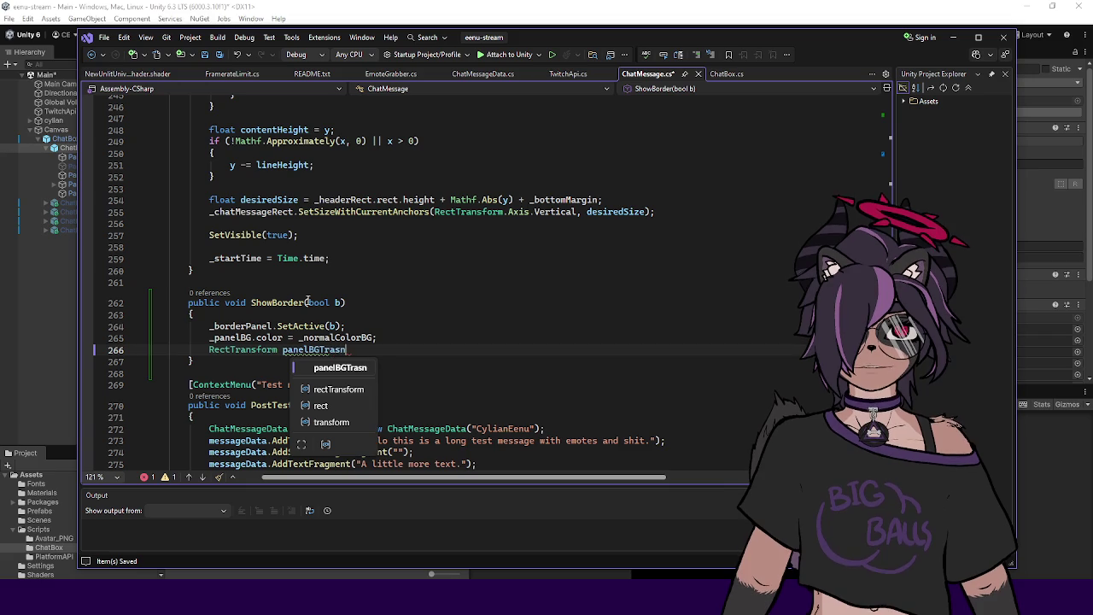
type("form")
Step: Complete 'RectTransform panelBGXform = _panelBG.GetComponent<RectTransform>();'
key("BackSpace")
key("BackSpace")
key("BackSpace")
type("Xform  =")
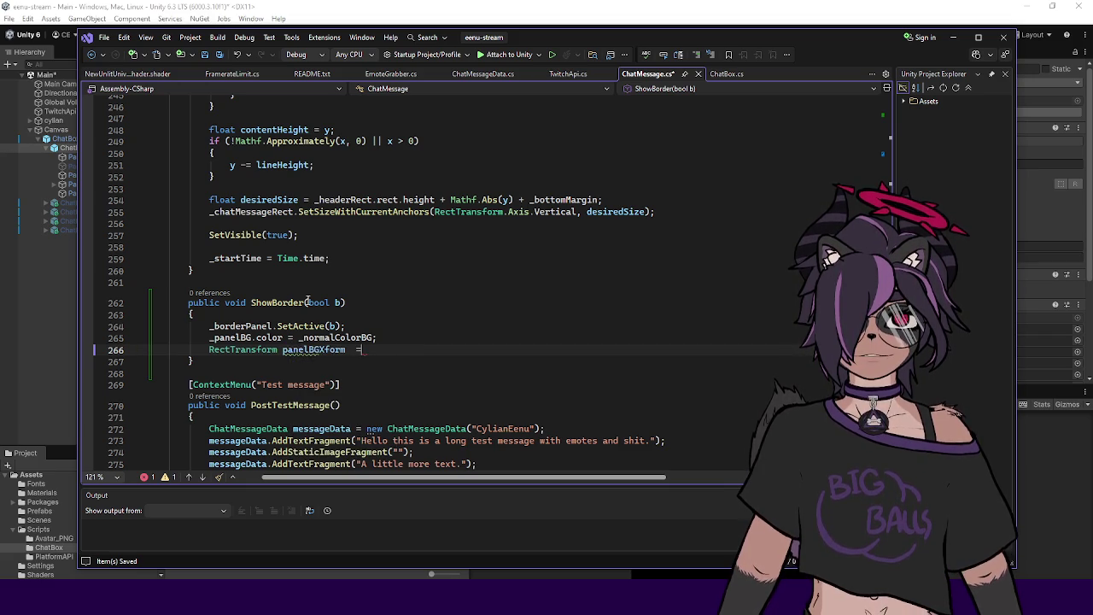
key("BackSpace")
key("BackSpace")
key("BackSpace")
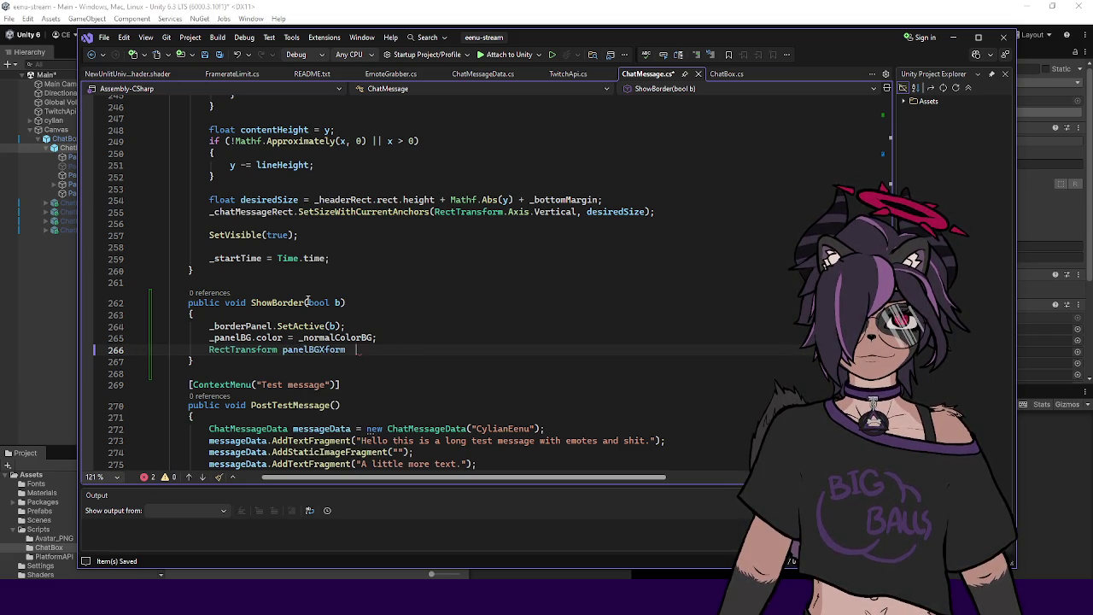
type("= pane")
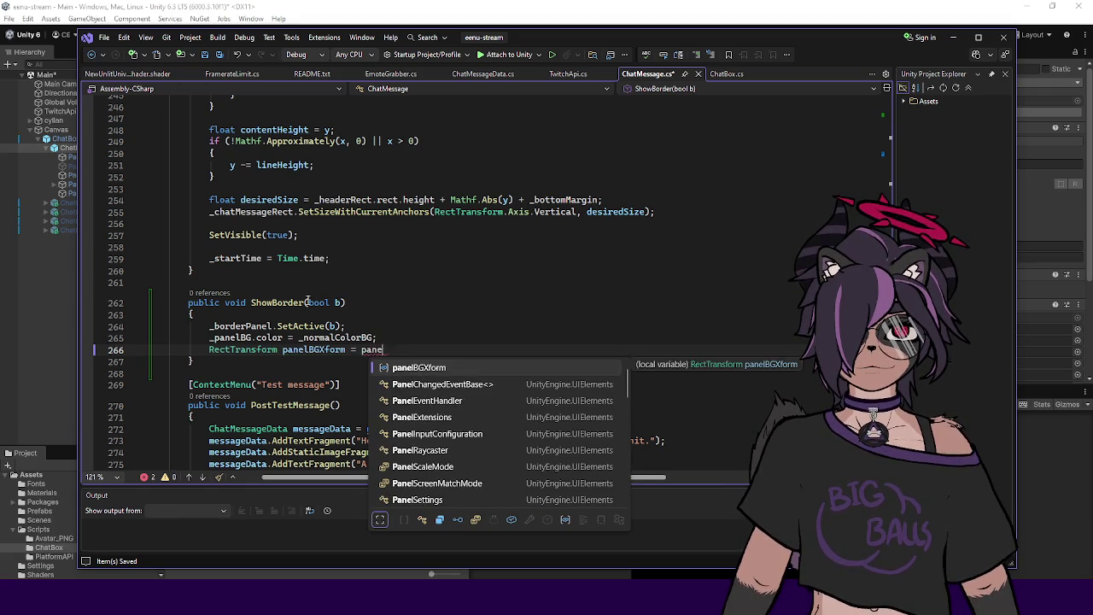
key("BackSpace")
key("BackSpace")
key("BackSpace")
type("_panelg")
key("Return")
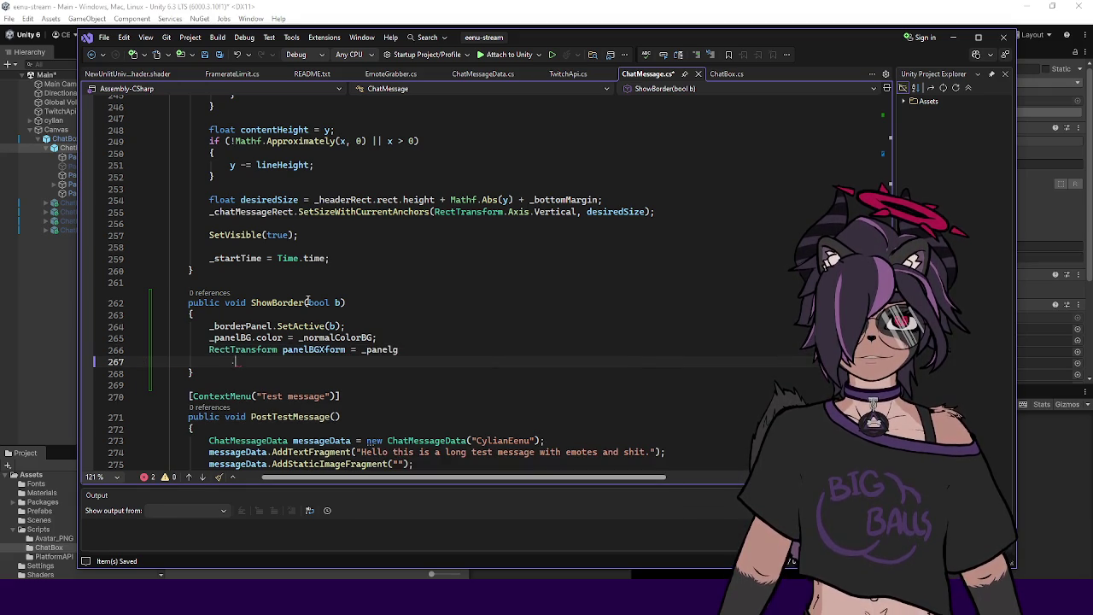
type(".g")
key("BackSpace")
key("BackSpace")
type("BG.GetComponent<")
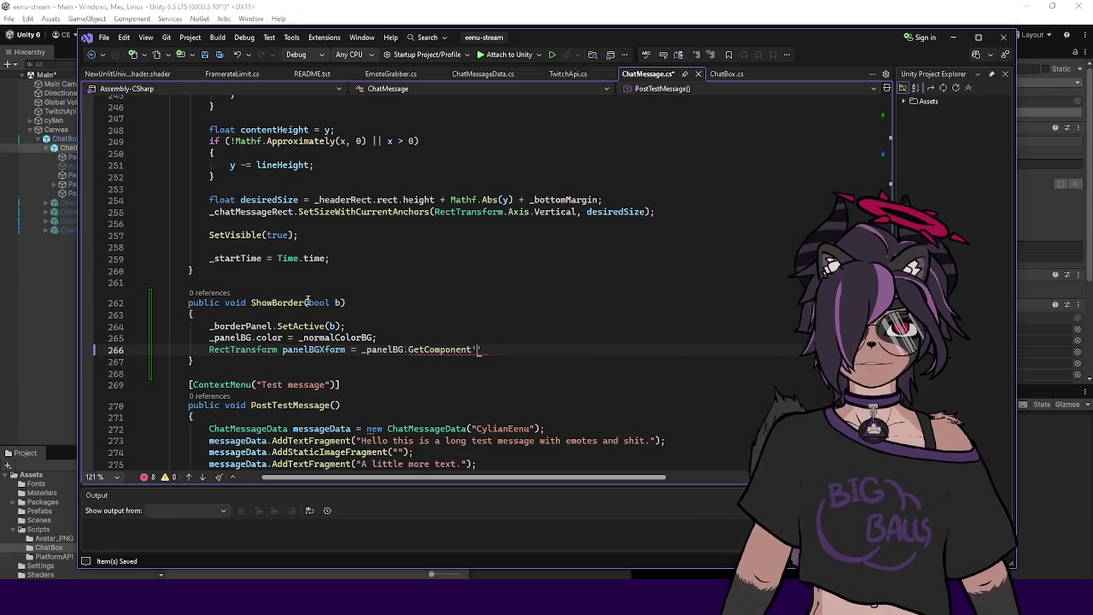
type("Re")
key("BackSpace")
key("BackSpace")
key("BackSpace")
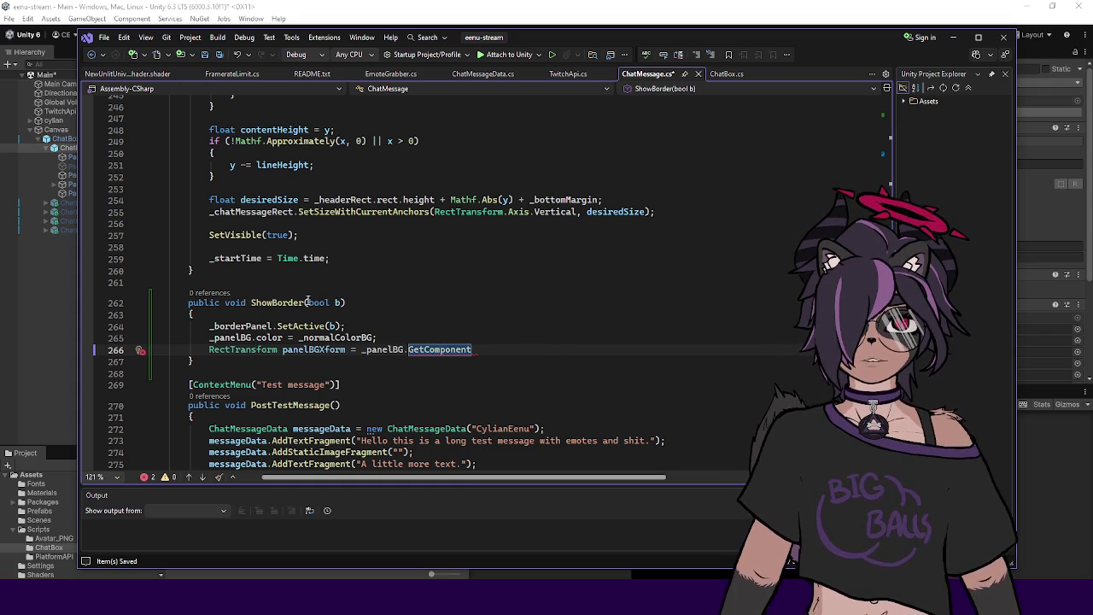
type("<RectTrans>")
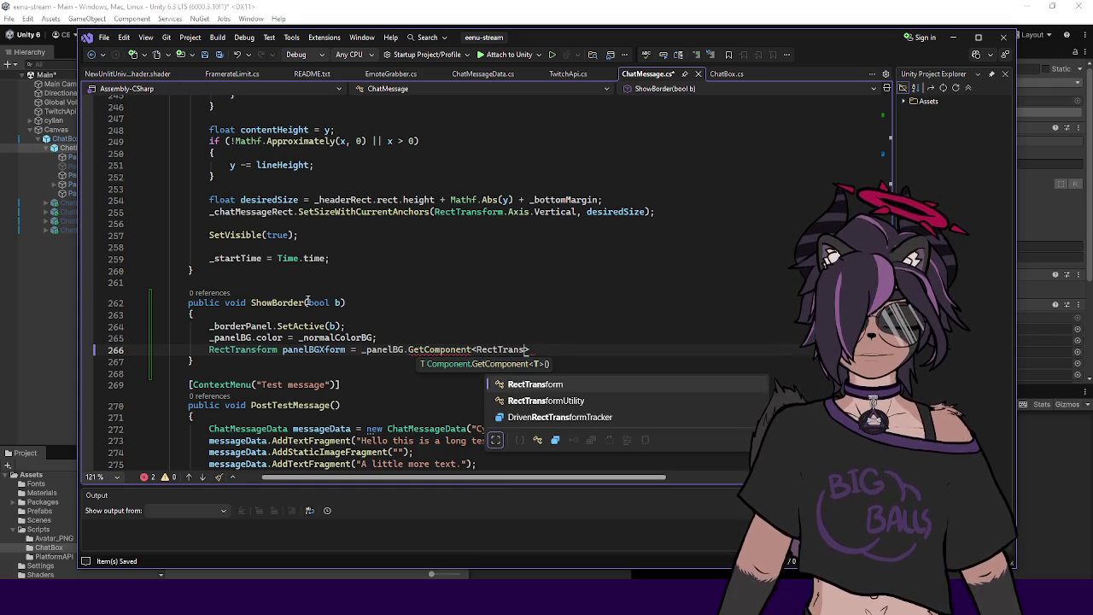
key("Tab")
type("();")
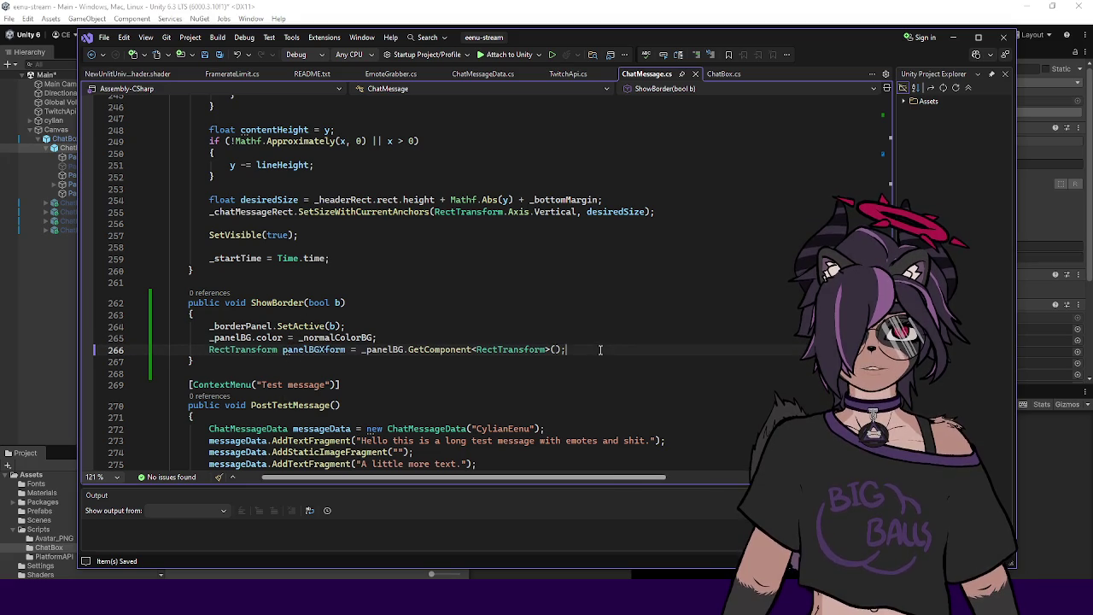
Step: On line 267, start a panelBGXform.SetInsetAndSizeFromParentEdge(RectTransform.Edge. call
key("Return")
type("panel")
key("Tab")
type(".")
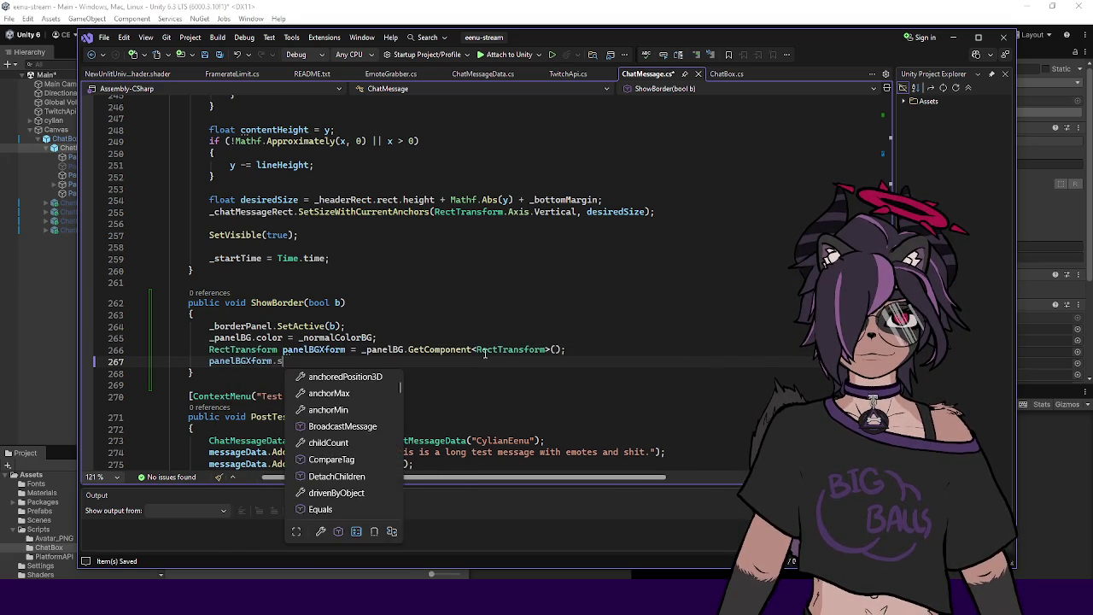
type("set")
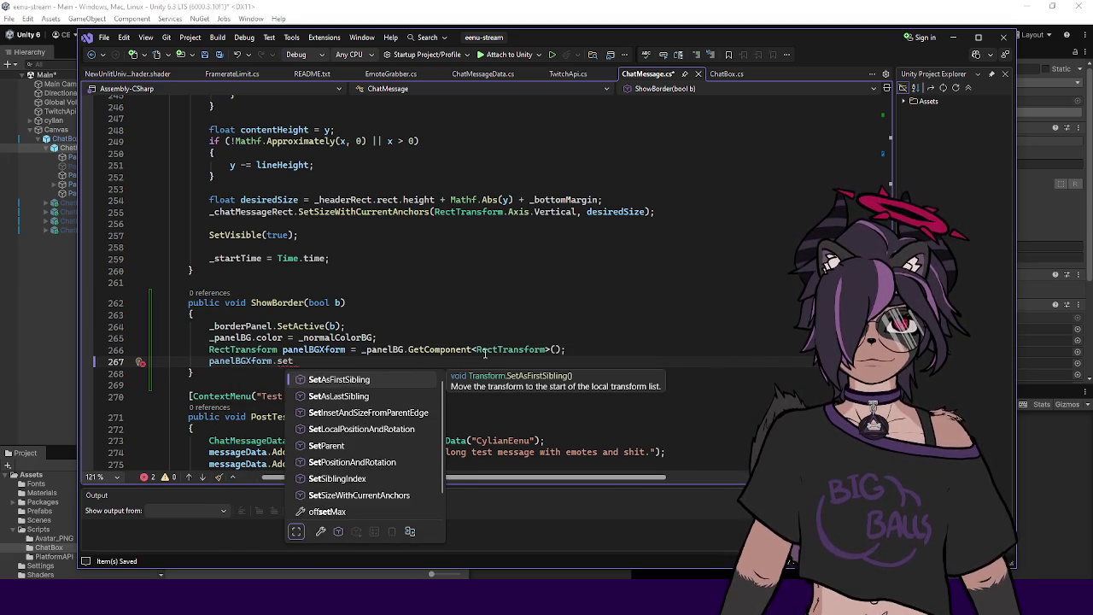
type("an")
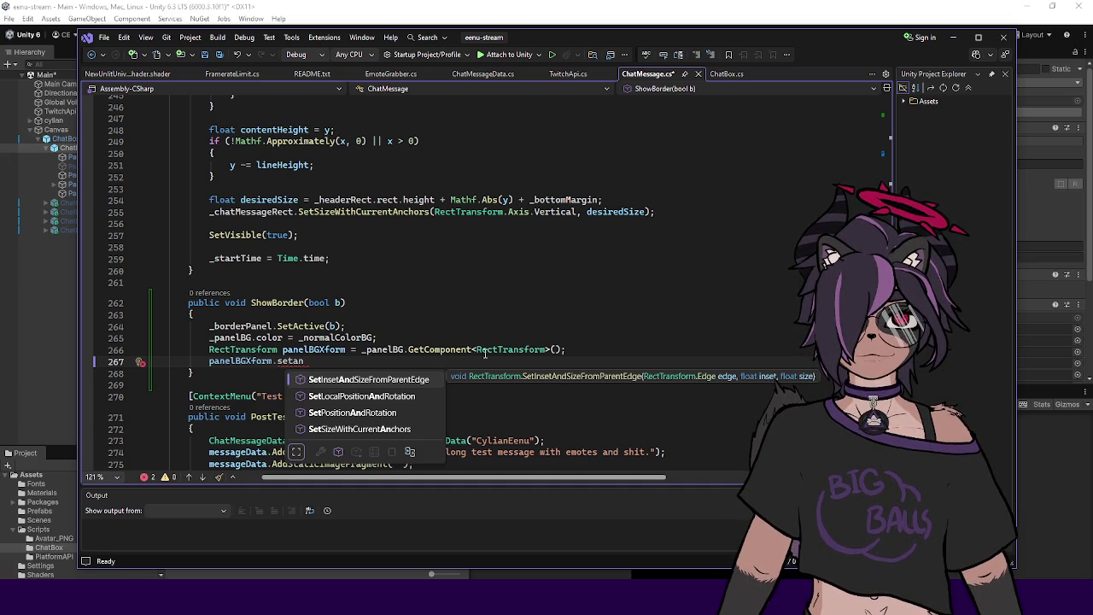
key("Down")
key("Down")
key("Up")
key("Up")
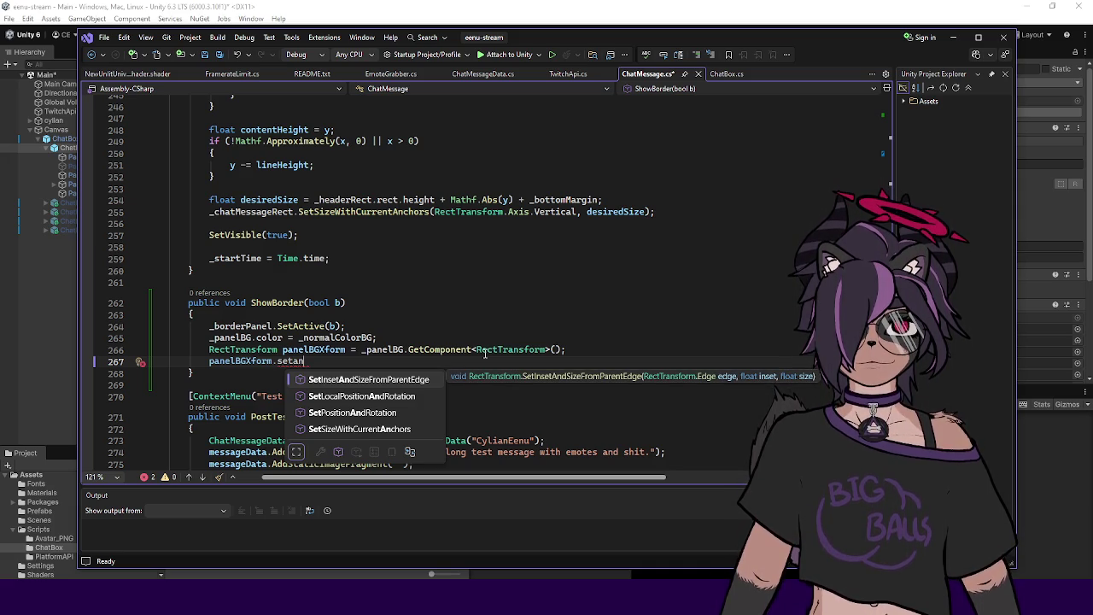
key("Tab")
type("(RectTransform.Edge.")
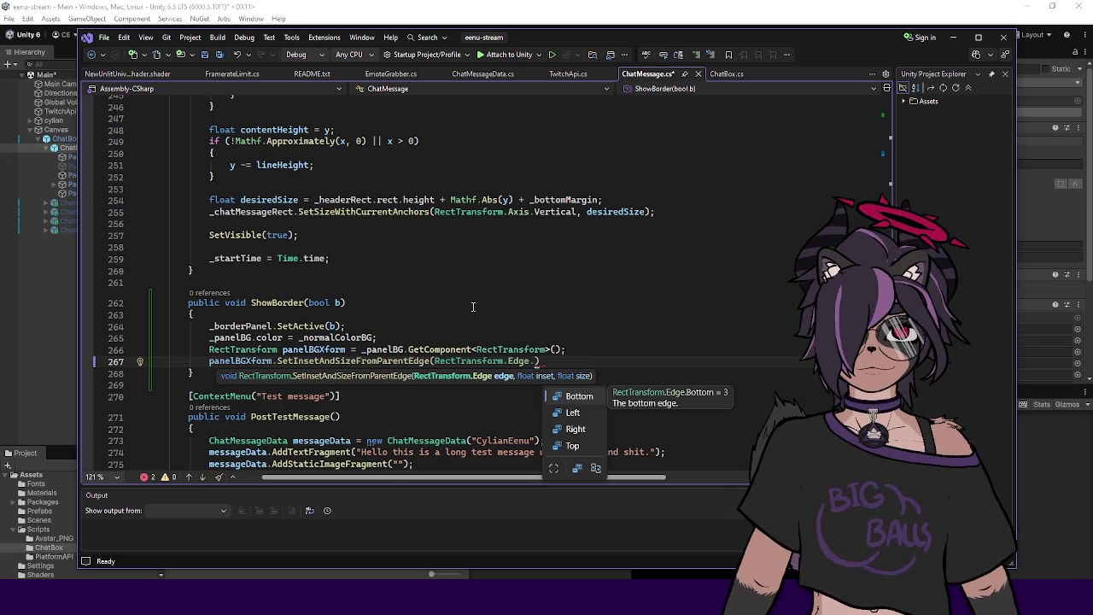
Step: Replace that call with SetSizeWithCurrentAnchors, then switch to Unity to recompile
left_click(566, 361)
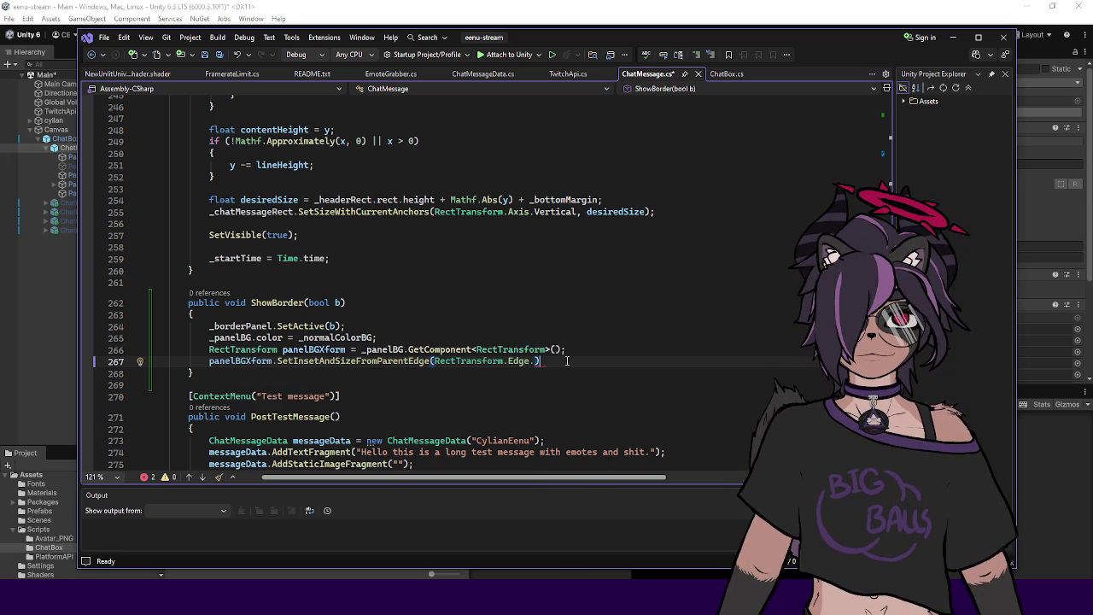
left_click_drag(566, 361, 275, 360)
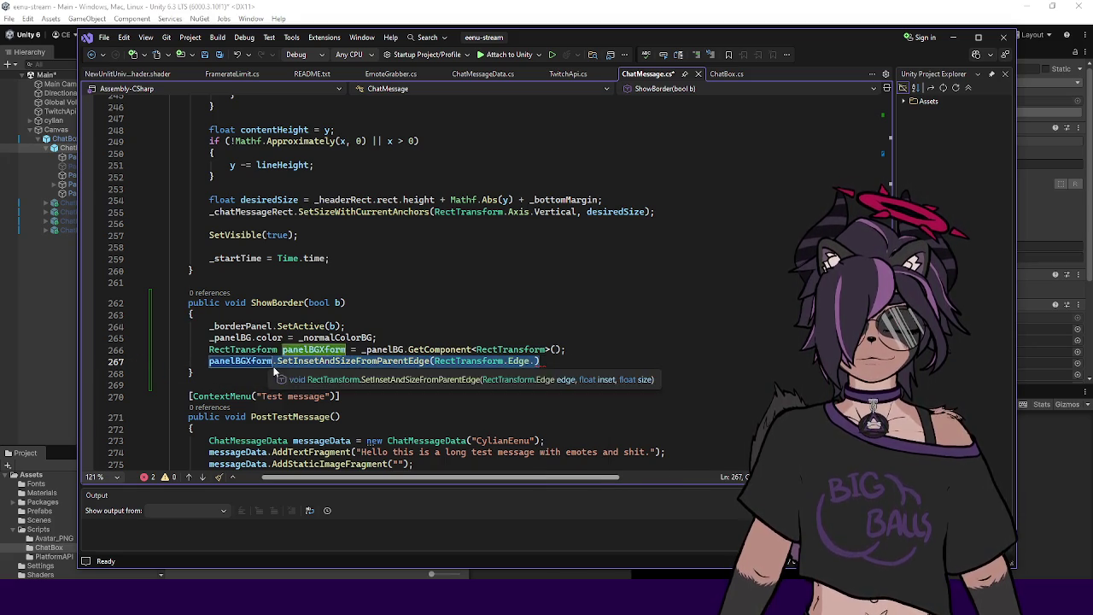
type(".")
scroll(363, 459, "down", 3)
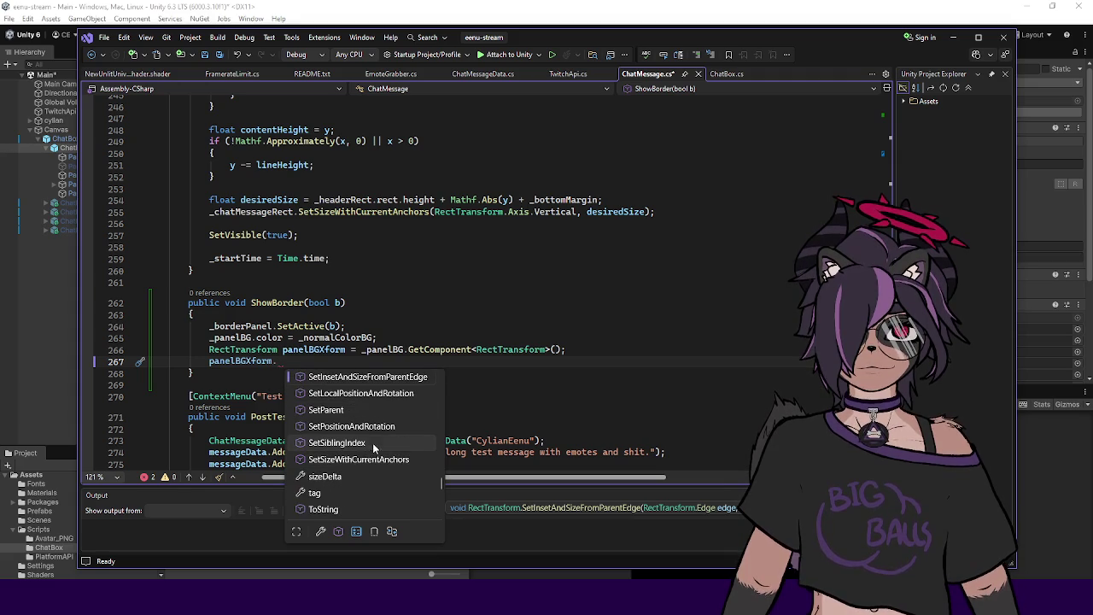
double_click(357, 461)
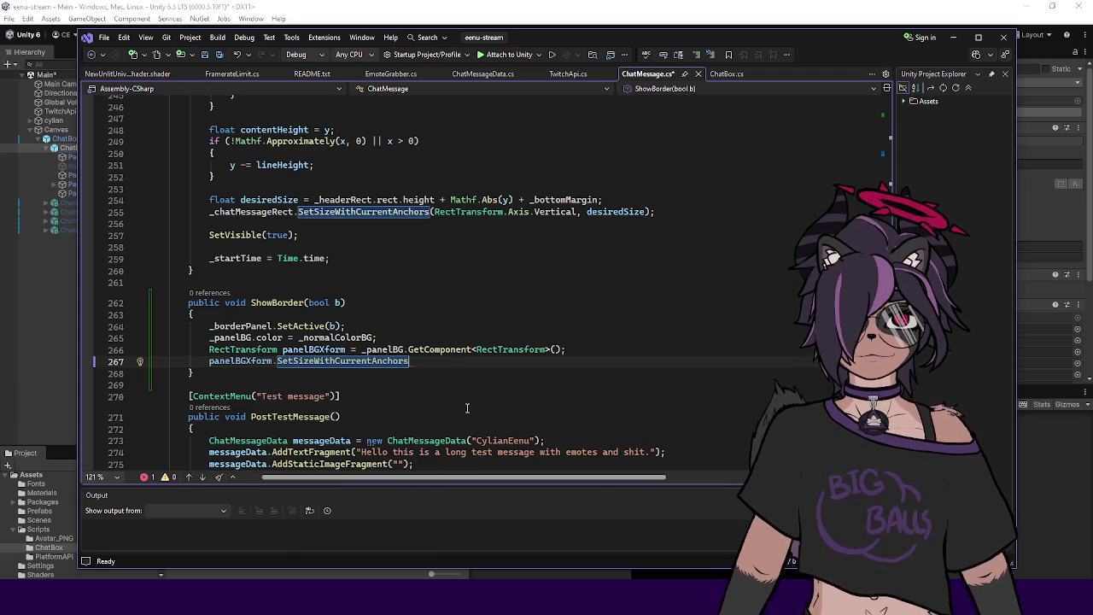
left_click(728, 8)
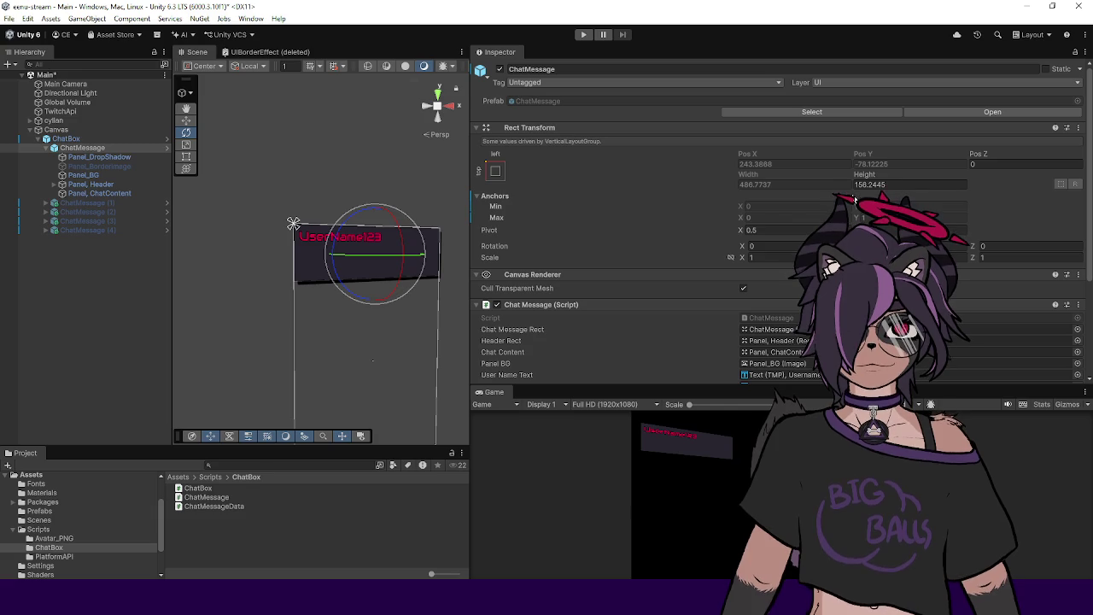
Step: Inspect Panel_BorderImage's Rect Transform and leave its Left stretch offset at 0
left_click(119, 166)
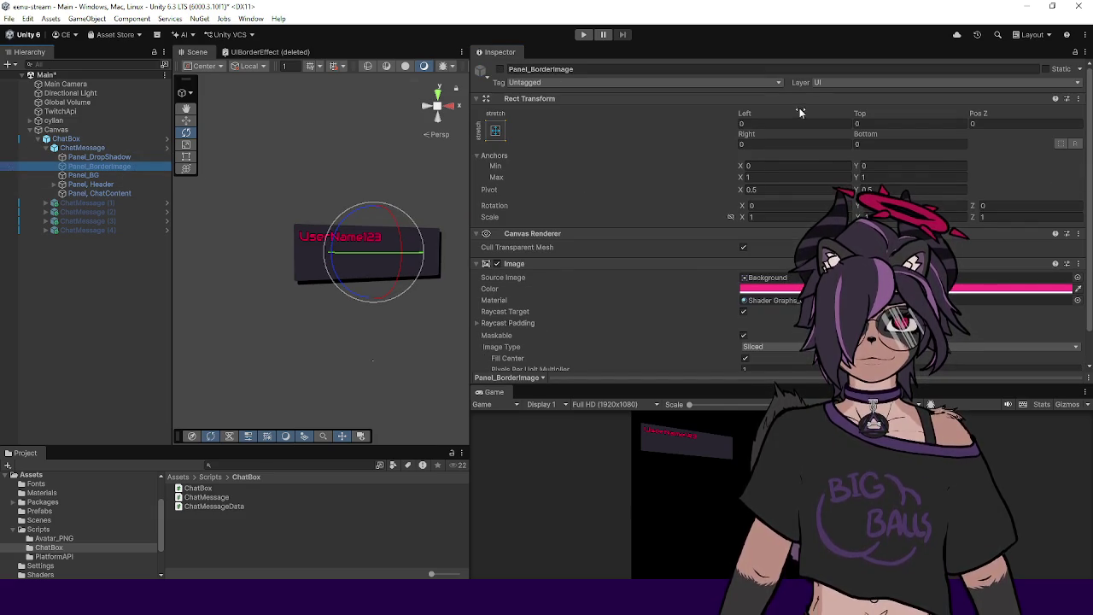
left_click(744, 124)
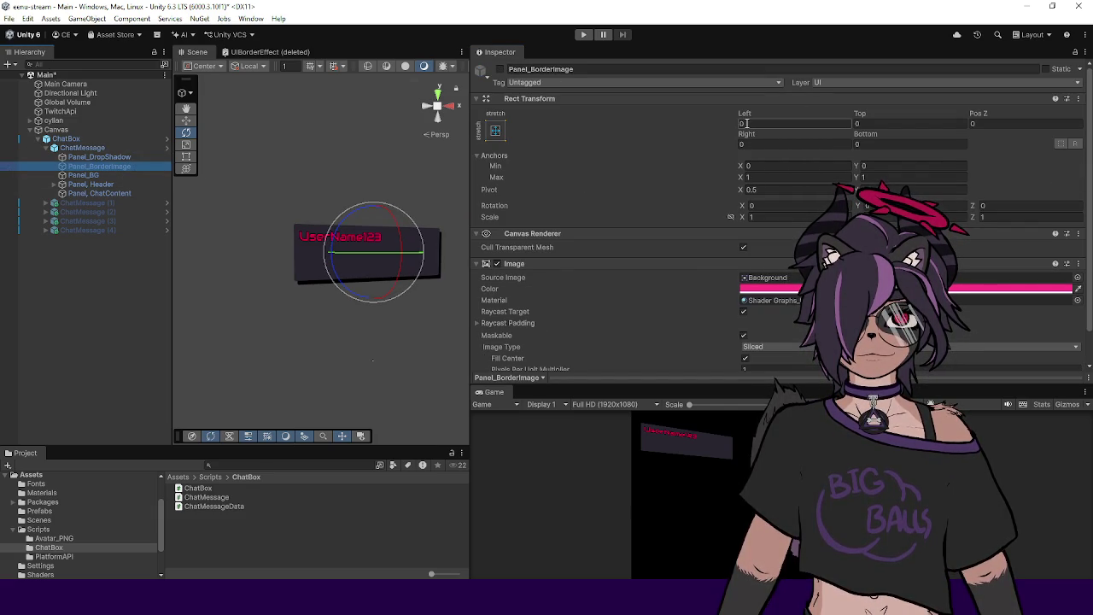
key("Return")
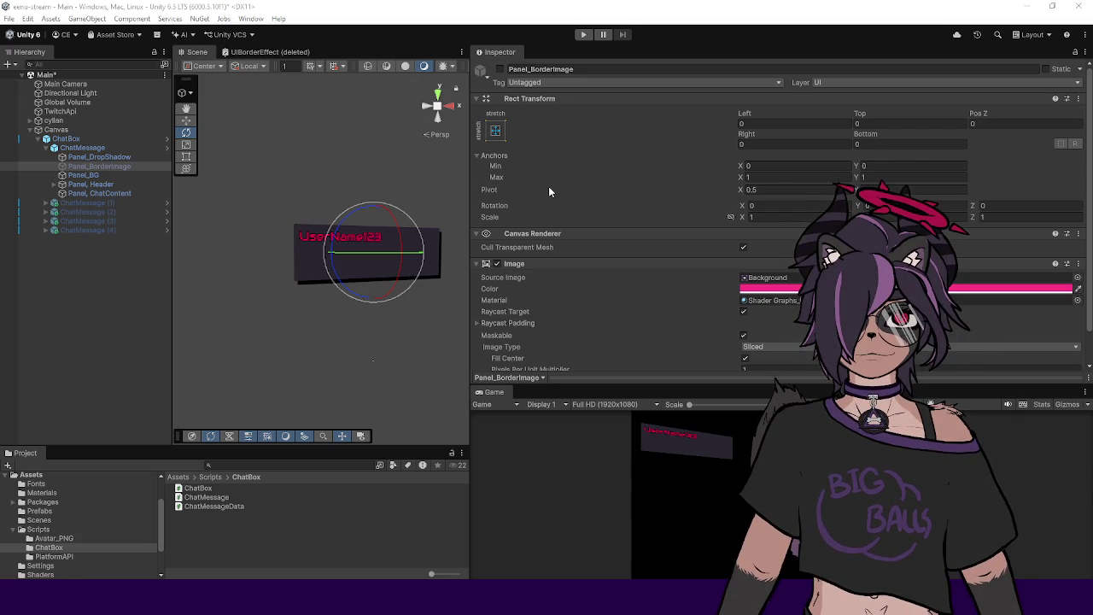
mouse_move(548, 189)
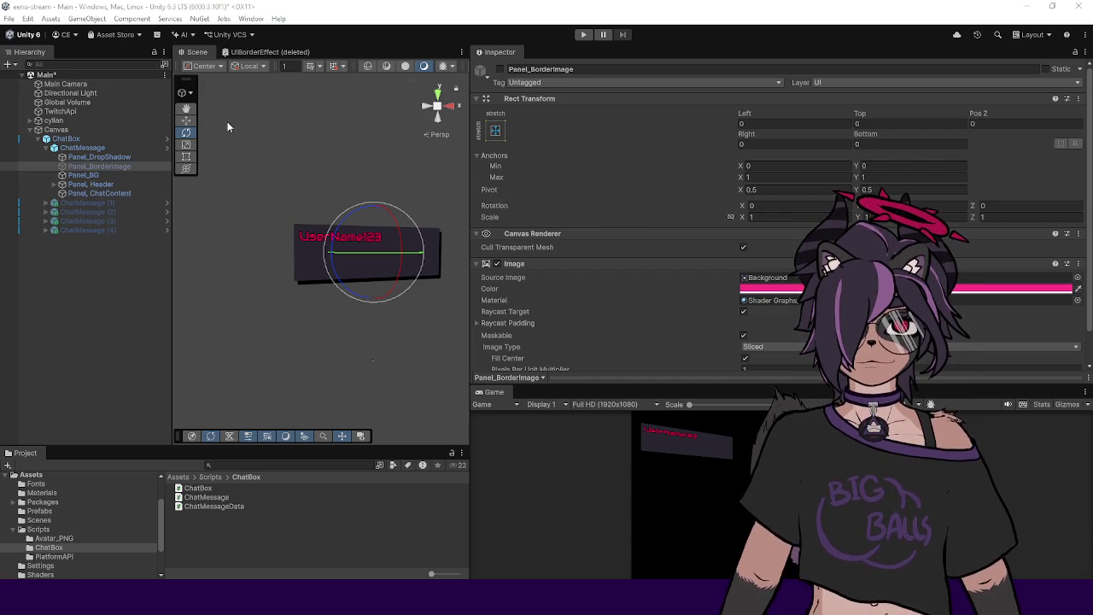
Step: Duplicate Panel_BG in the scene and nest the copy under Panel_BorderImage as Panel_BG
left_click(117, 167)
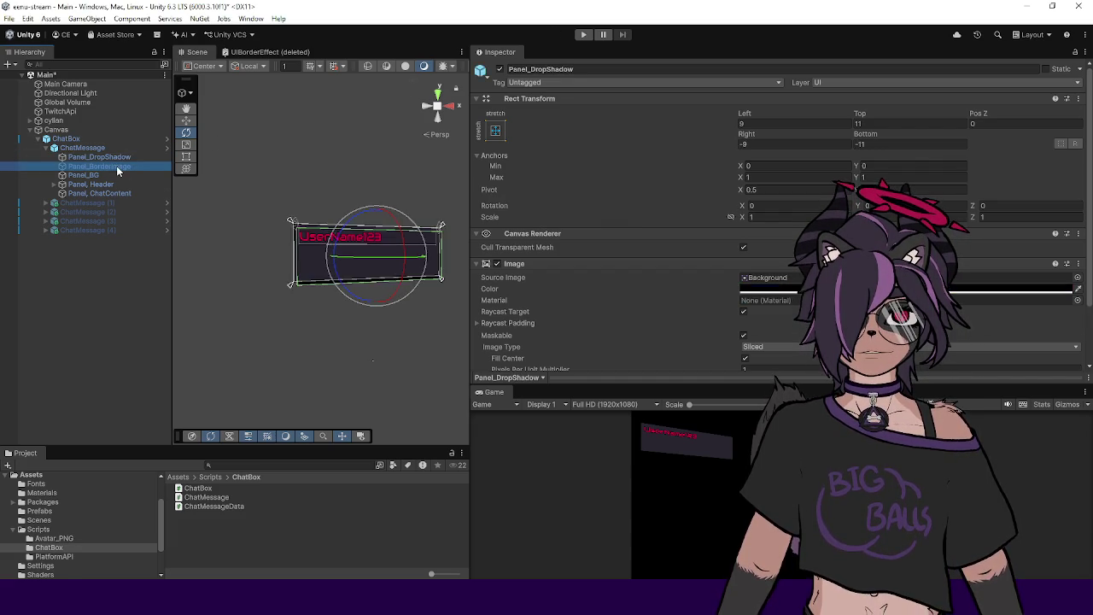
left_click(117, 156)
left_click(107, 165)
left_click(100, 175)
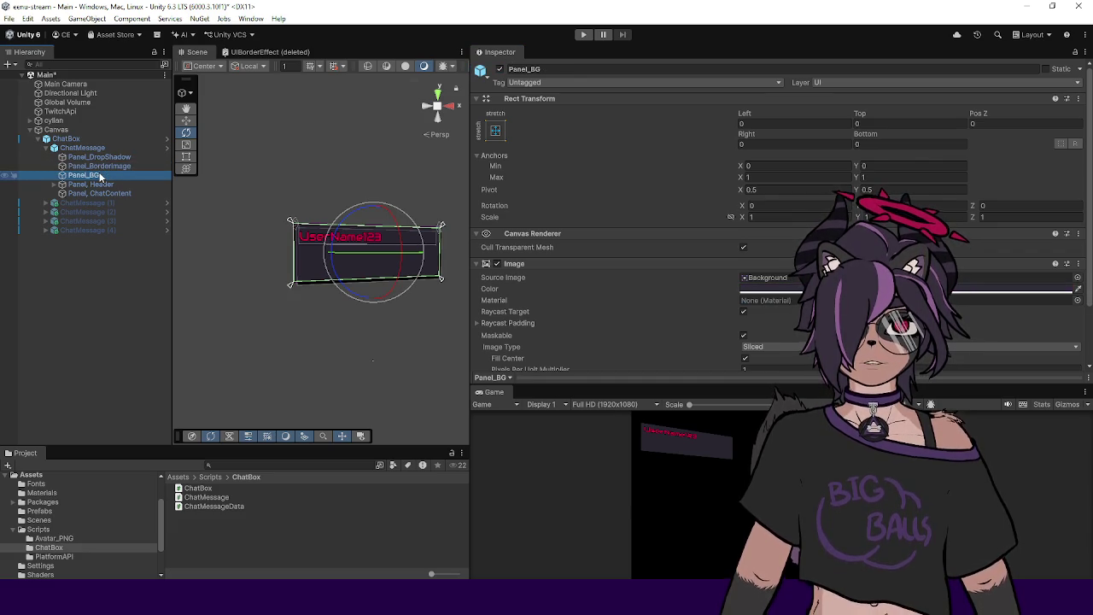
key("ctrl+d")
mouse_move(94, 184)
left_mouse_down()
mouse_move(97, 167)
mouse_move(60, 168)
mouse_move(102, 167)
left_mouse_up()
left_click(109, 177)
key("BackSpace")
key("BackSpace")
key("BackSpace")
key("Return")
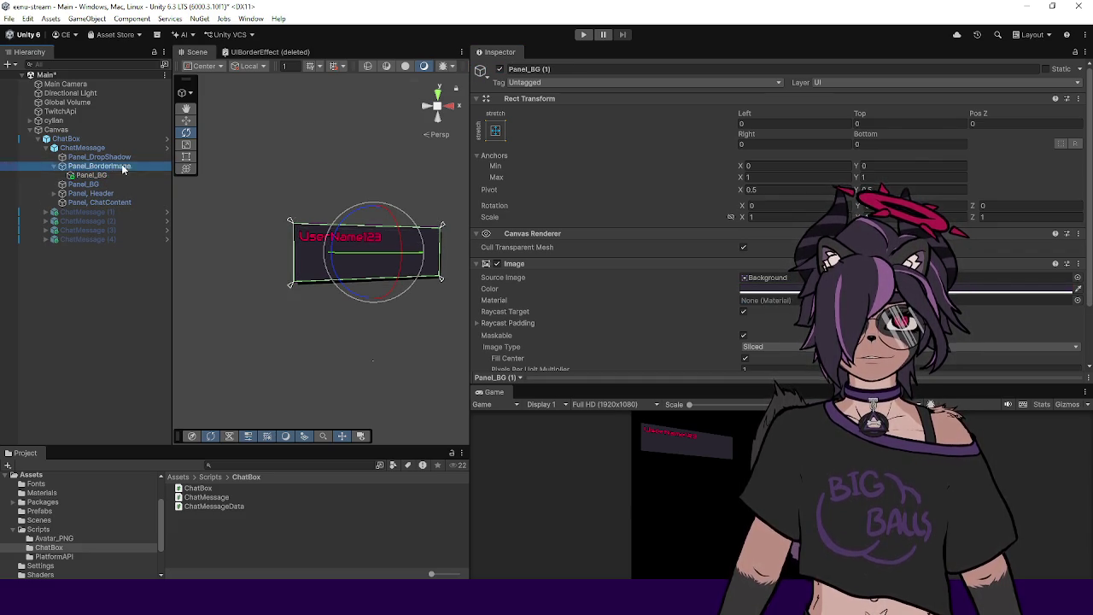
Step: Move the scene's extra Panel_BG copy back out of Panel_BorderImage and delete it
left_click(98, 166)
left_click(99, 173)
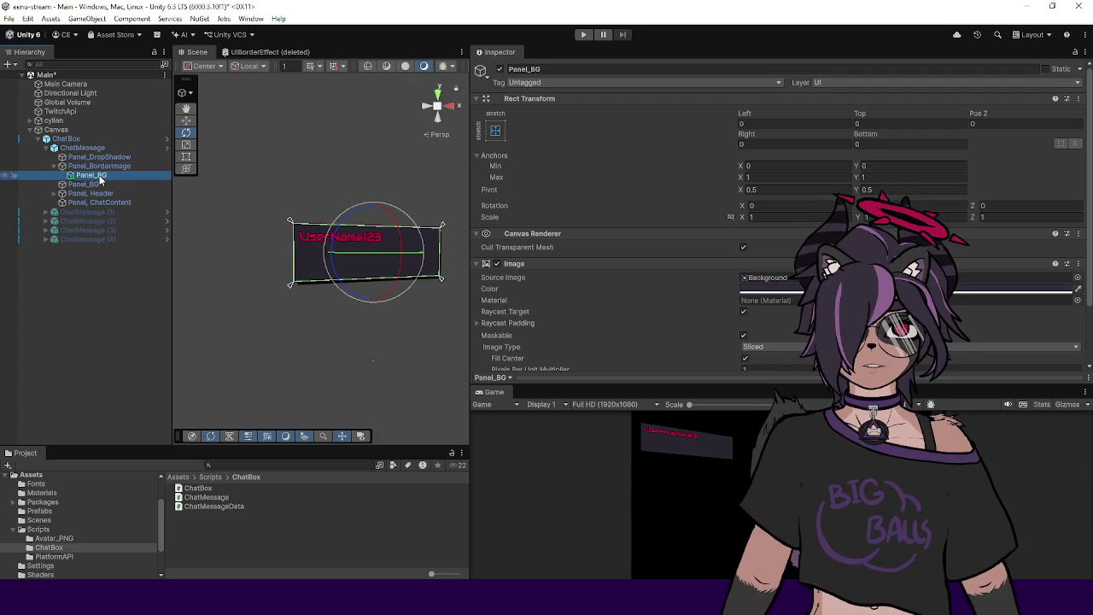
right_click(100, 174)
mouse_move(176, 305)
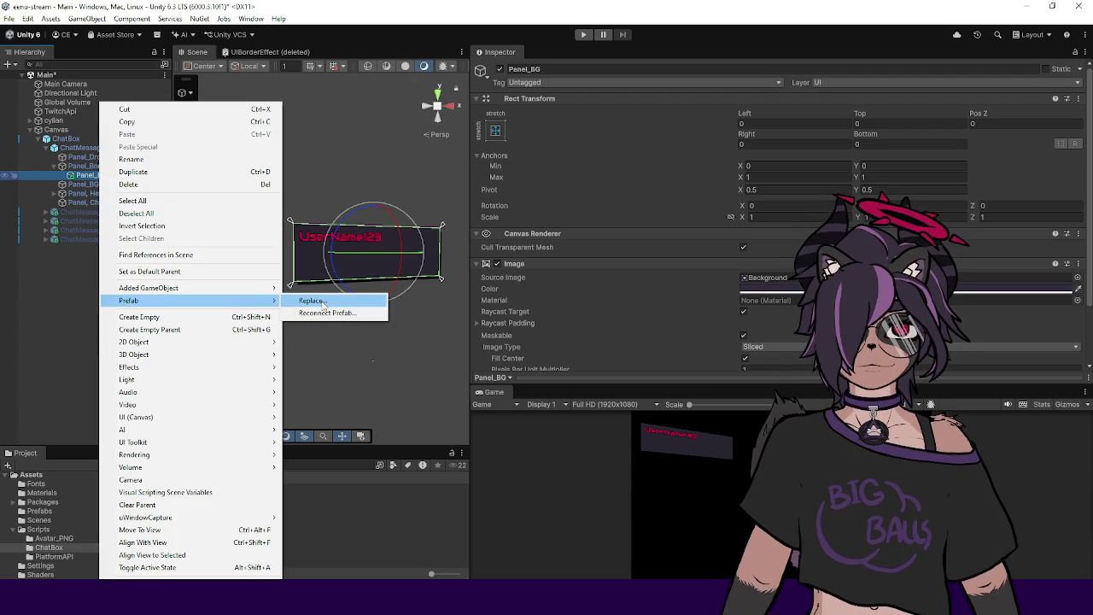
left_click(70, 201)
mouse_move(86, 176)
left_mouse_down()
mouse_move(94, 167)
mouse_move(114, 186)
left_mouse_up()
key("Delete")
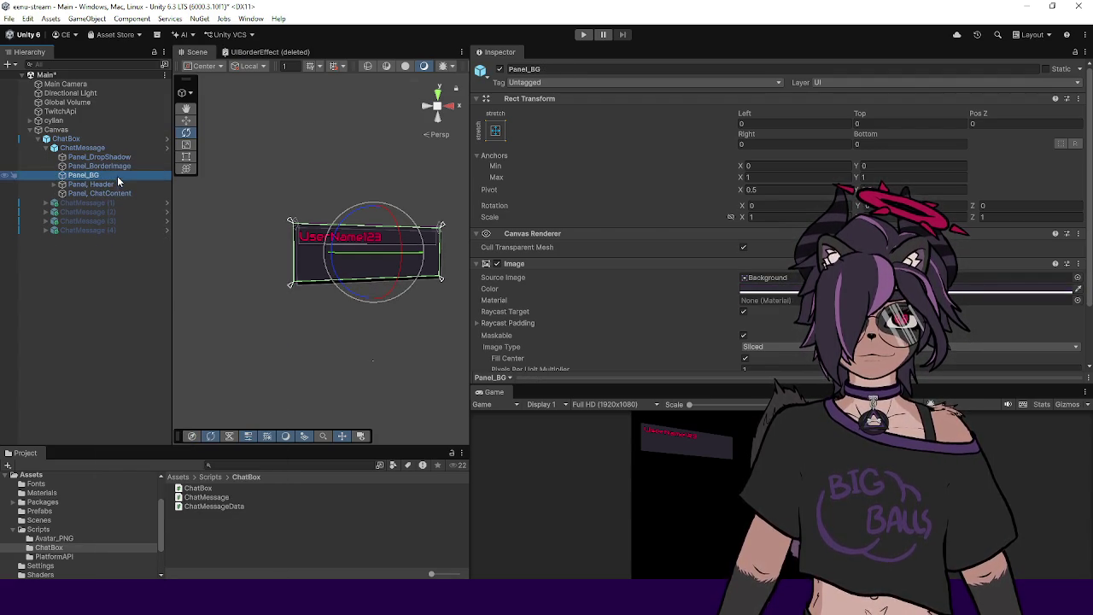
Step: In ChatMessage Prefab Mode, duplicate Panel_BG into Panel_BorderImage and activate Panel_BorderImage
left_click(167, 147)
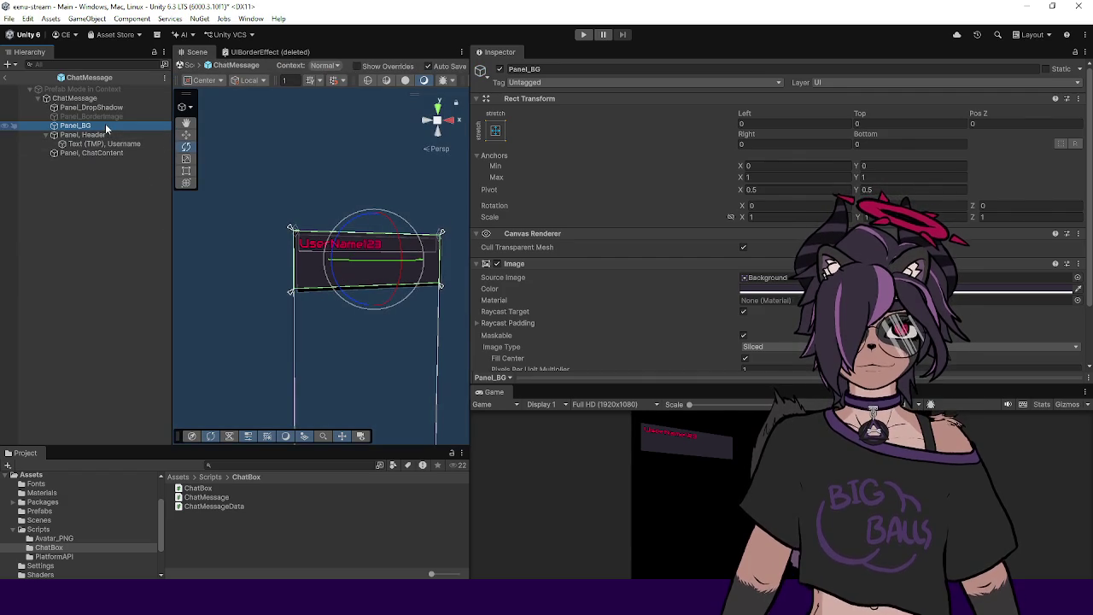
key("ctrl+d")
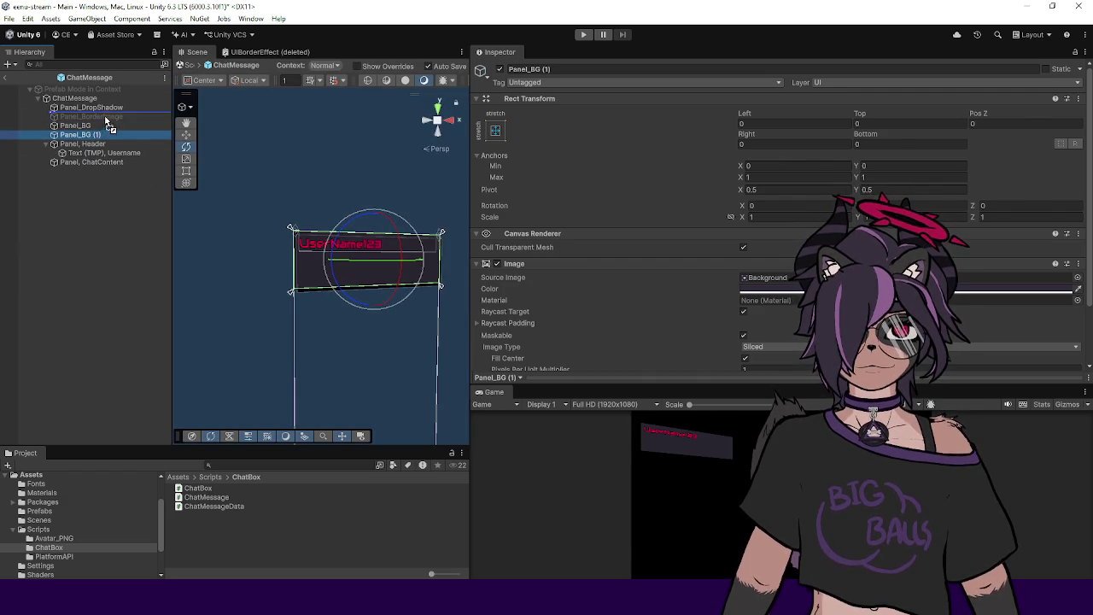
left_click_drag(109, 120, 102, 117)
left_click(85, 117)
left_click(45, 117)
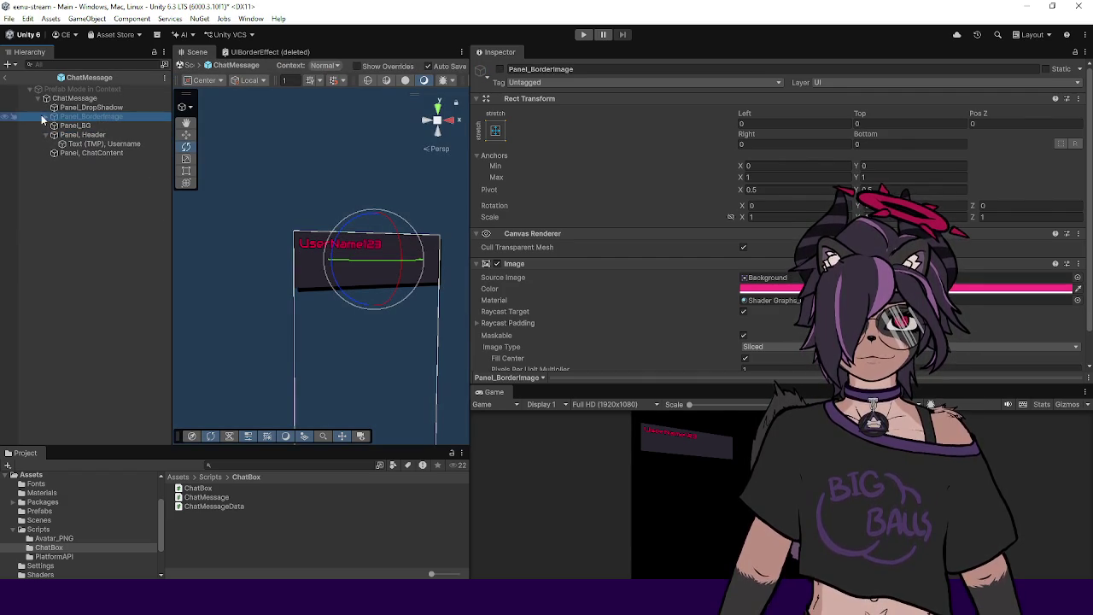
left_click(45, 117)
left_click(499, 69)
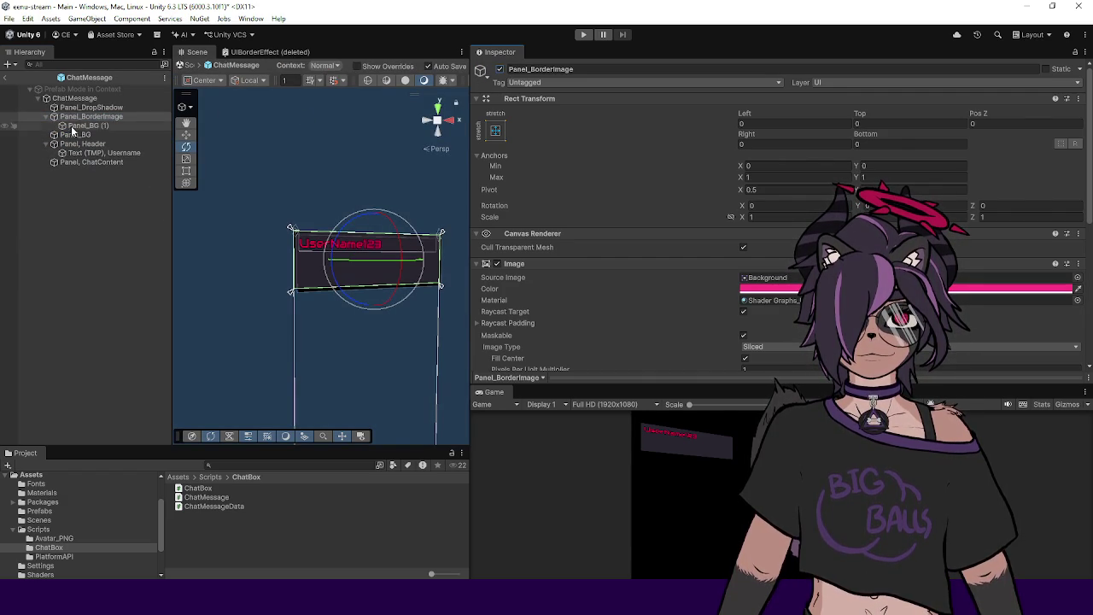
left_click(103, 125)
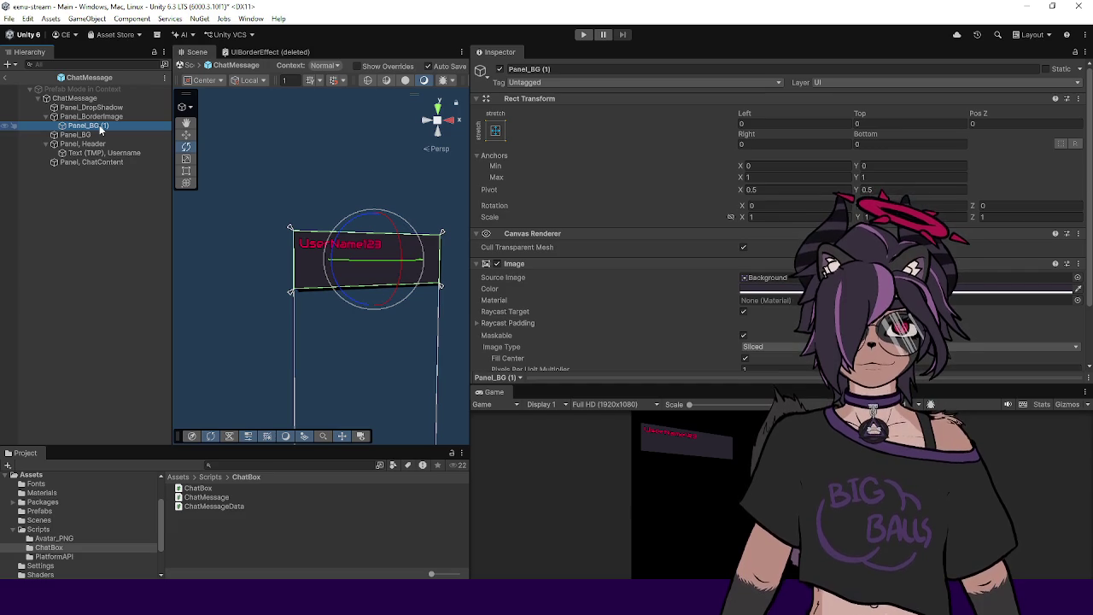
Step: Reorder Panel_BG inside Panel_BorderImage and give it Left, Top, Right and Bottom offsets of 15
left_click(119, 117)
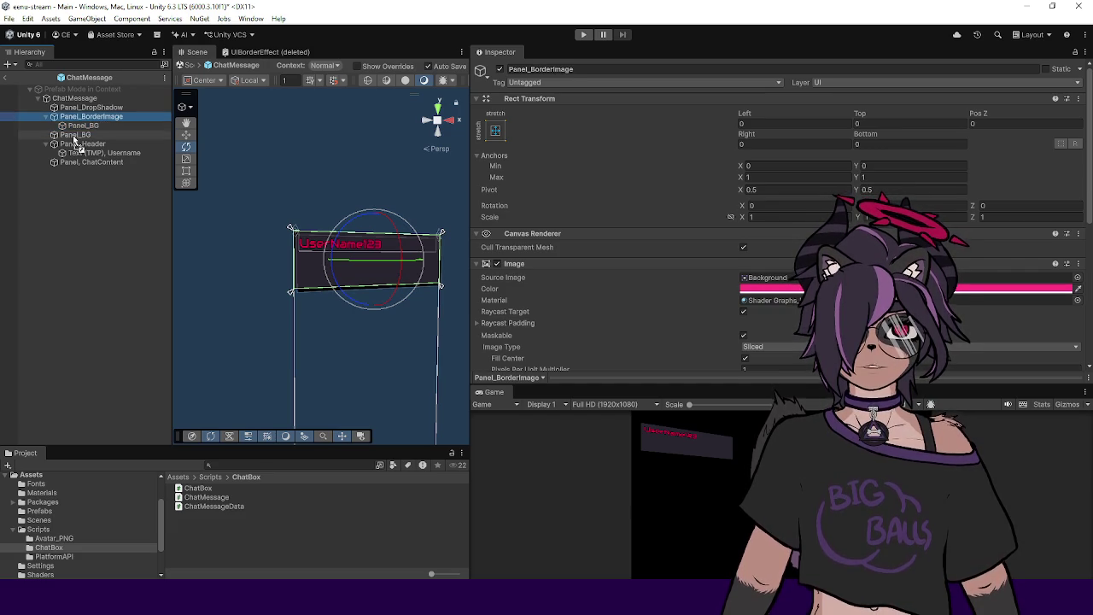
left_click_drag(75, 145, 76, 117)
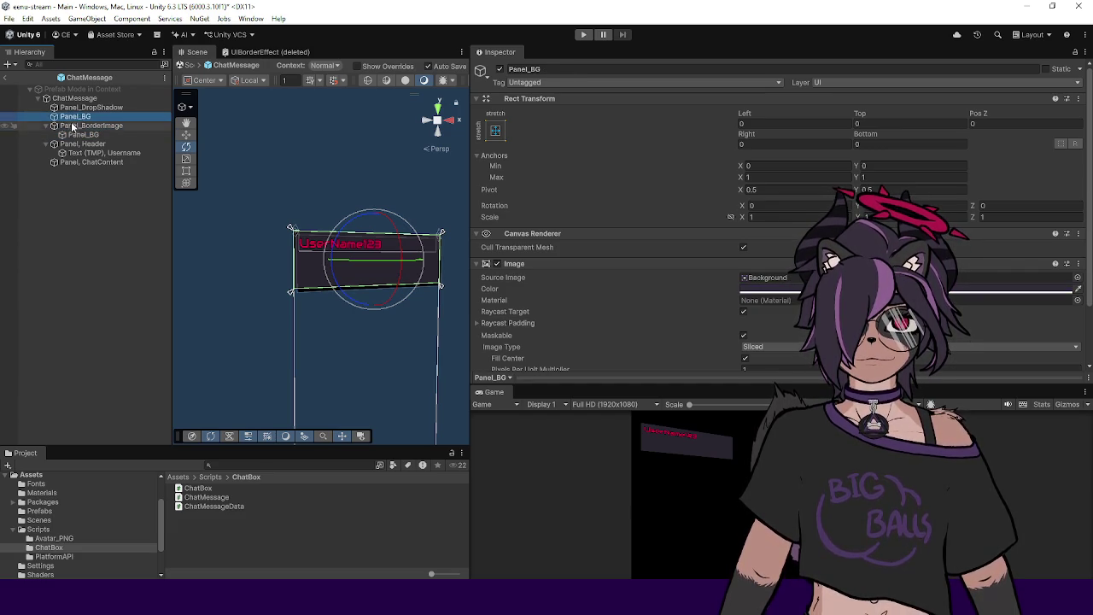
left_click(79, 135)
left_click(764, 121)
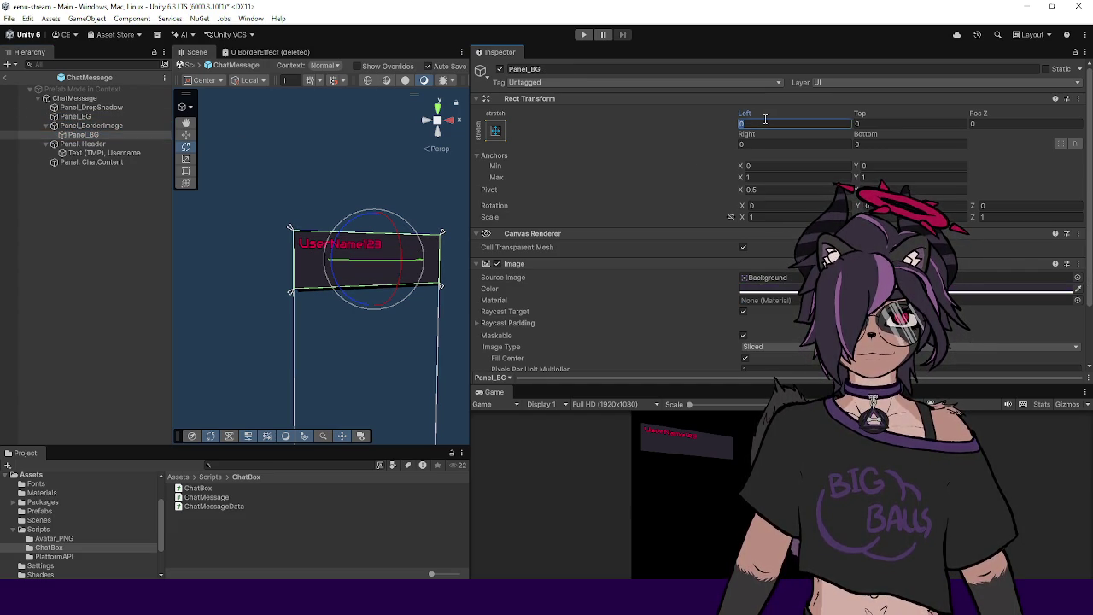
type("15")
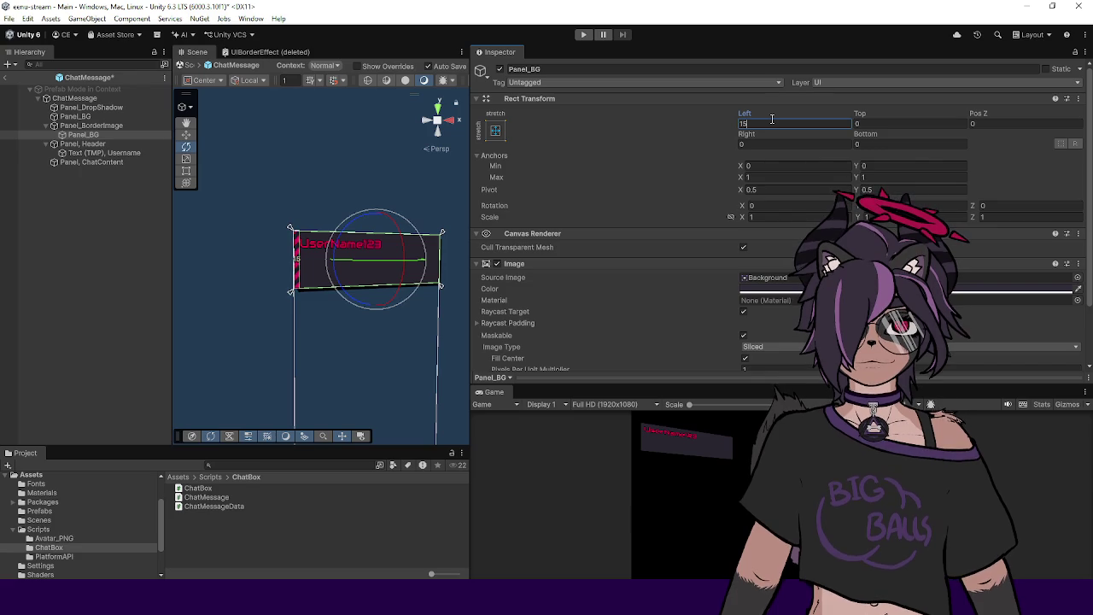
key("Tab")
type("15")
key("Tab")
key("Tab")
type("15")
key("Tab")
type("15")
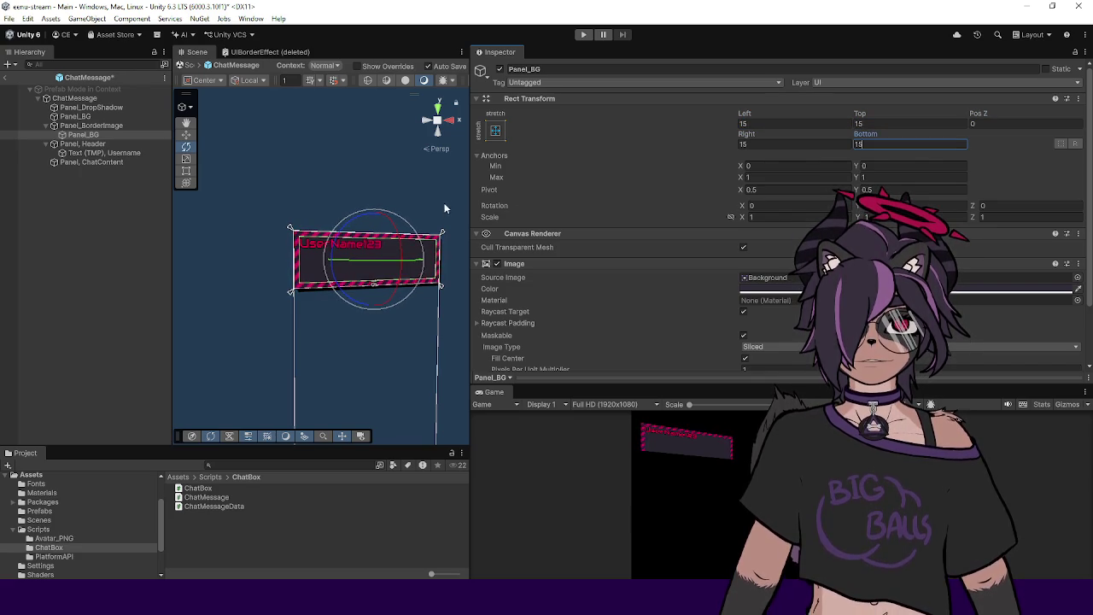
left_click(248, 278)
scroll(380, 296, "up", 5)
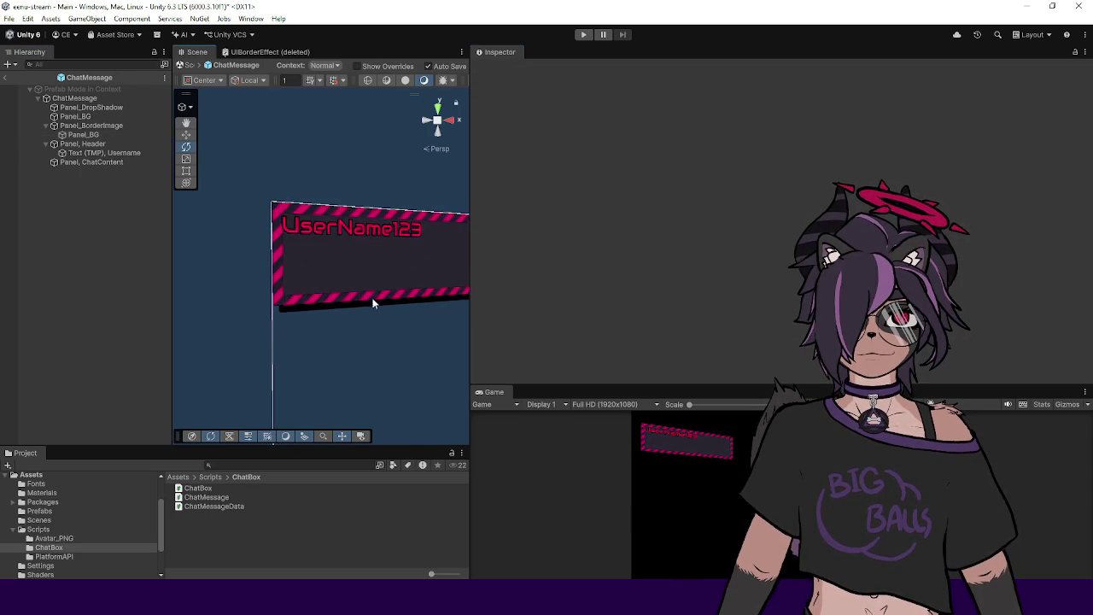
Step: Change the inner Panel_BG's Left, Top, Right and Bottom offsets to 12
left_click(119, 126)
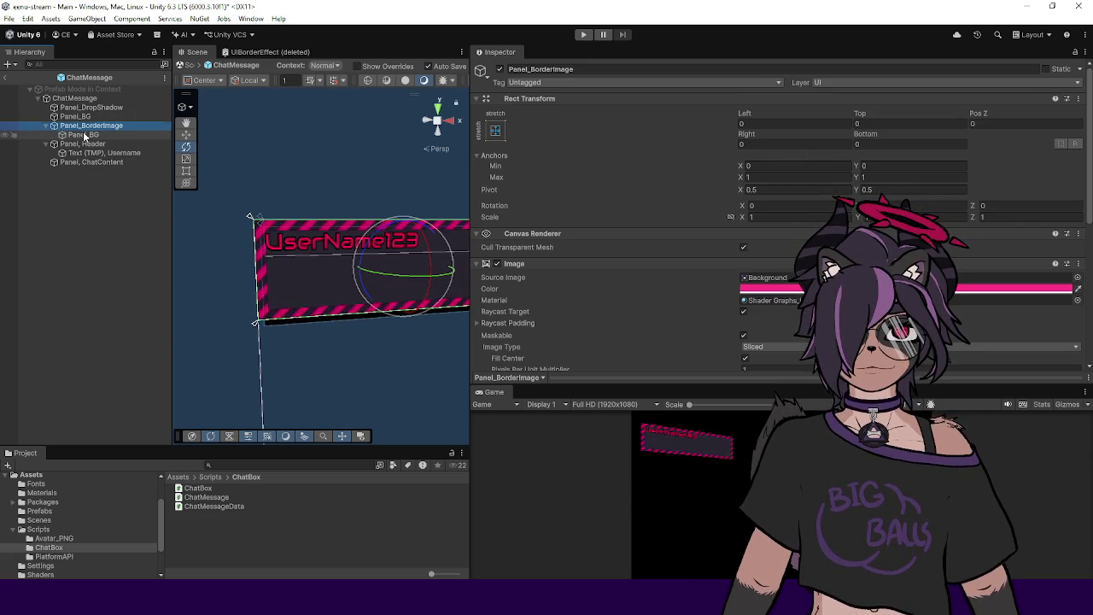
left_click(85, 135)
left_click(817, 122)
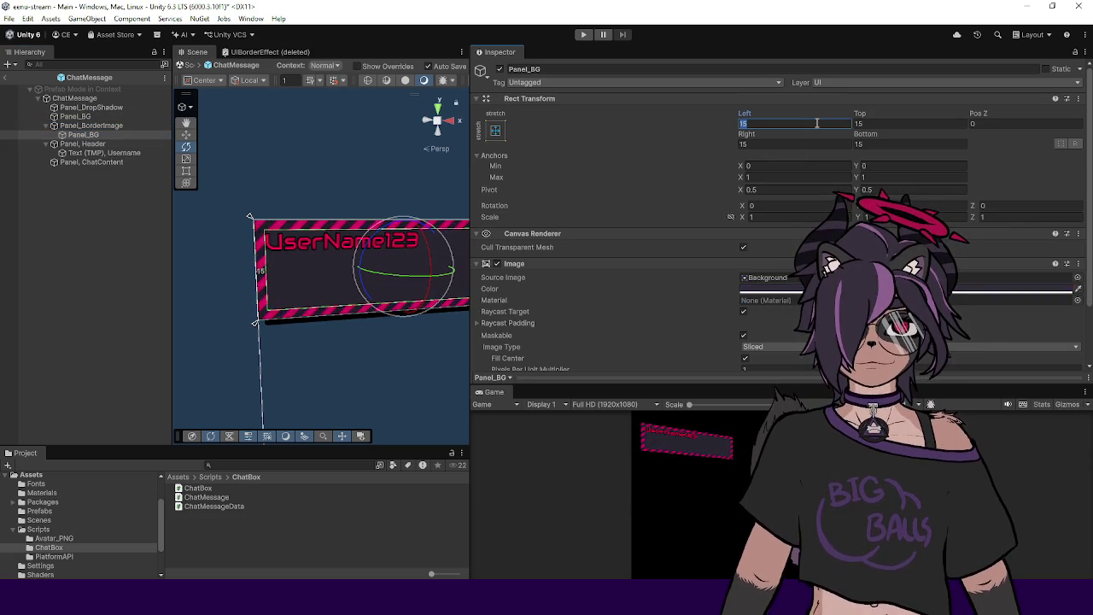
type("12")
key("Tab")
type("12")
key("Tab")
type("12")
key("Tab")
type("12")
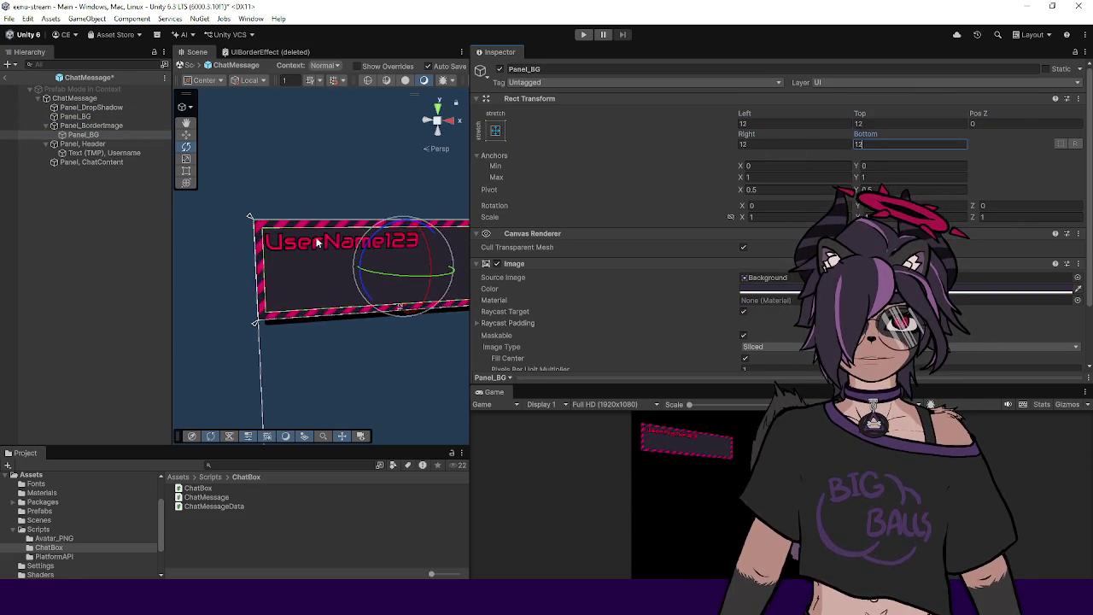
left_click(270, 256)
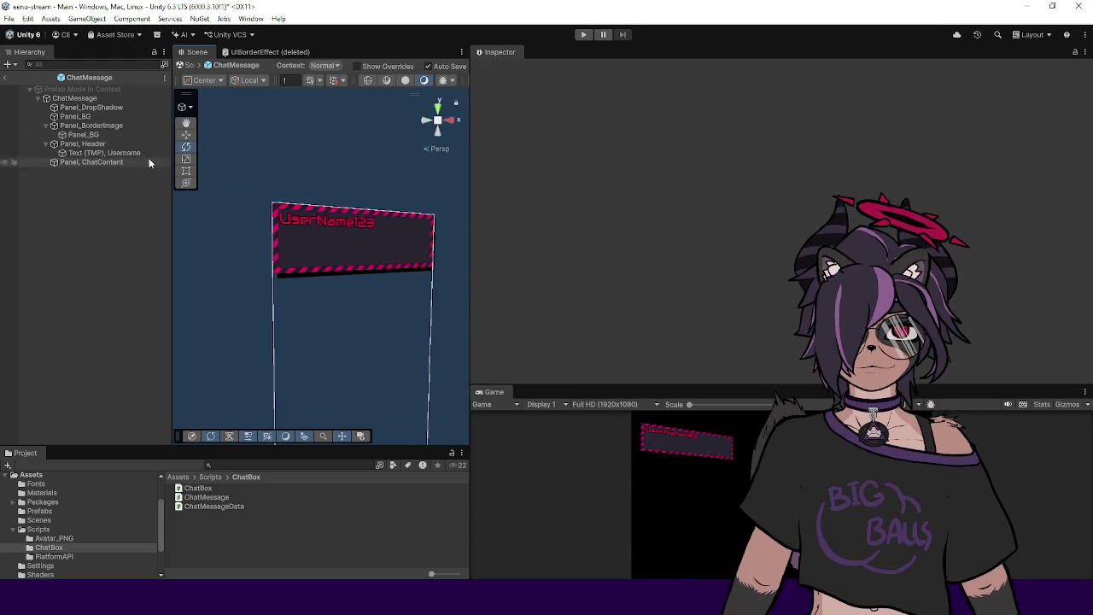
Step: Toggle Panel_BorderImage on and off to compare the border, then inspect the child Panel_BG
left_click(103, 125)
left_click(500, 69)
left_click(499, 69)
left_click(500, 69)
left_click(499, 69)
left_click(500, 69)
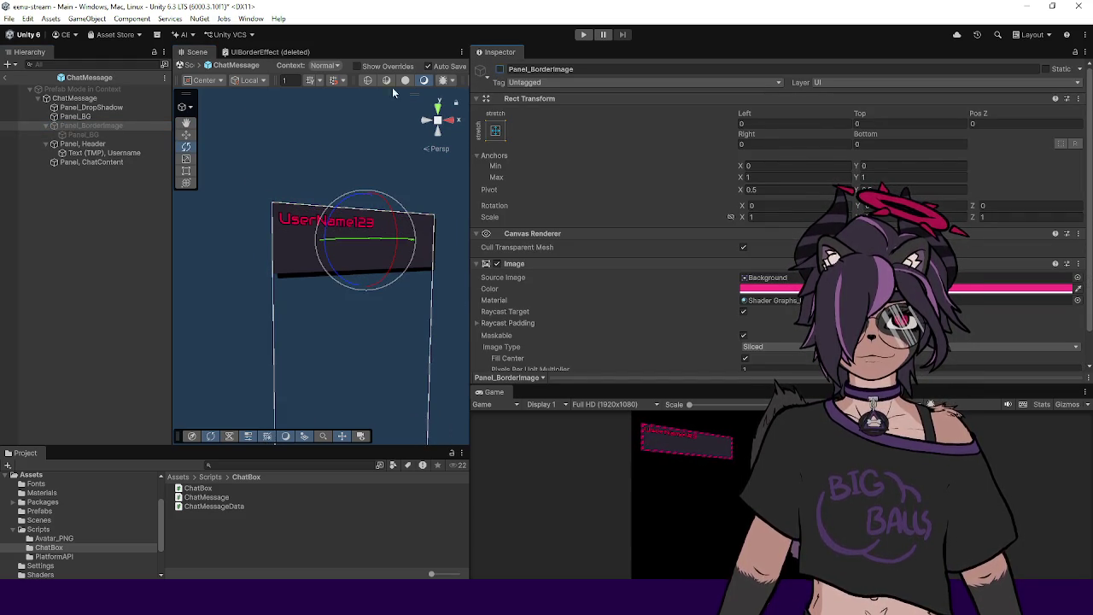
left_click(89, 126)
left_click(85, 134)
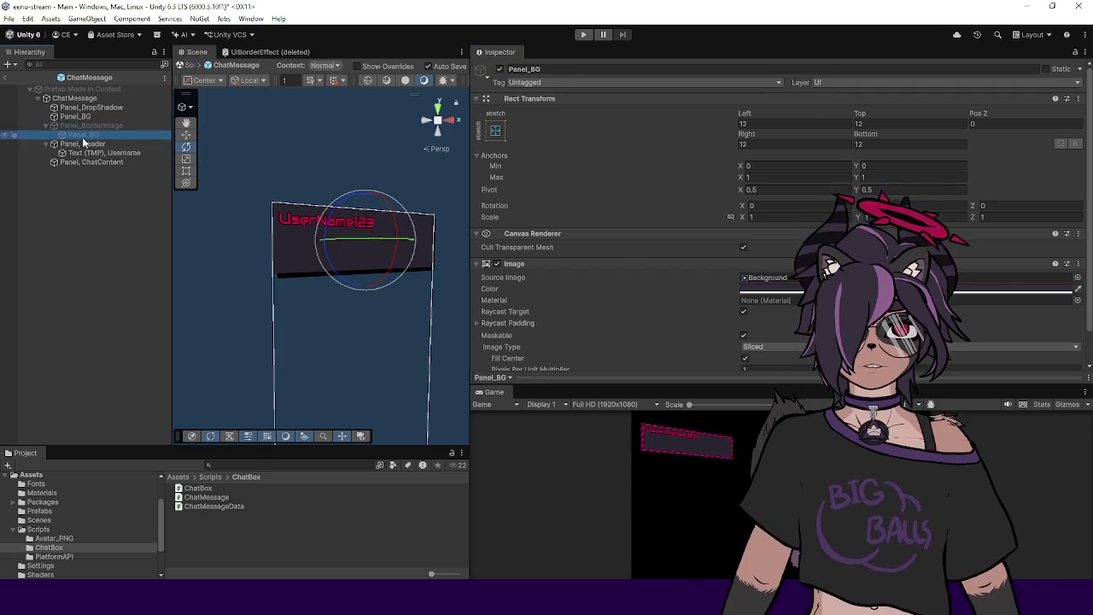
scroll(630, 261, "down", 1)
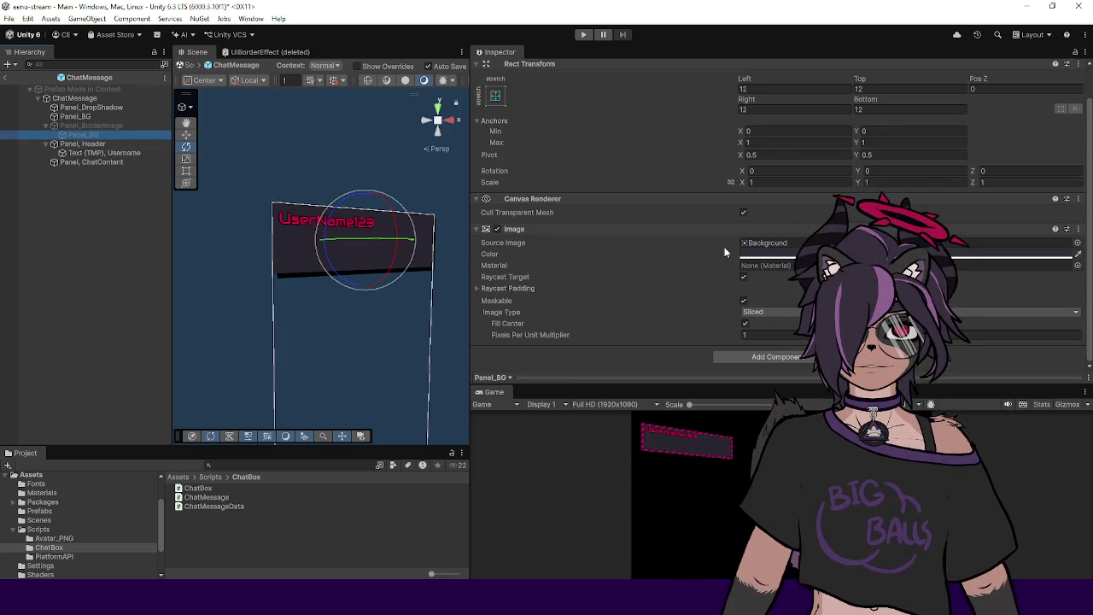
Step: Tint Panel_BorderImage's Image Color white and leave the object switched off
left_click(90, 126)
left_click(777, 253)
left_click(820, 256)
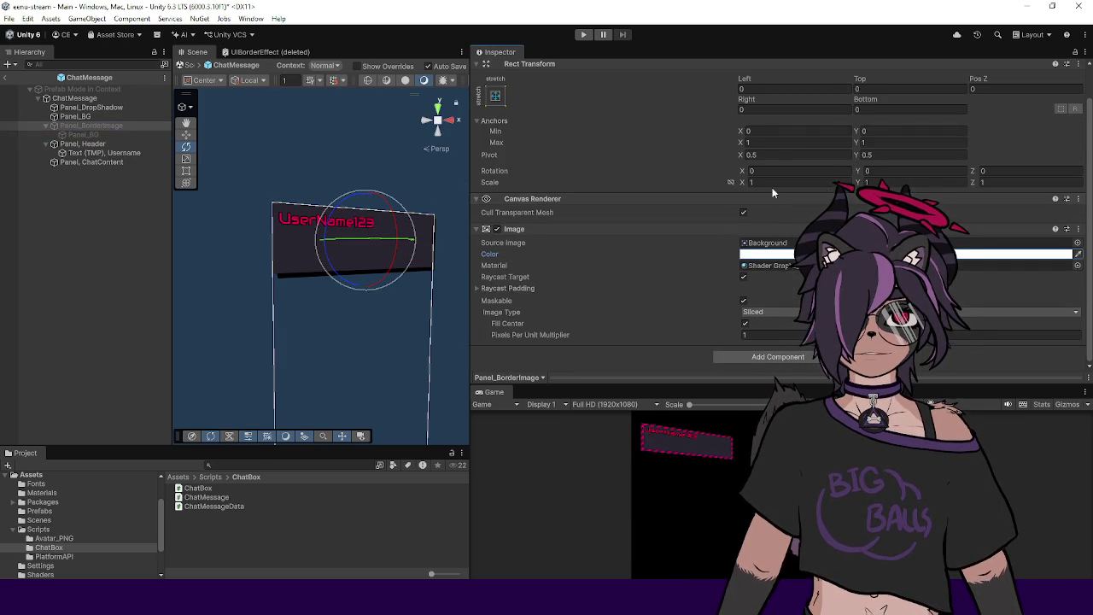
scroll(514, 94, "up", 2)
left_click(500, 70)
left_click(499, 69)
scroll(604, 238, "down", 2)
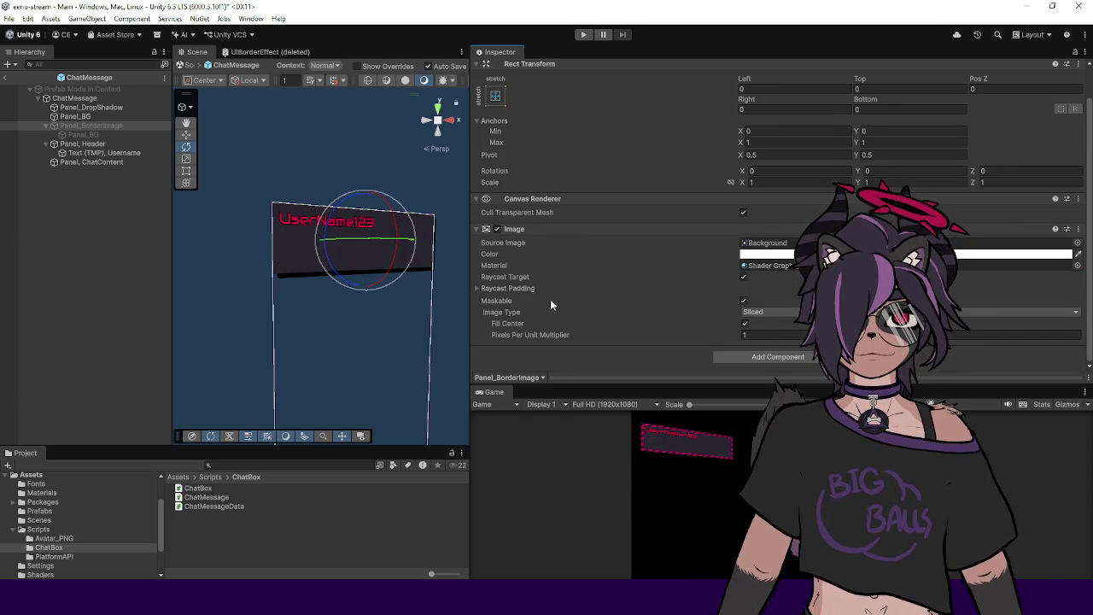
Step: Open the ChatMessage script from the ChatMessage root object in Visual Studio
left_click(89, 135)
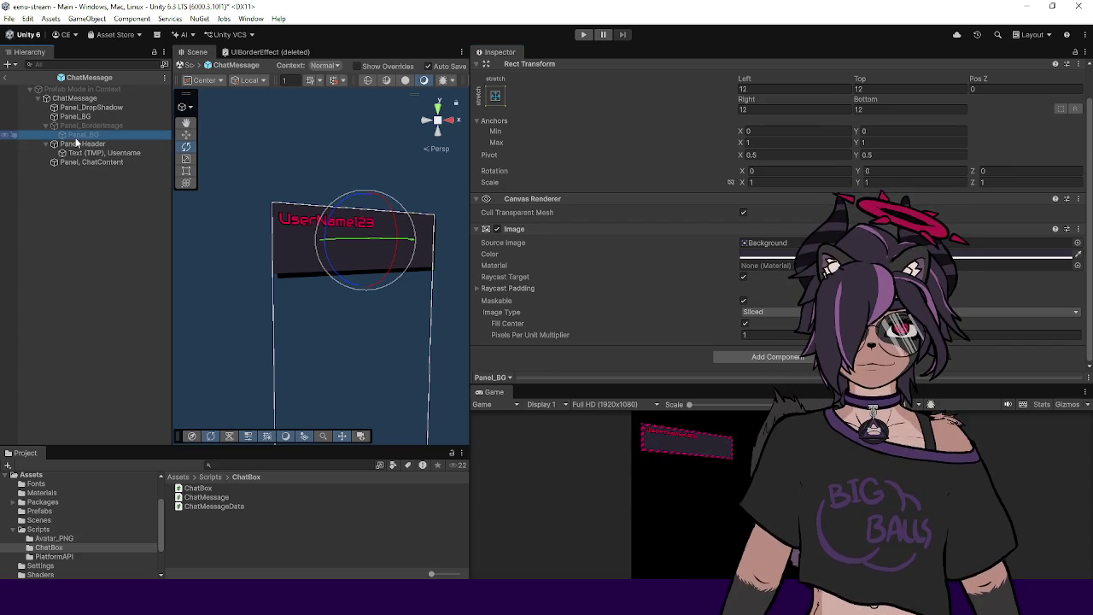
left_click(154, 98)
double_click(694, 229)
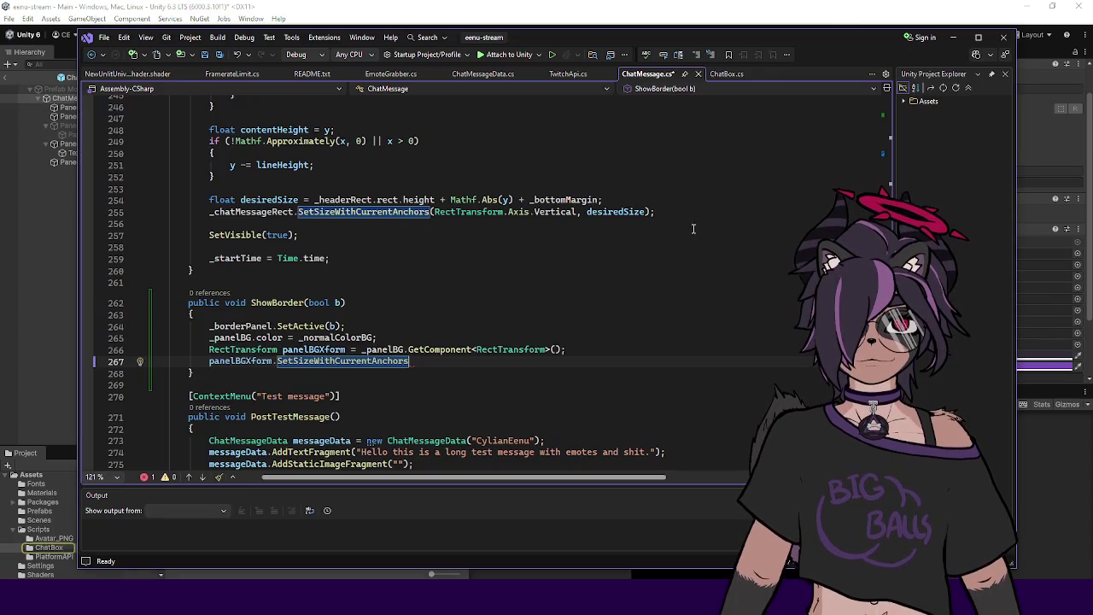
Step: Declare 'public Image _borderPanelInternalPanel;' below _borderPanel and save the script
scroll(874, 117, "up", 20)
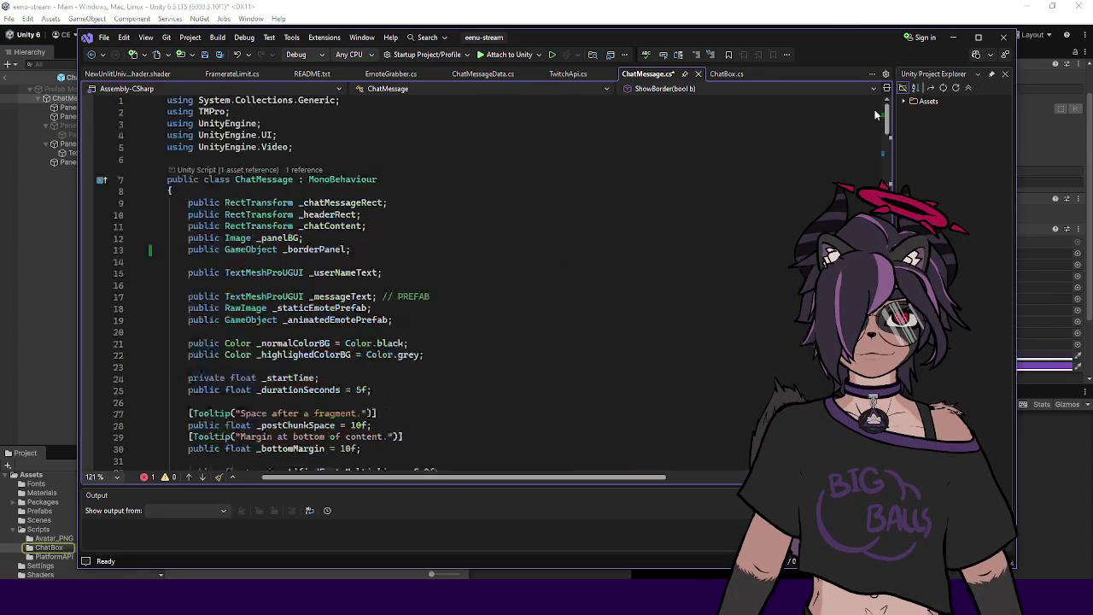
left_click(382, 248)
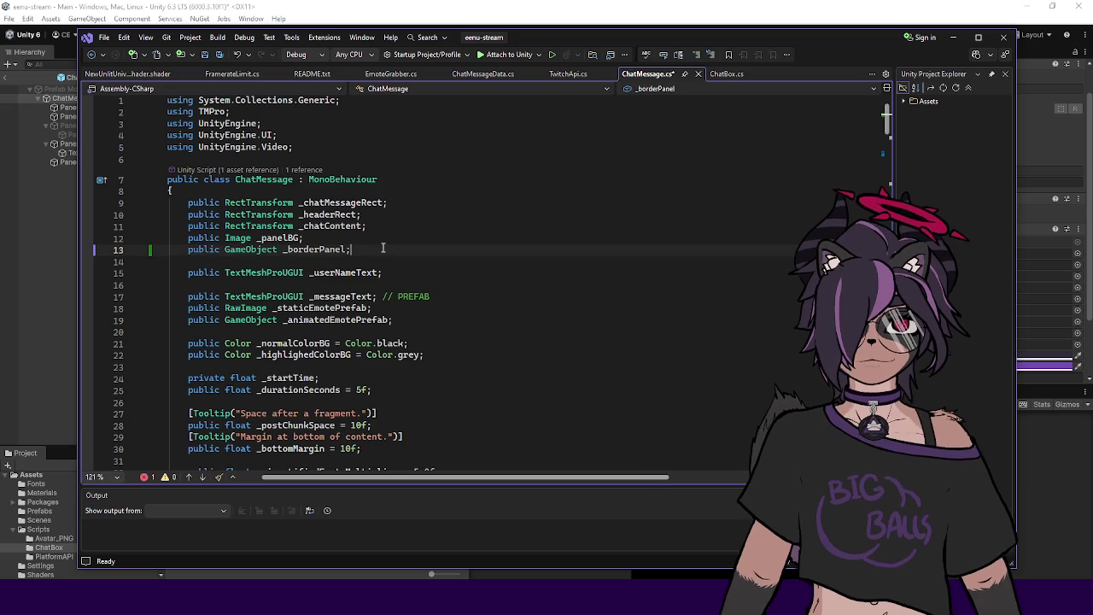
key("Return")
type("public ")
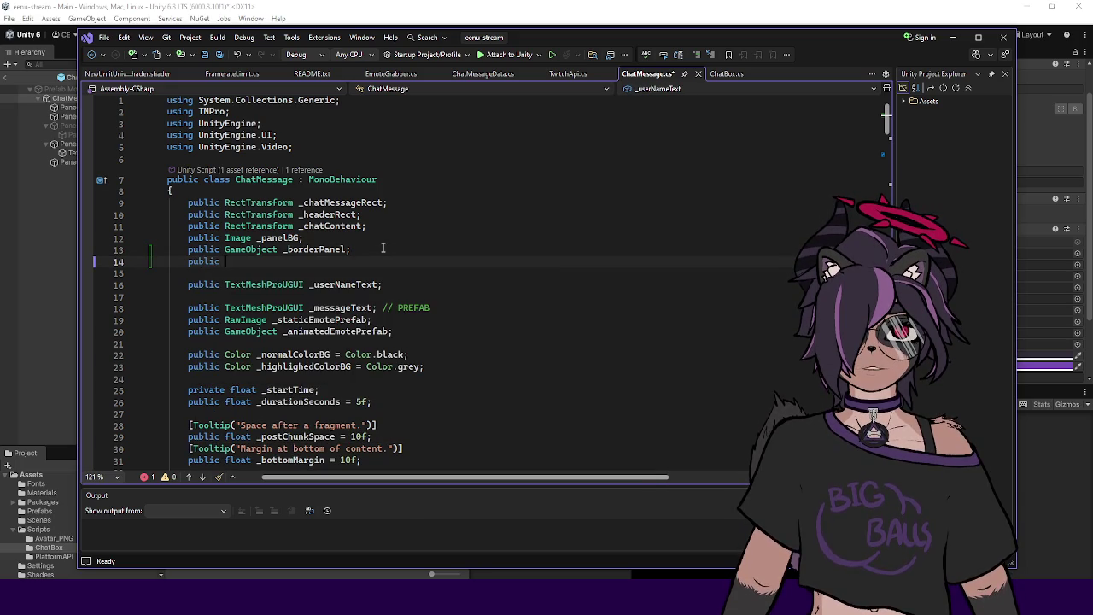
type("Image _bord")
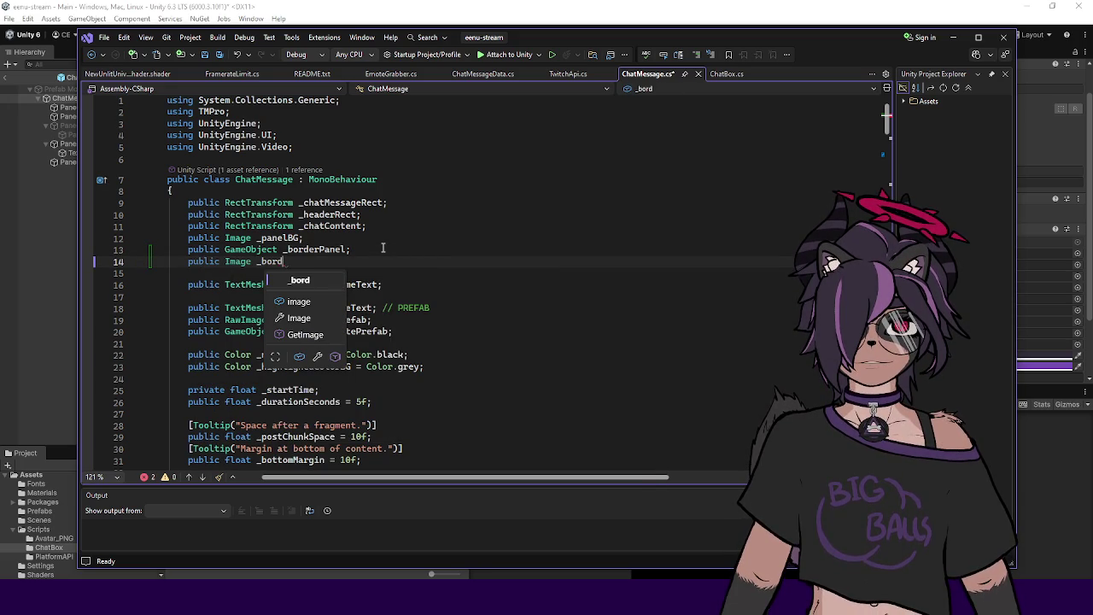
type("erPanelInternal")
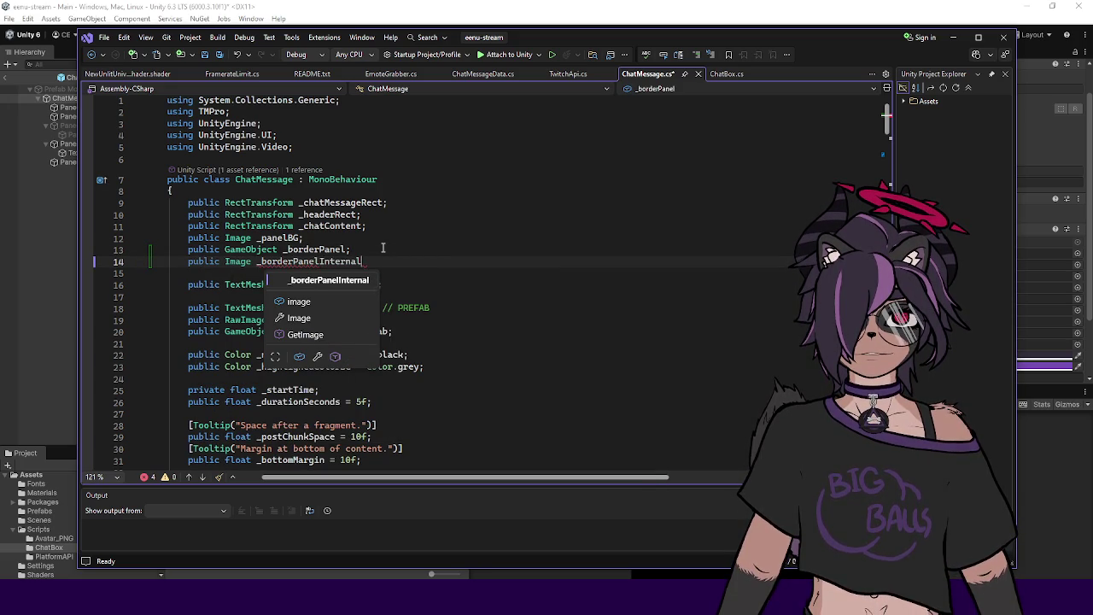
key("BackSpace")
key("BackSpace")
key("BackSpace")
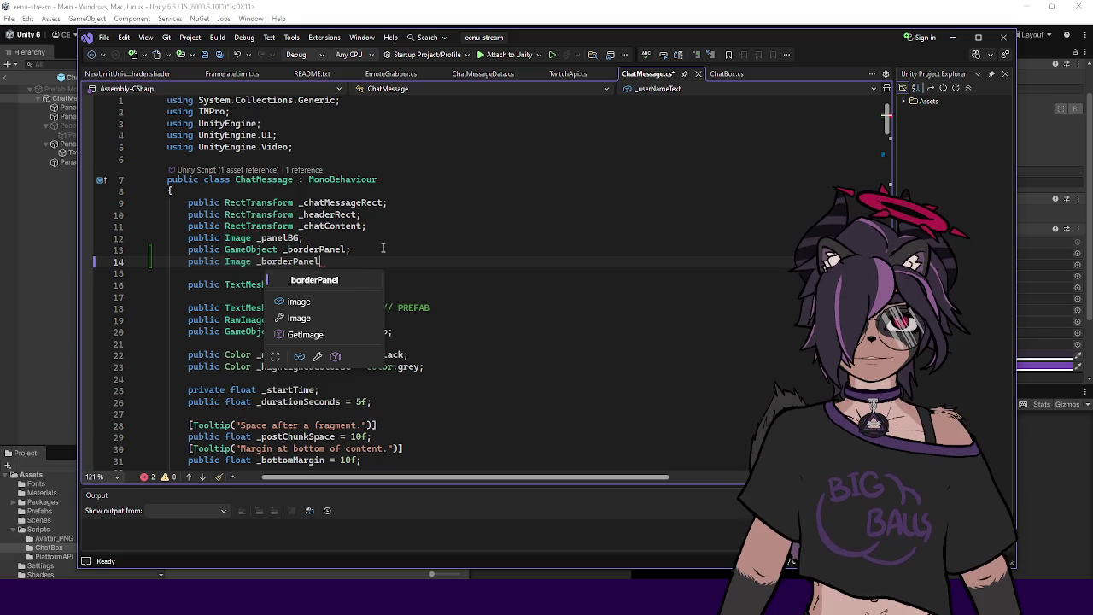
type("InternalPanel")
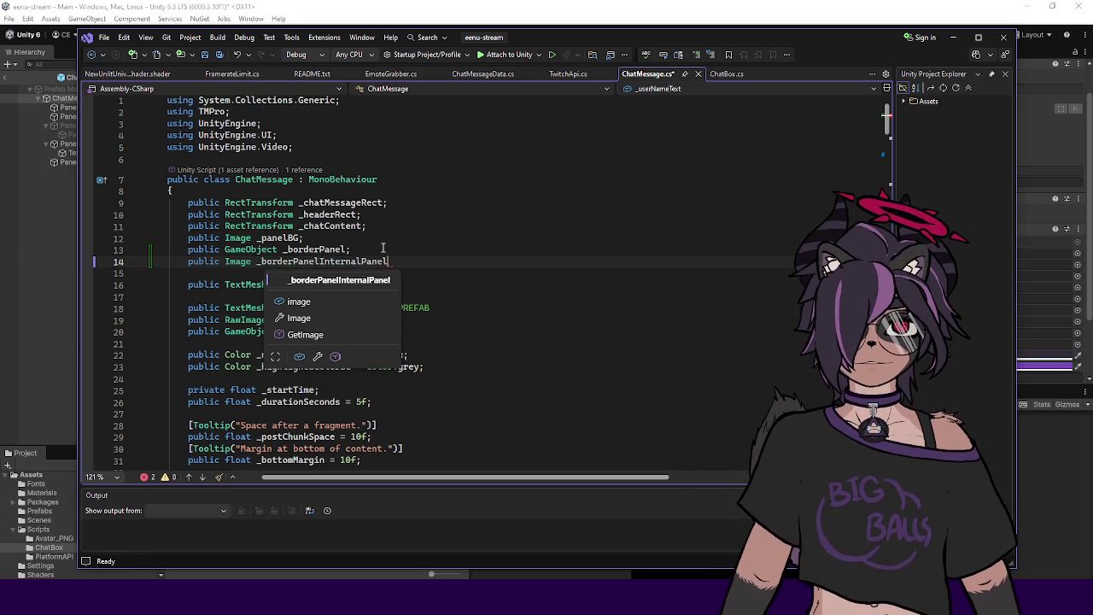
type(";")
key("ctrl+s")
Step: Select the new field name and start a search for the ShowBorder method
double_click(338, 260)
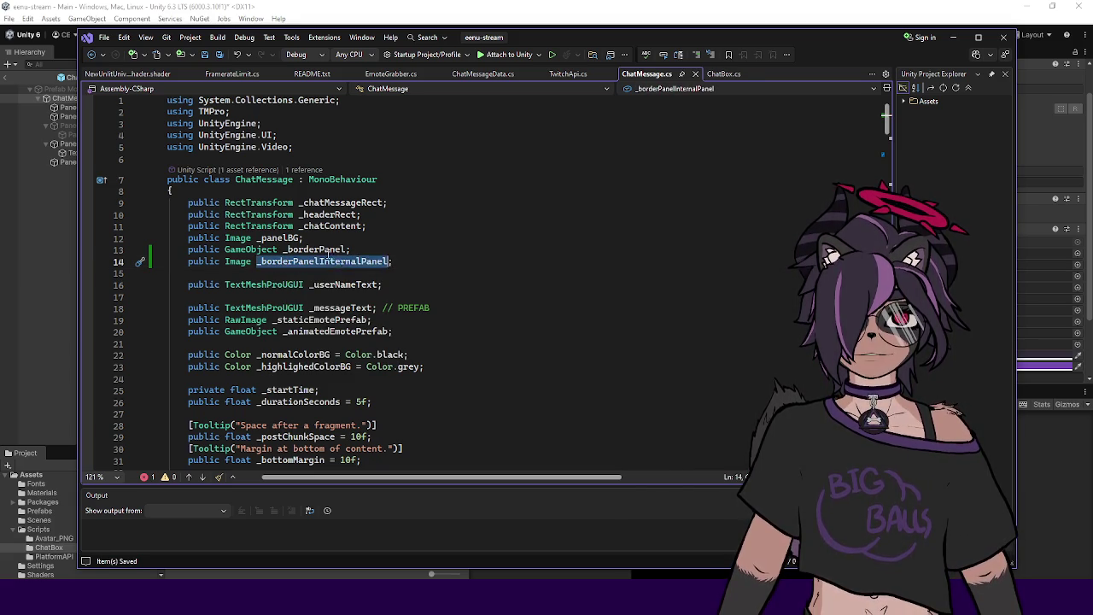
scroll(333, 249, "down", 4)
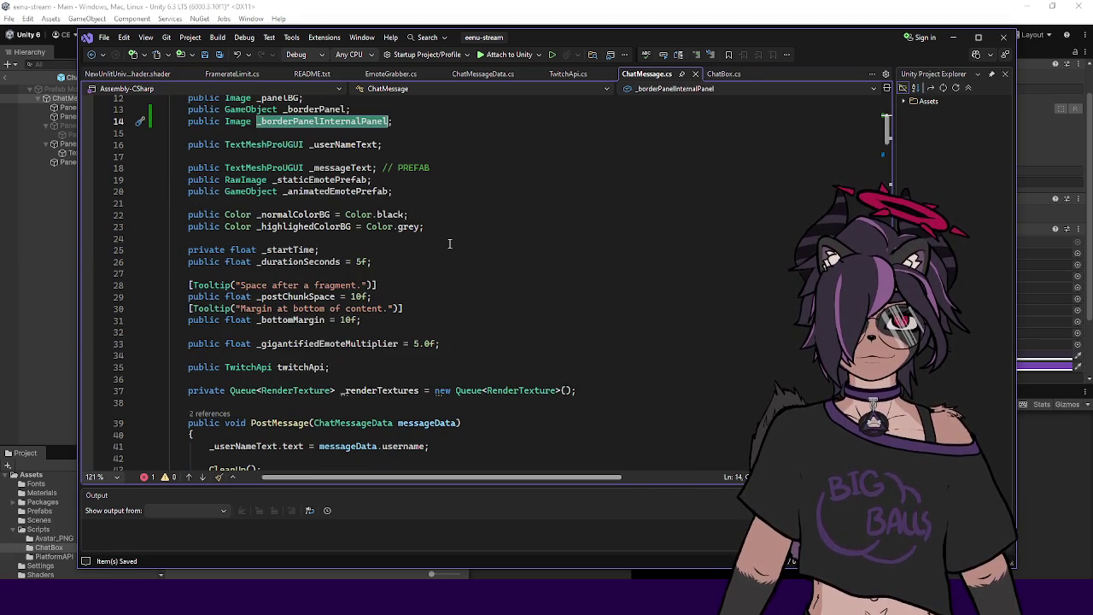
key("ctrl+f")
Step: Replace ShowBorder's last three lines with '_borderPanelInternalPanel.color = _normalColorBG;'
type("show")
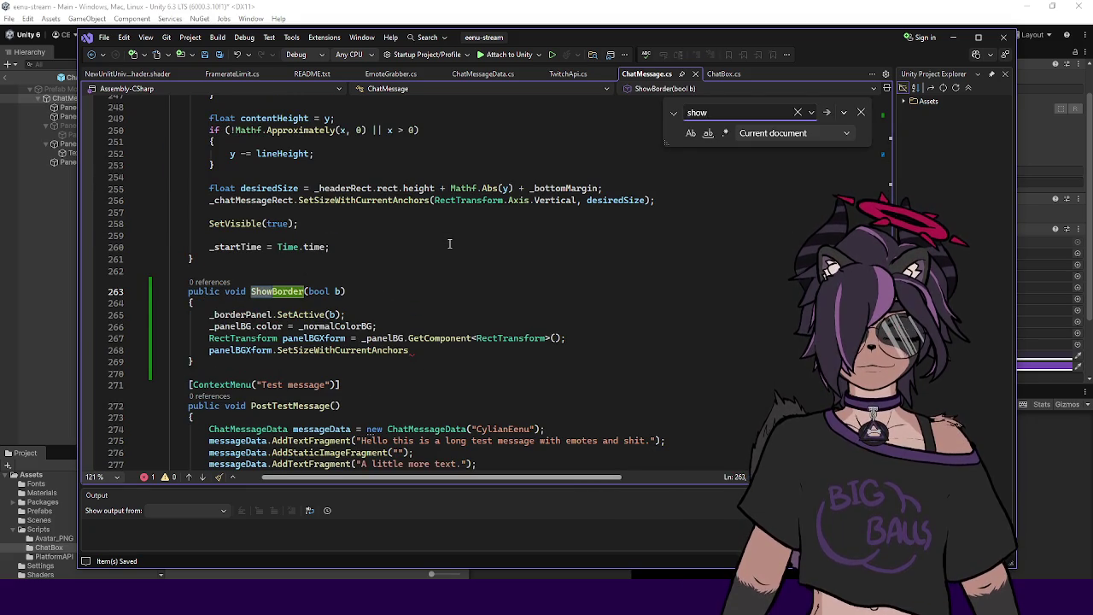
key("Escape")
mouse_move(425, 354)
left_mouse_down()
mouse_move(418, 338)
mouse_move(316, 314)
left_mouse_up()
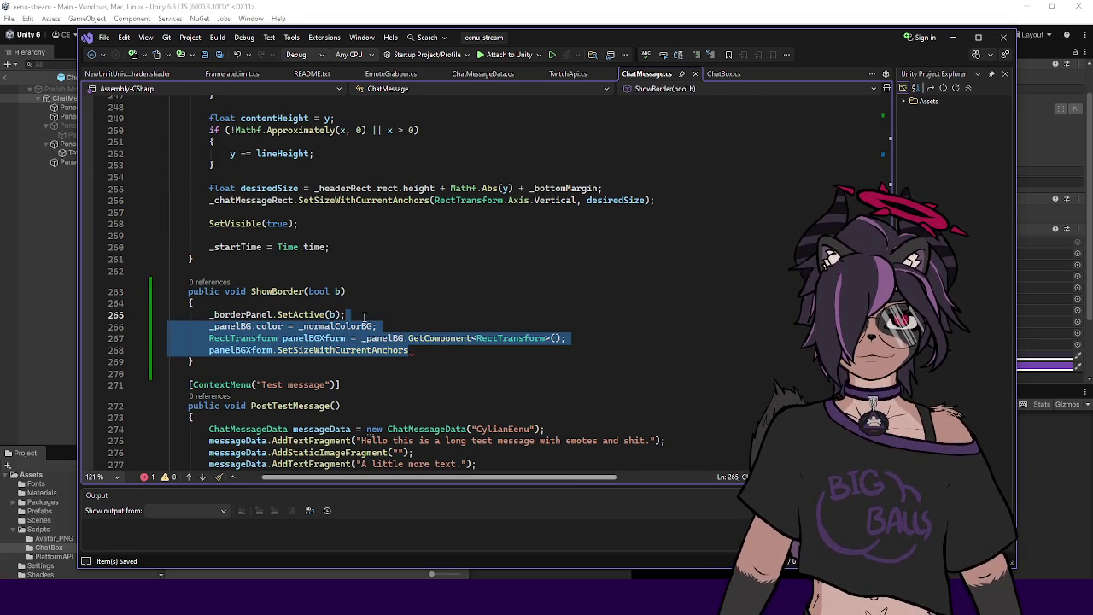
key("BackSpace")
key("Return")
type("_")
key("Escape")
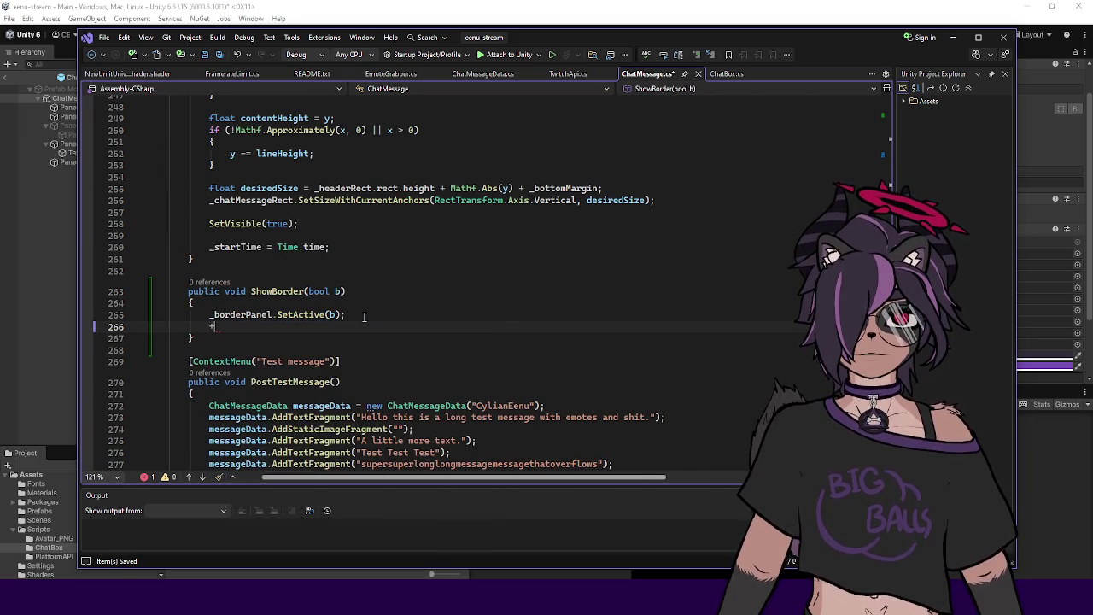
type("borderPanel.")
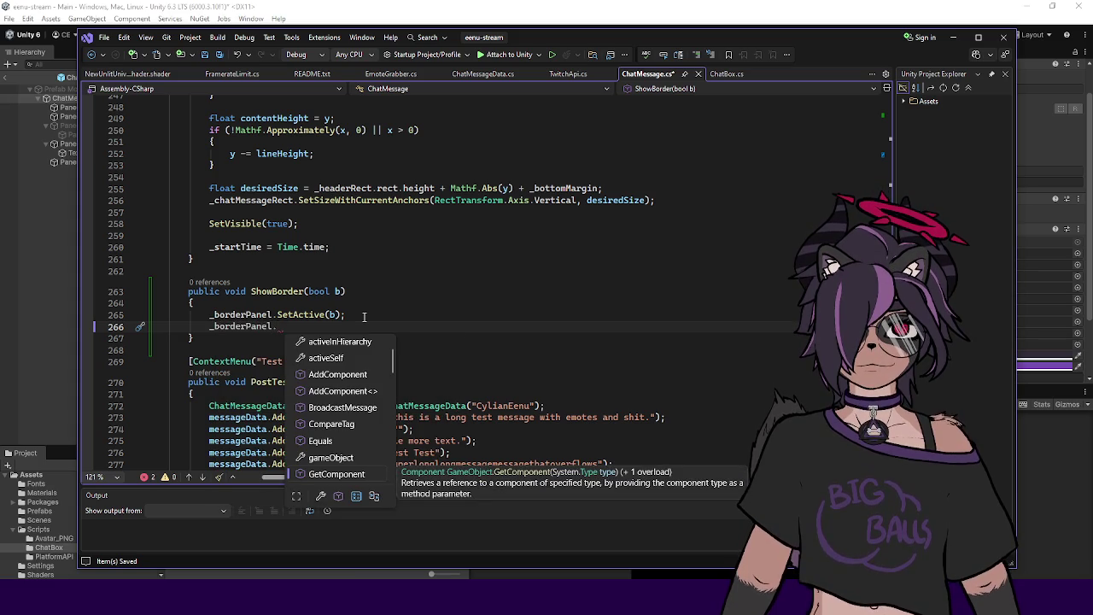
key("Escape")
type("Ont")
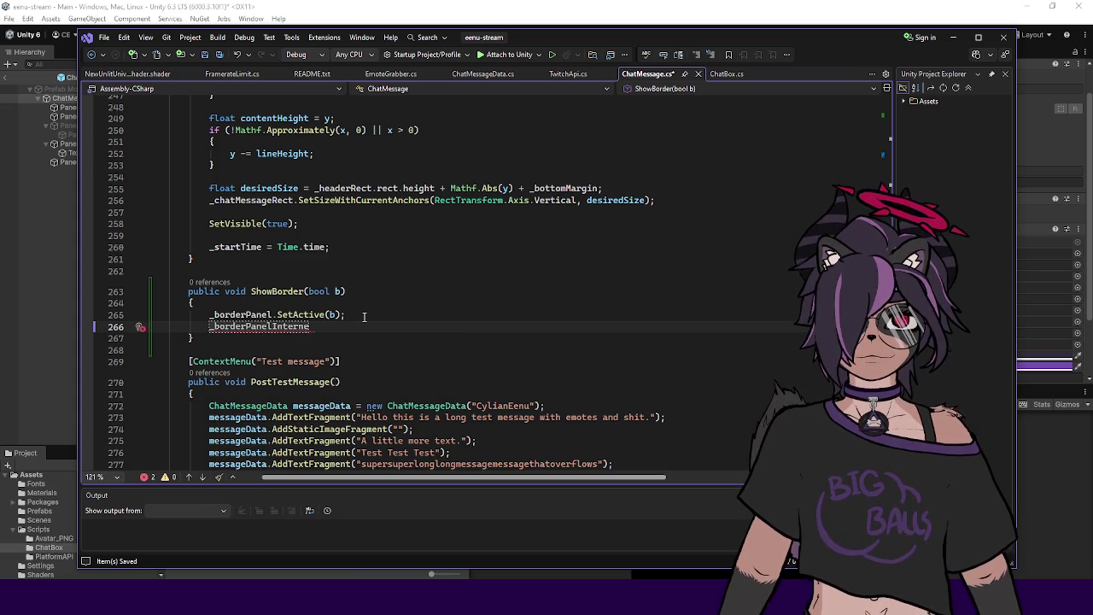
type("l.")
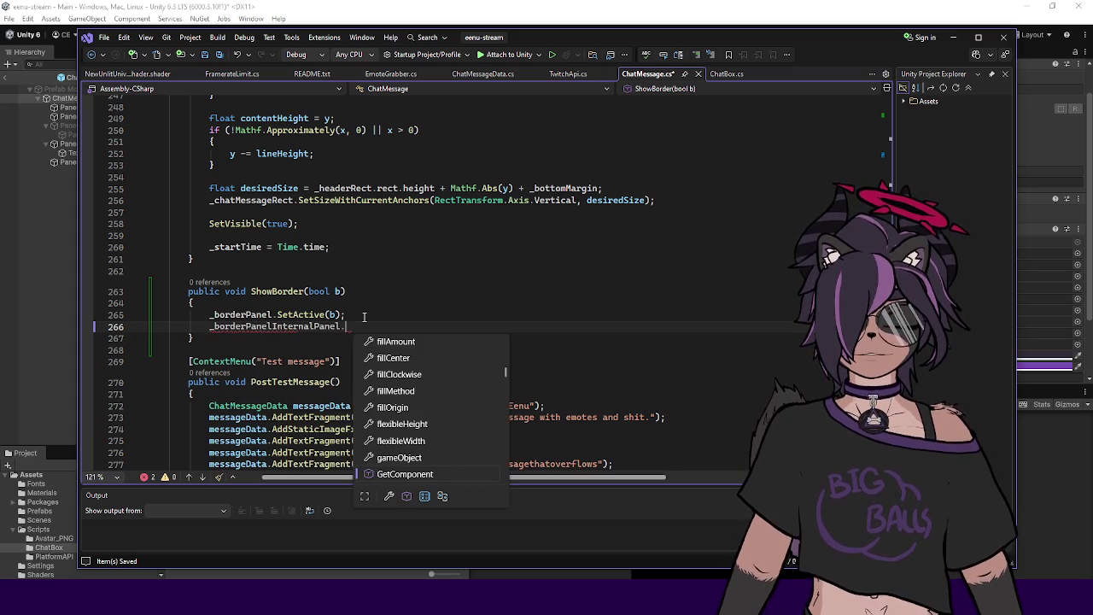
type("color =normalColorBG;")
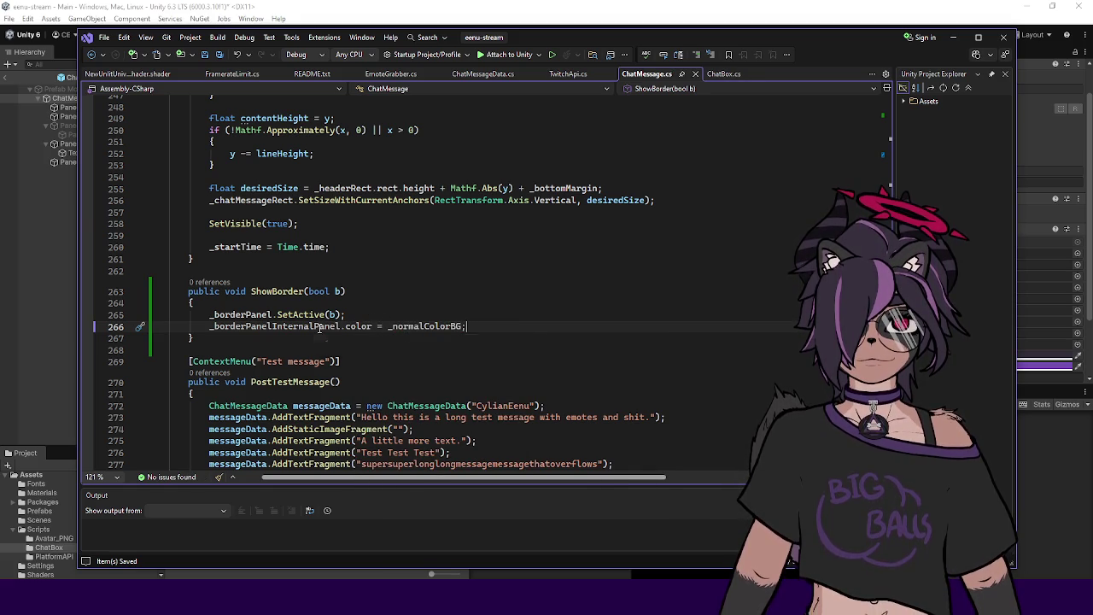
Step: Wrap the colour line in a braced if (b) block and remove the extra blank line
left_click(364, 314)
key("Return")
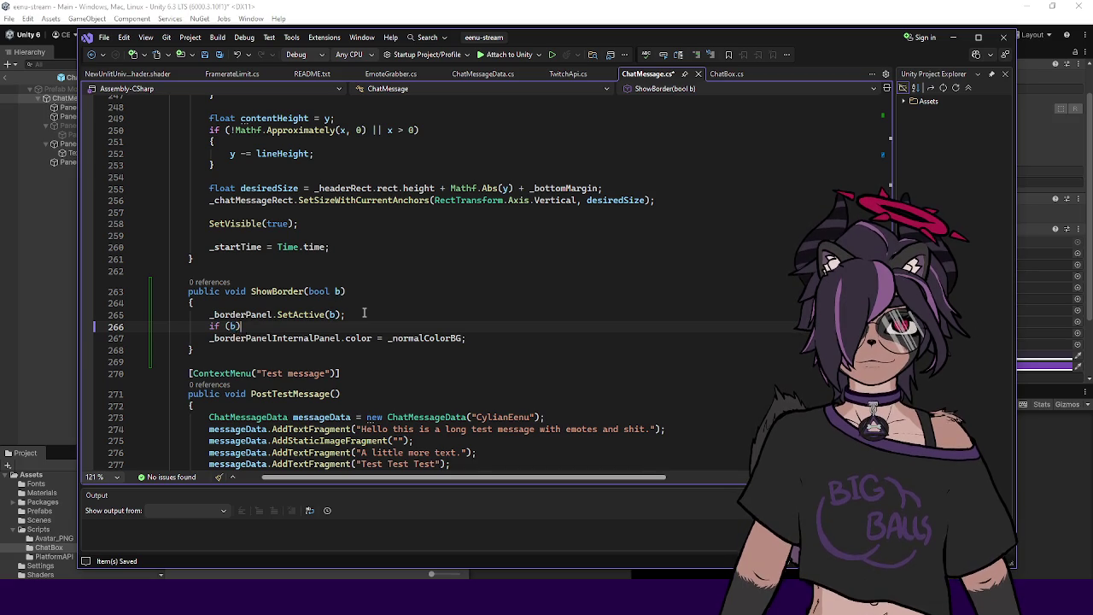
key("Return")
type("{")
key("Return")
key("Down")
key("Down")
key("alt+Up")
key("alt+Up")
key("Down")
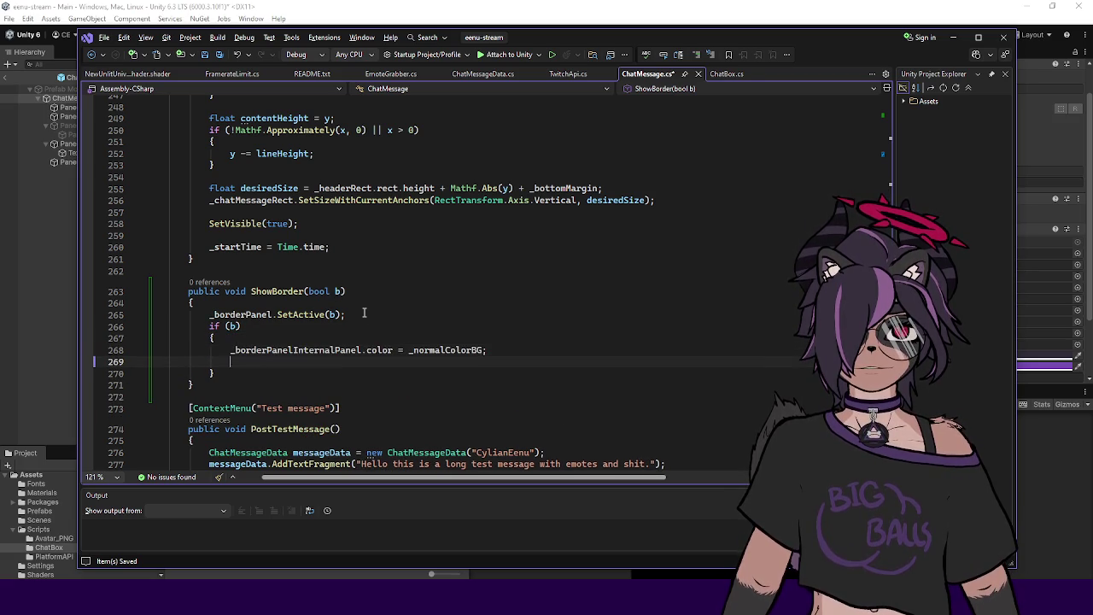
key("BackSpace")
double_click(278, 293)
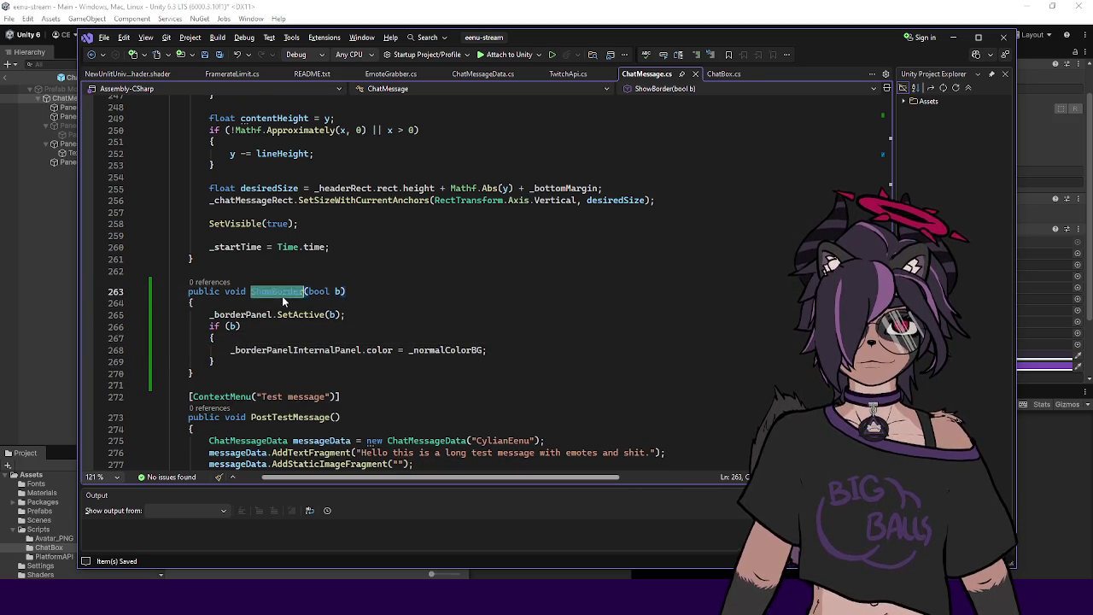
scroll(284, 301, "up", 20)
Step: Remove the PowerUps_MessageEffect condition from the highlight if on line 54
scroll(376, 277, "up", 20)
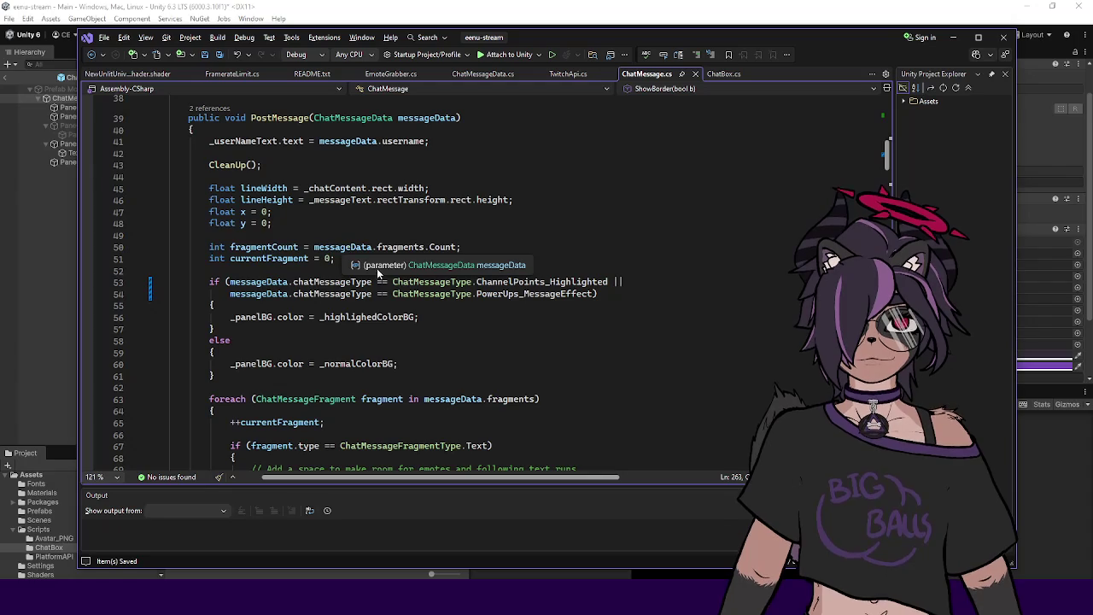
left_click_drag(595, 294, 225, 294)
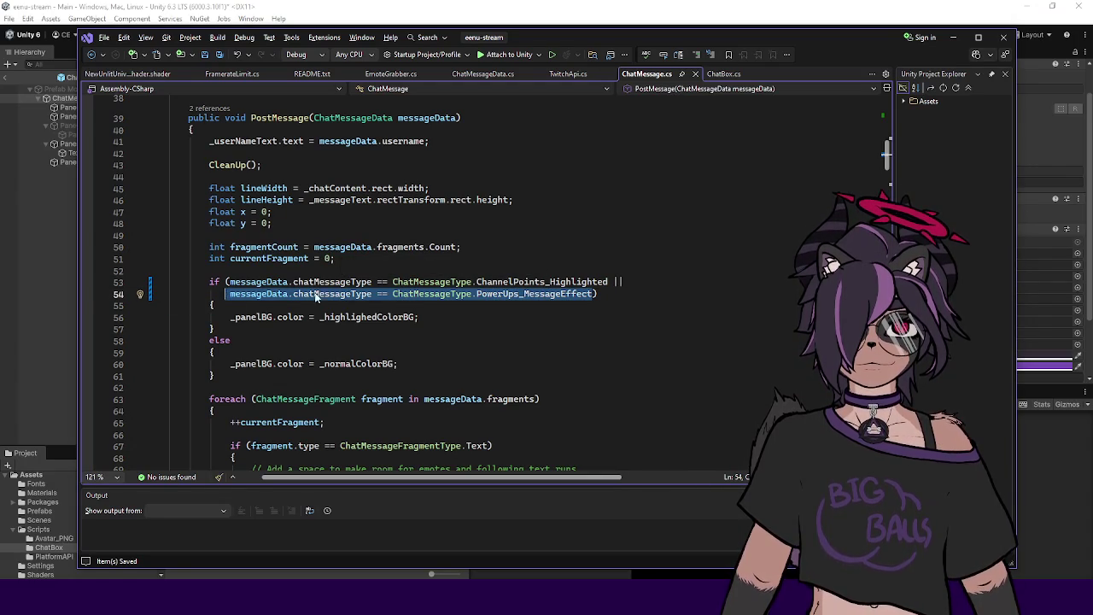
left_click(350, 295)
mouse_move(596, 293)
left_mouse_down()
mouse_move(220, 299)
mouse_move(609, 282)
left_mouse_up()
key("Delete")
key("Delete")
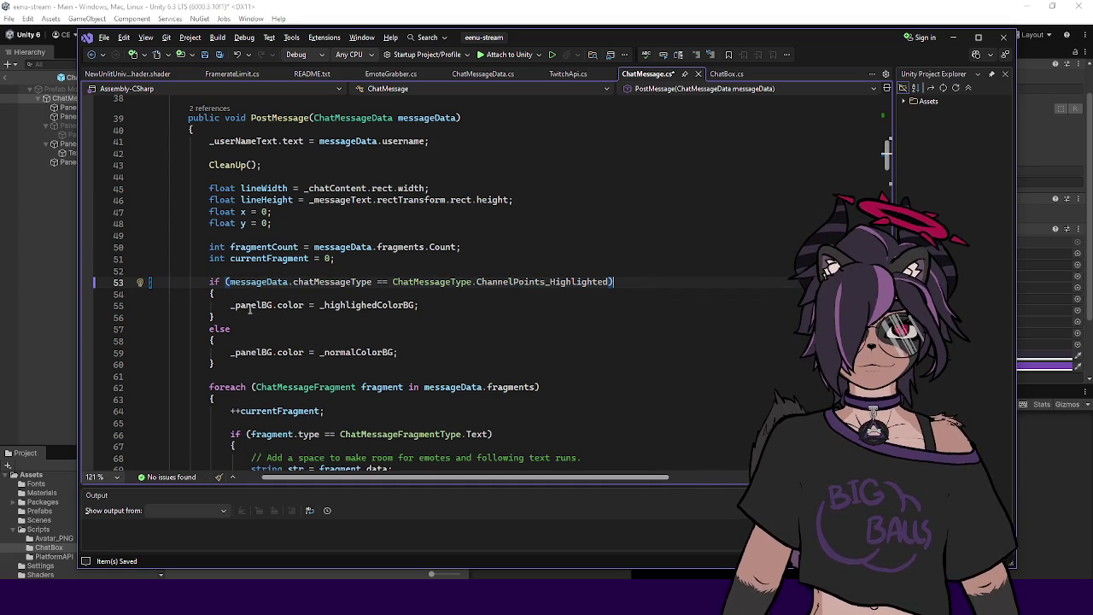
Step: Add an else block after the highlight branch and call ShowBorder(false) inside the highlight branch
left_click(404, 321)
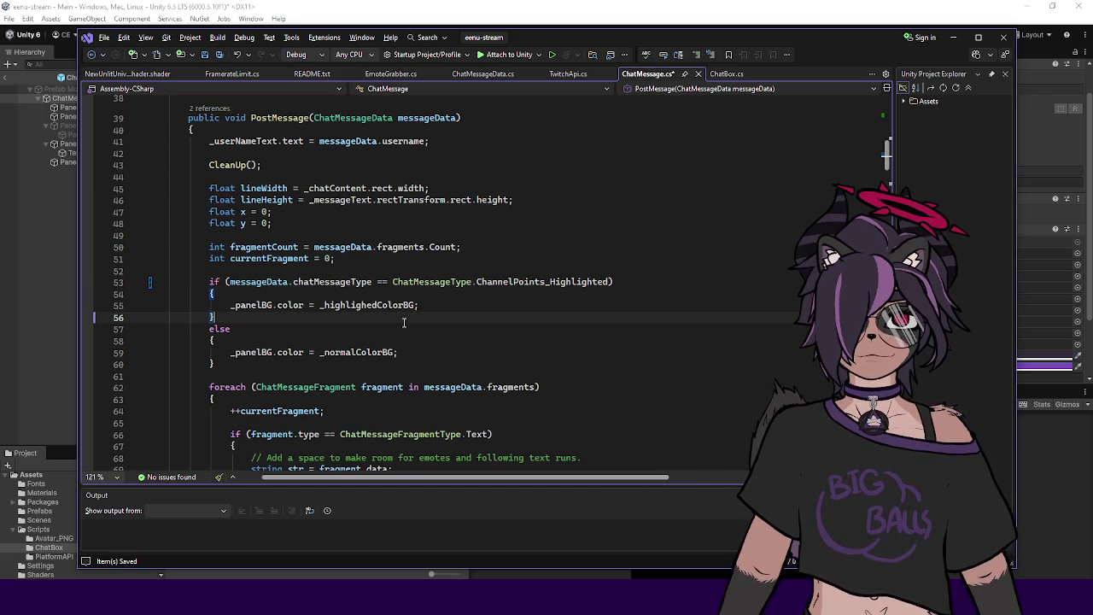
key("Return")
type("else")
key("Tab")
key("Tab")
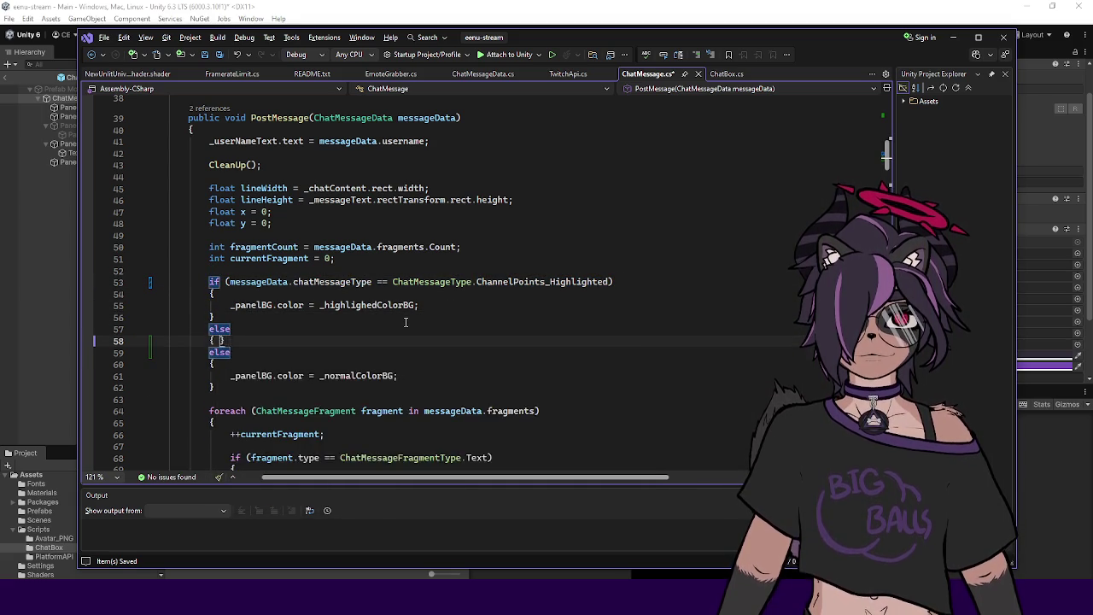
key("Return")
left_click(434, 305)
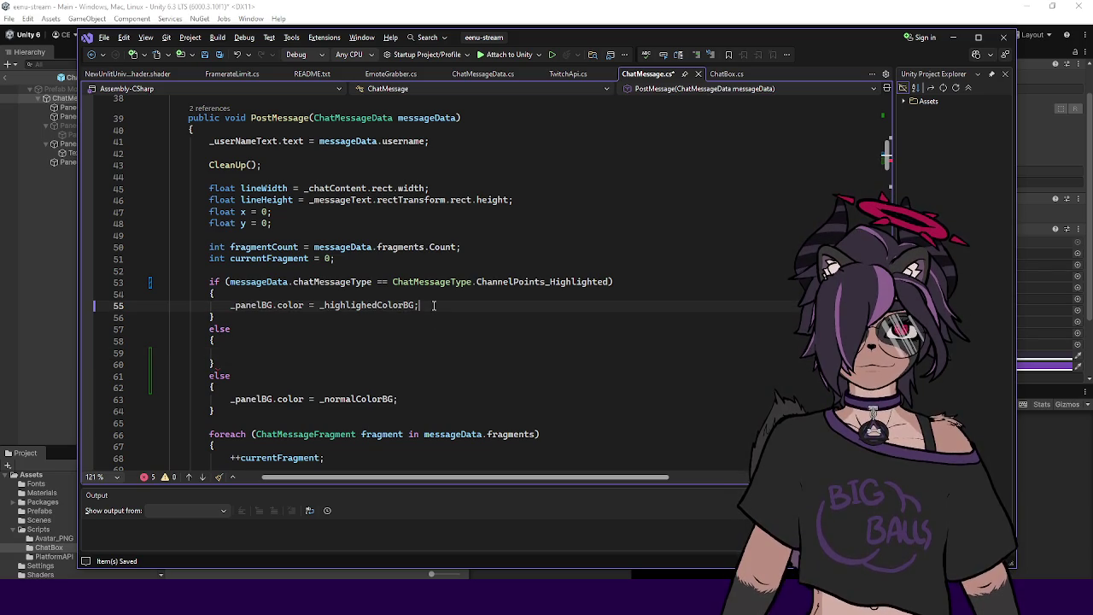
key("Up")
key("Up")
key("Up")
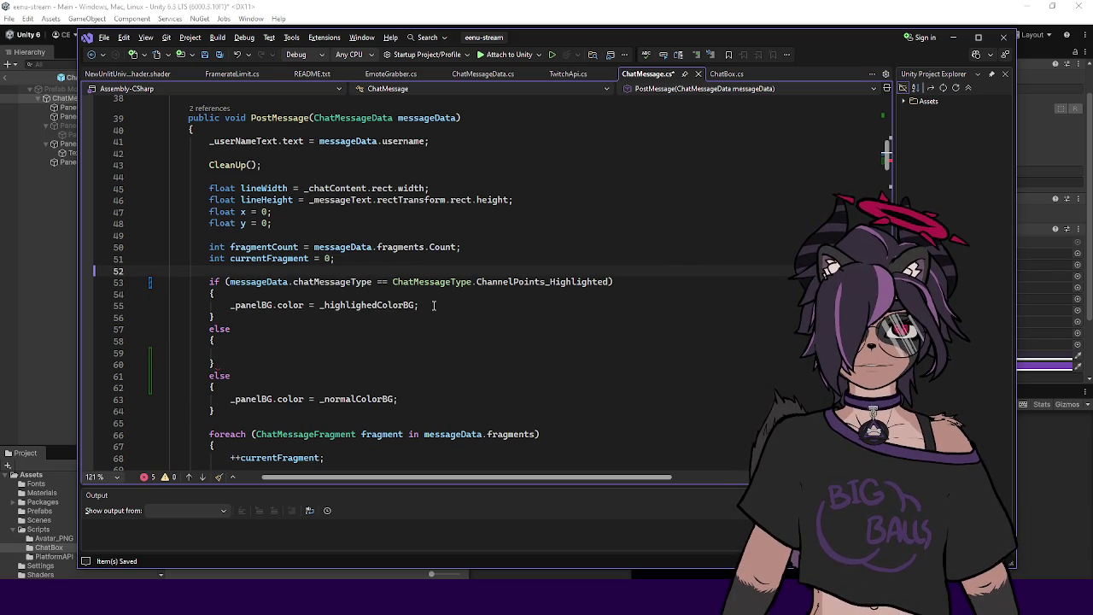
key("Down")
key("Return")
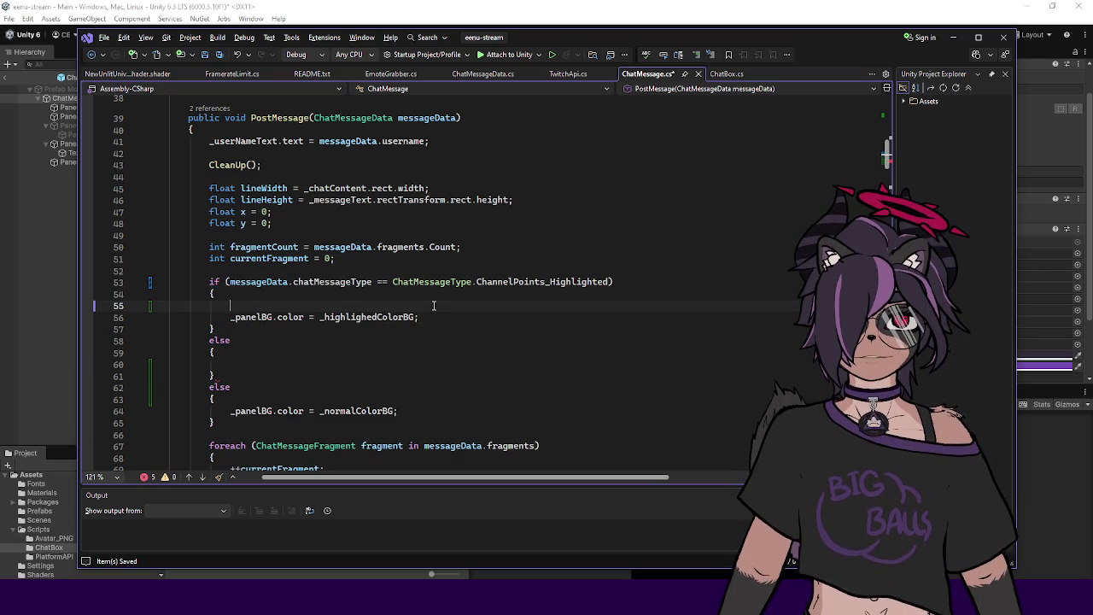
type("ShowBorder(false);")
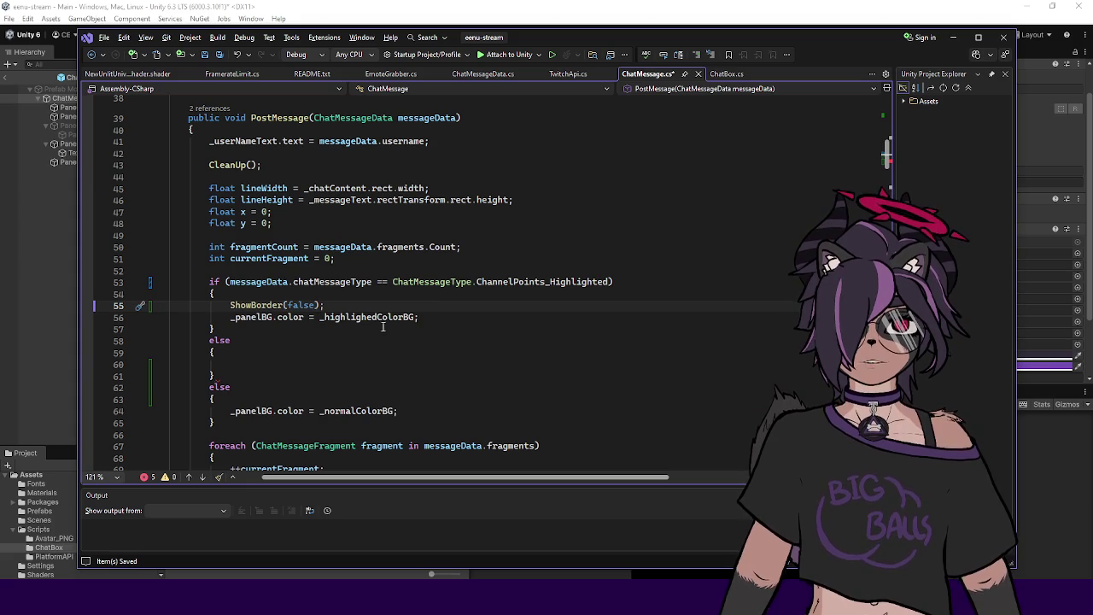
Step: Make the new block an else if for PowerUps_MessageEffect that calls ShowBorder(true)
left_click(345, 356)
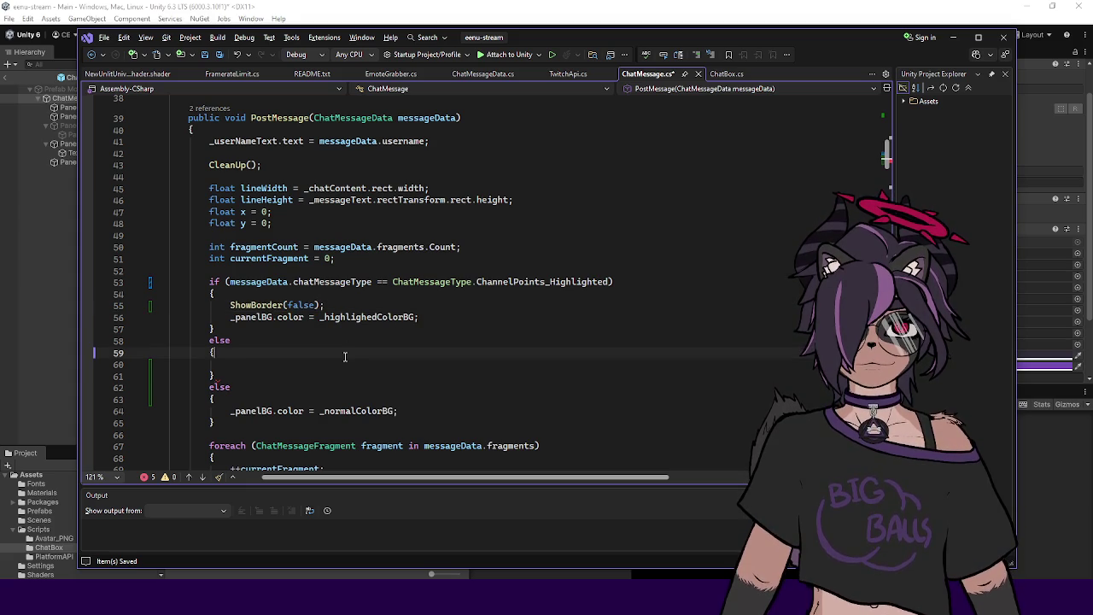
left_click(319, 339)
type("if")
key("Tab")
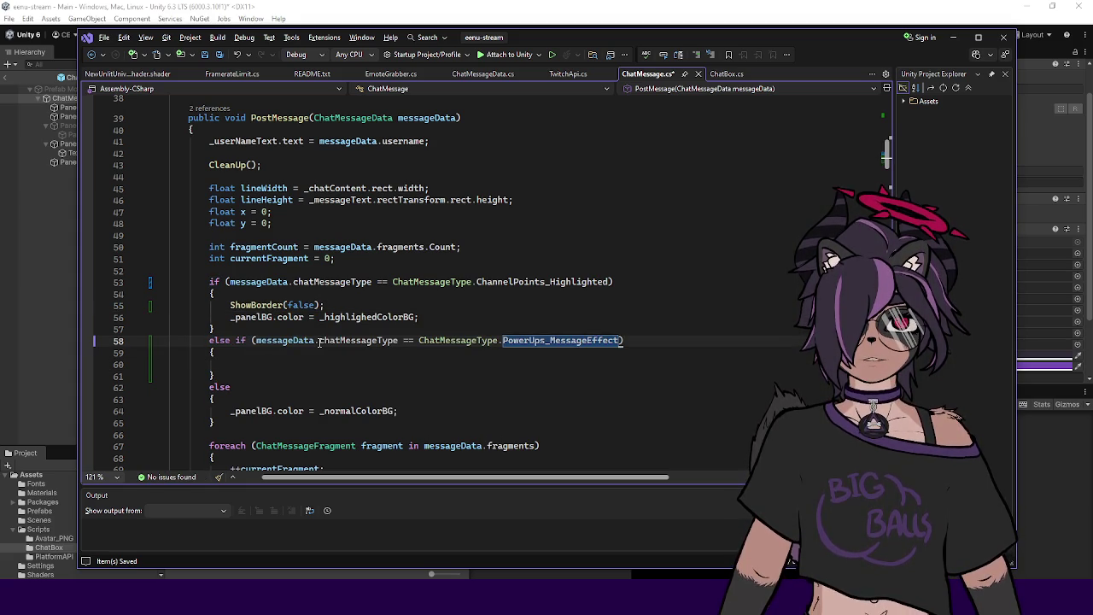
left_click(533, 351)
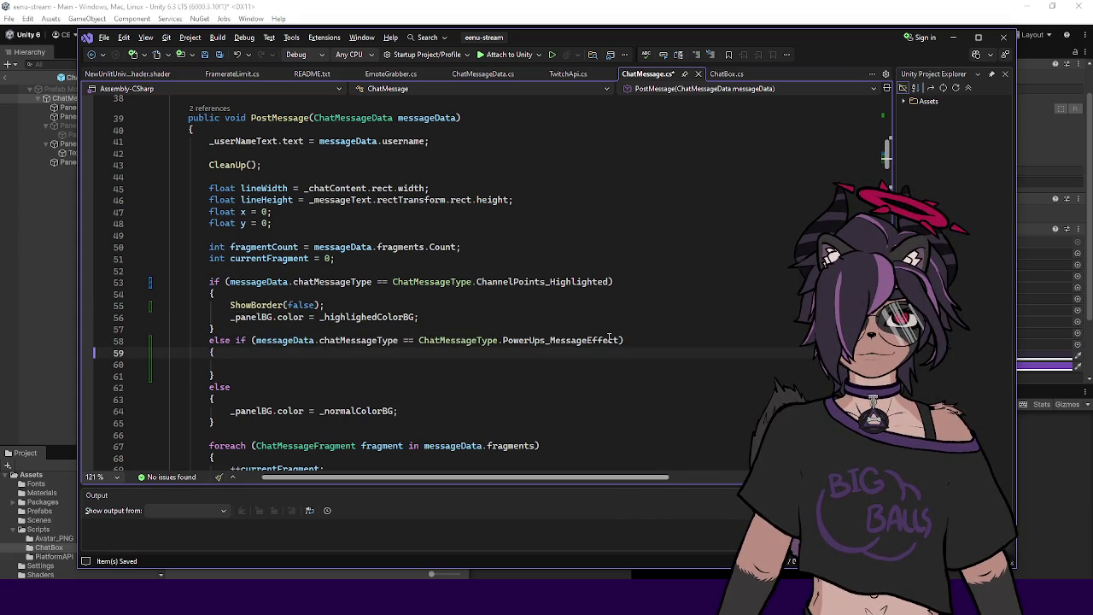
left_click(502, 362)
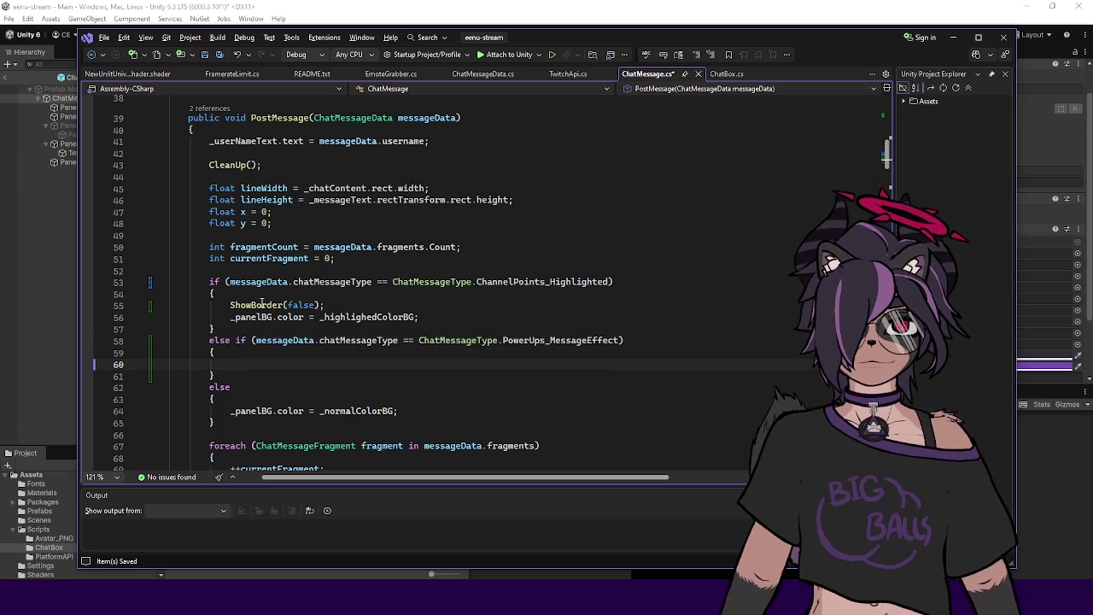
type("ShowBorder(t")
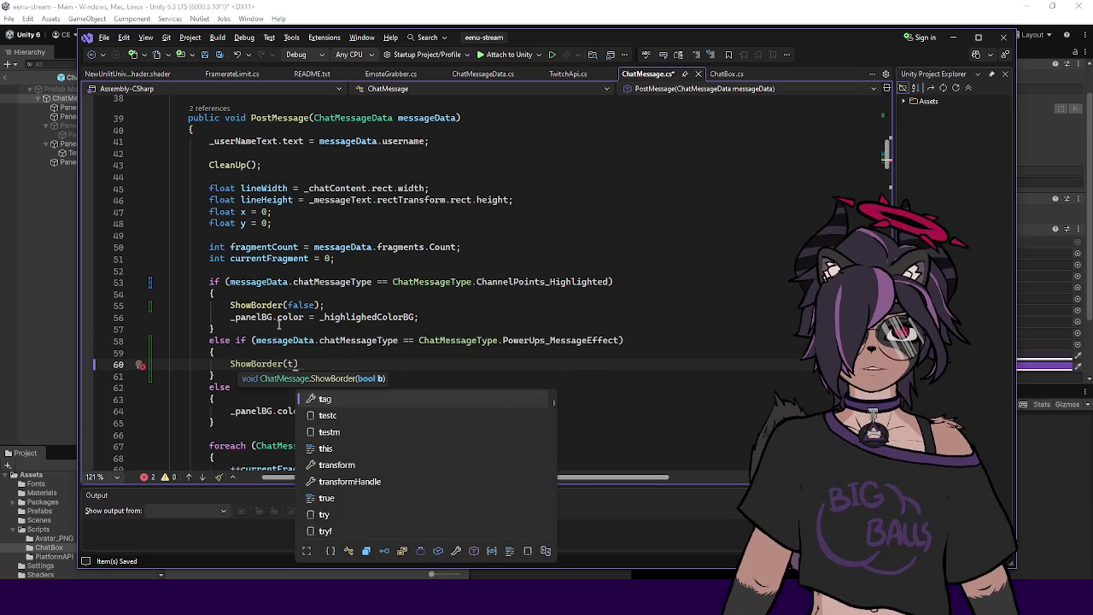
type("rue);")
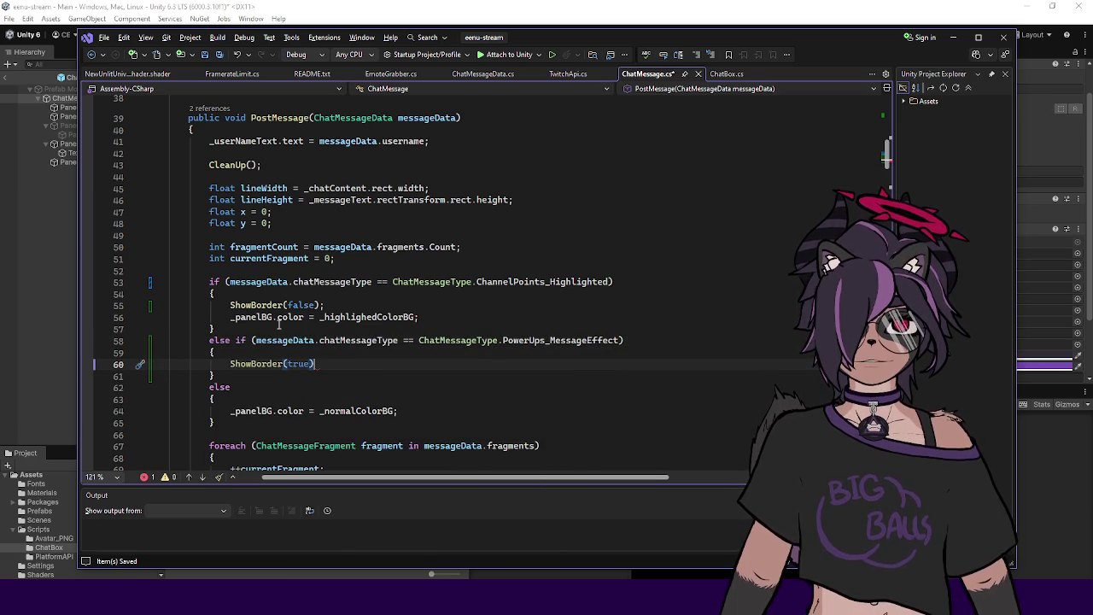
scroll(259, 314, "down", 3)
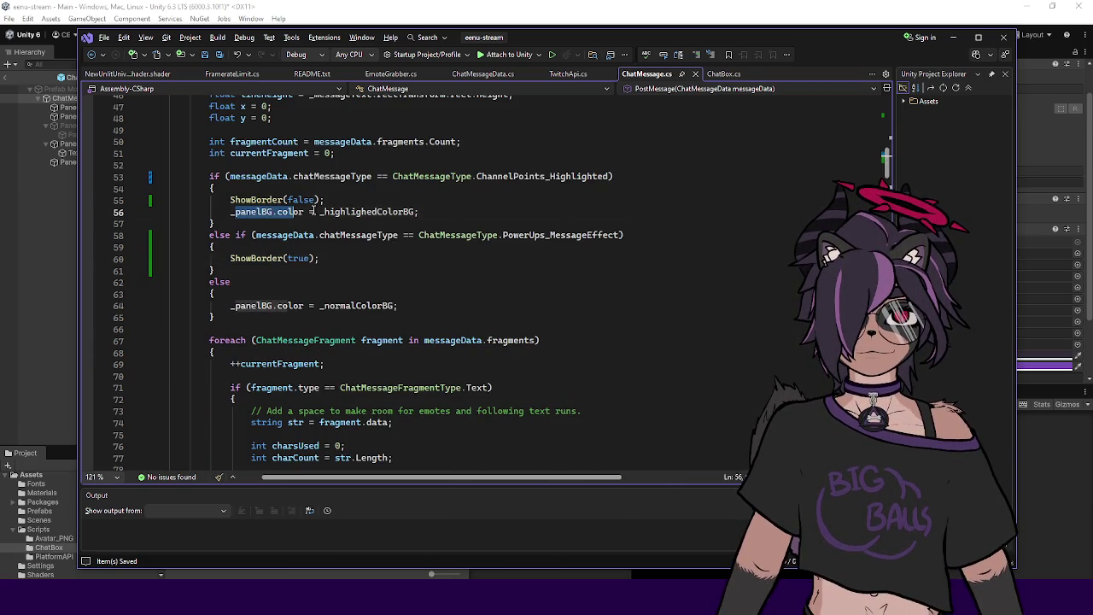
Step: Paste ShowBorder(false) into the default else branch of PostMessage
key("Up")
left_click(259, 269)
left_click(342, 257)
left_click(231, 199)
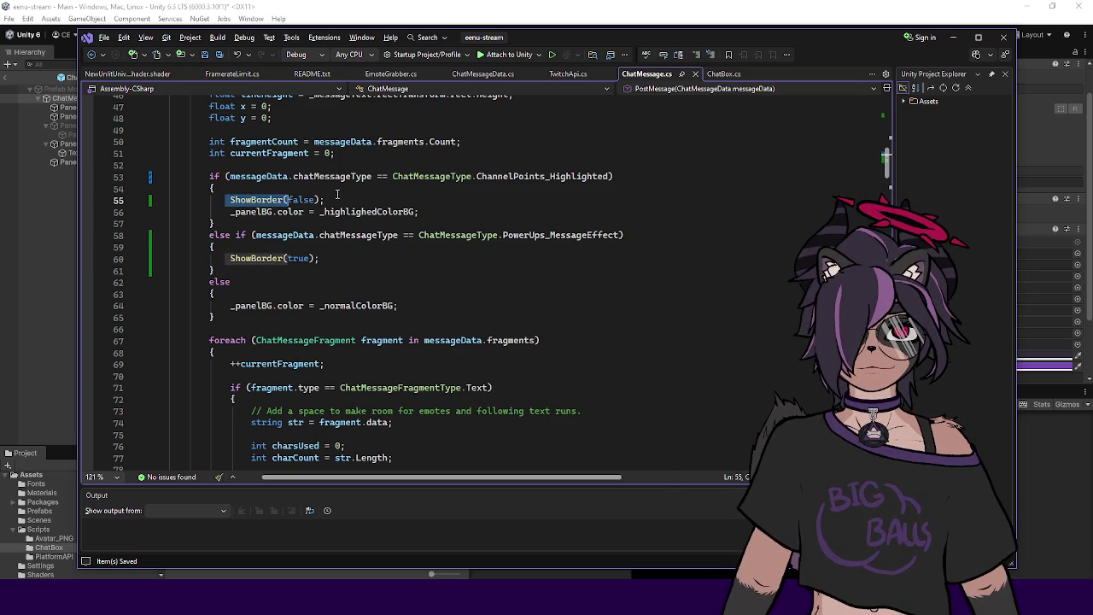
left_click(253, 292)
key("Return")
type("ShowBorder(false);")
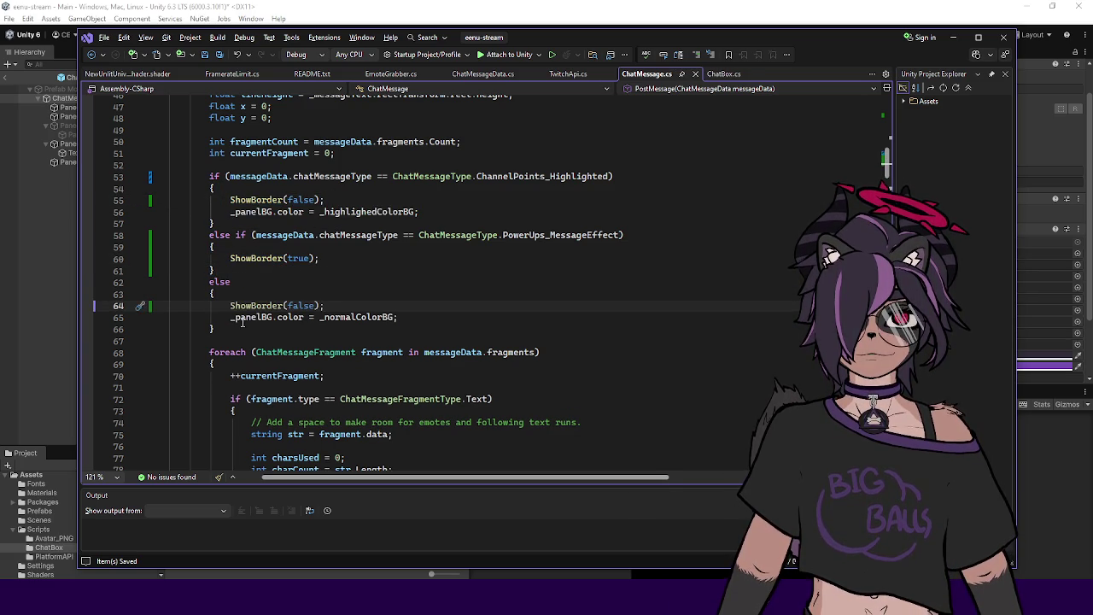
Step: Jump to the _normalColorBG declaration with Go To Definition (F12)
double_click(355, 317)
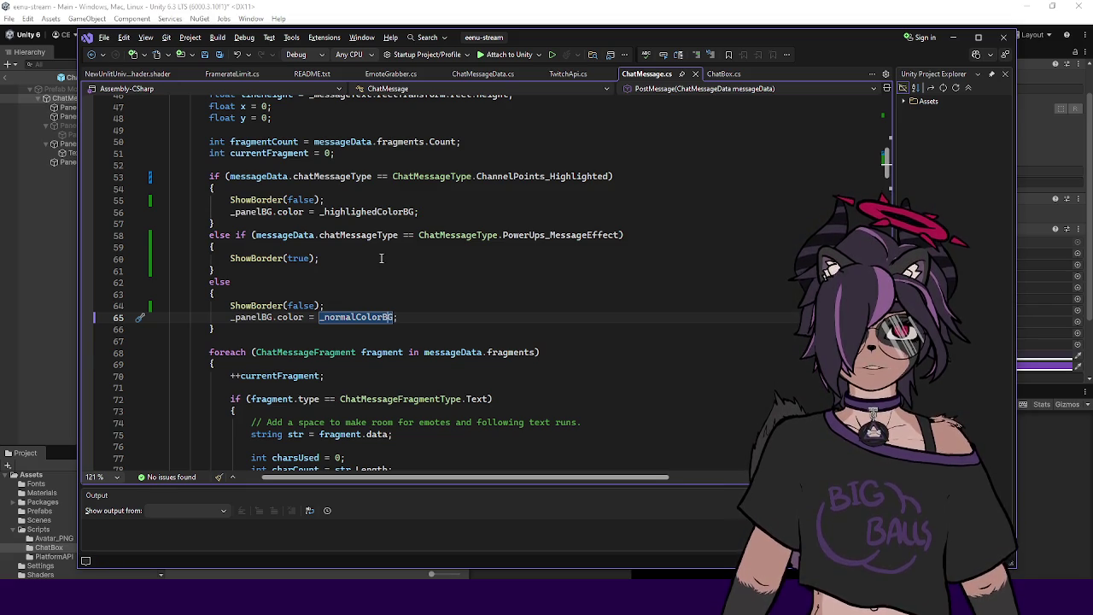
scroll(388, 284, "up", 1)
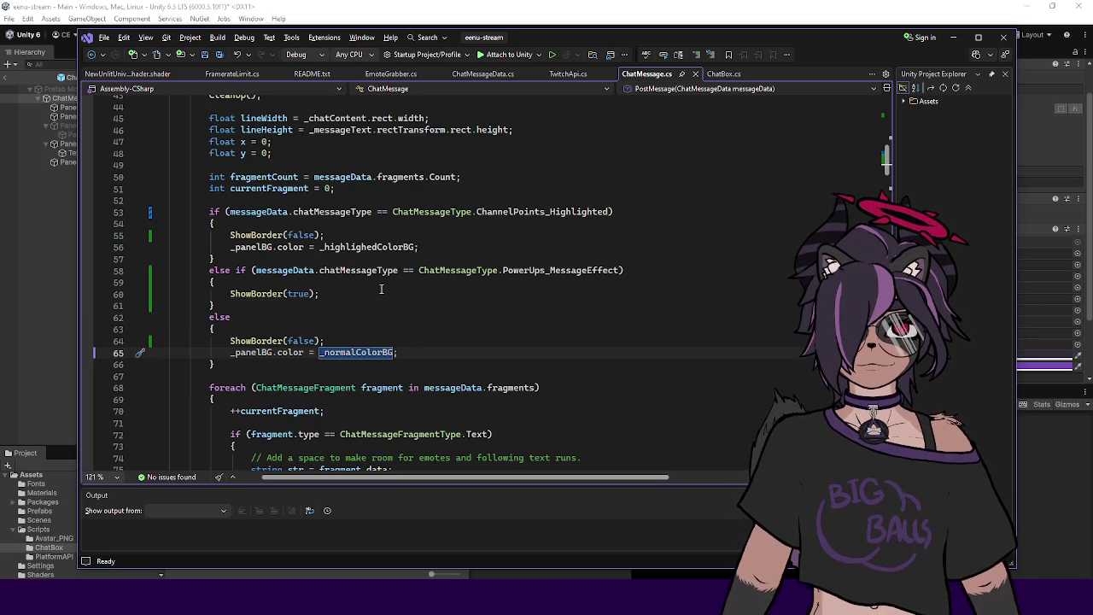
key("F12")
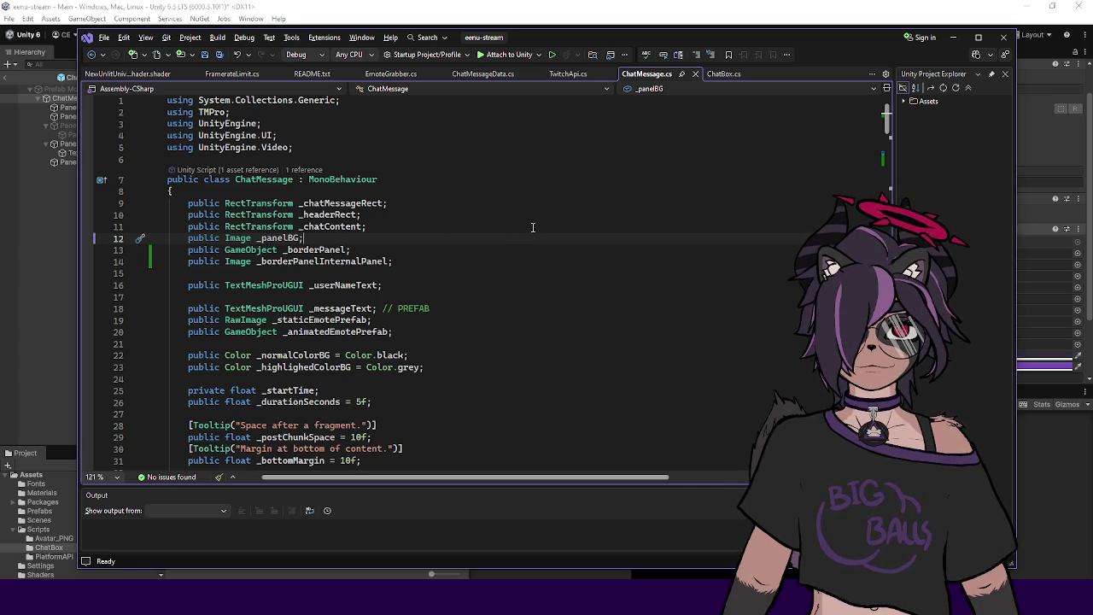
Step: Rename the _borderPanelInternalPanel field to _borderPanelBG throughout ChatMessage.cs and save the script
double_click(370, 261)
key("ctrl+r")
key("ctrl+r")
key("BackSpace")
key("BackSpace")
key("BackSpace")
key("BackSpace")
type("BG")
key("Return")
key("ctrl+s")
Step: Look over the renamed field in the script, then switch back to Unity to reload it
left_click(365, 254)
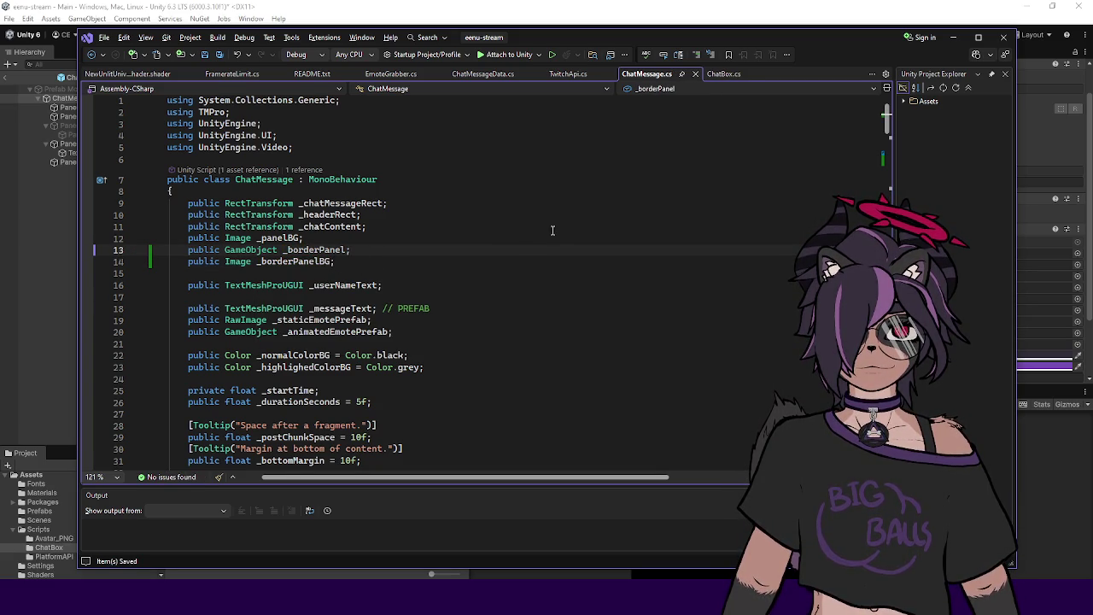
scroll(550, 231, "down", 20)
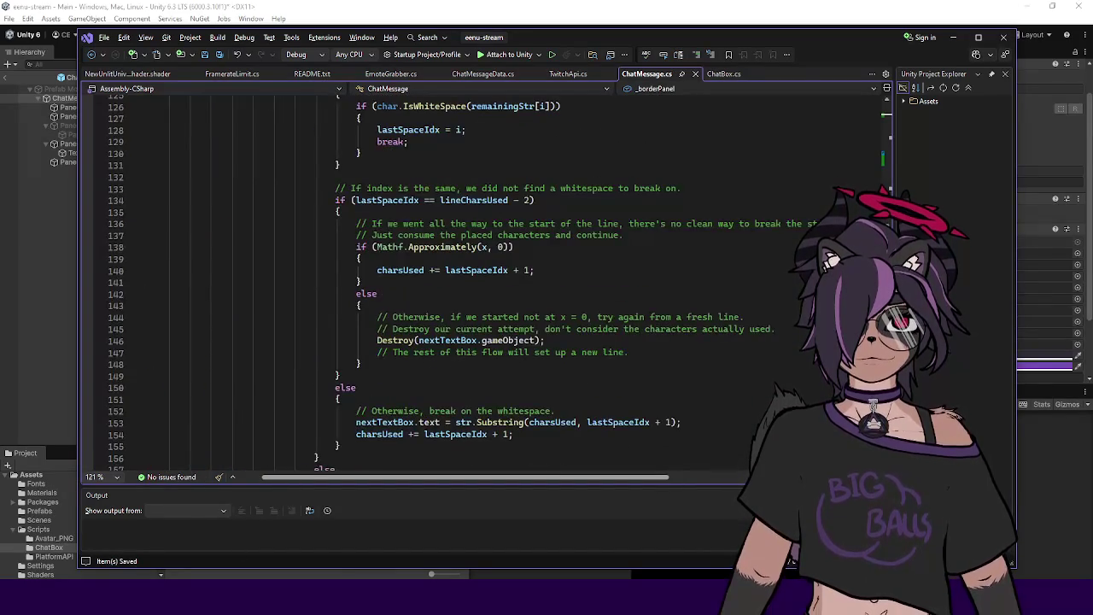
scroll(495, 282, "down", 20)
scroll(359, 262, "up", 20)
left_click(445, 254)
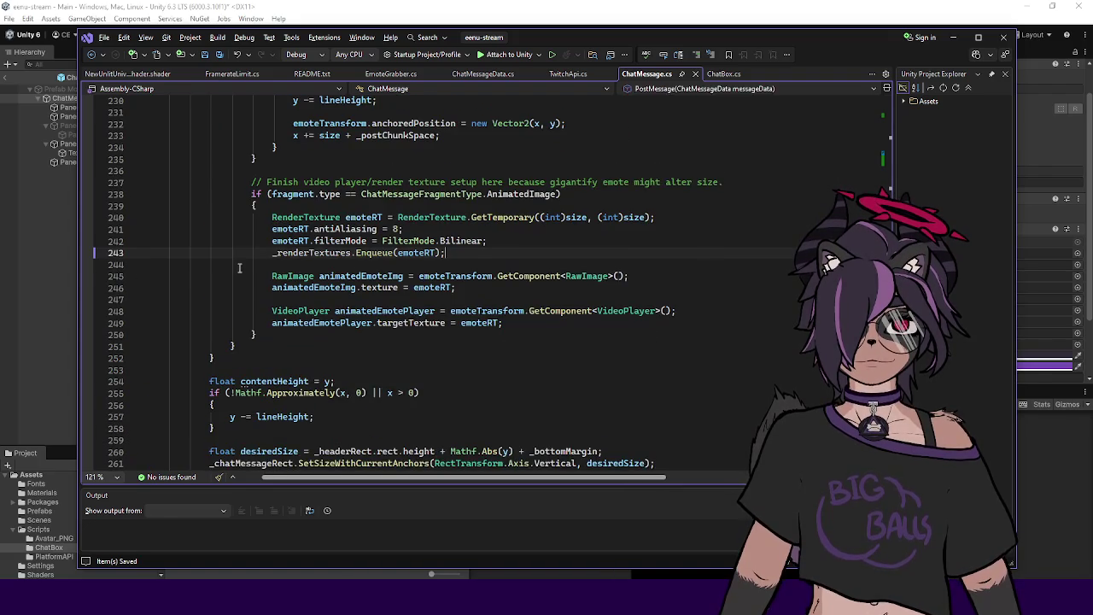
left_click(25, 276)
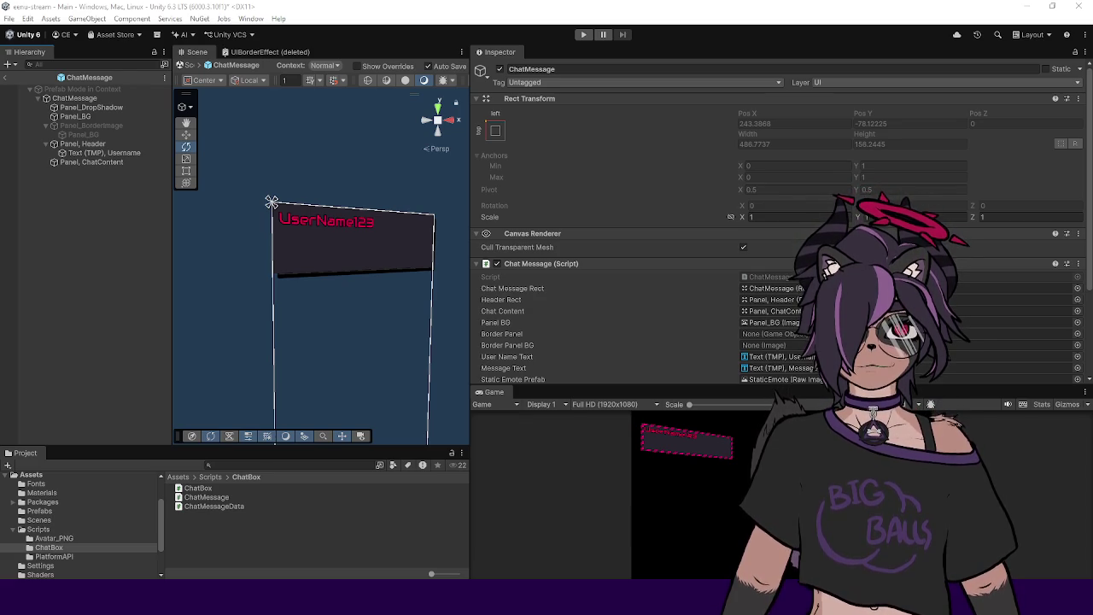
Step: Assign Panel_BorderImage to Border Panel and Panel_BG to Border Panel BG, then exit Prefab Mode
left_click(48, 324)
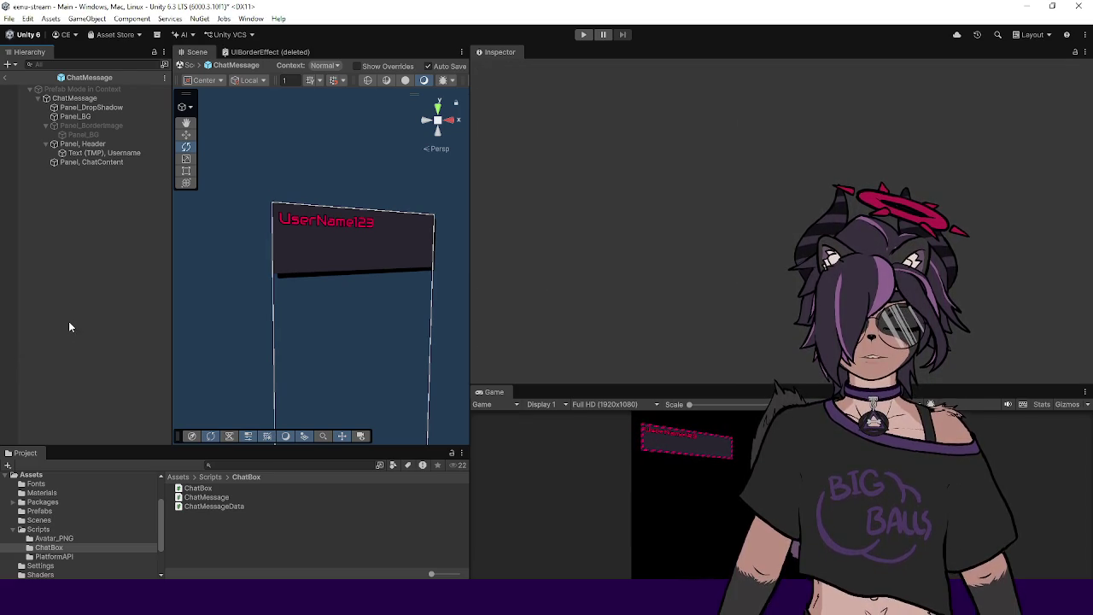
left_click(96, 100)
scroll(605, 201, "down", 3)
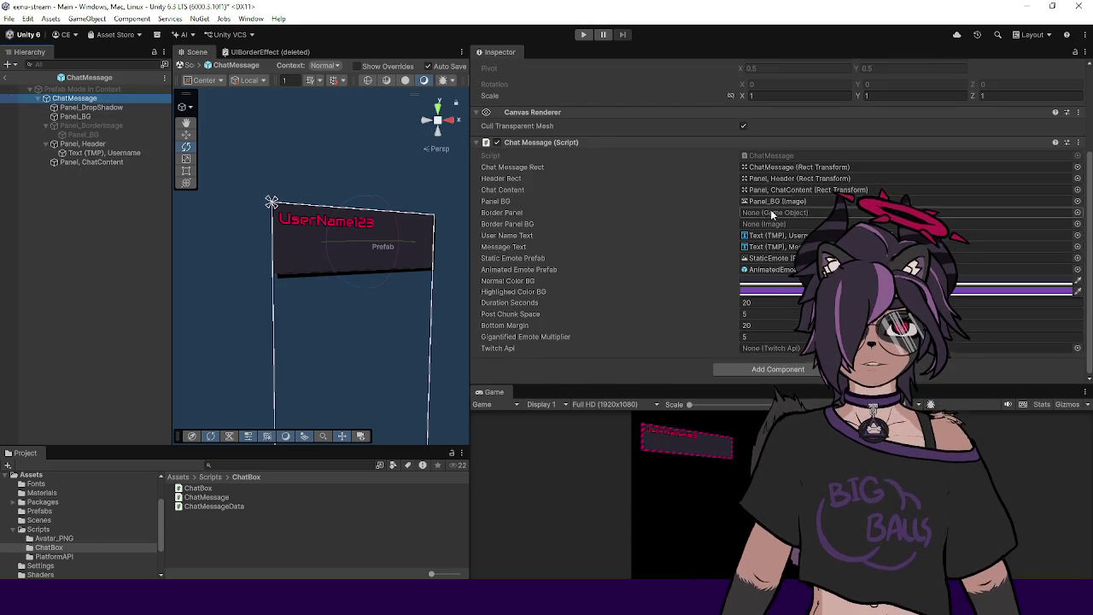
left_click_drag(89, 125, 755, 212)
left_click_drag(82, 134, 749, 226)
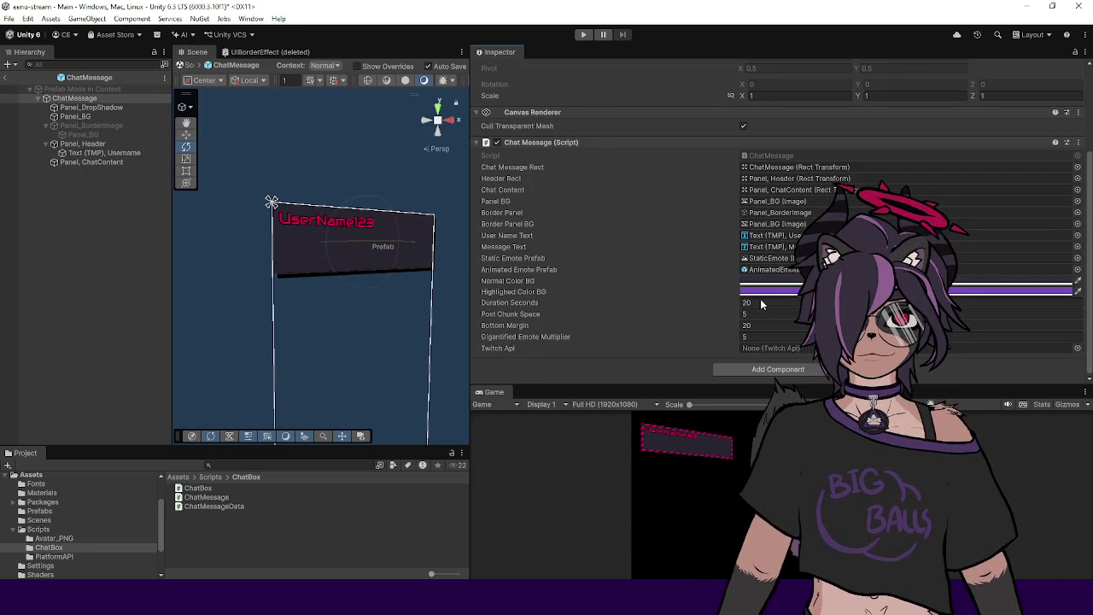
left_click(778, 202)
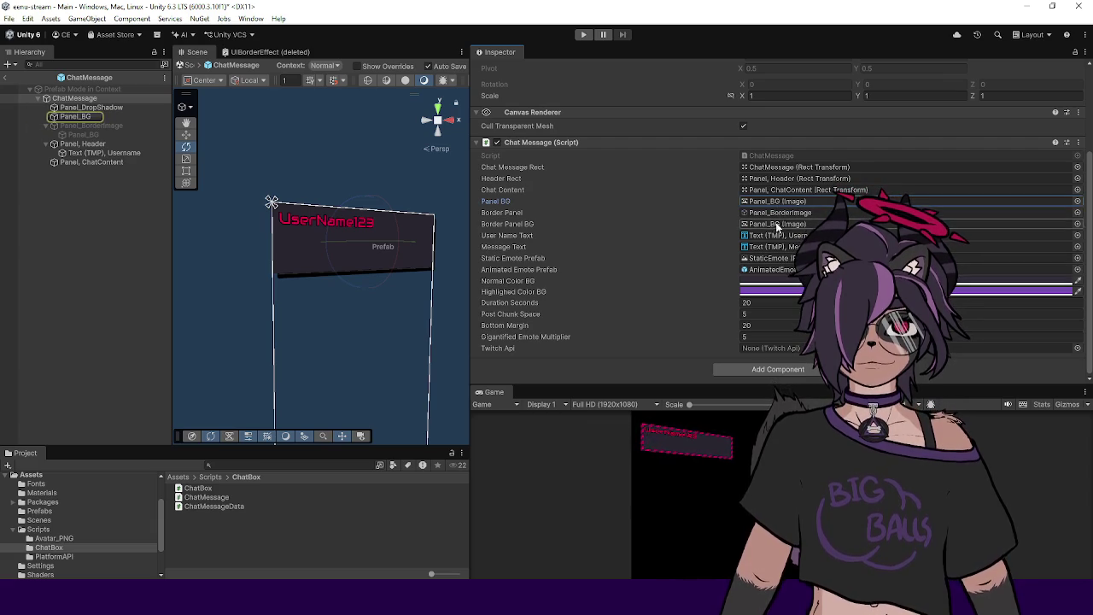
left_click(750, 224)
left_click(89, 260)
left_click(5, 77)
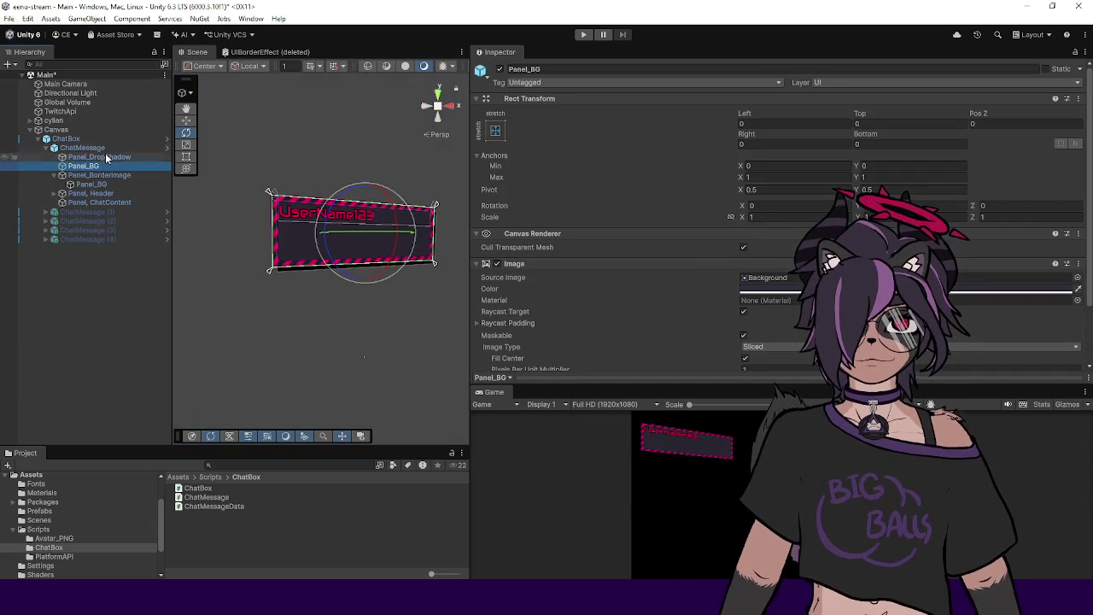
Step: Inspect ChatMessage's drop shadow, Panel_BG and Panel_BorderImage children and its context menu
left_click(98, 157)
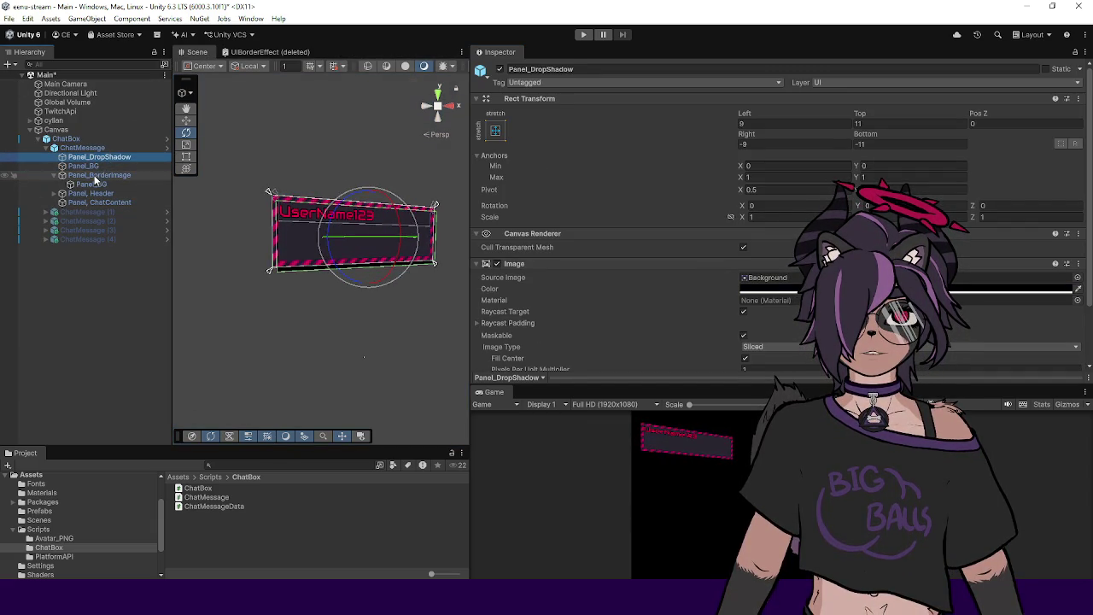
left_click(95, 166)
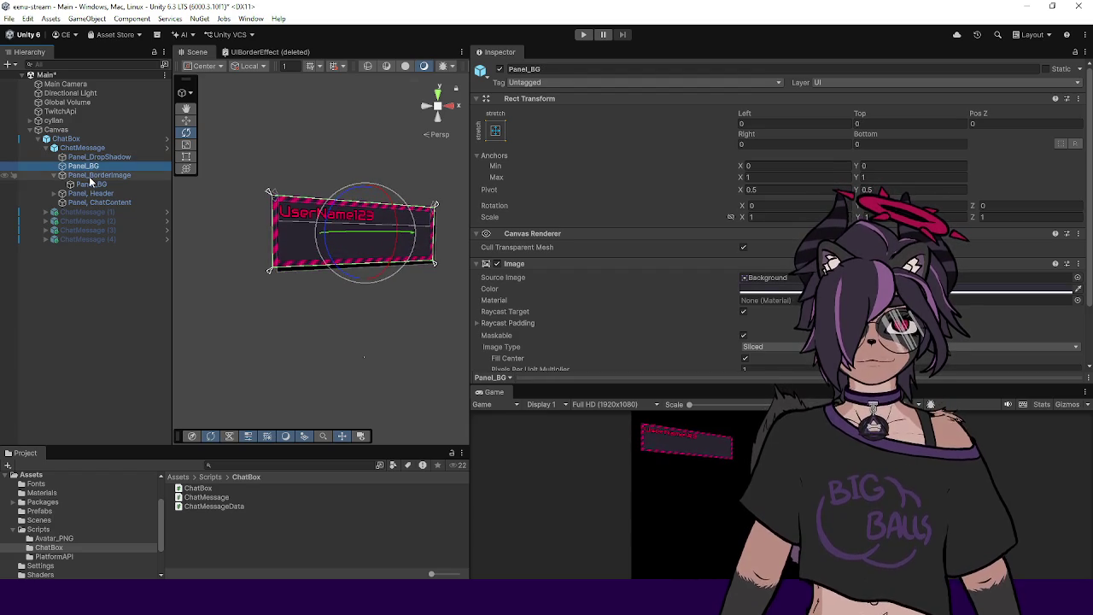
left_click(98, 175)
scroll(565, 128, "down", 3)
scroll(565, 128, "up", 3)
left_click(83, 148)
right_click(85, 149)
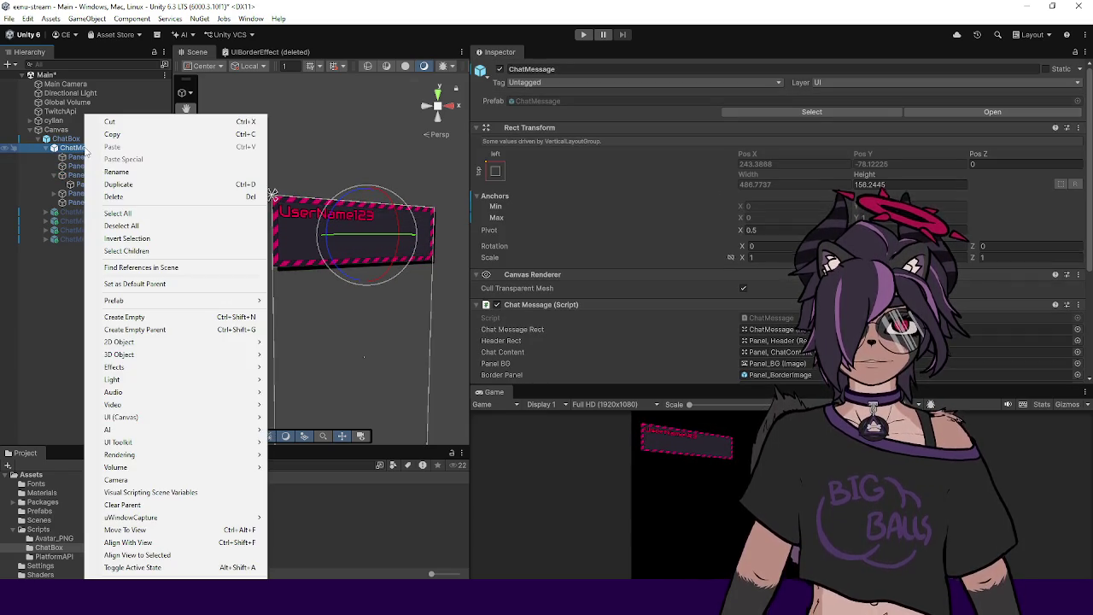
mouse_move(170, 300)
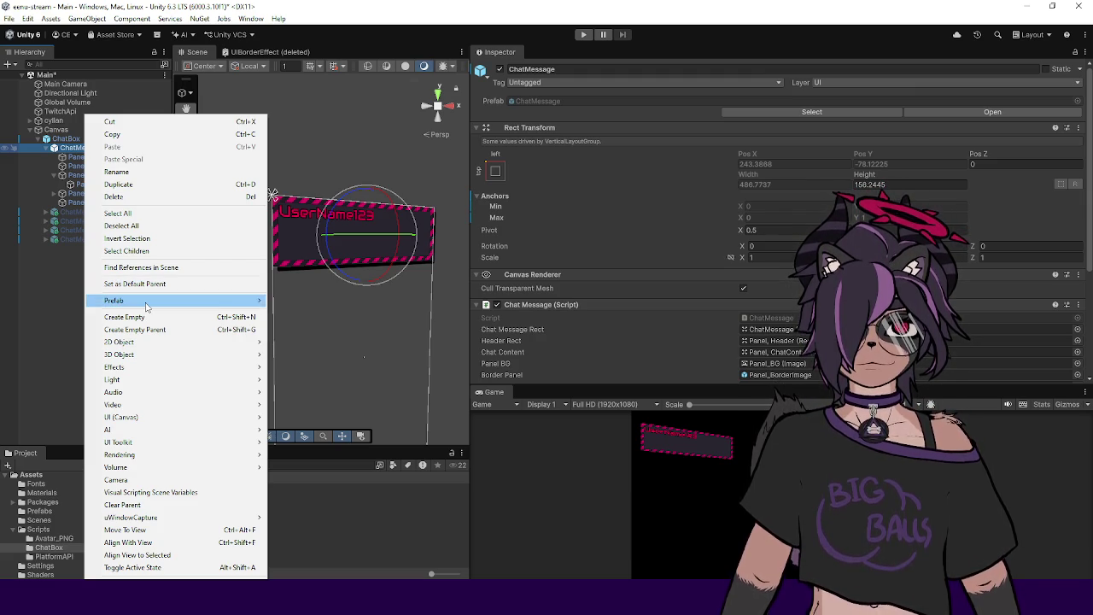
left_click(121, 225)
Step: Deactivate the Panel_BorderImage object after checking its material
left_click(98, 157)
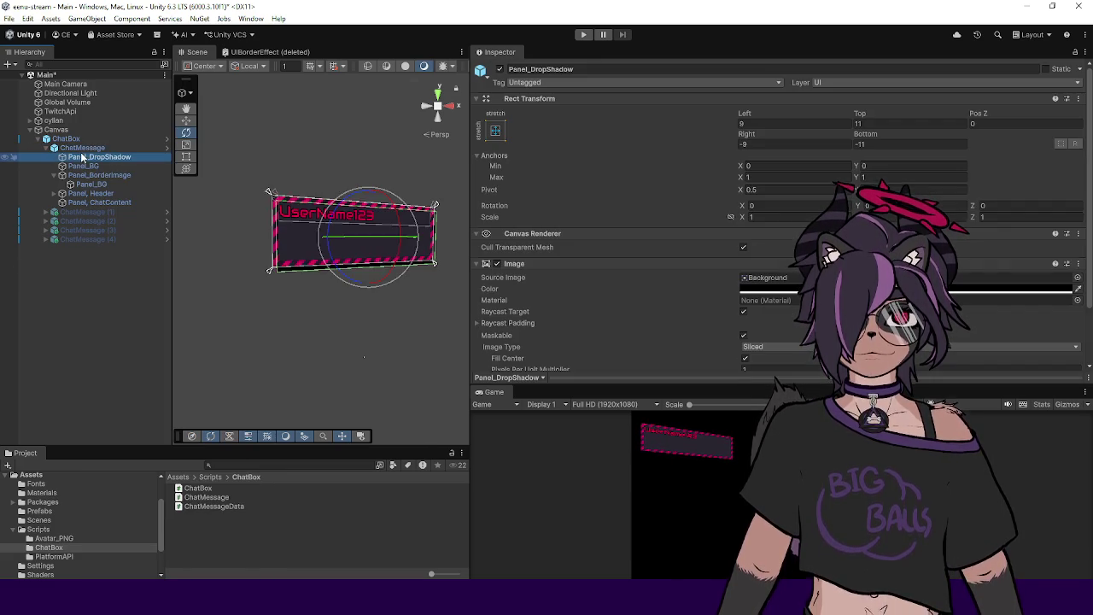
left_click(83, 166)
scroll(612, 182, "down", 2)
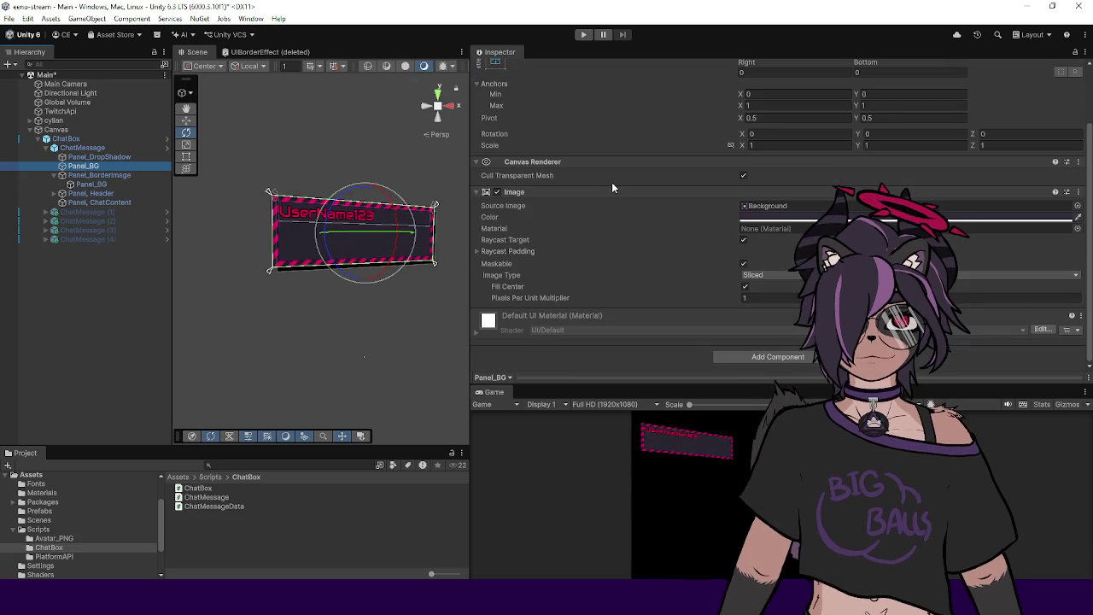
left_click(99, 174)
scroll(487, 183, "up", 2)
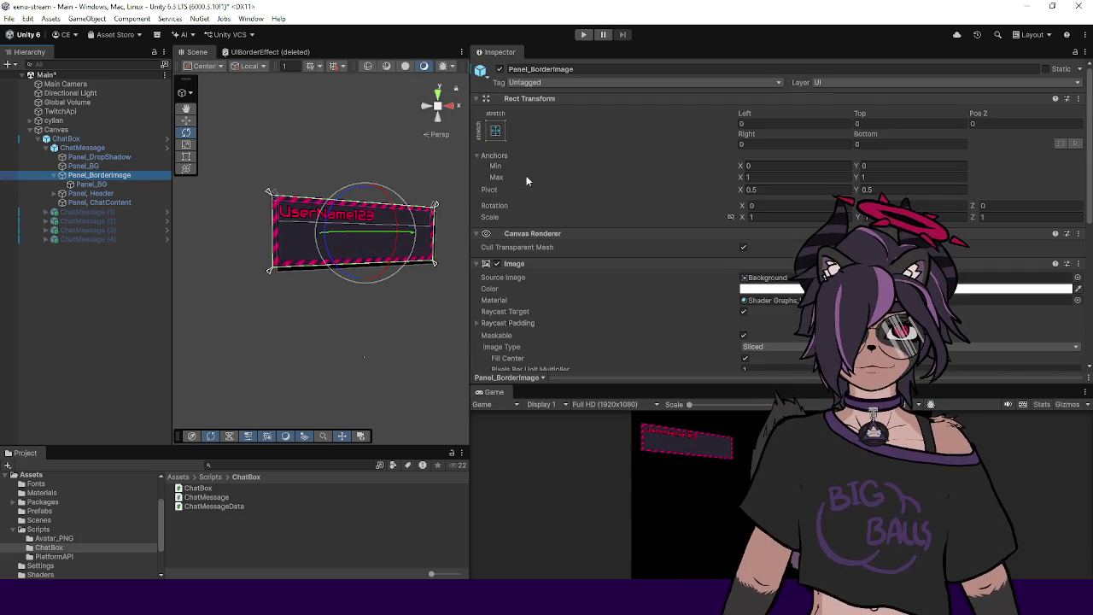
right_click(501, 69)
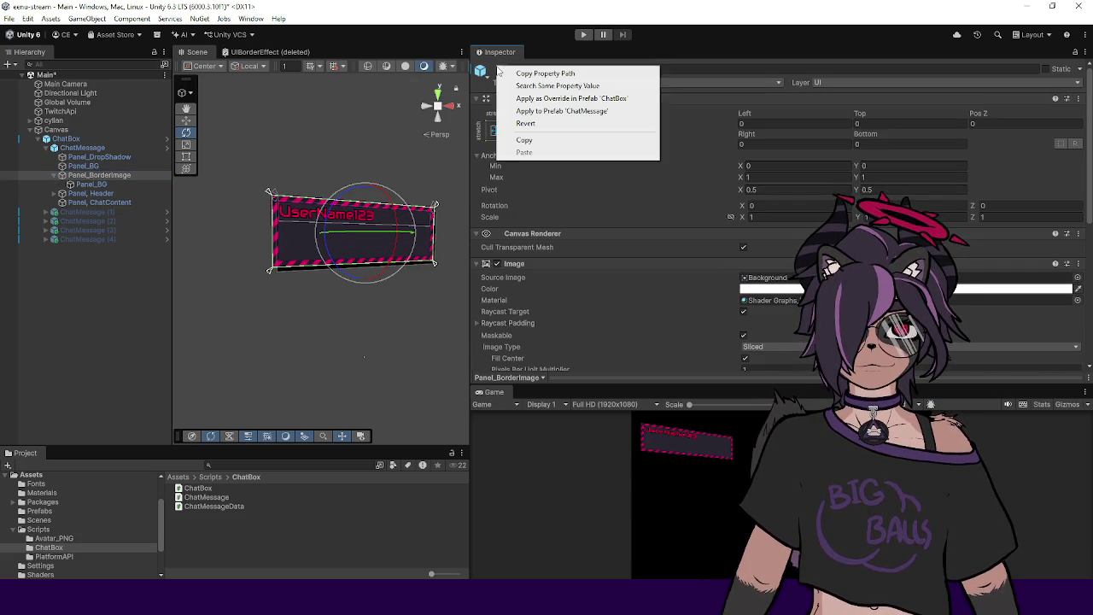
left_click(535, 125)
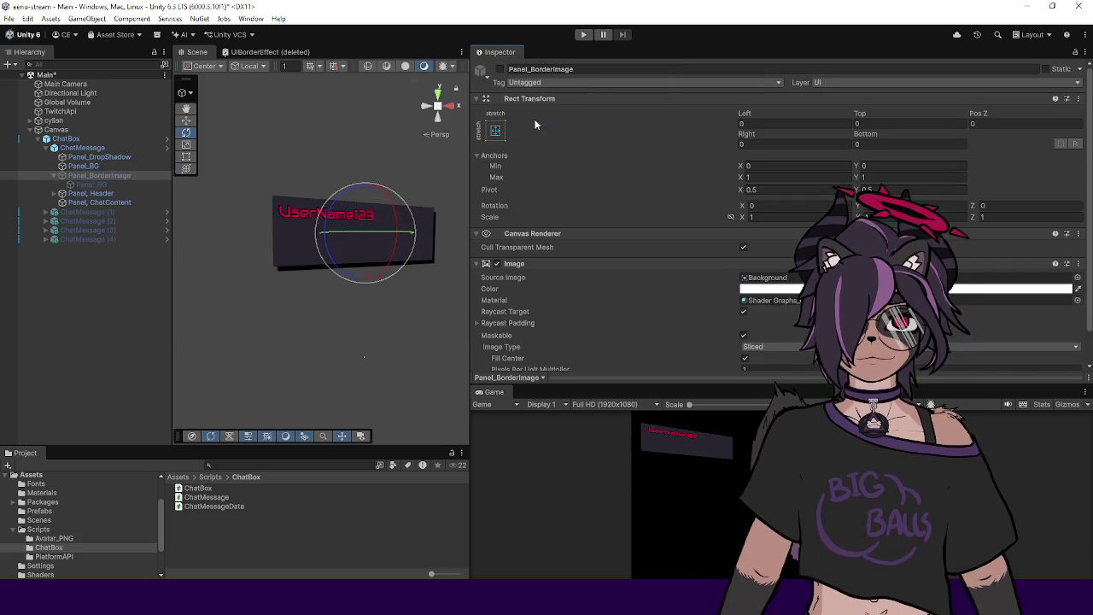
Step: Deactivate the whole ChatMessage object, then collapse it and clear the selection
left_click(108, 184)
scroll(602, 244, "down", 1)
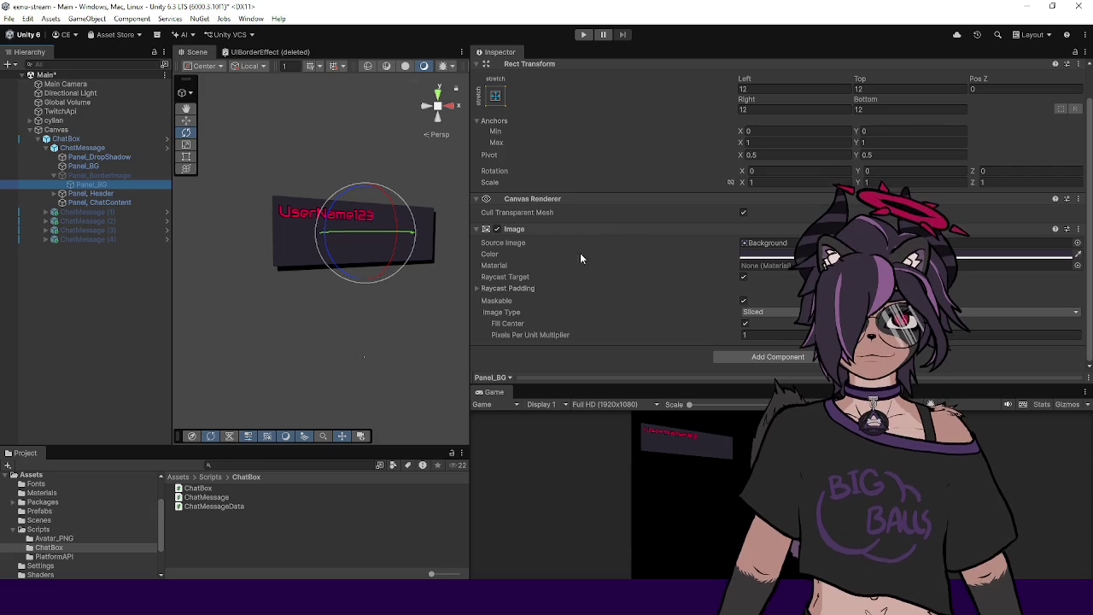
scroll(519, 252, "up", 1)
left_click(118, 172)
left_click(112, 165)
scroll(602, 171, "down", 2)
left_click(67, 158)
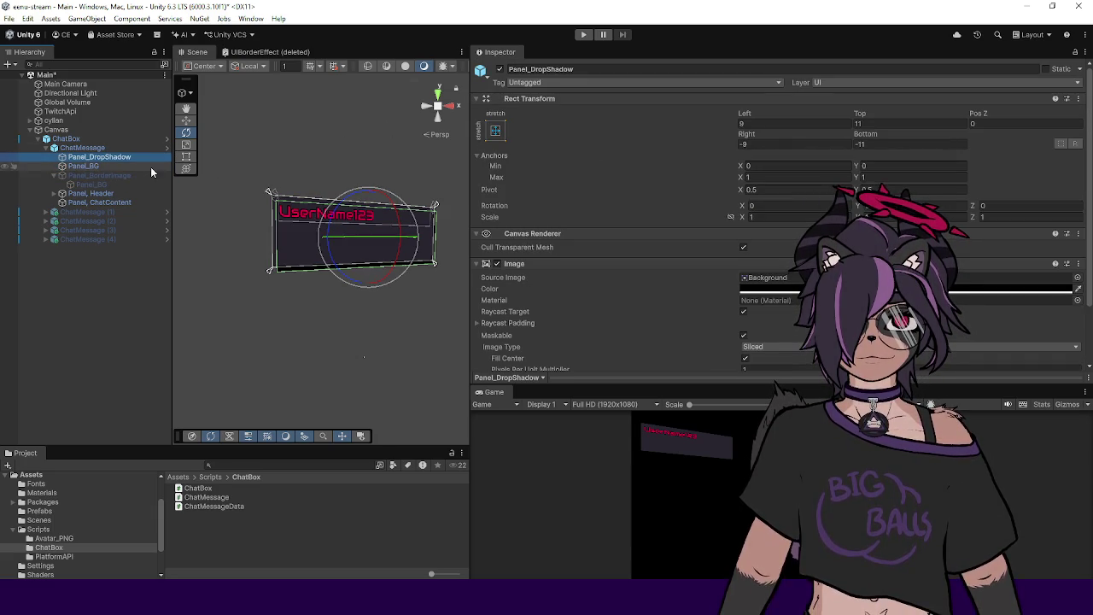
left_click(81, 148)
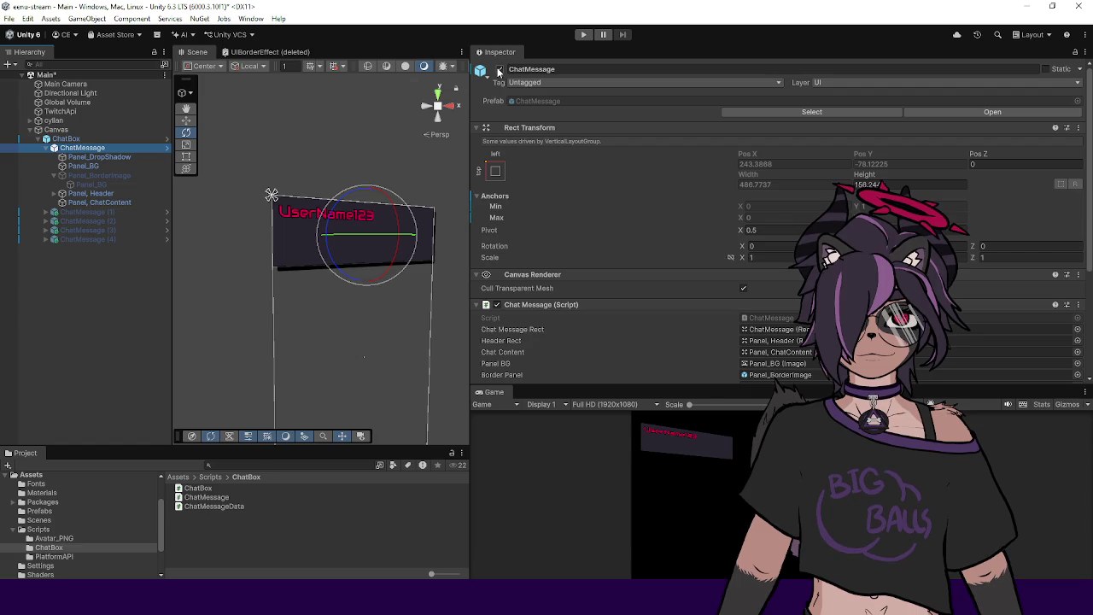
scroll(510, 112, "down", 5)
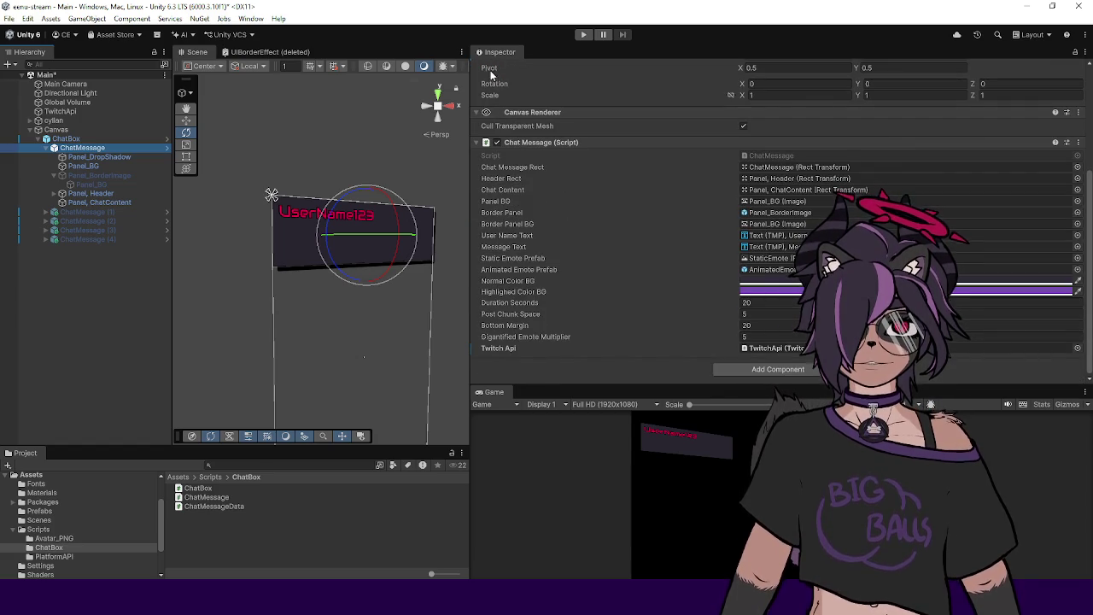
scroll(481, 70, "up", 5)
left_click(485, 69)
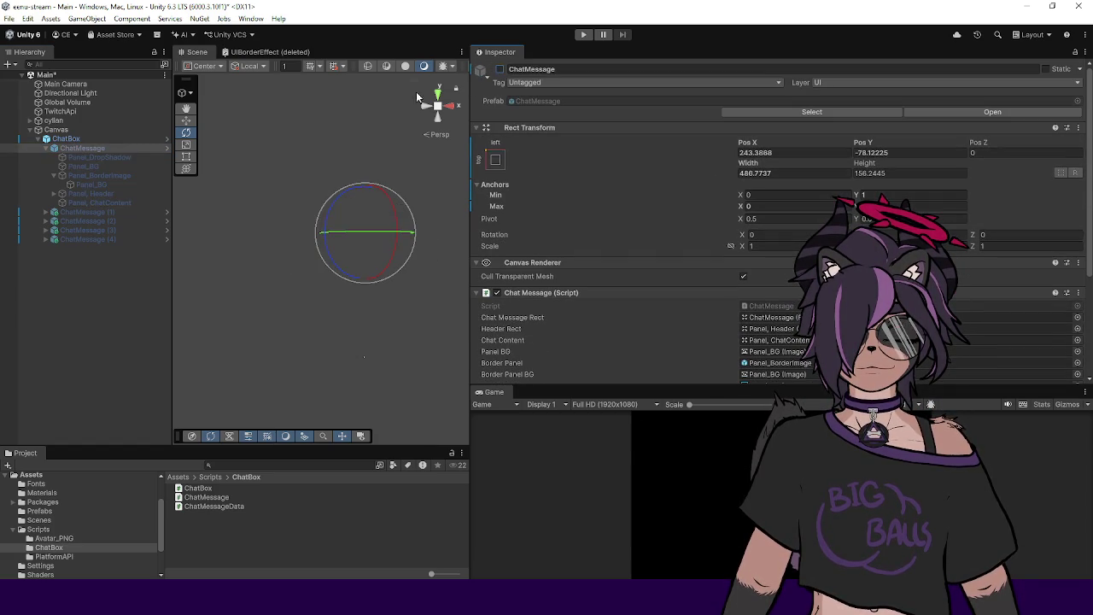
left_click(45, 148)
left_click(78, 246)
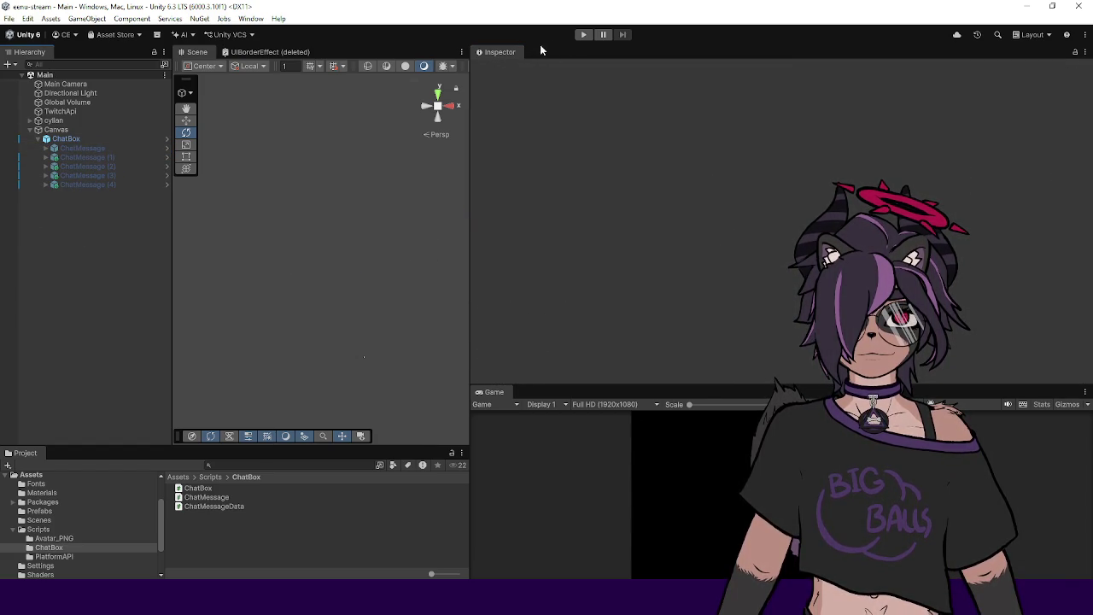
Step: Run the project in Play mode and enlarge the Game view to watch live chat messages
left_click(582, 35)
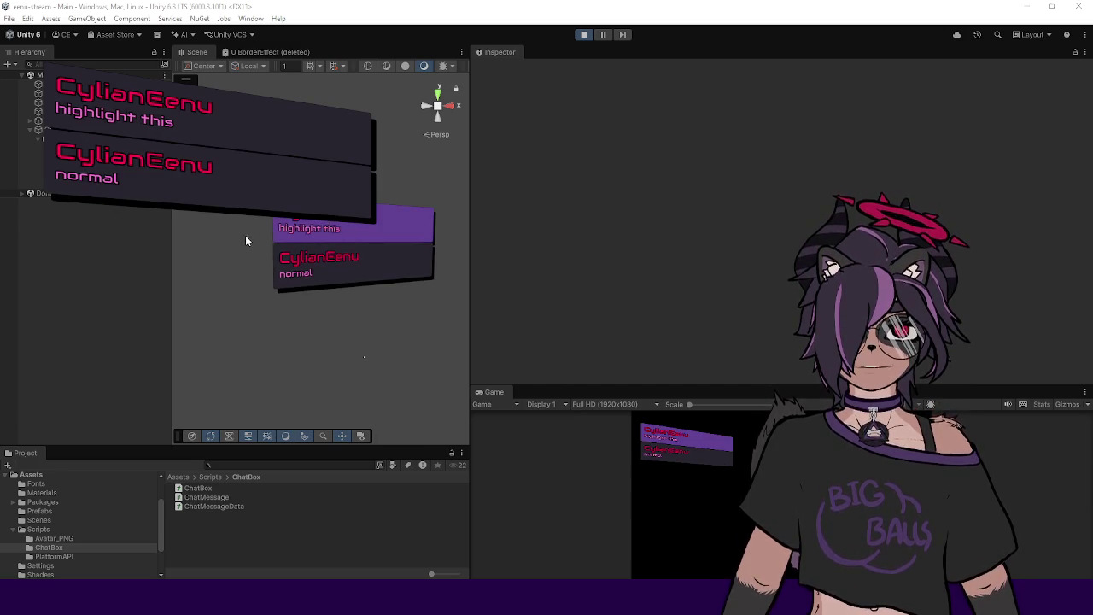
scroll(262, 230, "up", 3)
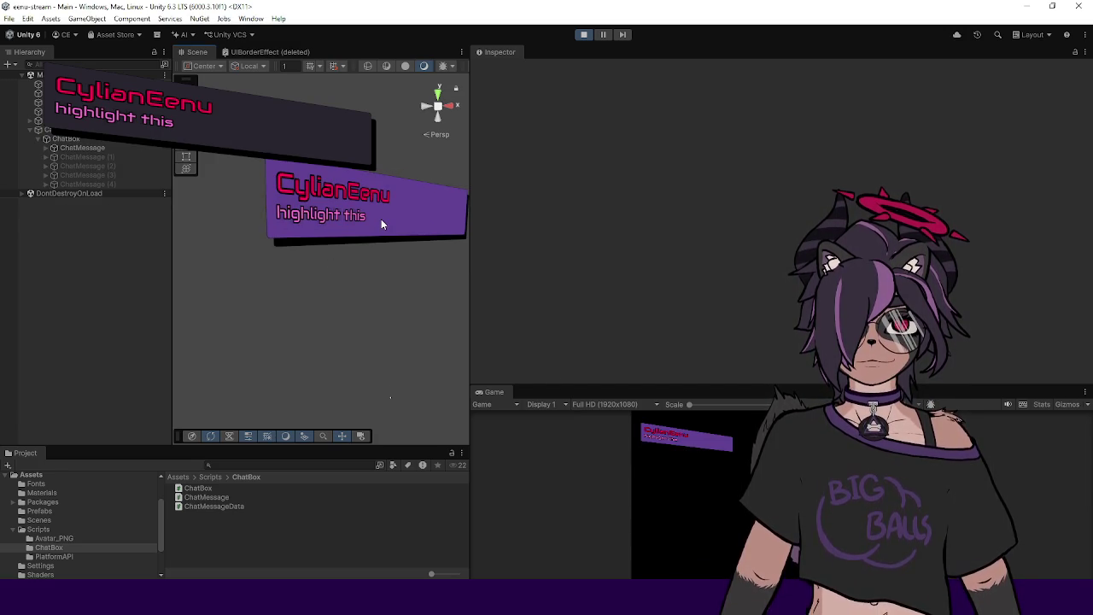
scroll(365, 218, "down", 5)
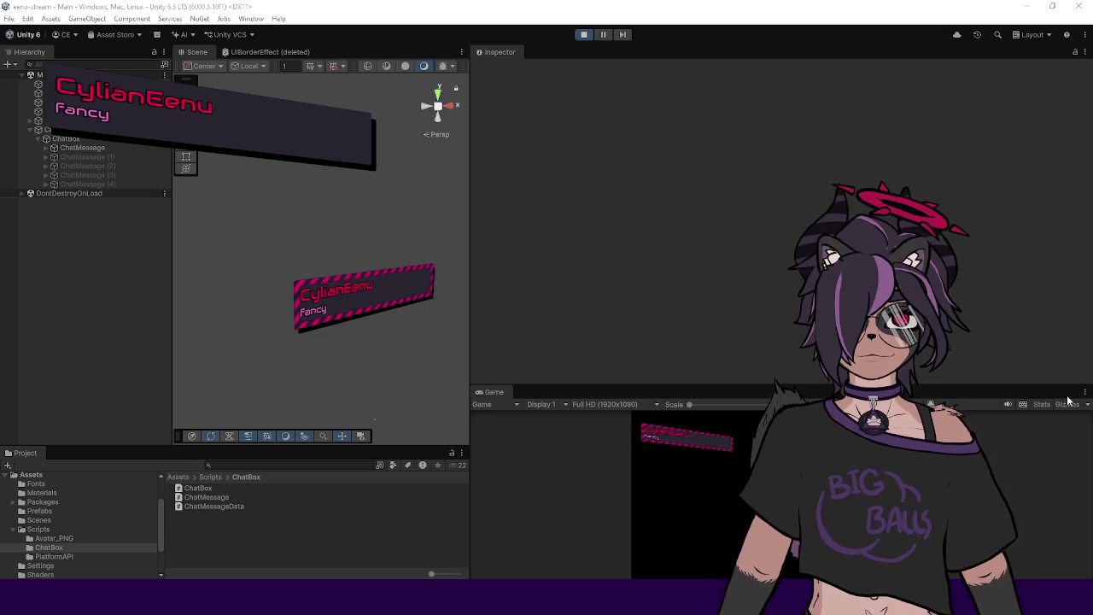
left_click_drag(627, 385, 638, 154)
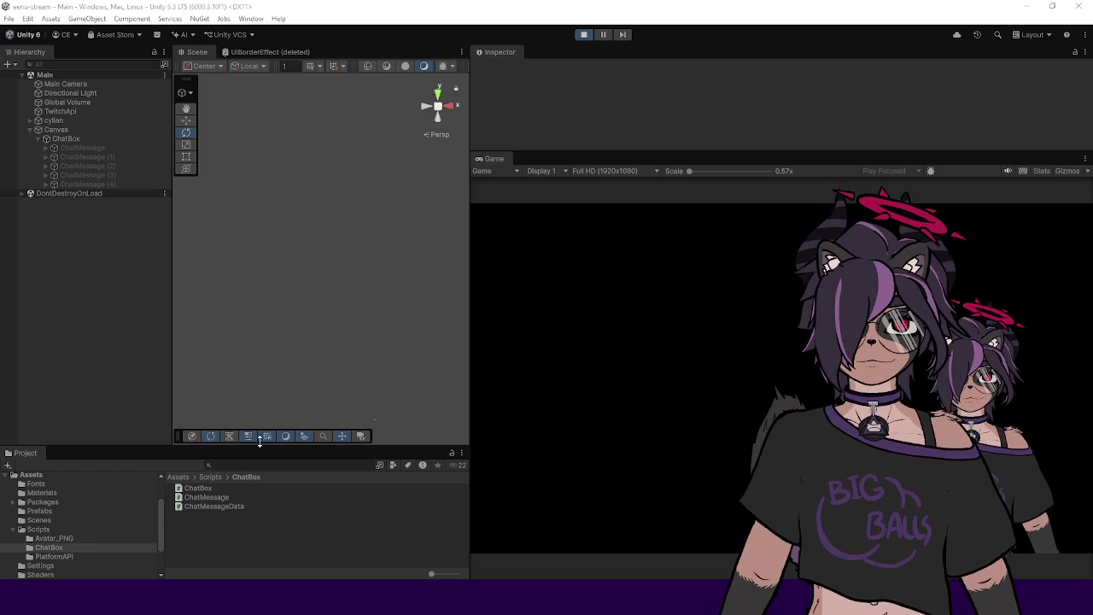
Step: Stop play, show the TwitchApi settings above a shorter Game view, and run the project again
left_click(583, 36)
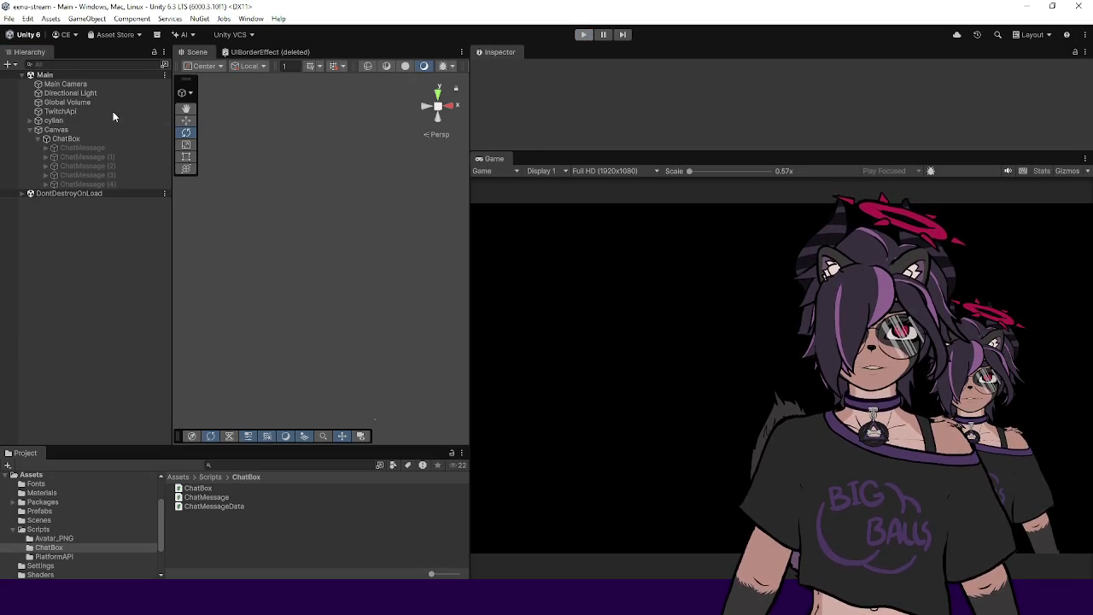
left_click(74, 111)
mouse_move(553, 153)
left_mouse_down()
mouse_move(549, 304)
mouse_move(554, 251)
left_mouse_up()
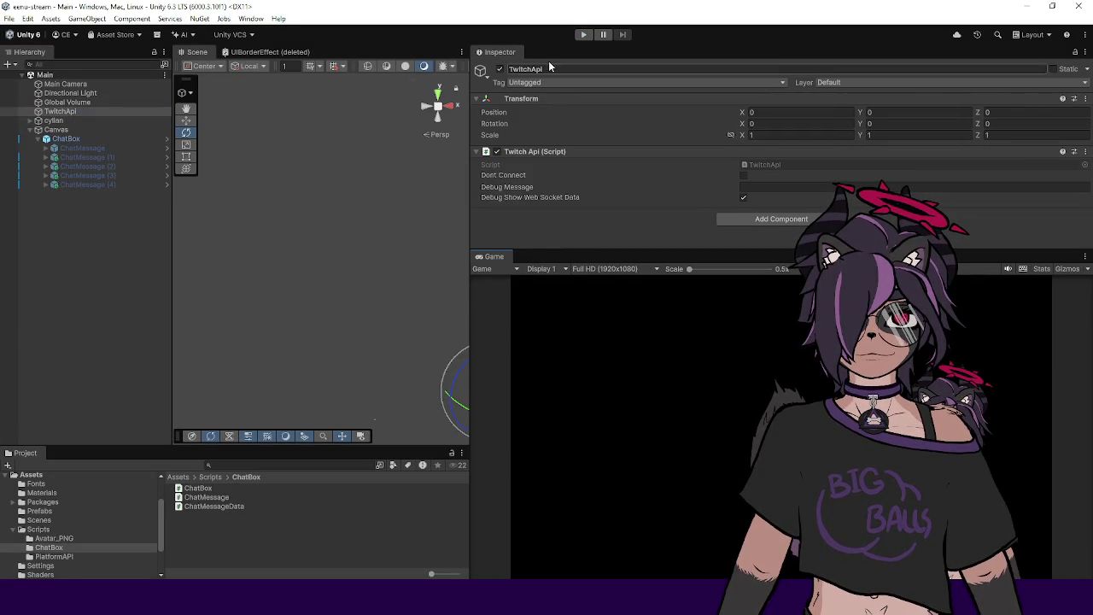
left_click(583, 35)
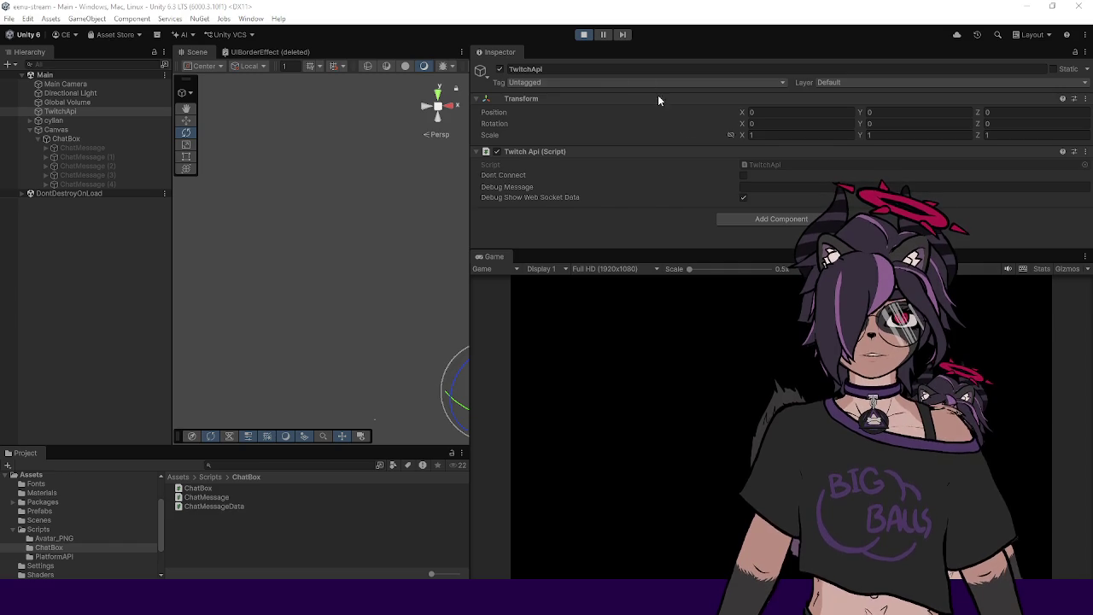
left_click(582, 35)
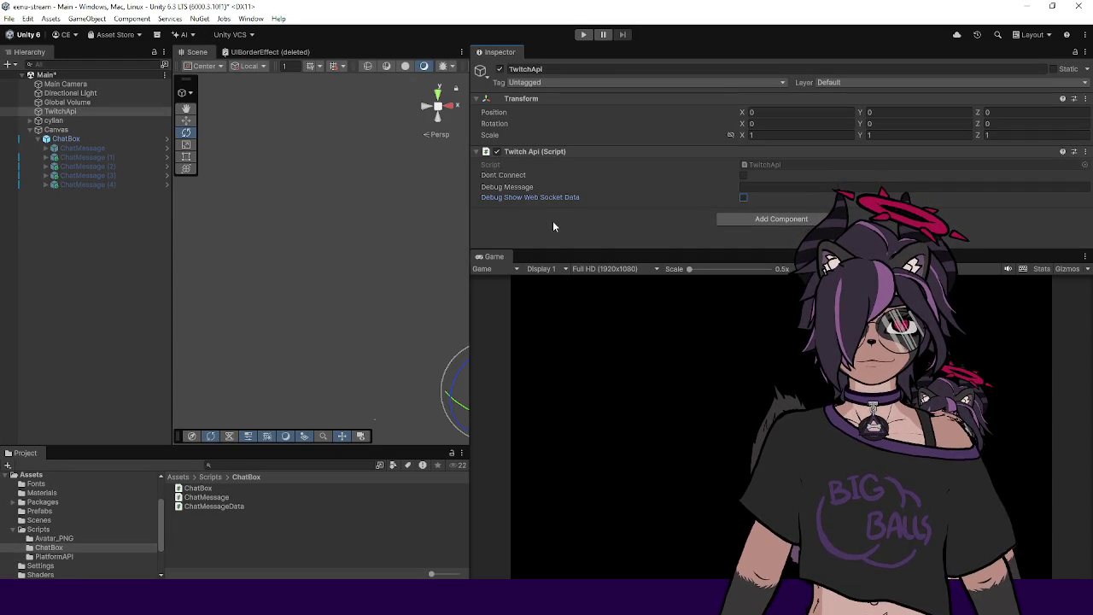
Step: Widen the Scene view, clear the selection, and save the Main scene
left_click_drag(472, 220, 584, 219)
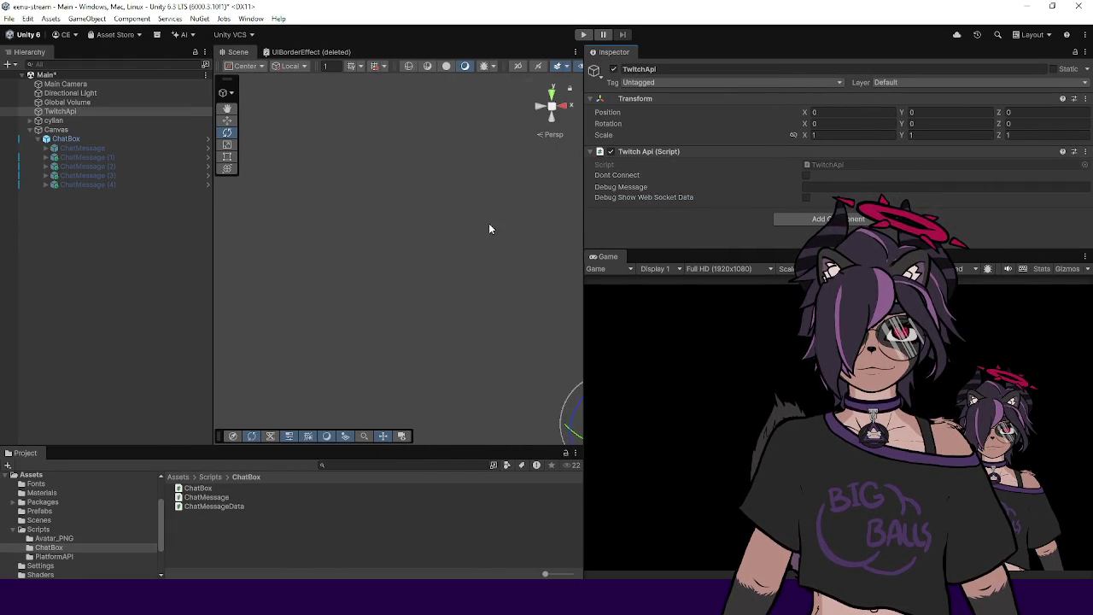
left_click(129, 240)
key("ctrl+s")
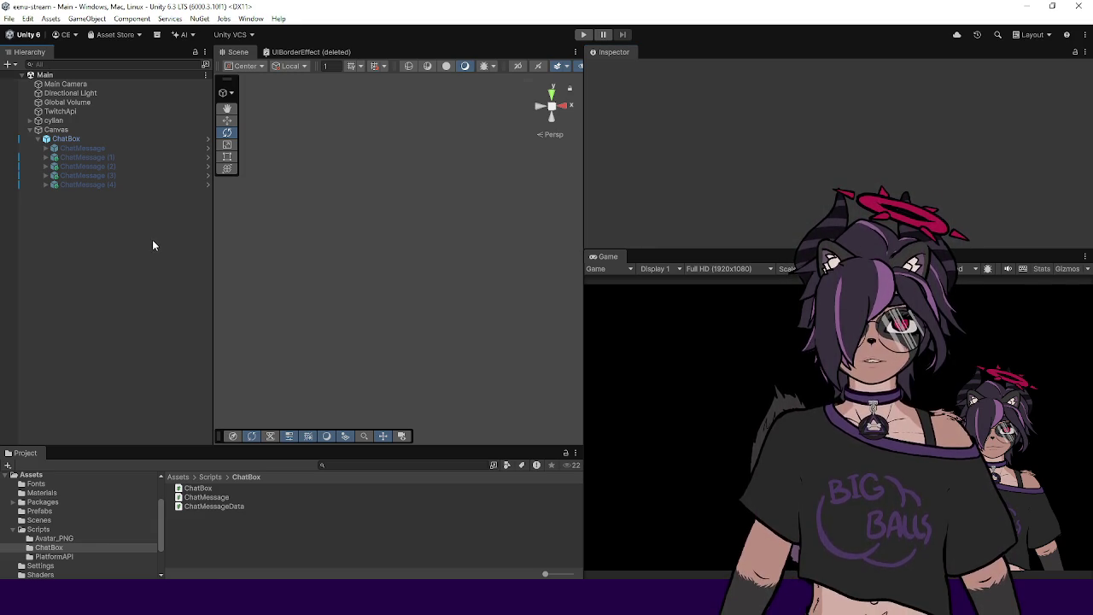
left_click(8, 18)
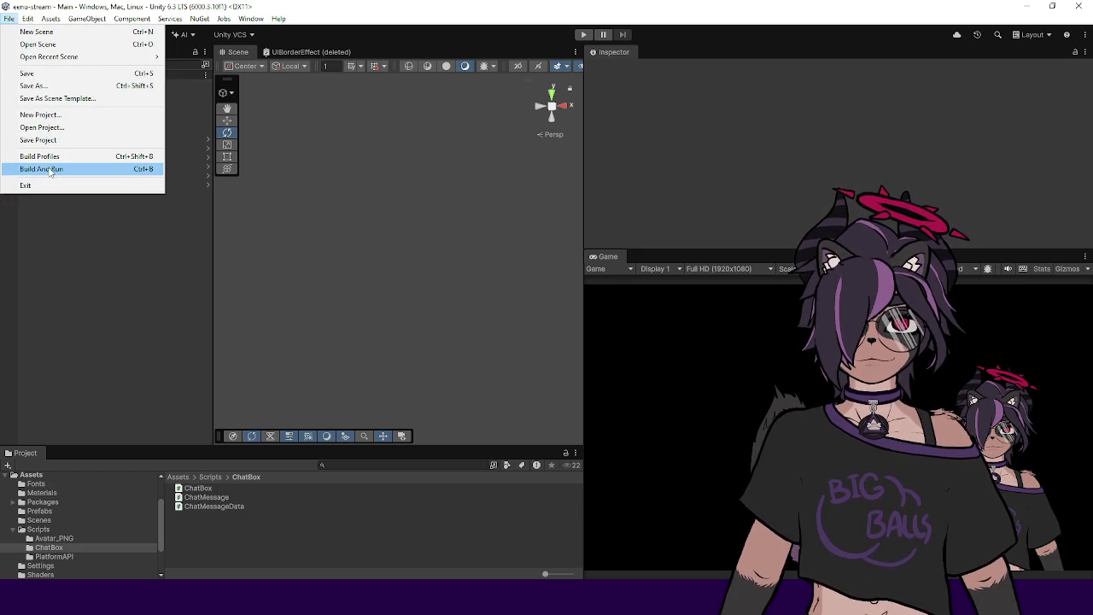
Step: Build and run the eenu-stream project as a standalone player via File > Build And Run
key("Escape")
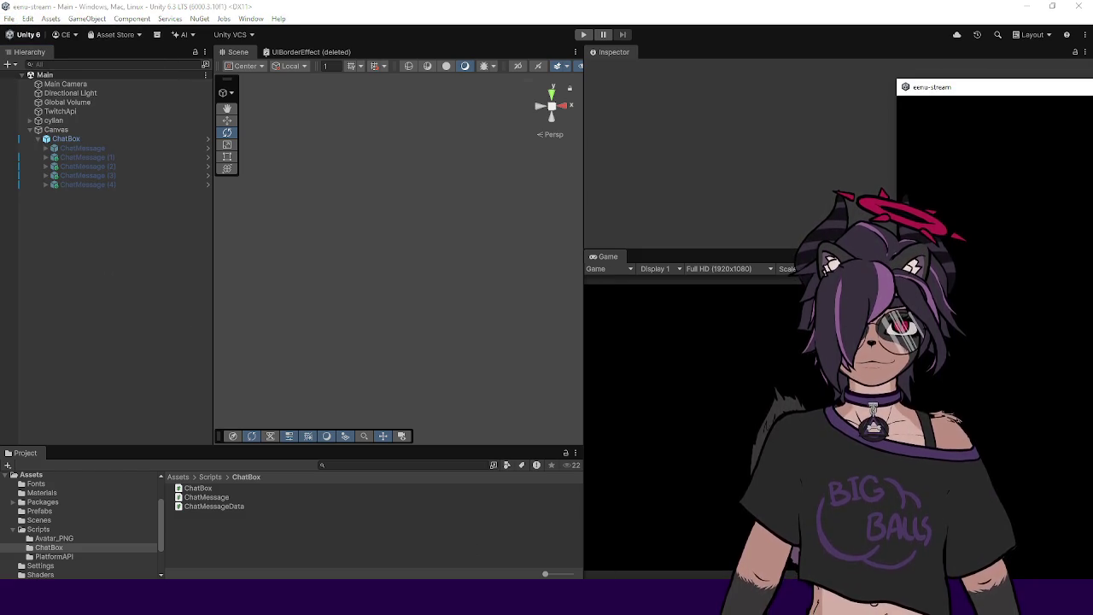
left_click(9, 18)
left_click(71, 166)
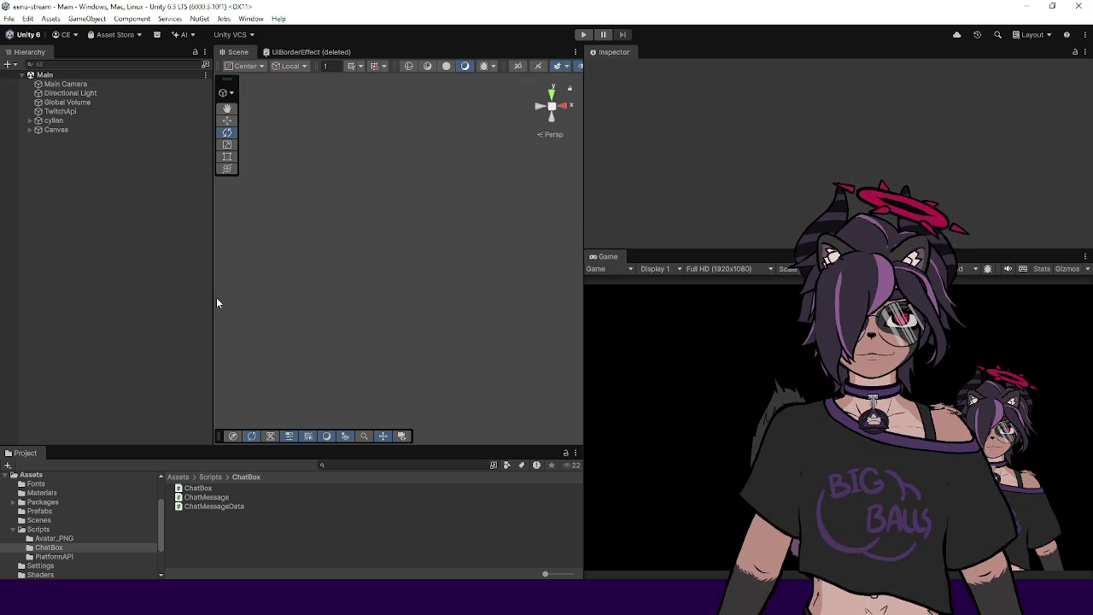
Step: Widen the Scene view and enlarge the Project panel to show the top-level Assets folders
left_click_drag(214, 296, 130, 306)
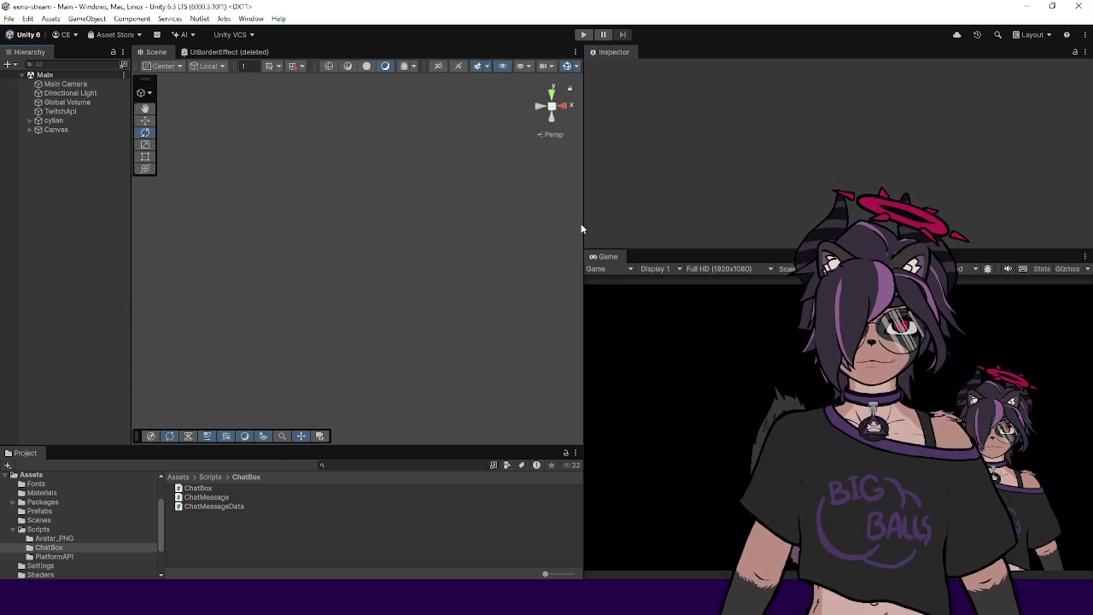
left_click_drag(584, 225, 555, 227)
mouse_move(349, 443)
left_mouse_down()
mouse_move(357, 412)
mouse_move(357, 425)
left_mouse_up()
left_click(178, 445)
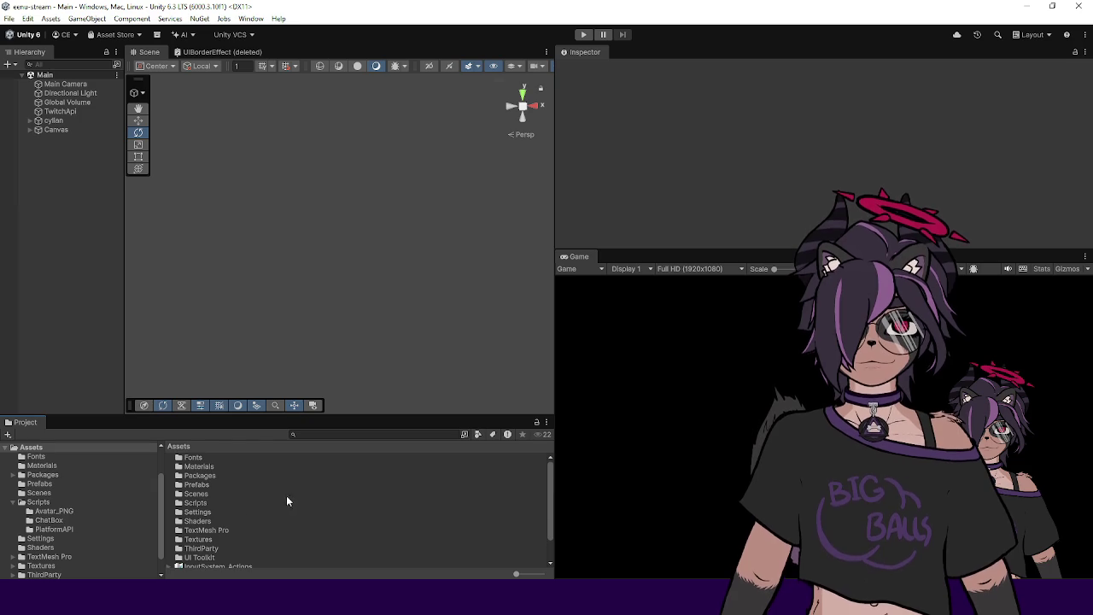
scroll(288, 501, "down", 2)
left_click_drag(102, 415, 98, 388)
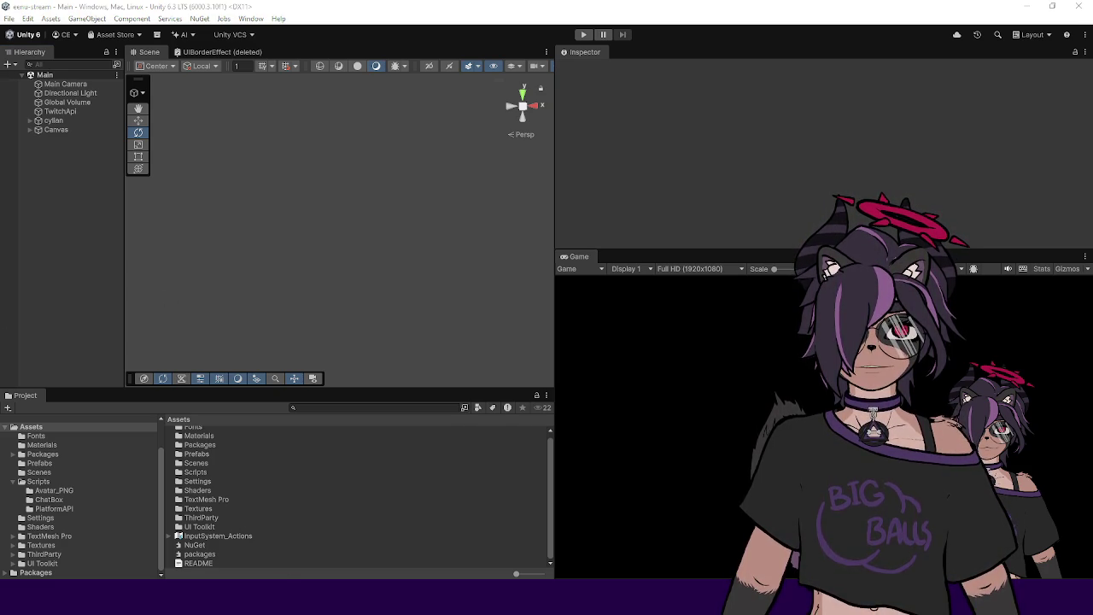
Step: In Command Prompt, clear the screen and stage all project changes with git add
key("alt+Tab")
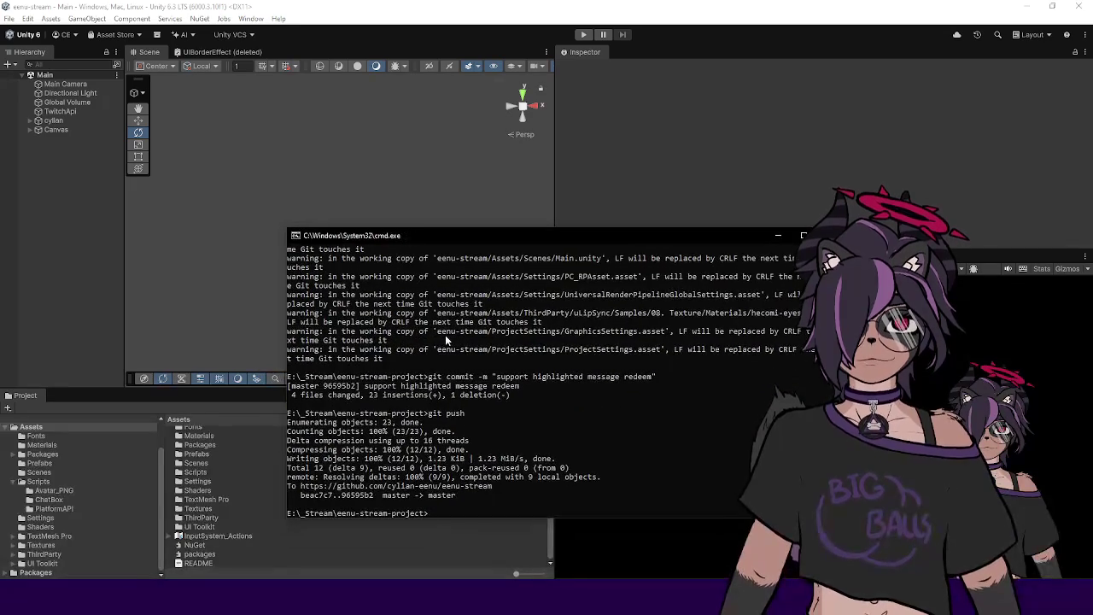
type("cls")
key("Return")
type("git add .")
key("Return")
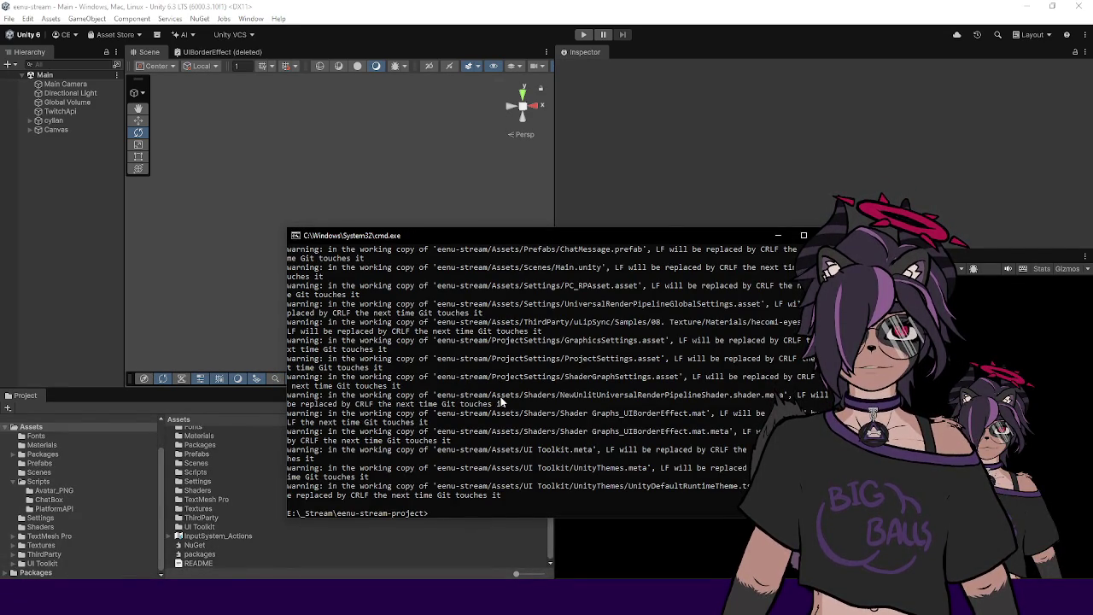
scroll(501, 398, "up", 1)
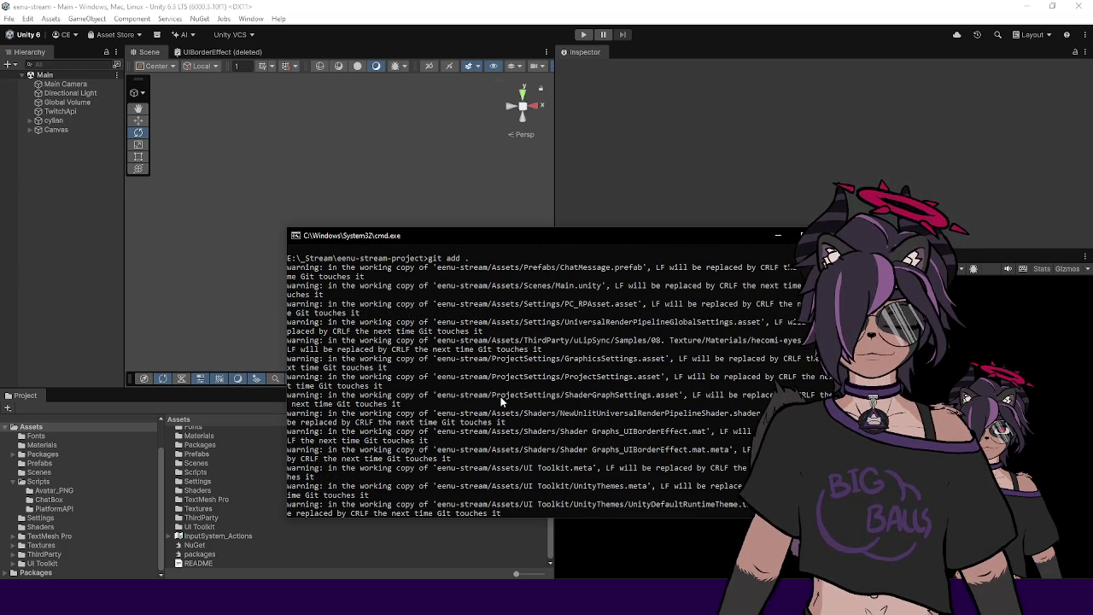
scroll(500, 396, "down", 5)
scroll(513, 401, "up", 5)
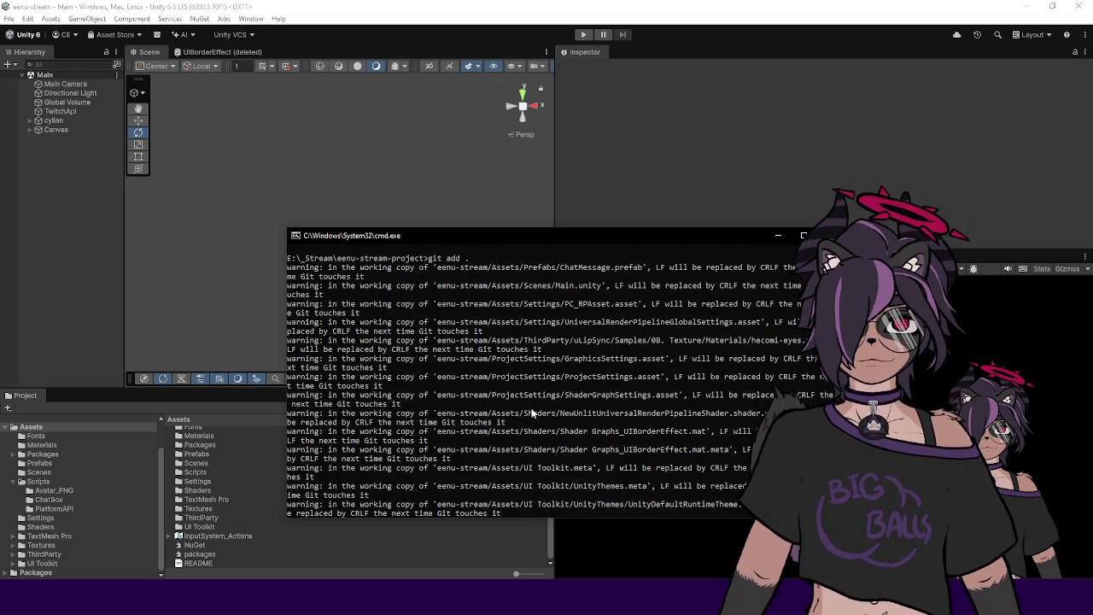
type("git ")
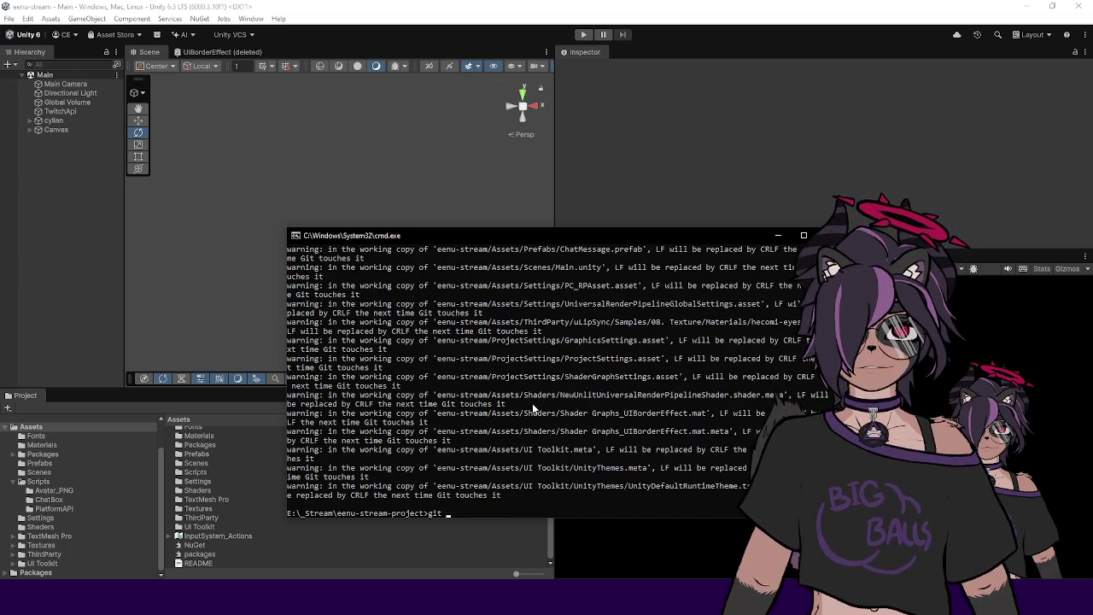
type("commit -m \"")
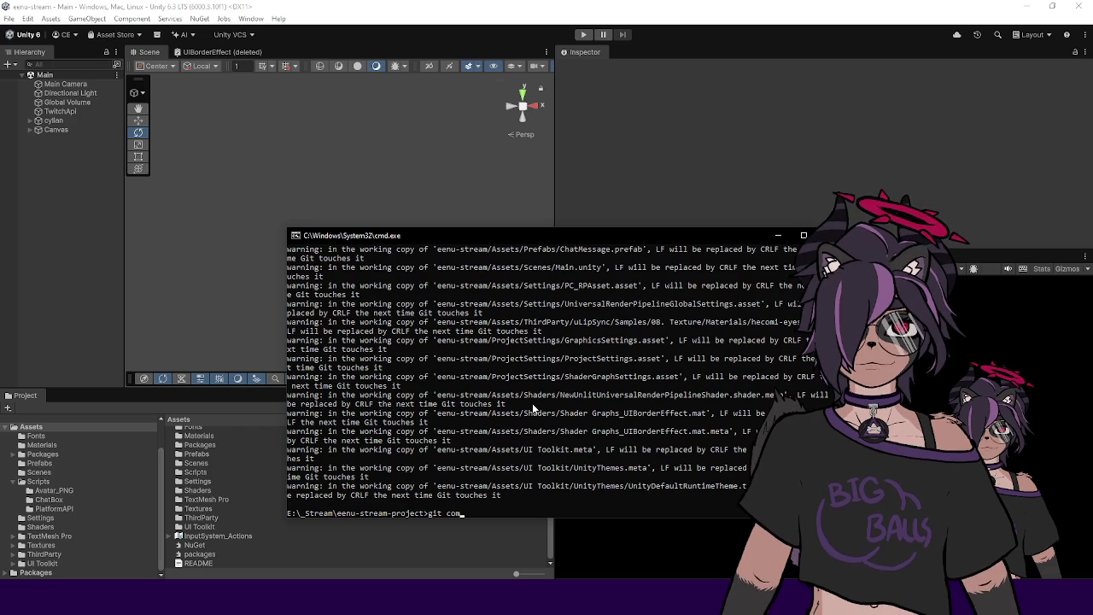
key("BackSpace")
key("BackSpace")
key("BackSpace")
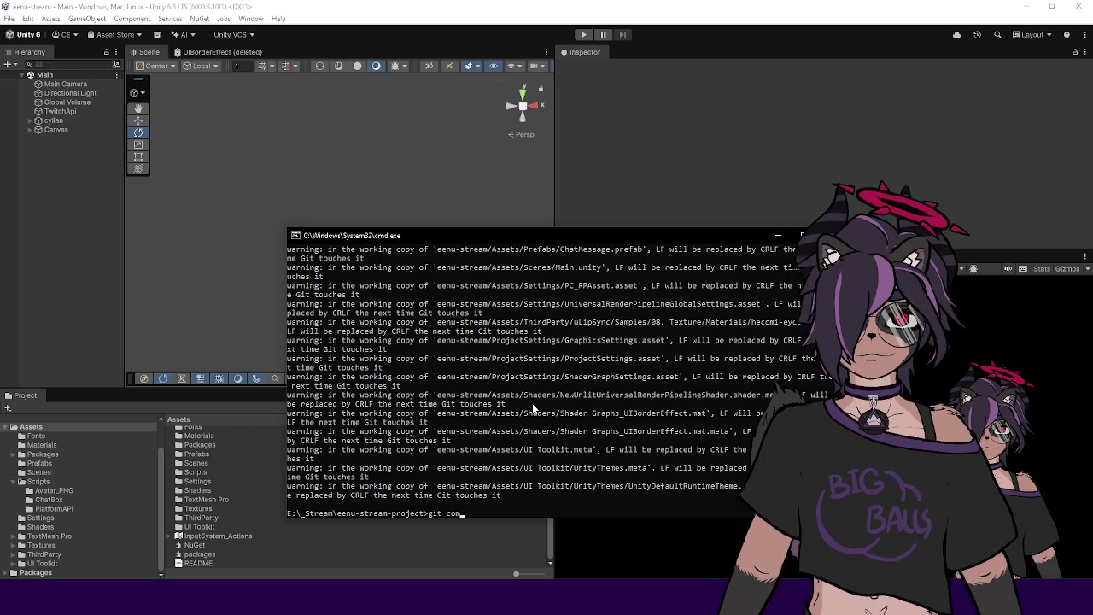
type("add .")
key("Return")
Step: Commit as "working highlighted message and message effects", push to the remote, and return to Unity
type("git commit -m \"")
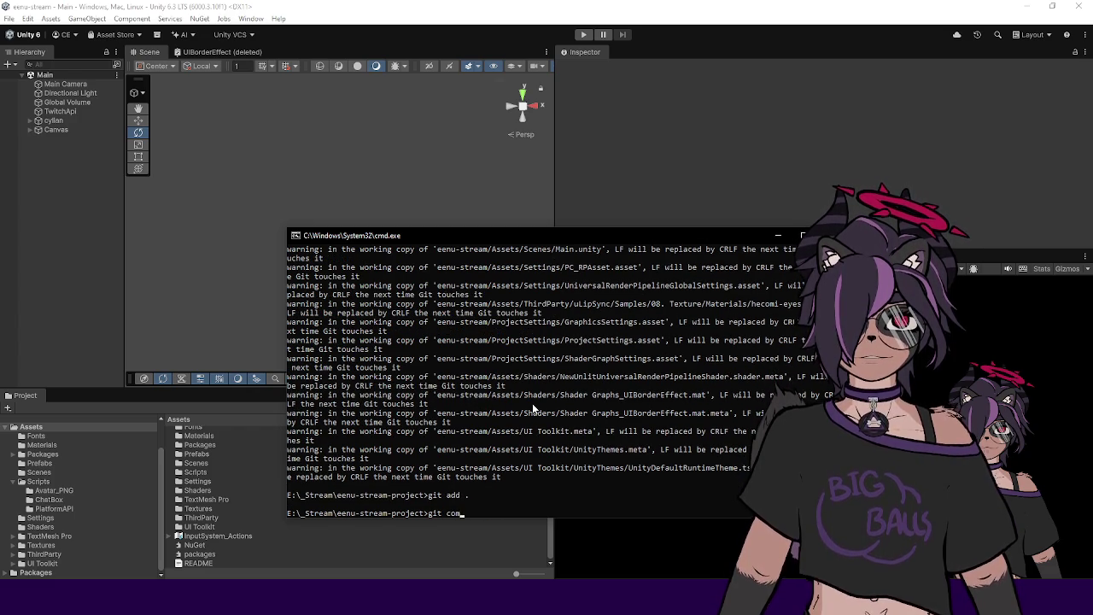
type("working highl")
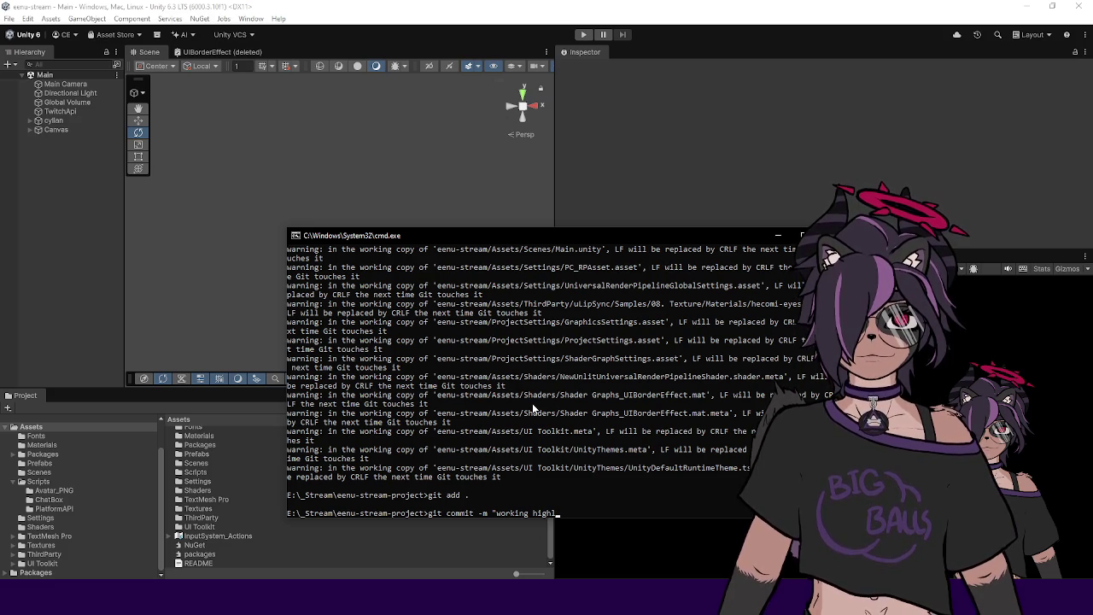
type("ighted me")
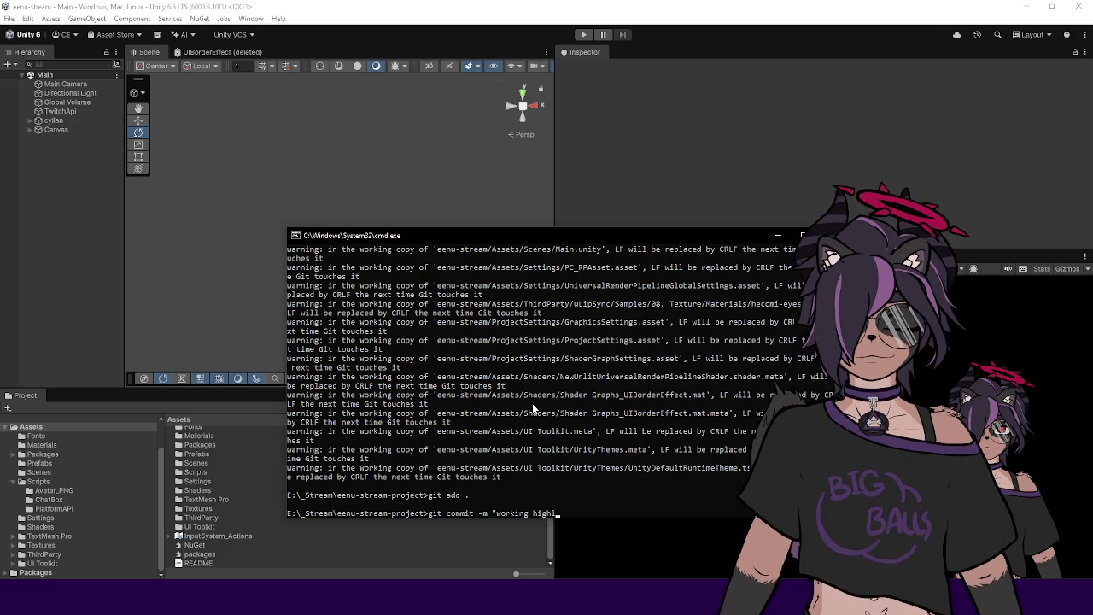
type("ssage and")
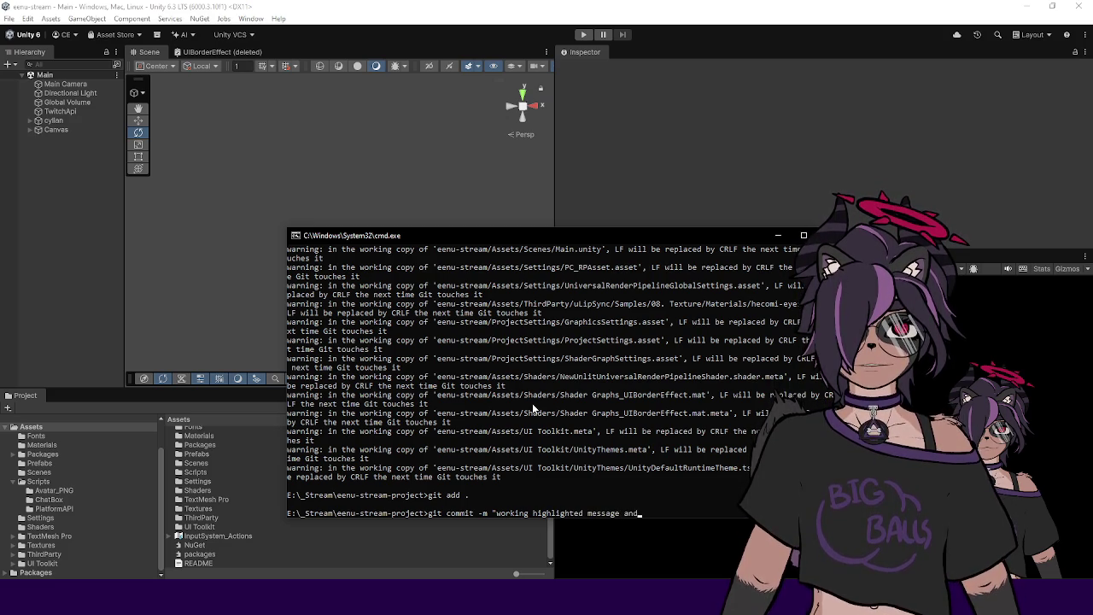
type(" message effects\"")
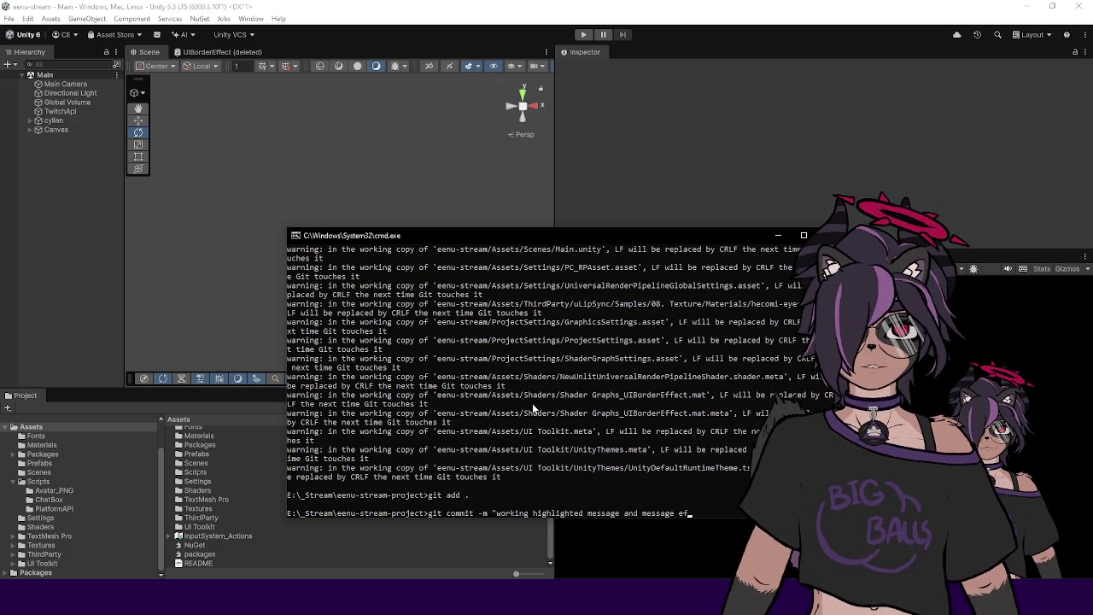
key("Return")
type("git push")
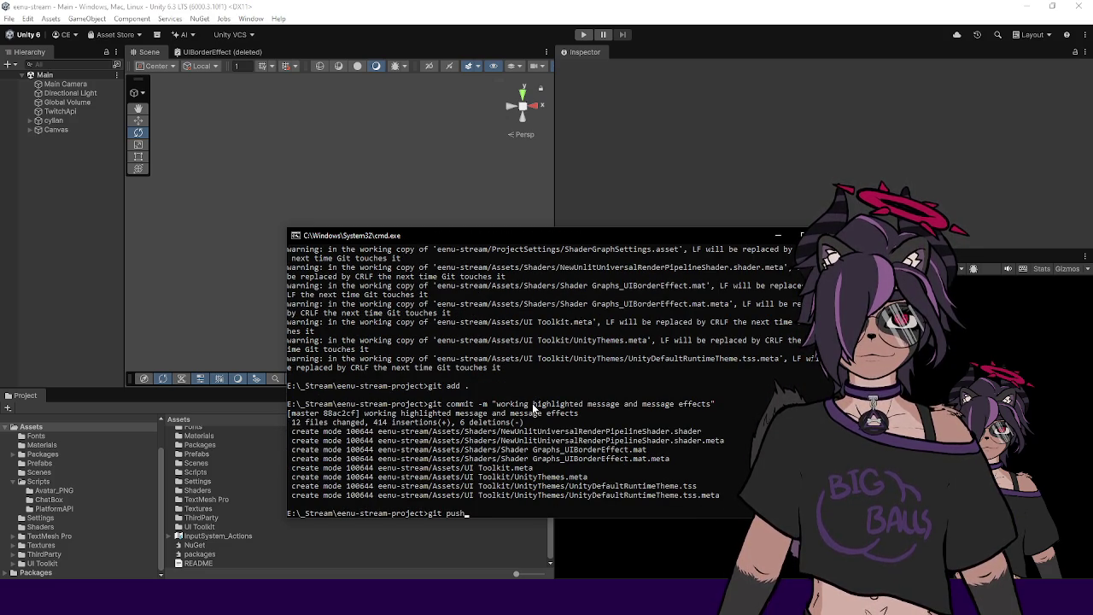
key("Return")
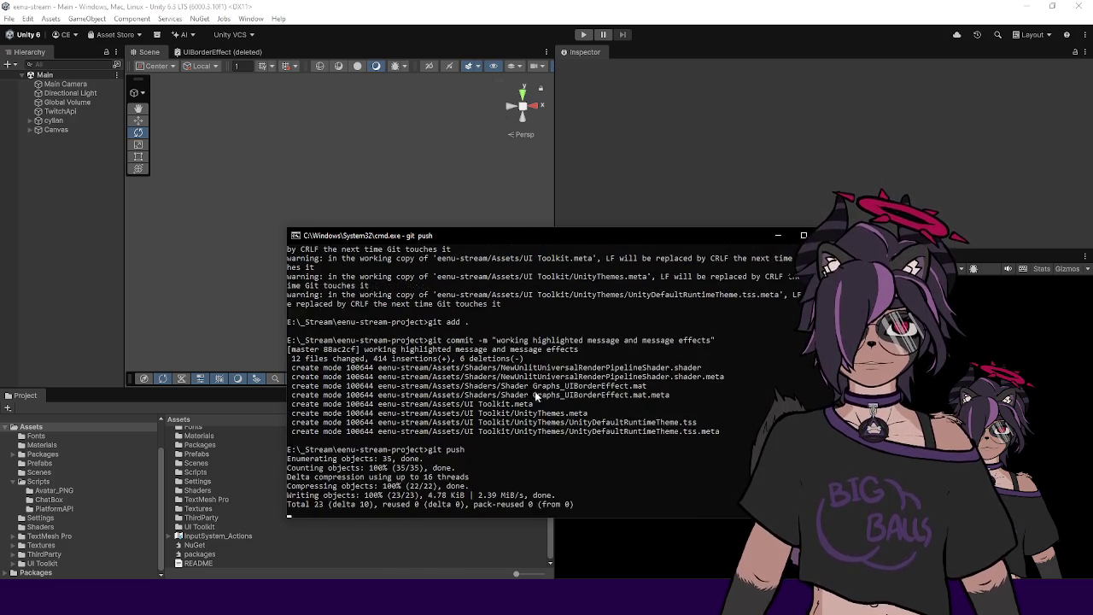
left_click_drag(479, 232, 1092, 240)
left_click(939, 358)
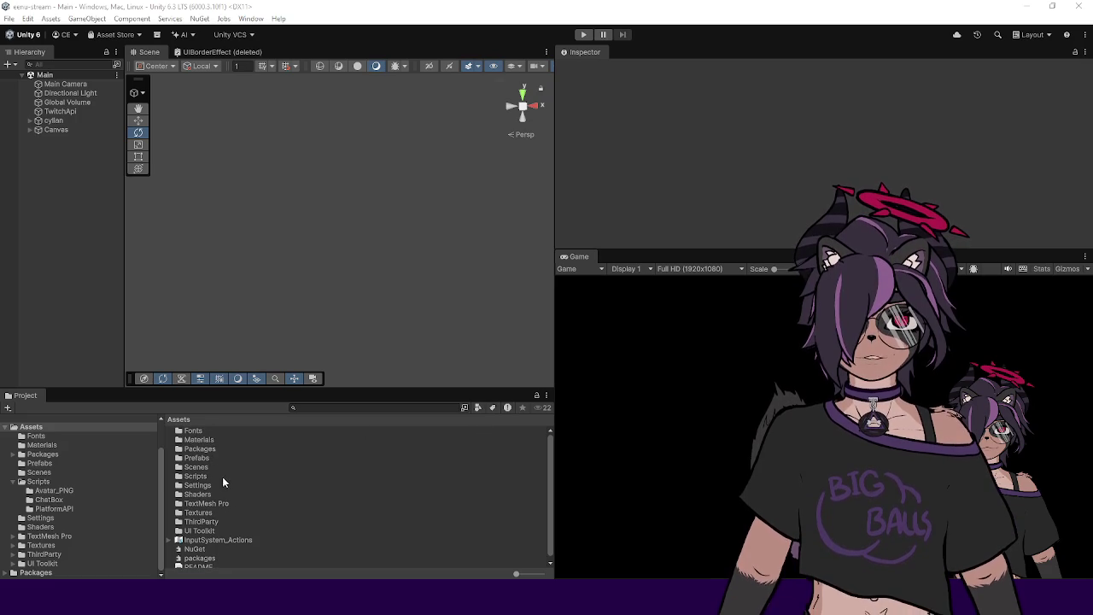
Step: In the Shaders folder, rename the new unlit shader to MessageEffect_BorderEffect
double_click(201, 493)
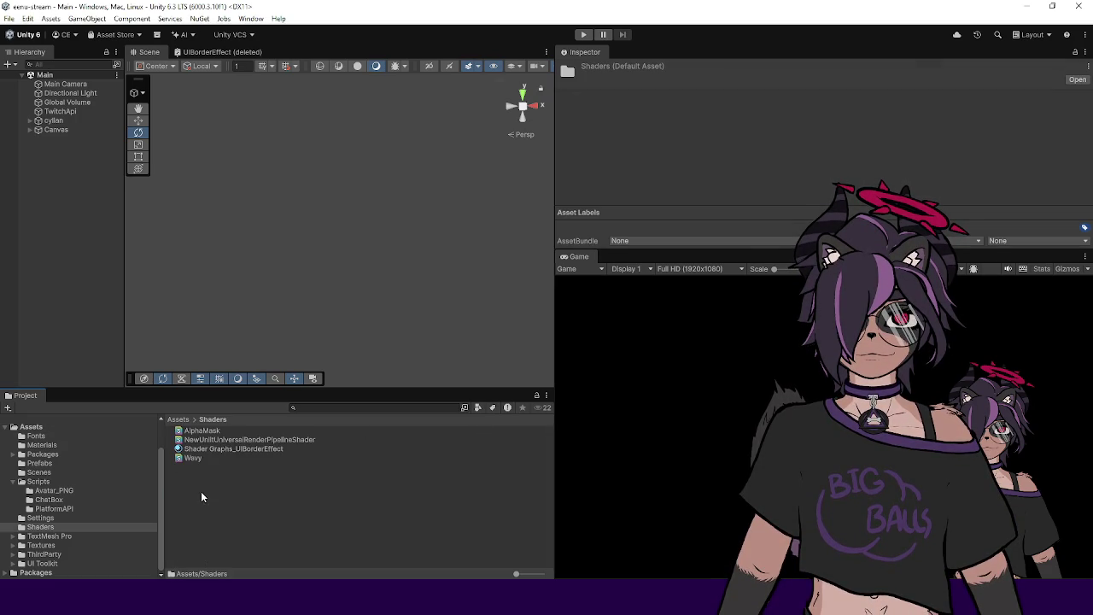
left_click(220, 438)
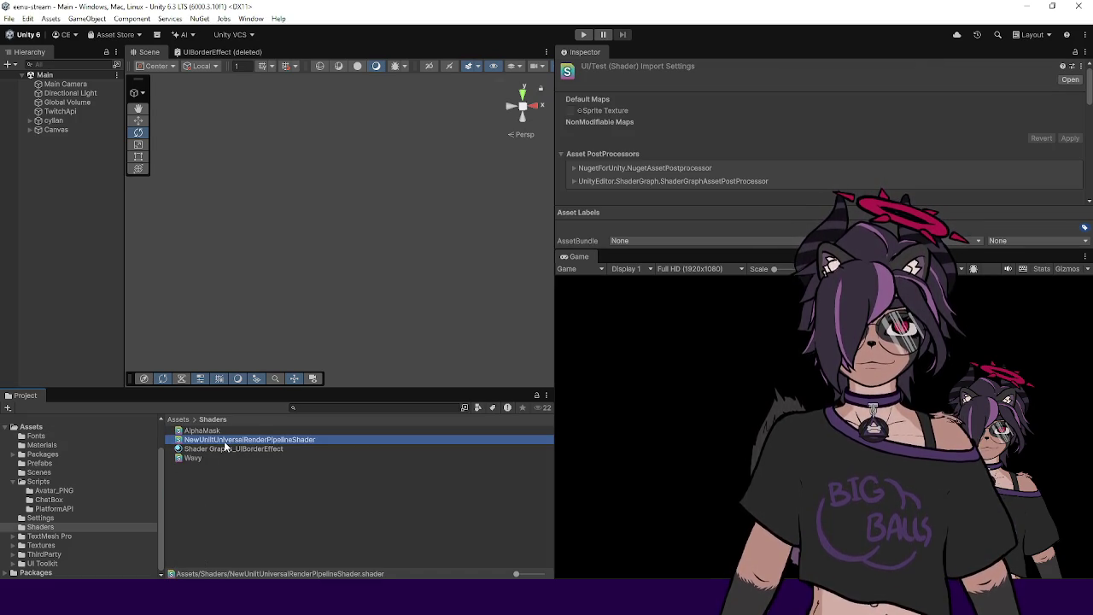
key("F2")
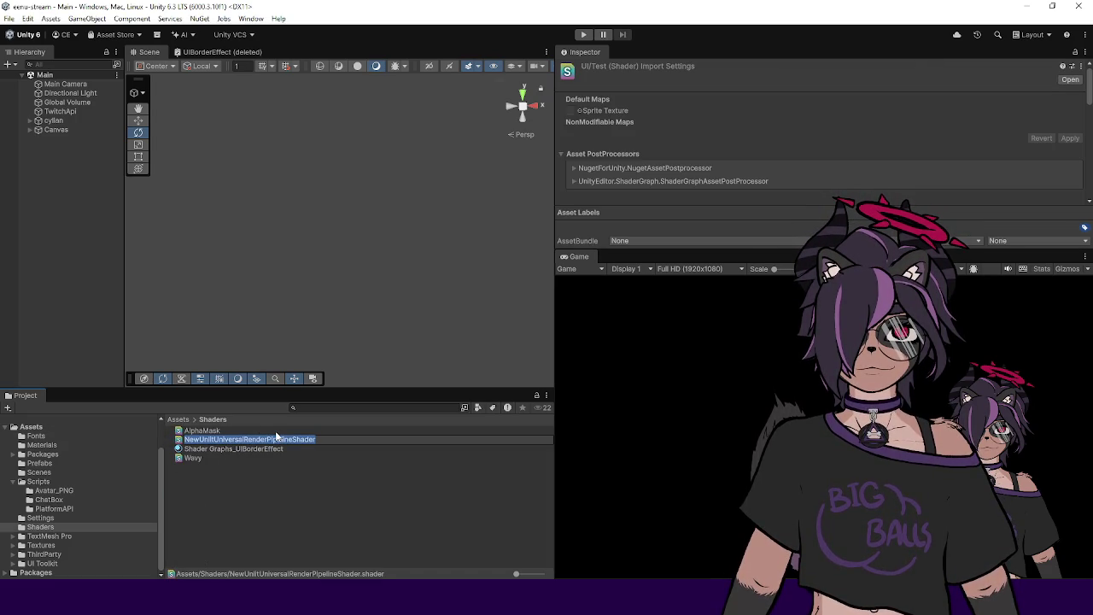
type("M")
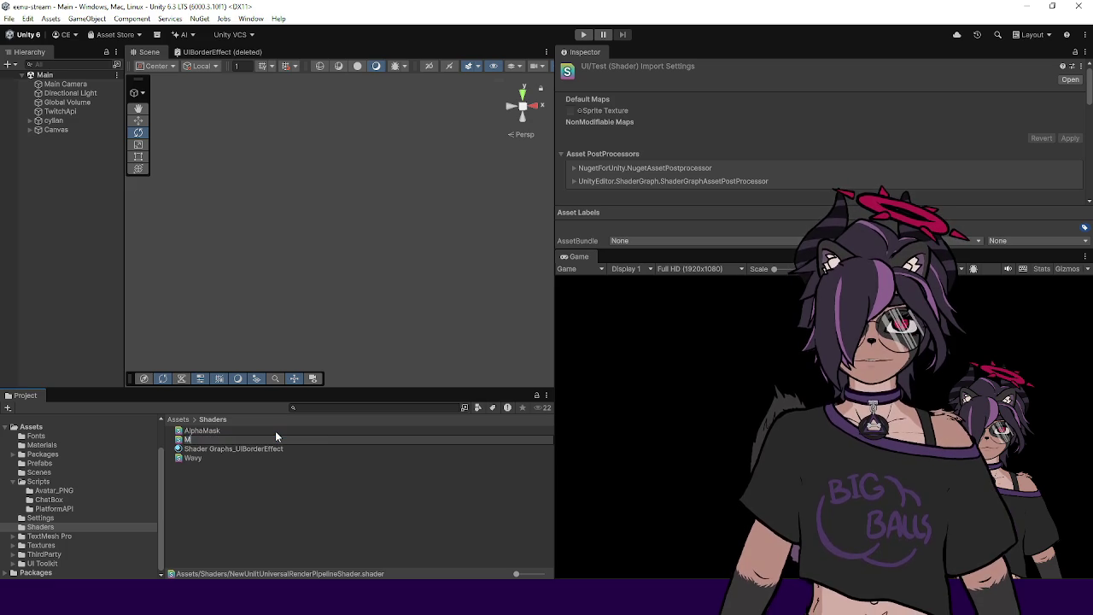
type("essageEffe")
type("ct")
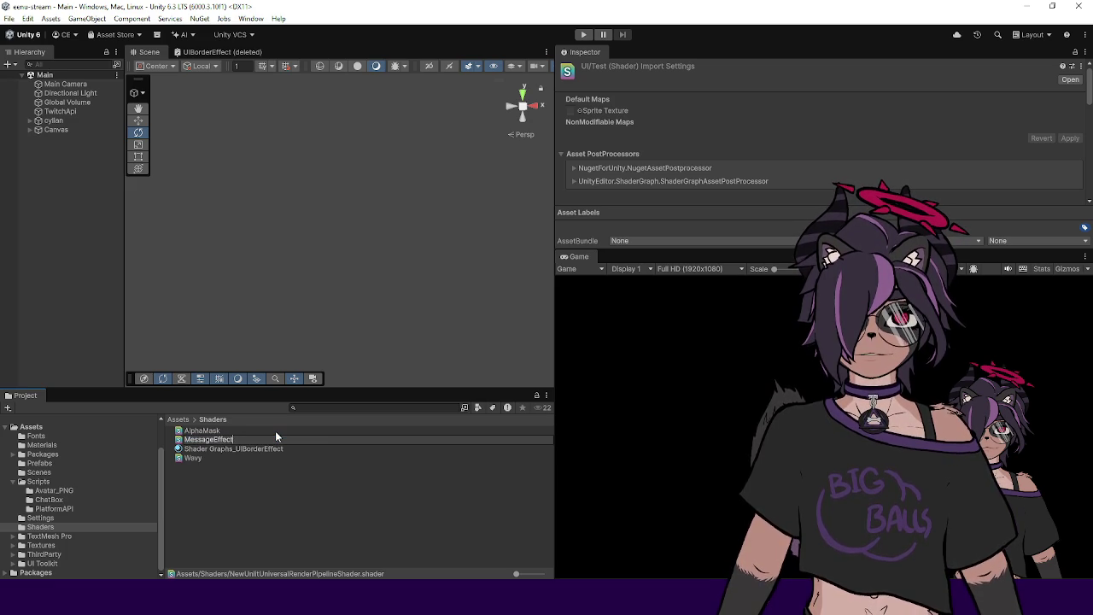
type("_BorderEffect")
key("Return")
Step: Rename the border effect material to MessageEffect_BorderEffect
left_click(235, 450)
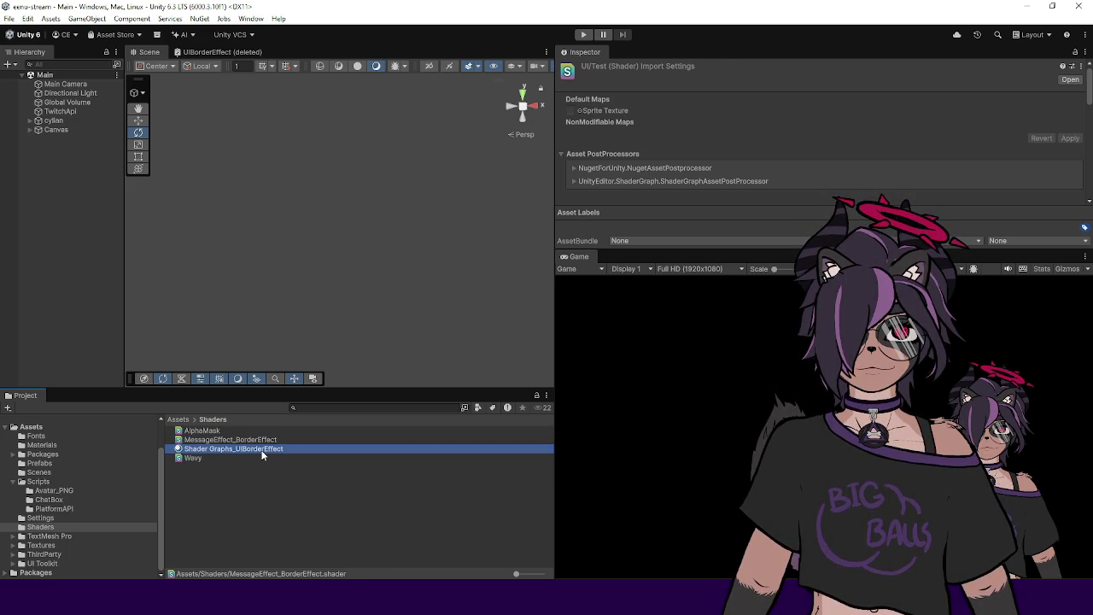
left_click(232, 439)
left_click(234, 448)
key("F2")
type("Me")
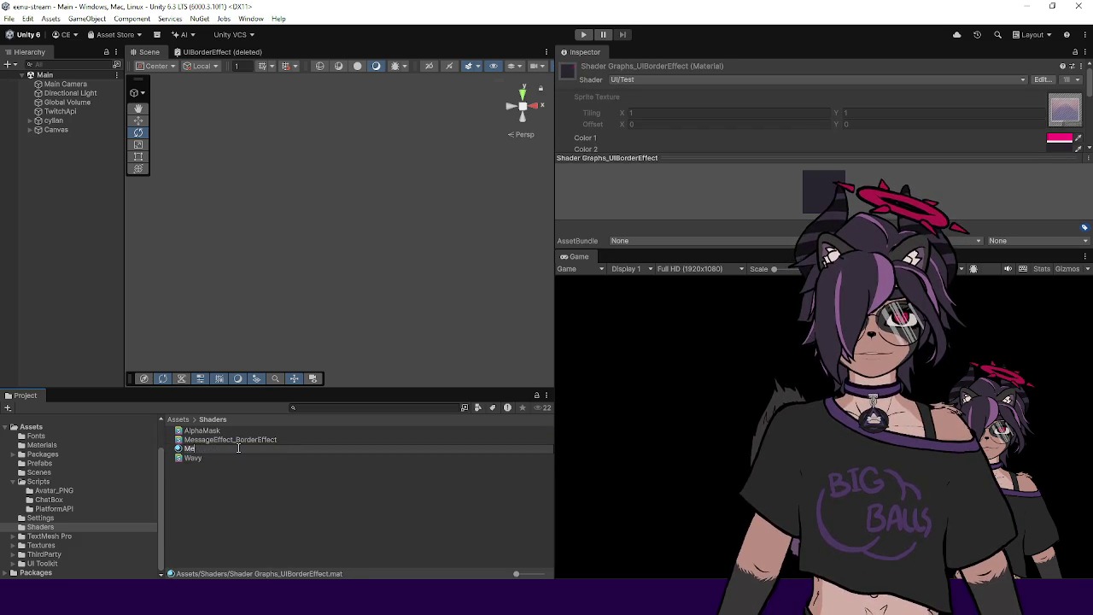
type("ssageEffect")
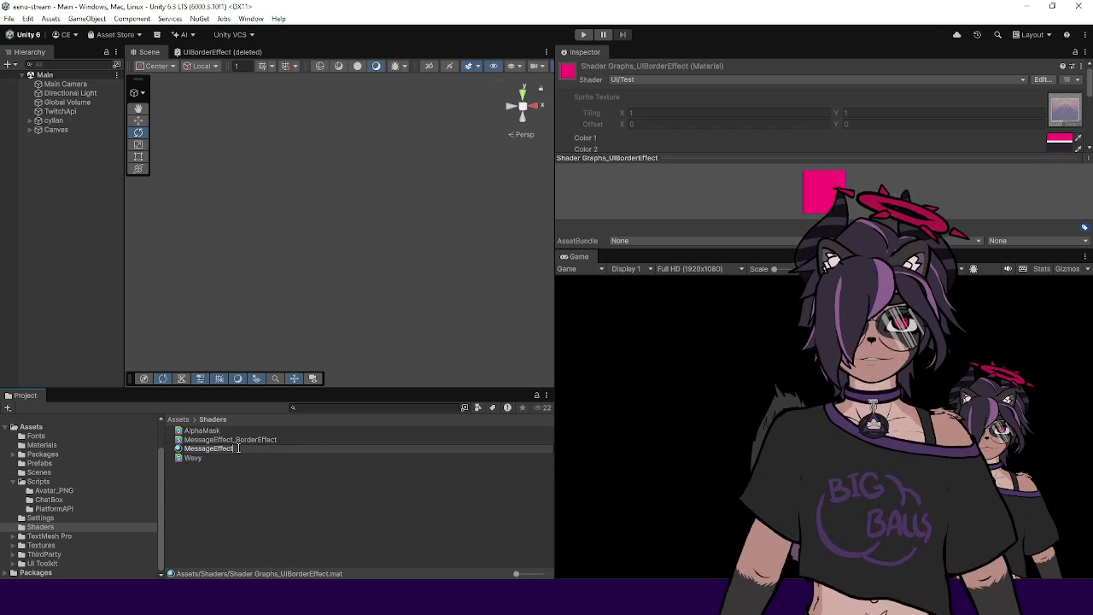
type("_BorderEffect")
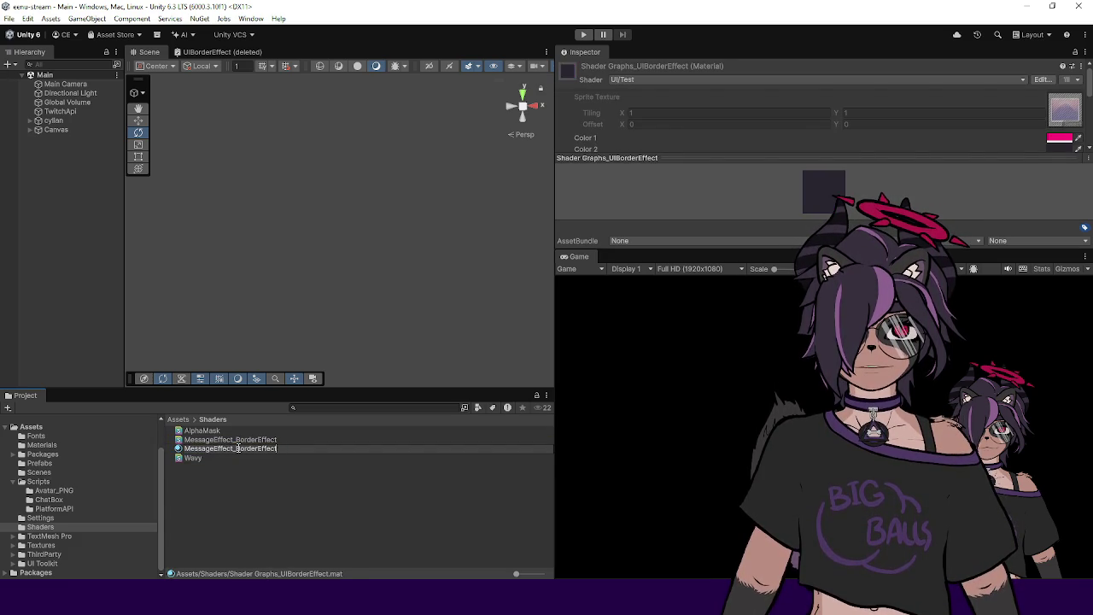
key("Return")
Step: Move the material into the Materials folder and rename the shader UIMessageEffect_BorderEffect
left_click(239, 453)
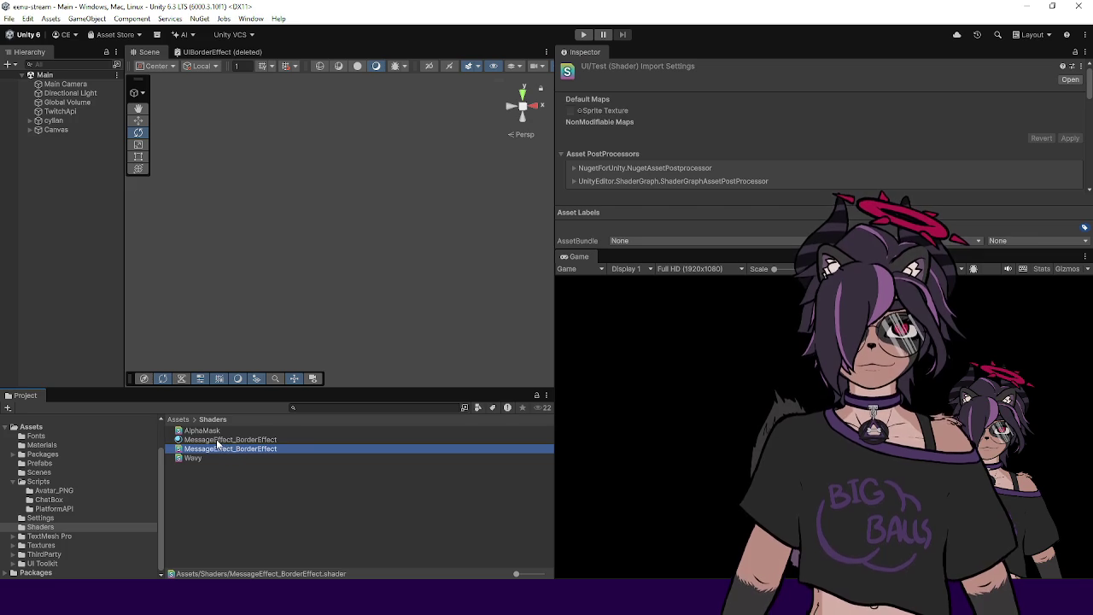
left_click(213, 440)
left_click_drag(75, 448, 75, 445)
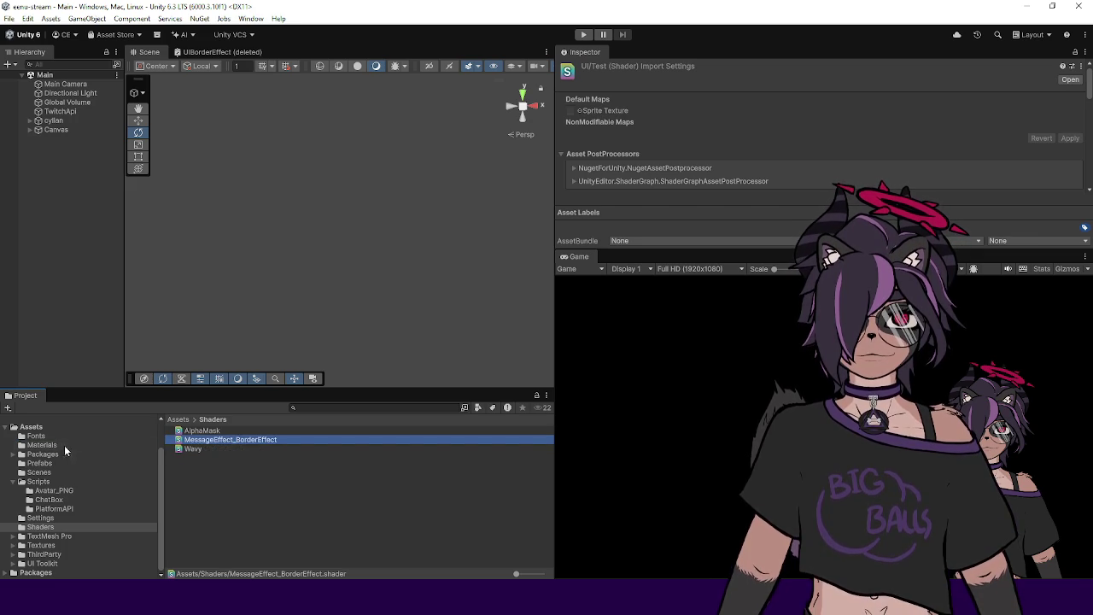
left_click(229, 440)
key("Home")
type("UI")
key("Return")
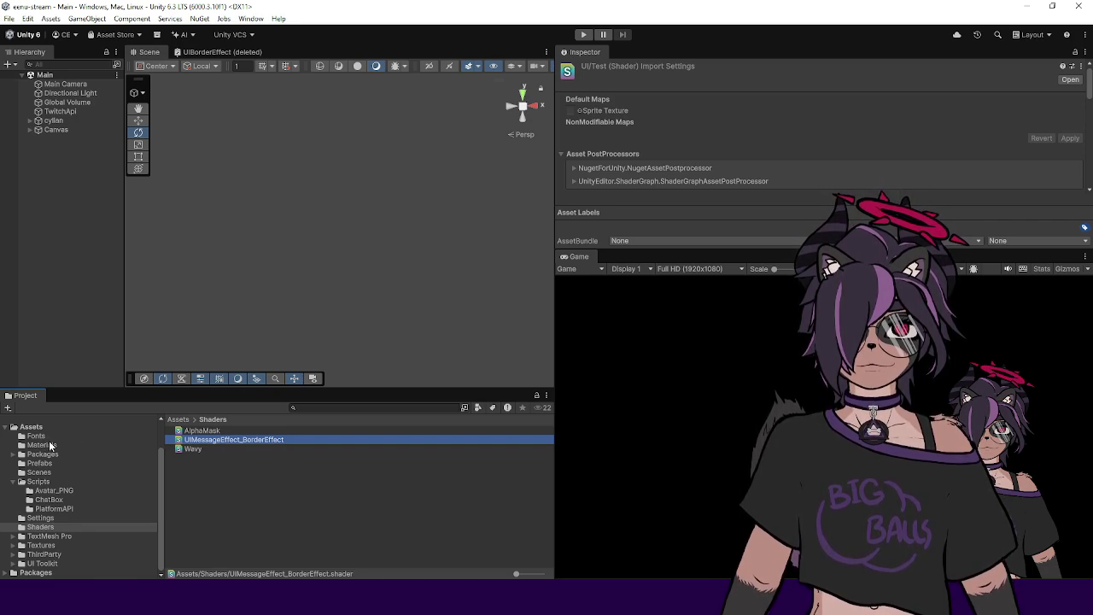
Step: Rename the border-effect material in Materials to M_UI_MessageEffect_BorderEffect by adding the M_UI_ prefix
left_click(50, 444)
left_click(214, 449)
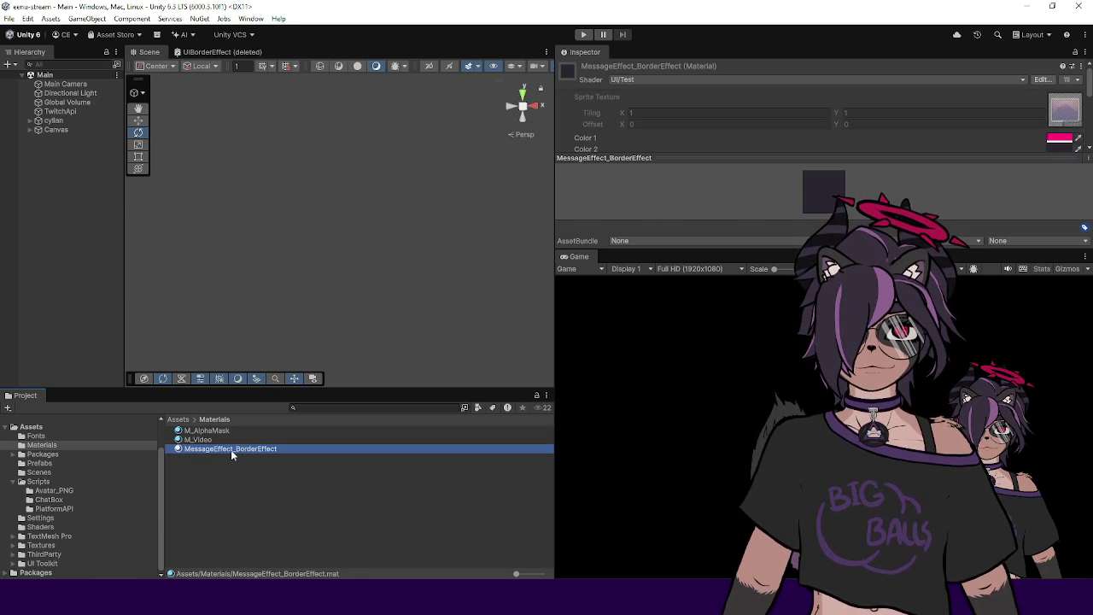
left_click(226, 450)
key("Home")
type("M_")
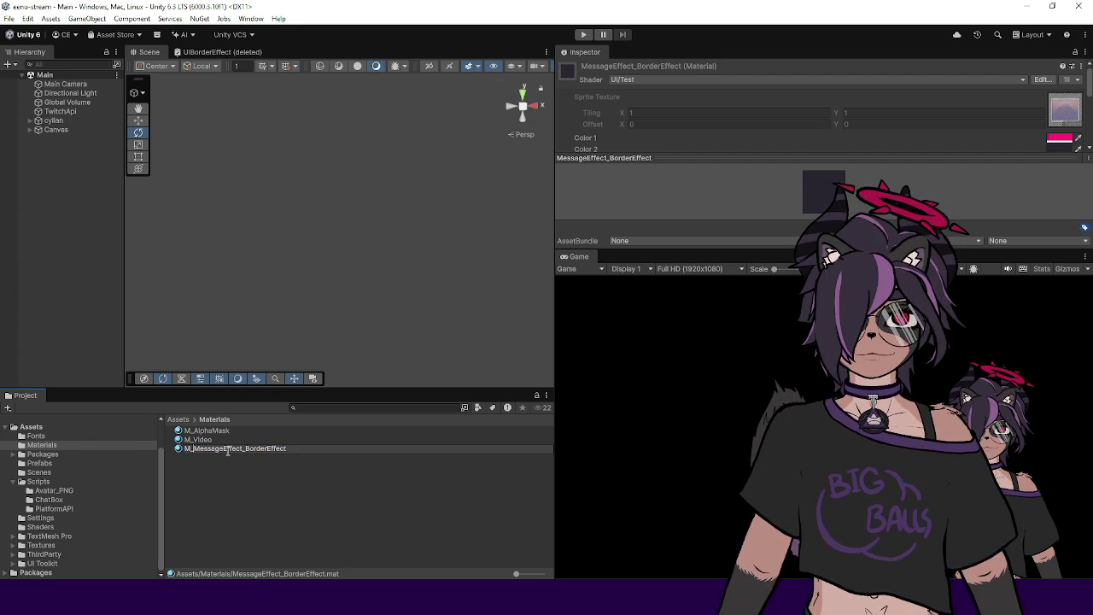
type("UI_")
key("Return")
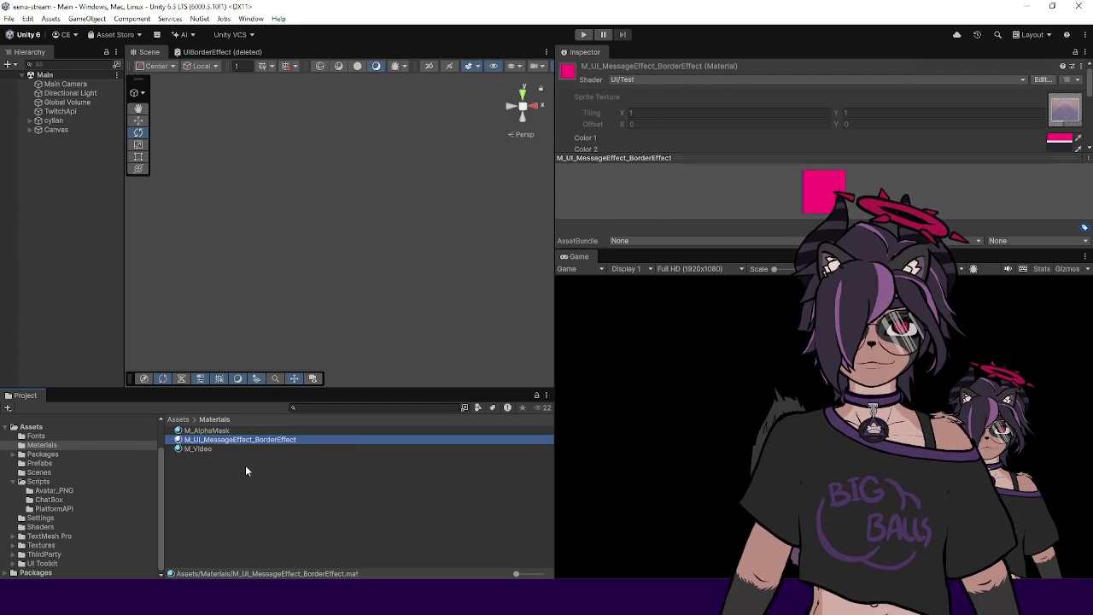
Step: Compare M_AlphaMask with the renamed border material, then switch to Visual Studio
left_click(245, 464)
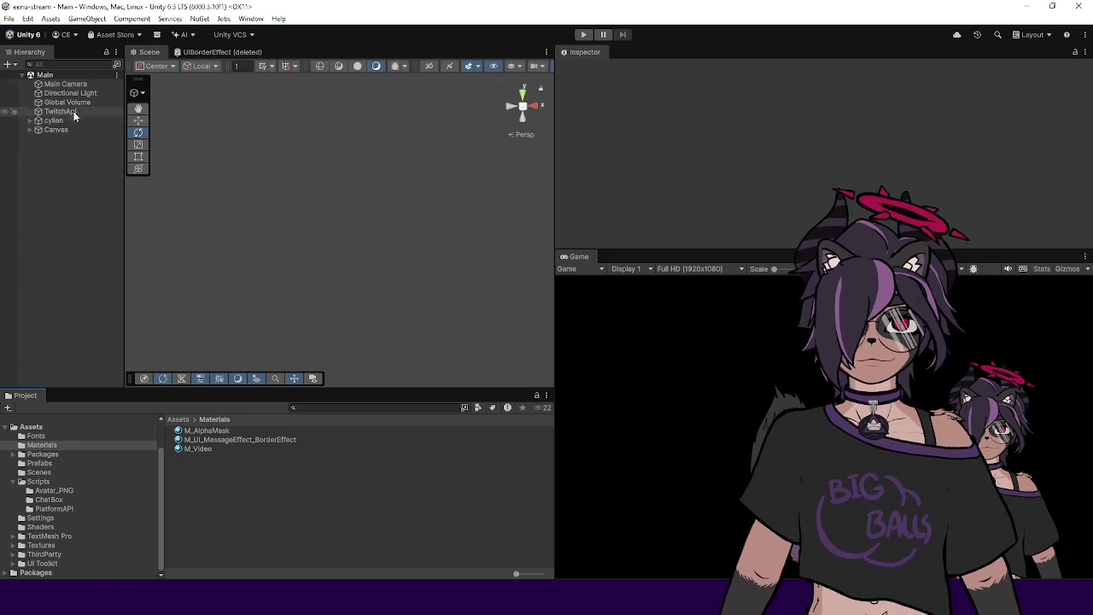
left_click(221, 432)
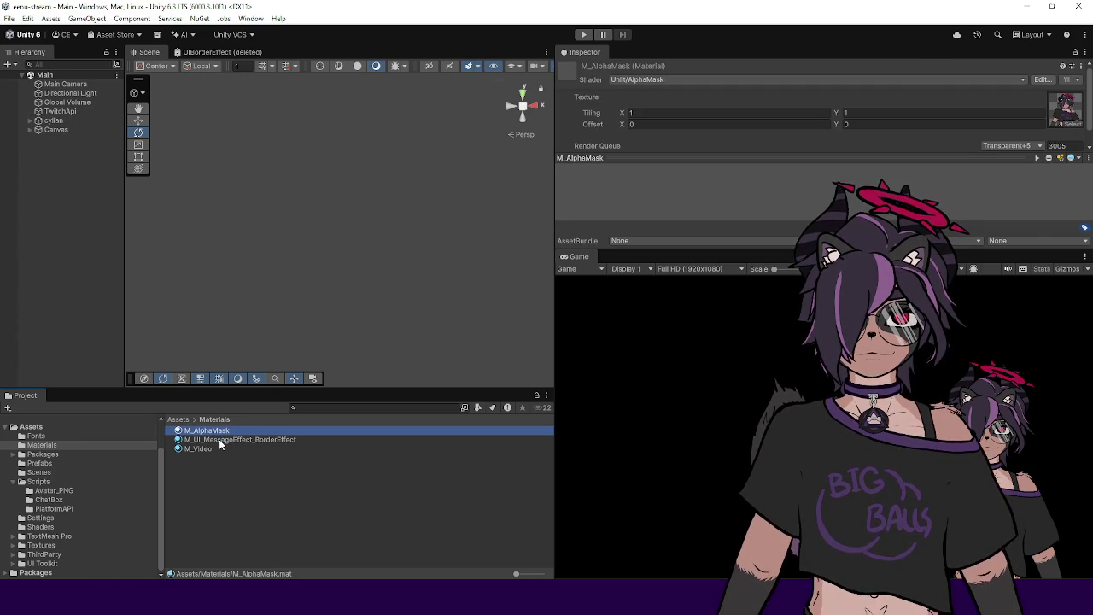
left_click(220, 440)
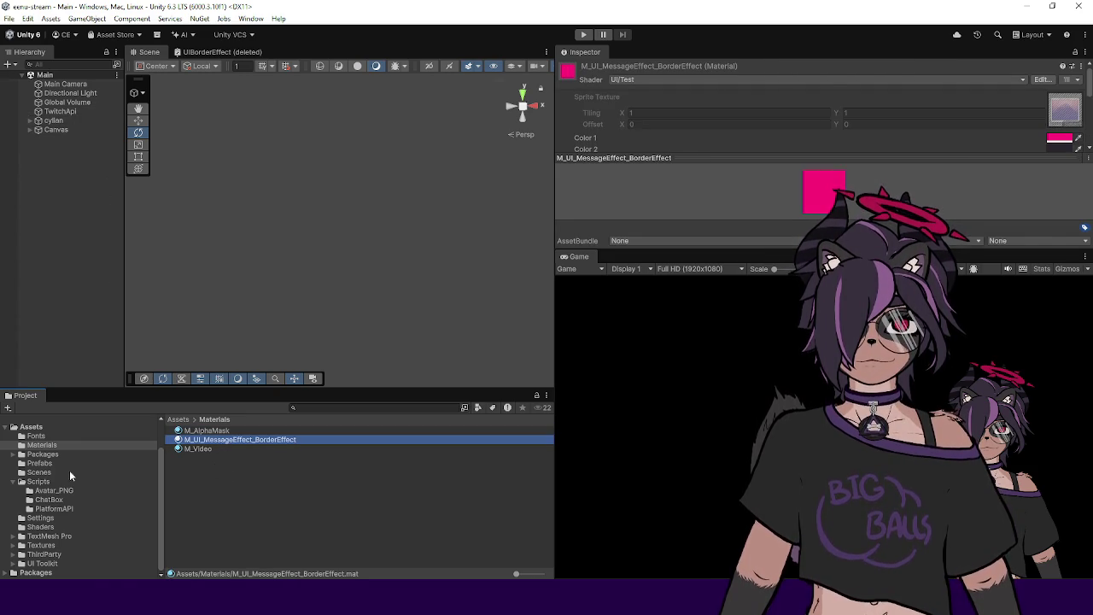
key("alt+Tab")
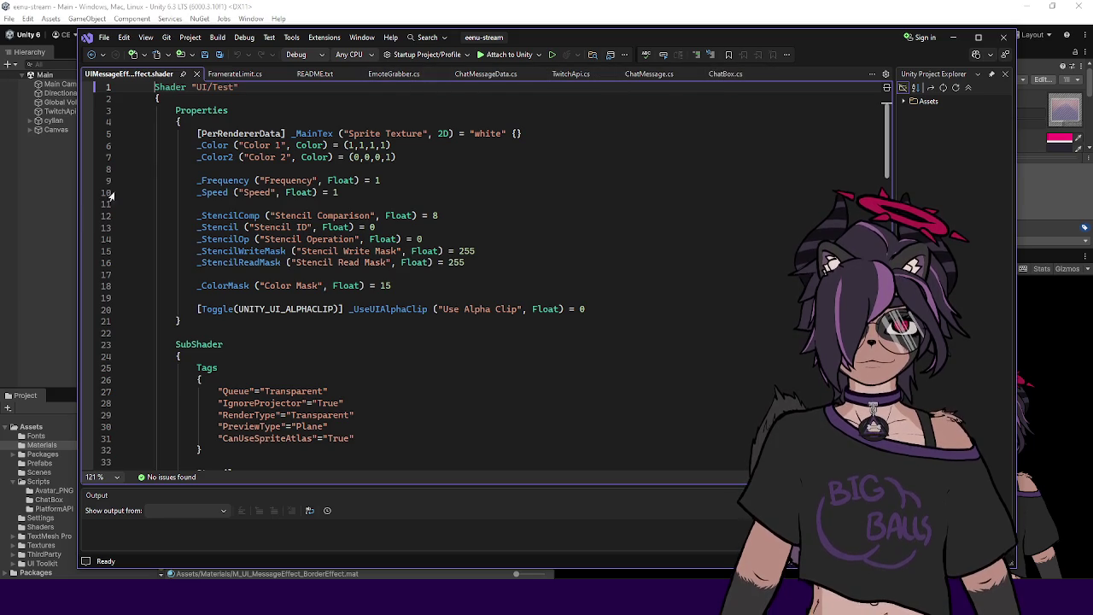
Step: Open the border-effect shader from the Shaders folder in Visual Studio
left_click(66, 446)
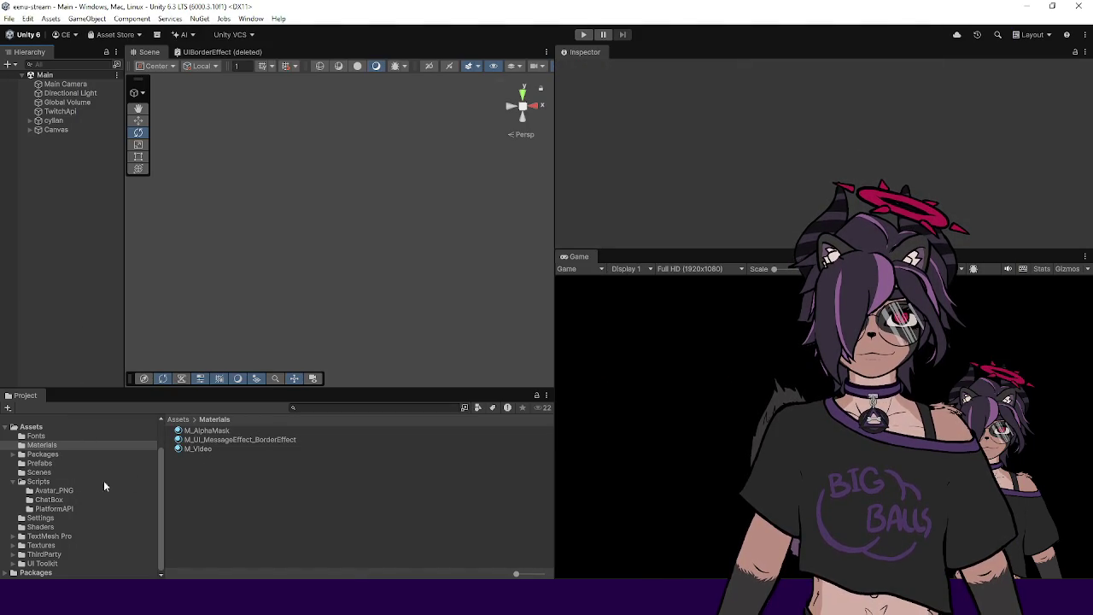
left_click(40, 527)
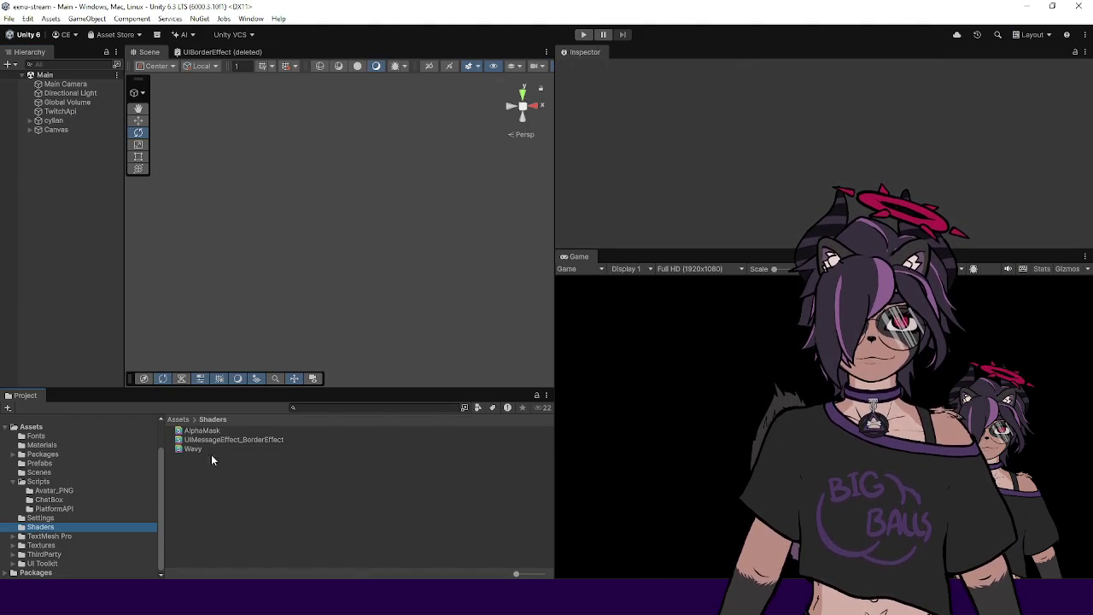
double_click(213, 439)
Step: Replace Test with MessageEffects/BorderEffect in the shader path, save, and return to Unity
double_click(219, 86)
type("Message")
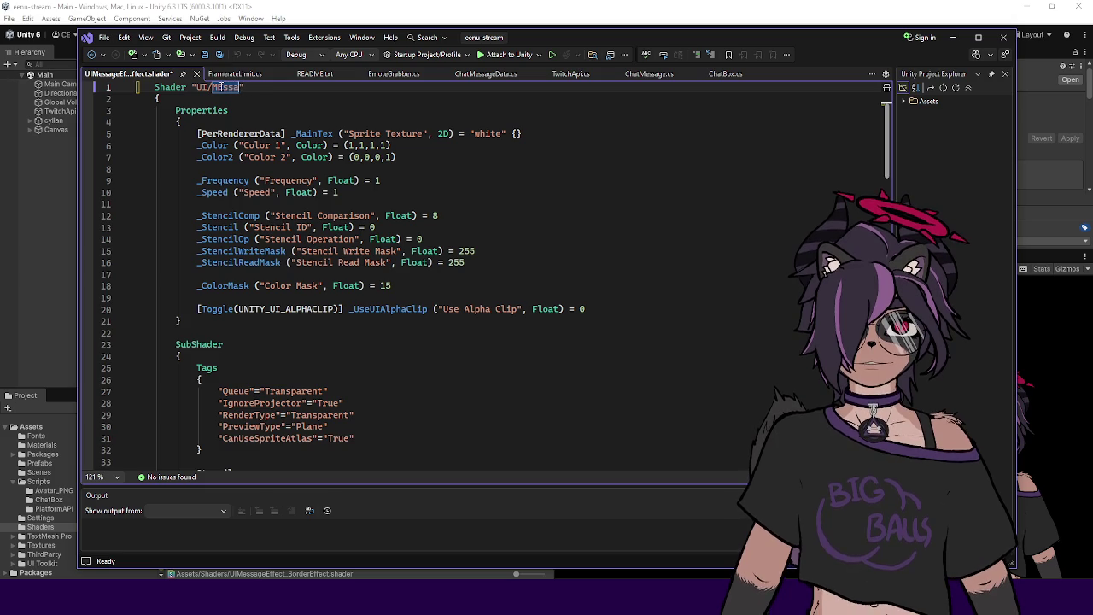
type("Effects/Bor")
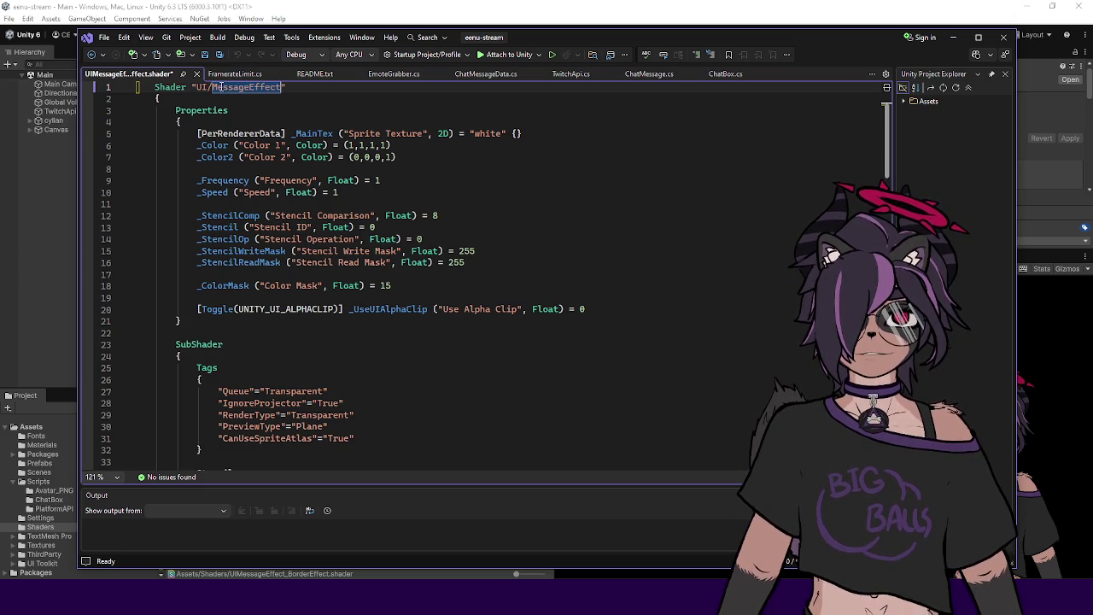
type("derEffect")
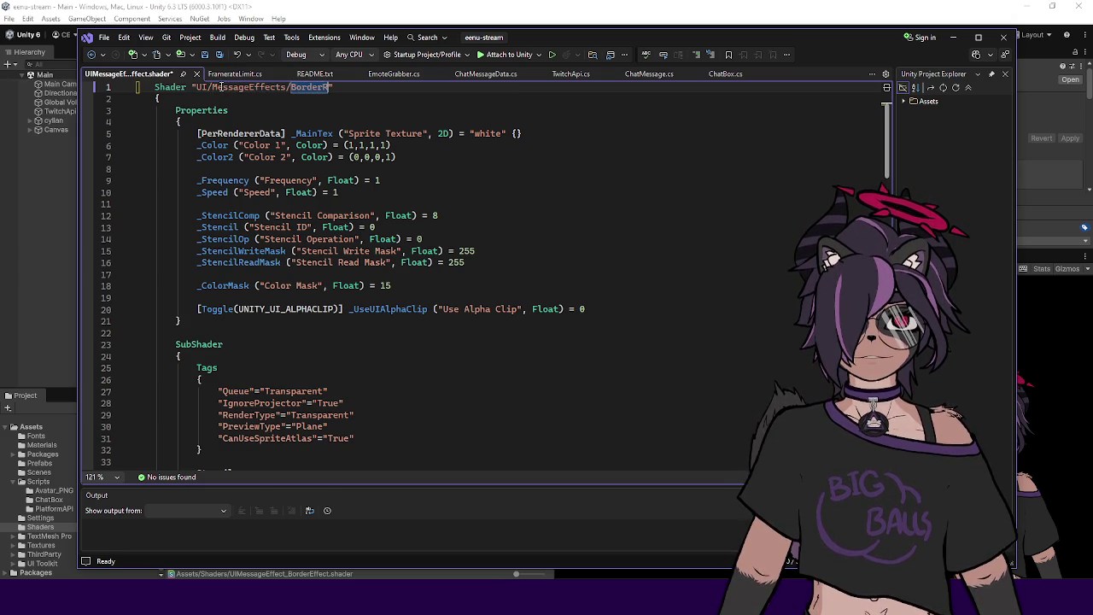
key("ctrl+s")
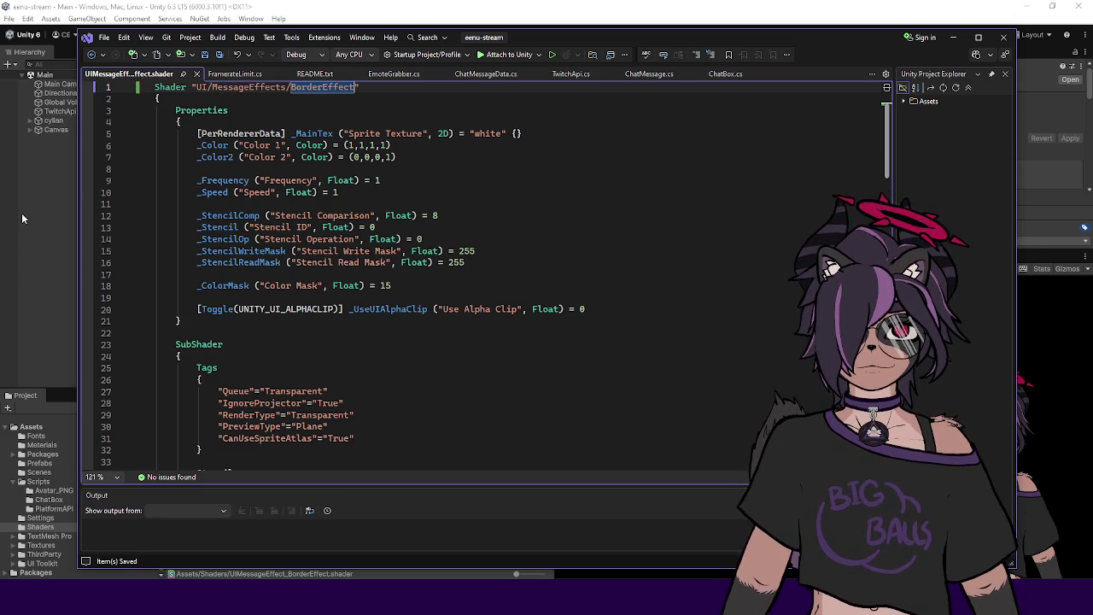
left_click(25, 218)
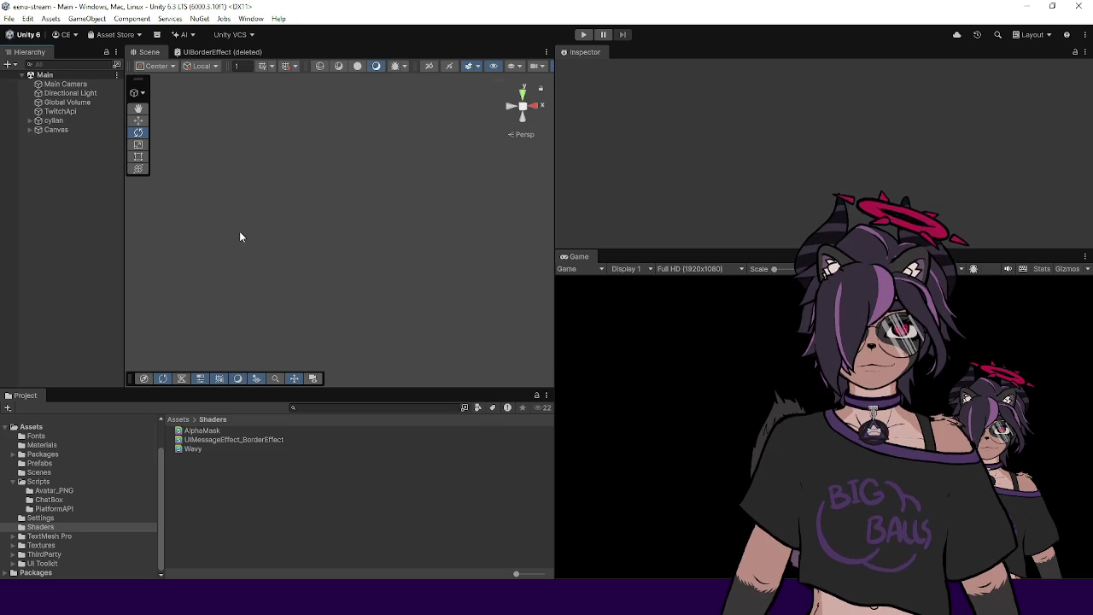
Step: Check that the border material now uses the UI/MessageEffects/BorderEffect shader
left_click(43, 445)
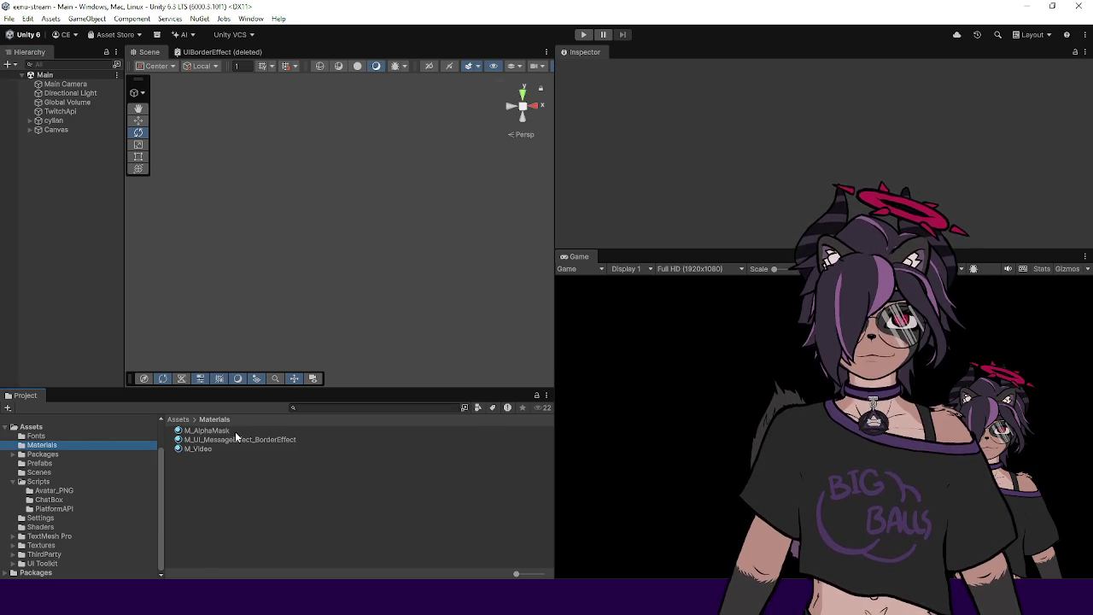
left_click(217, 440)
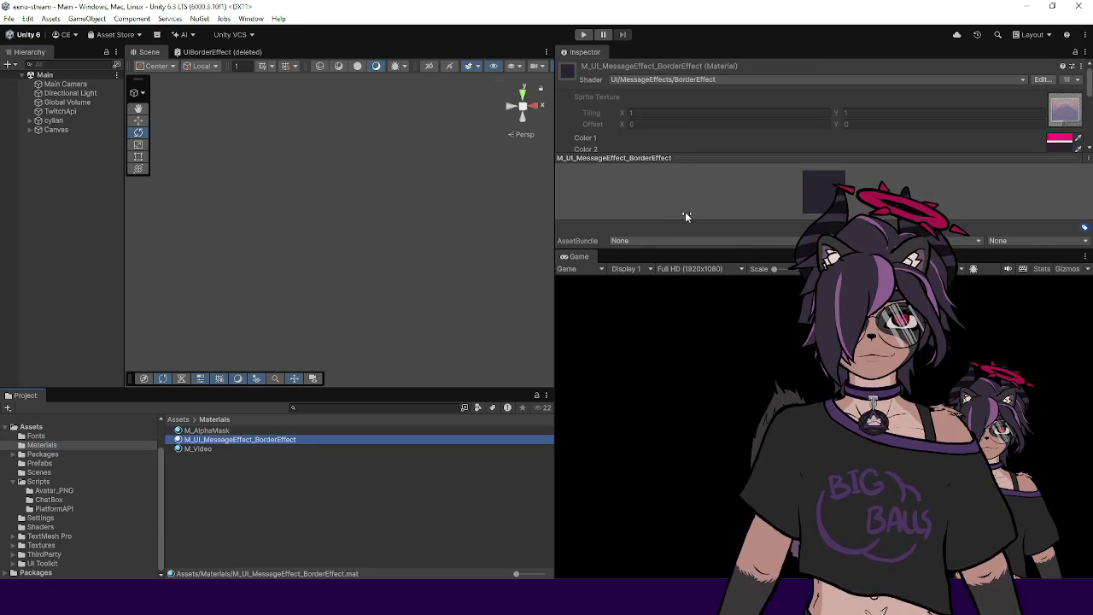
left_click(73, 183)
Step: Expand Canvas and ChatBox in the hierarchy and open the ChatMessage prefab
left_click(30, 130)
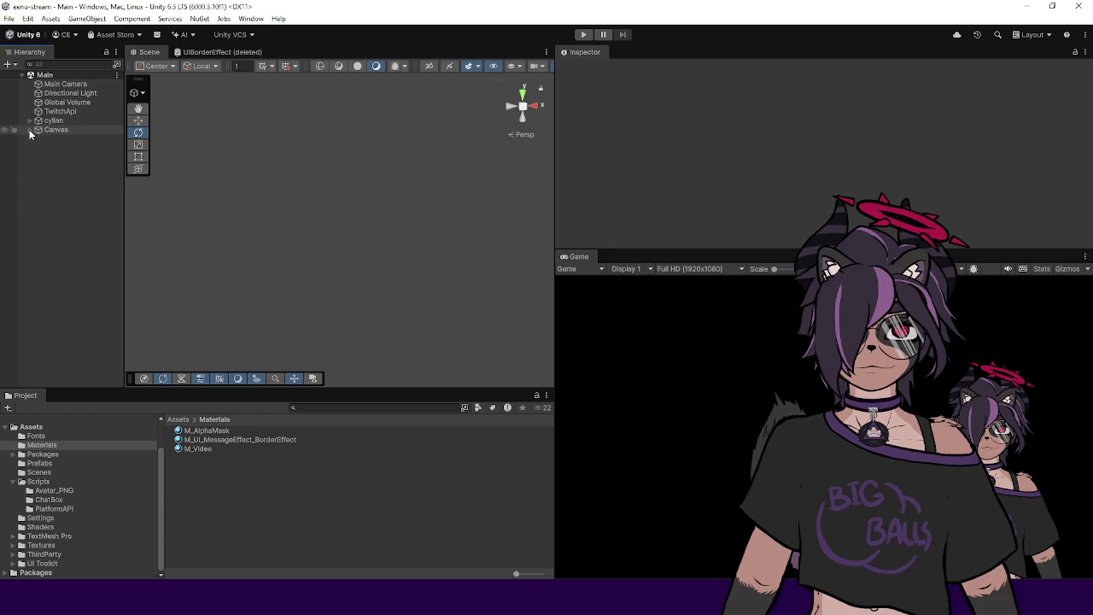
left_click(53, 138)
left_click(46, 138)
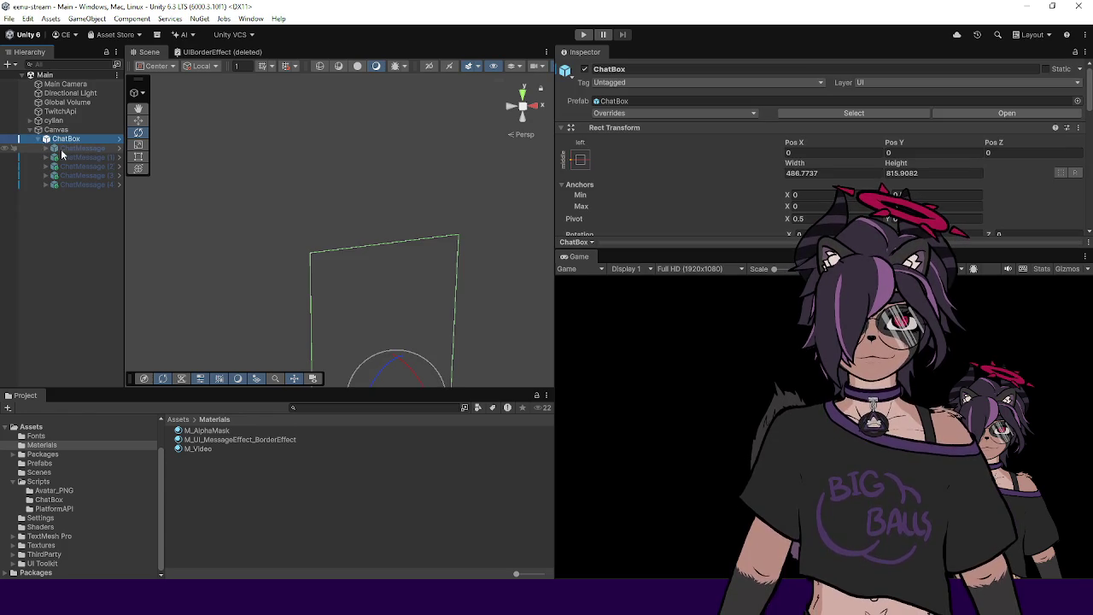
left_click(118, 149)
Step: Toggle Panel_BorderImage on and off to preview the striped pink border, then exit to Main
left_click(86, 126)
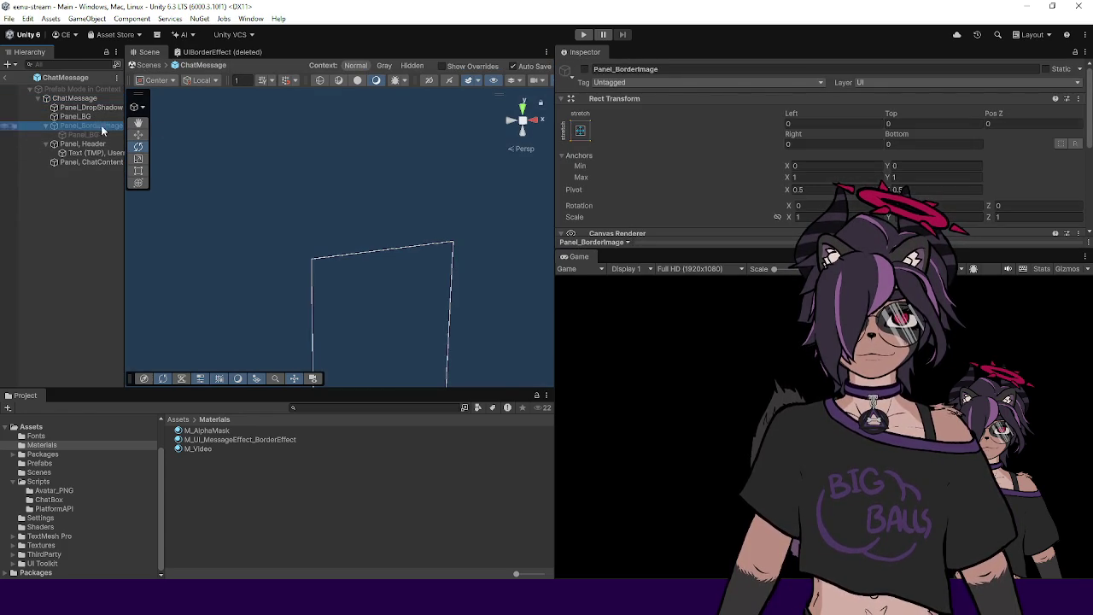
key("f")
scroll(367, 213, "up", 10)
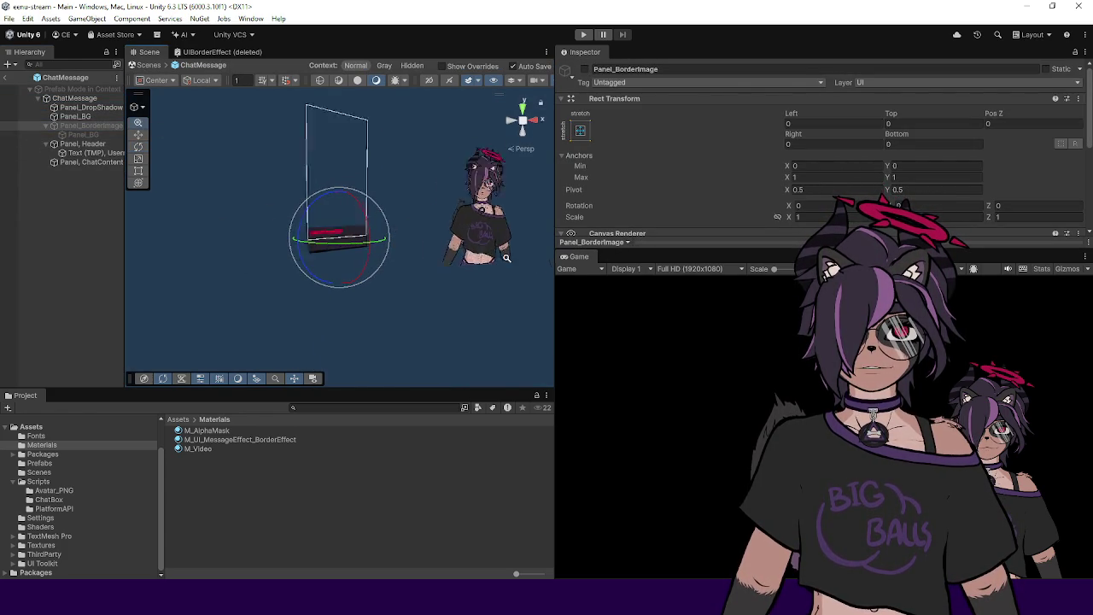
scroll(345, 250, "up", 2)
left_click(584, 68)
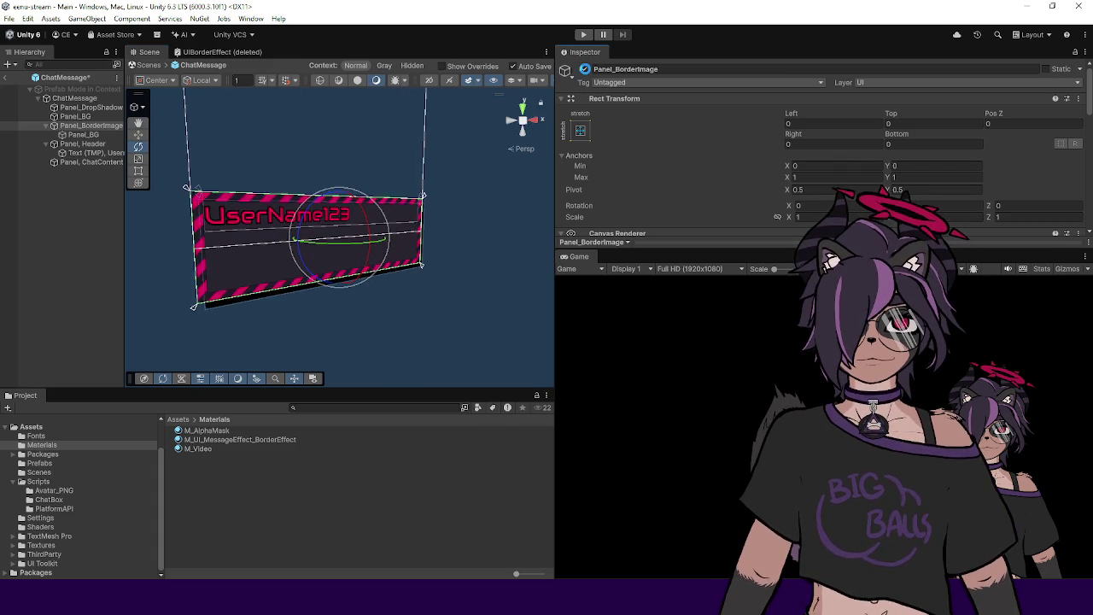
left_click(585, 69)
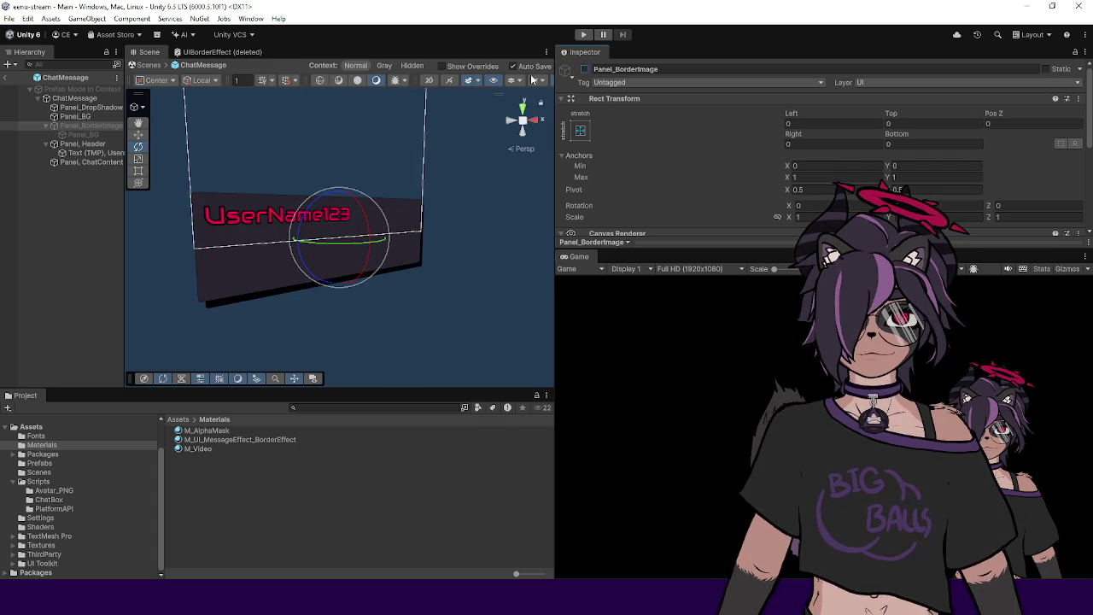
left_click(7, 77)
left_click(87, 220)
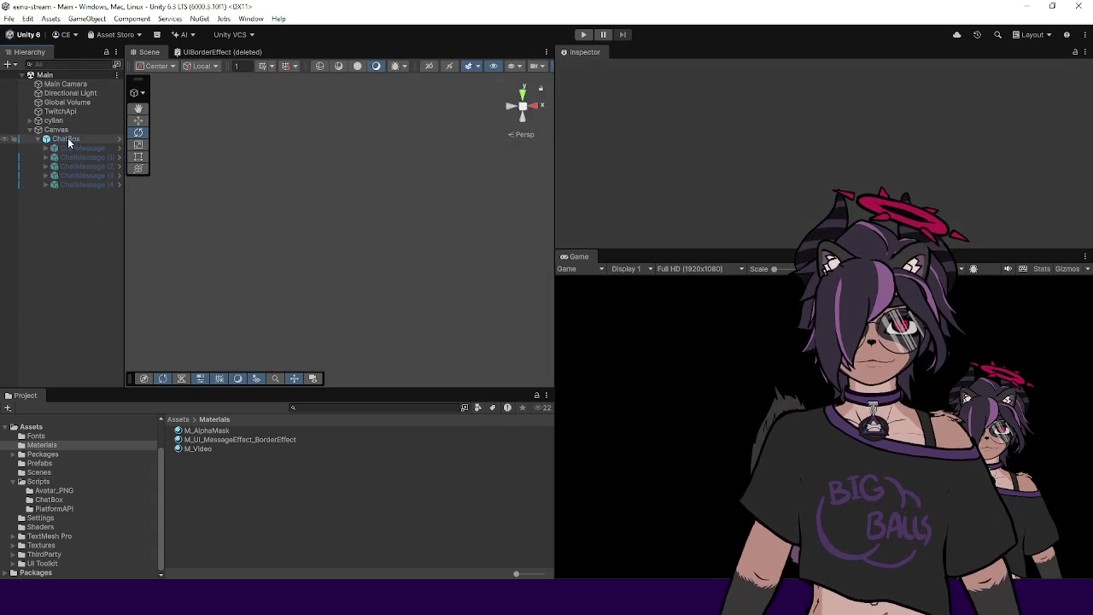
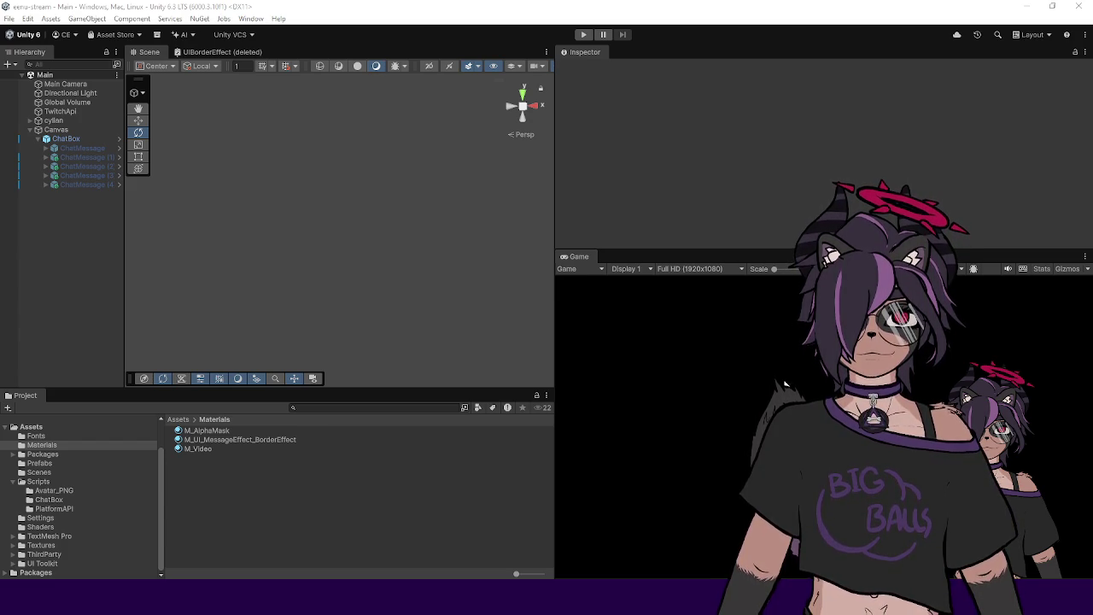
Step: Select the ChatBox object and open its ChatBox.cs script in Visual Studio
left_click(92, 140)
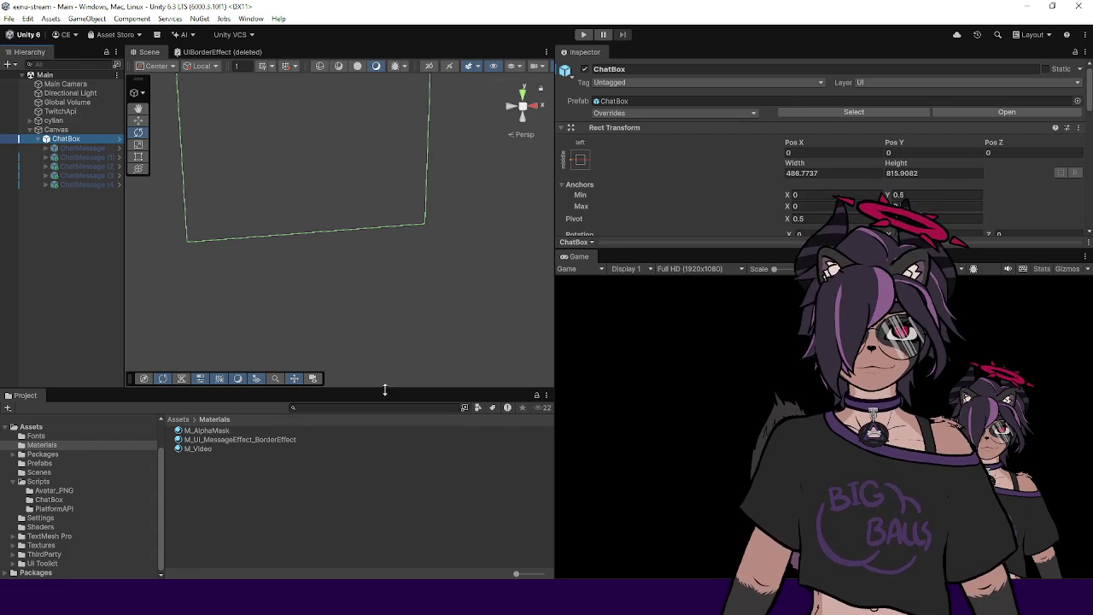
left_click(178, 419)
left_click_drag(354, 387, 355, 360)
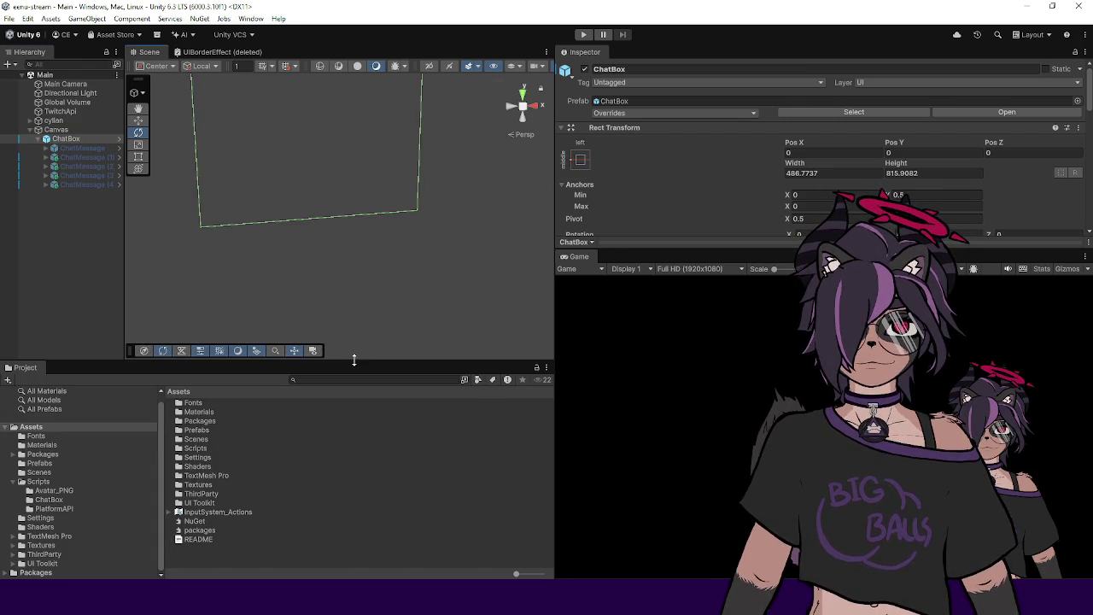
left_click(82, 148)
left_click(68, 138)
left_click_drag(632, 251, 632, 317)
scroll(625, 250, "down", 3)
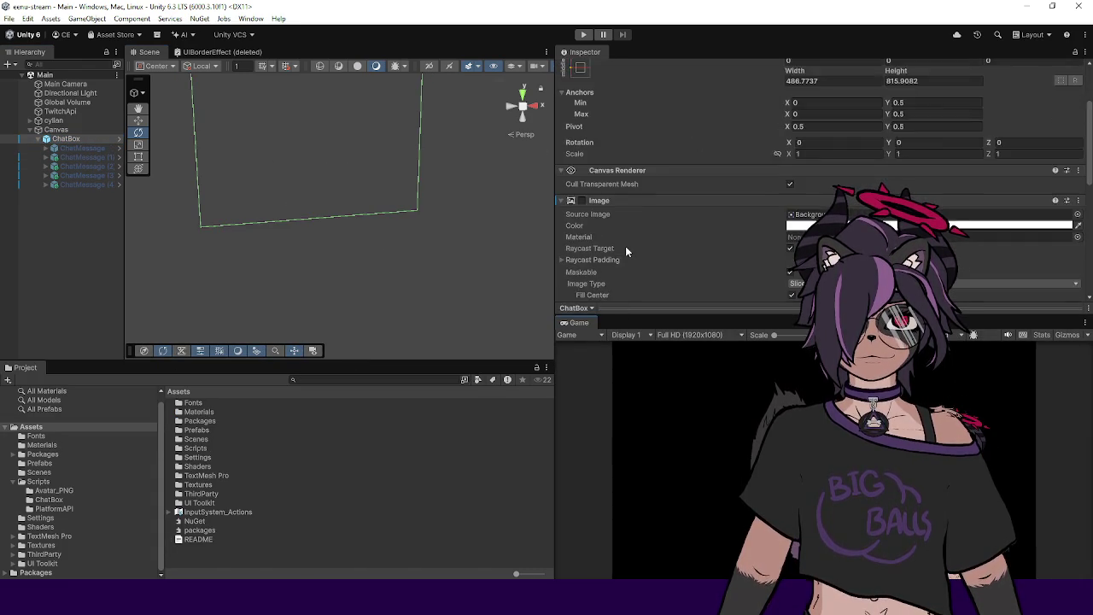
scroll(628, 246, "down", 5)
left_click(820, 150)
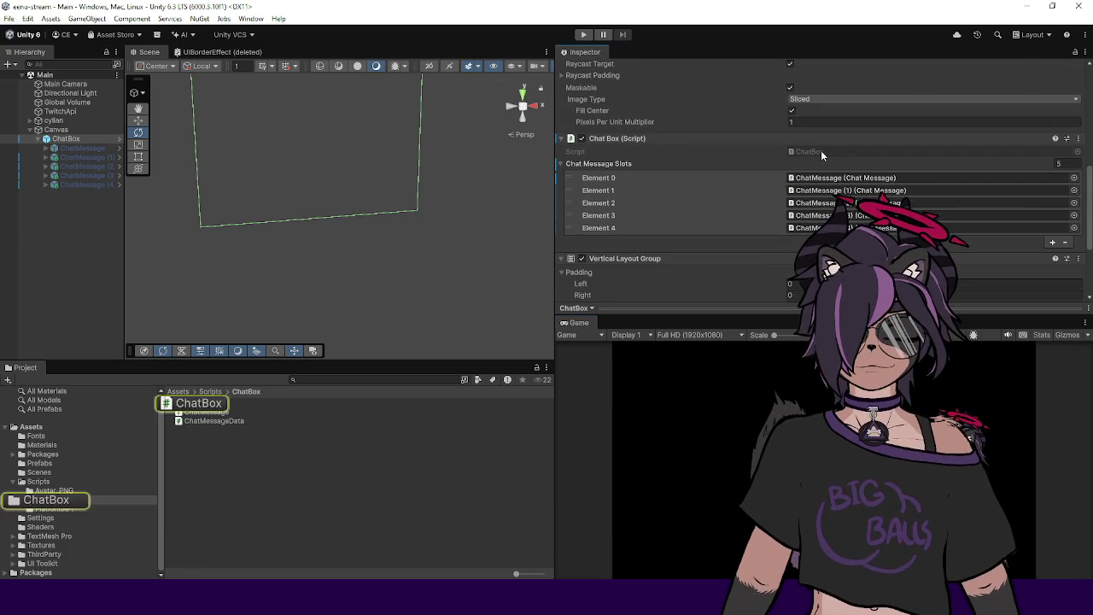
double_click(820, 151)
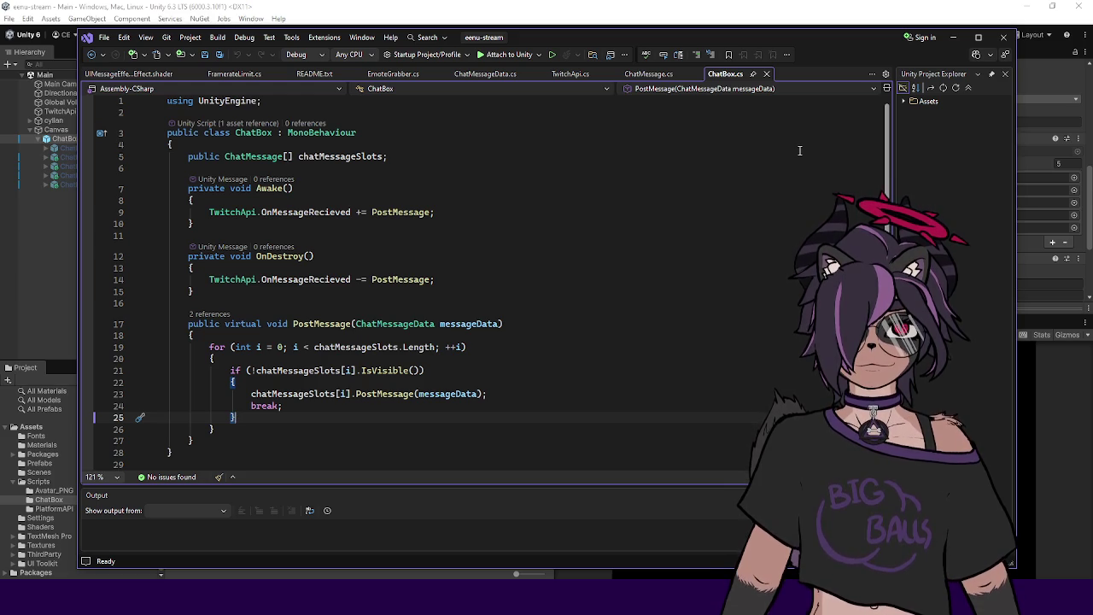
Step: Add 'public GameObject _chatMessagePrefab;' below the chatMessageSlots field and save ChatBox.cs
left_click_drag(641, 42, 1092, 35)
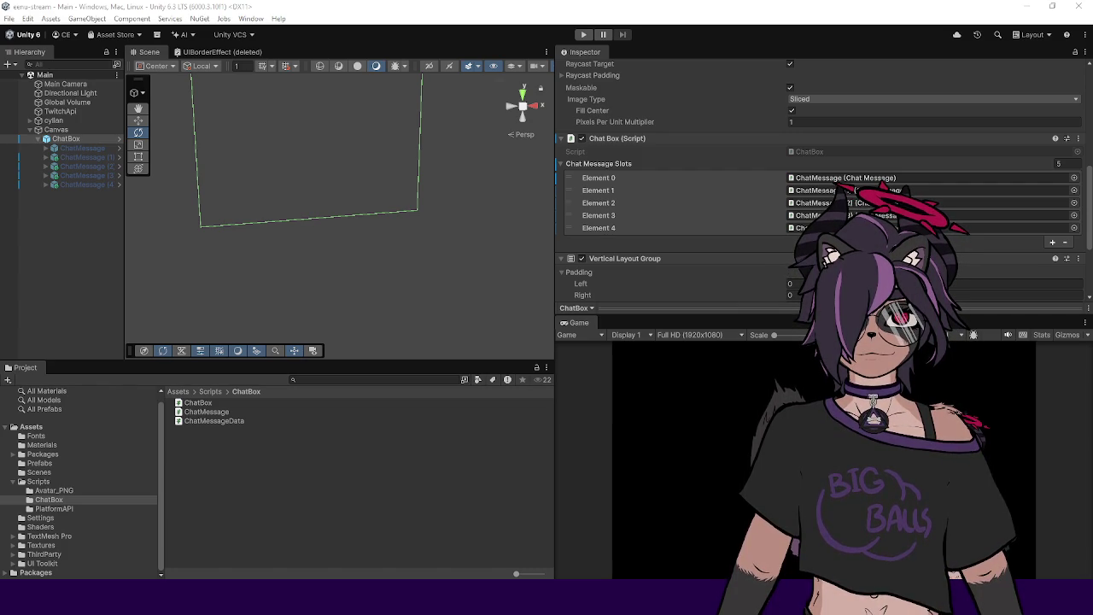
key("alt+Tab")
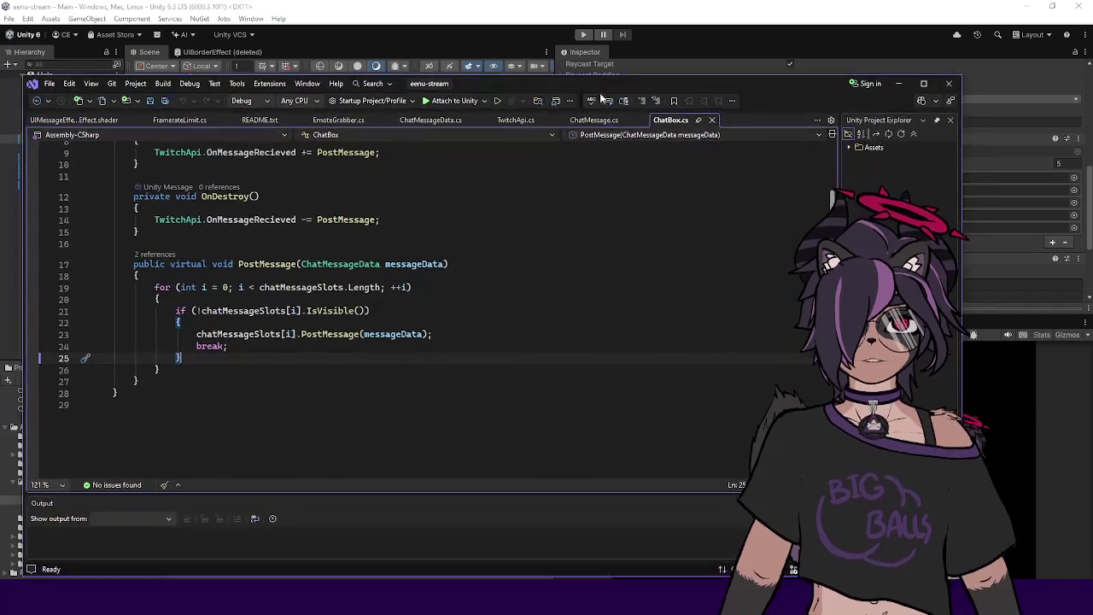
left_click_drag(597, 90, 627, 85)
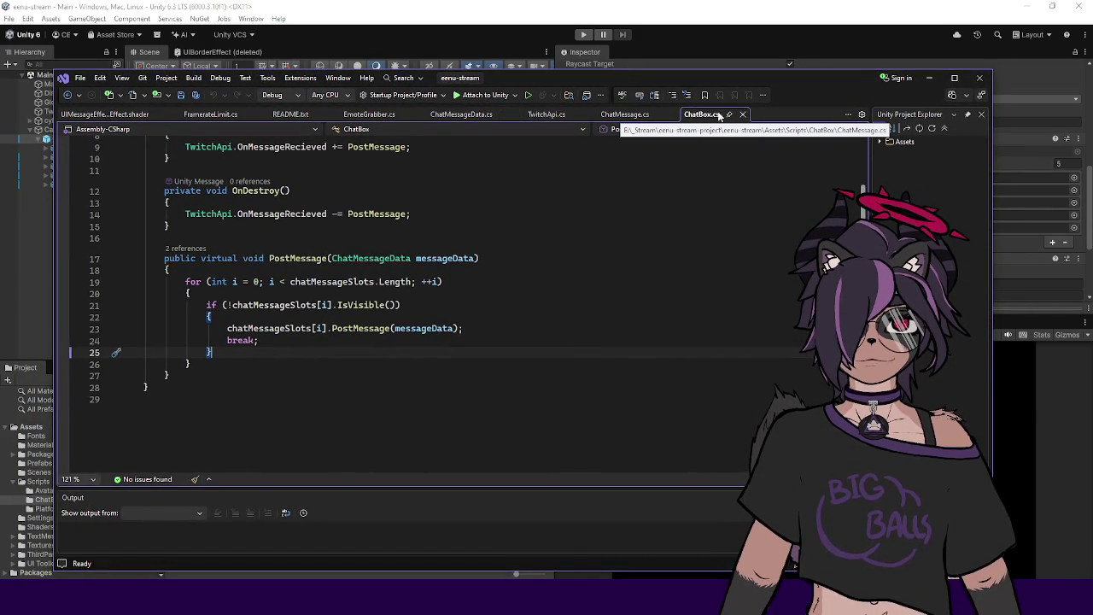
scroll(444, 241, "up", 3)
left_click(399, 197)
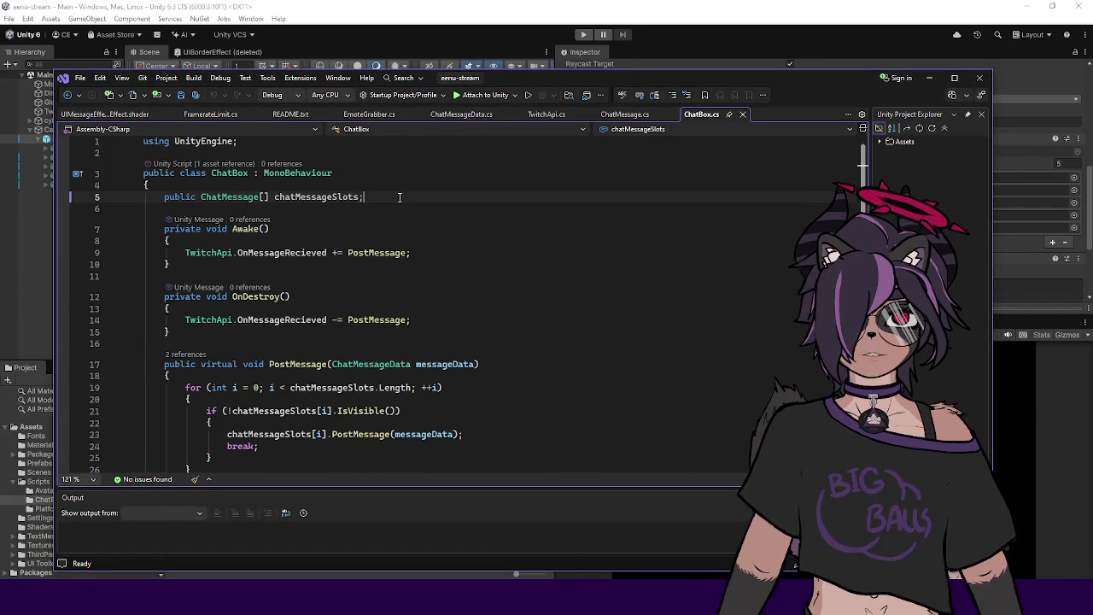
key("Return")
key("Return")
type("publ")
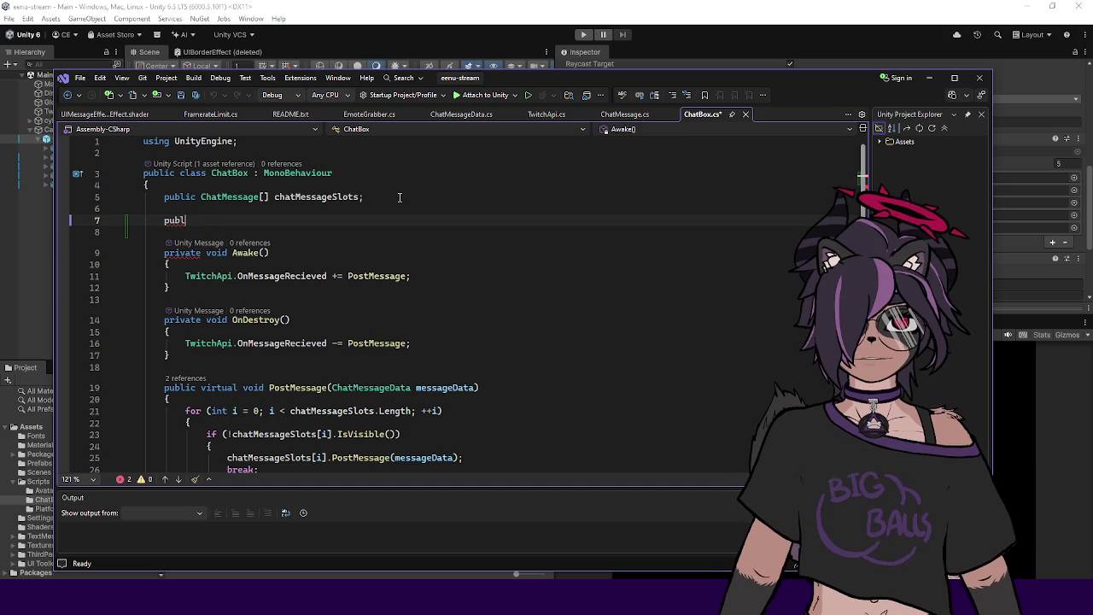
type("ic C")
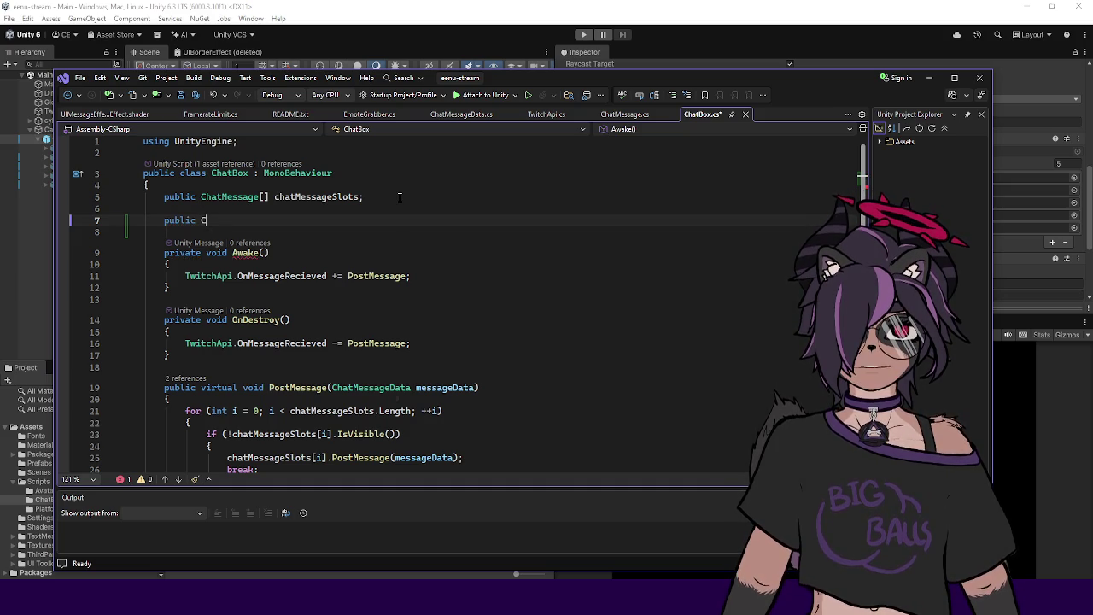
type("hatMessage ")
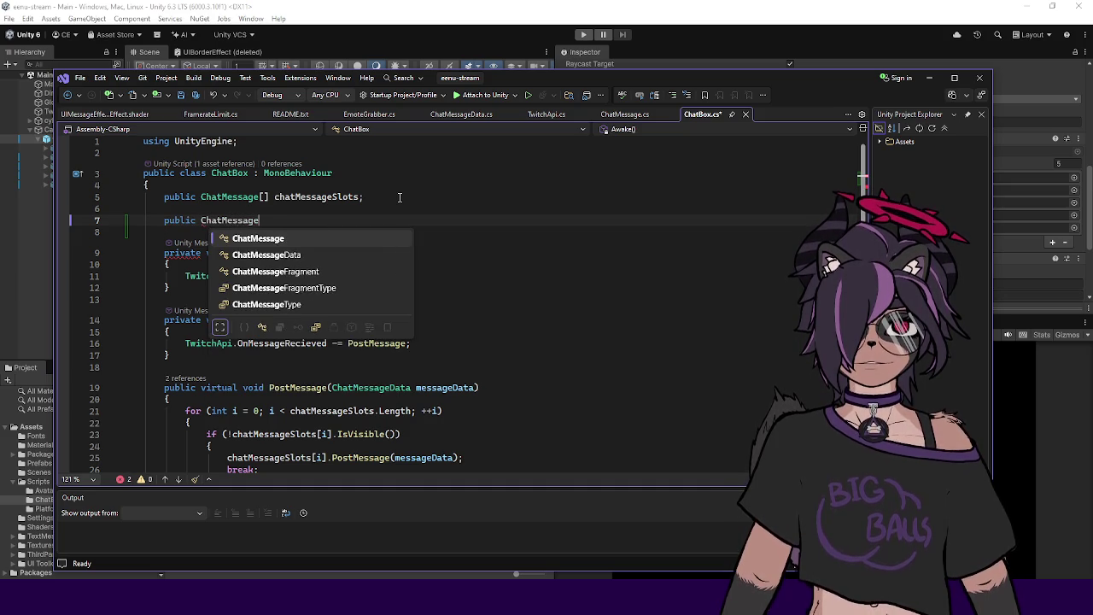
type("_chat")
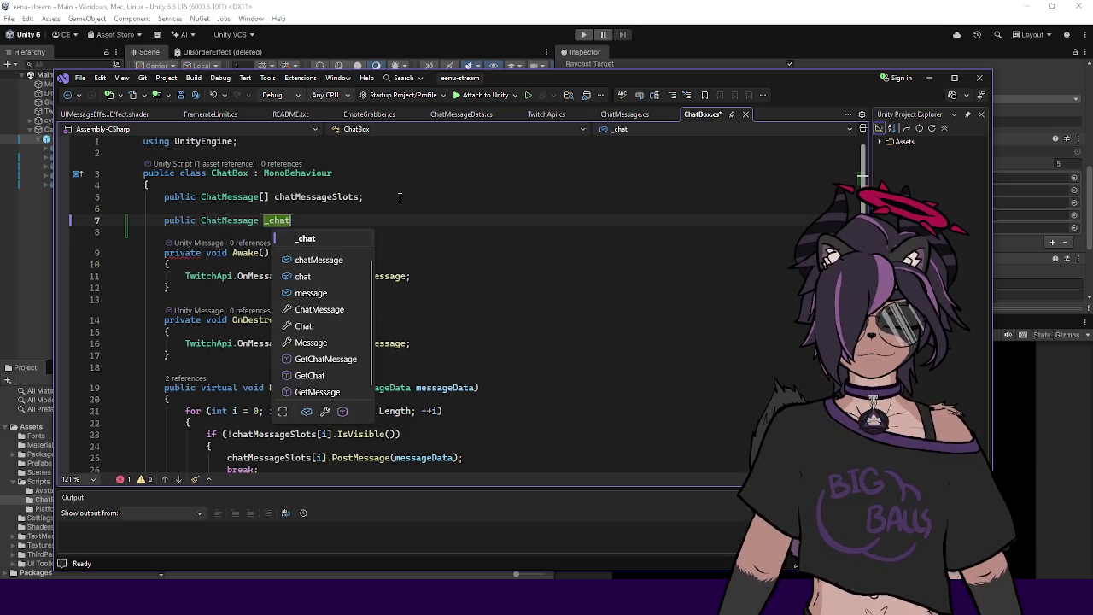
key("ctrl+Left")
key("ctrl+Left")
type("GameObej")
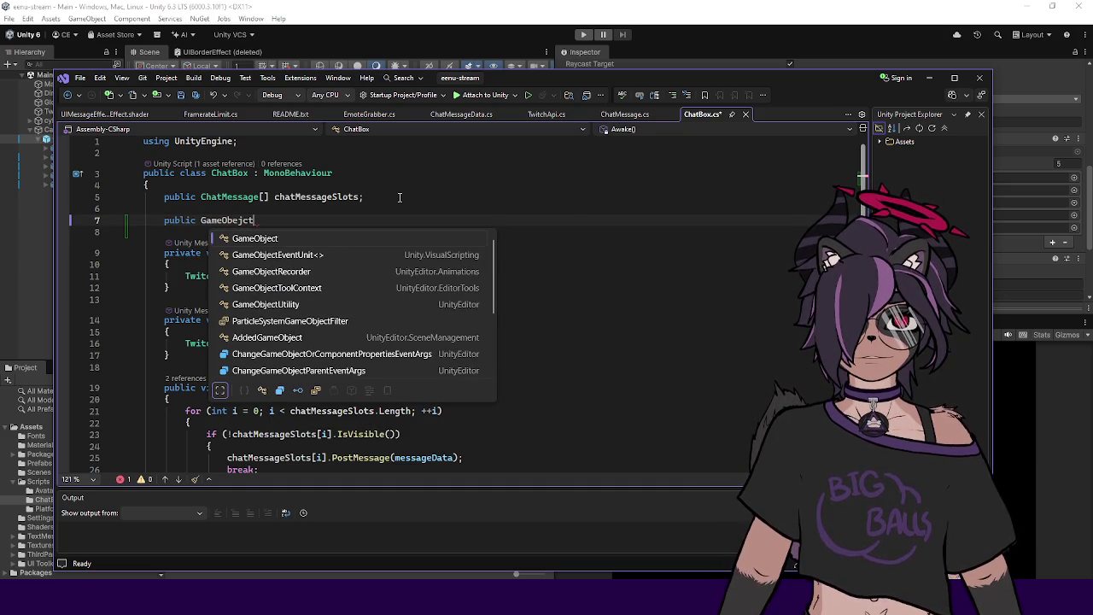
key("space")
type("_chatMess")
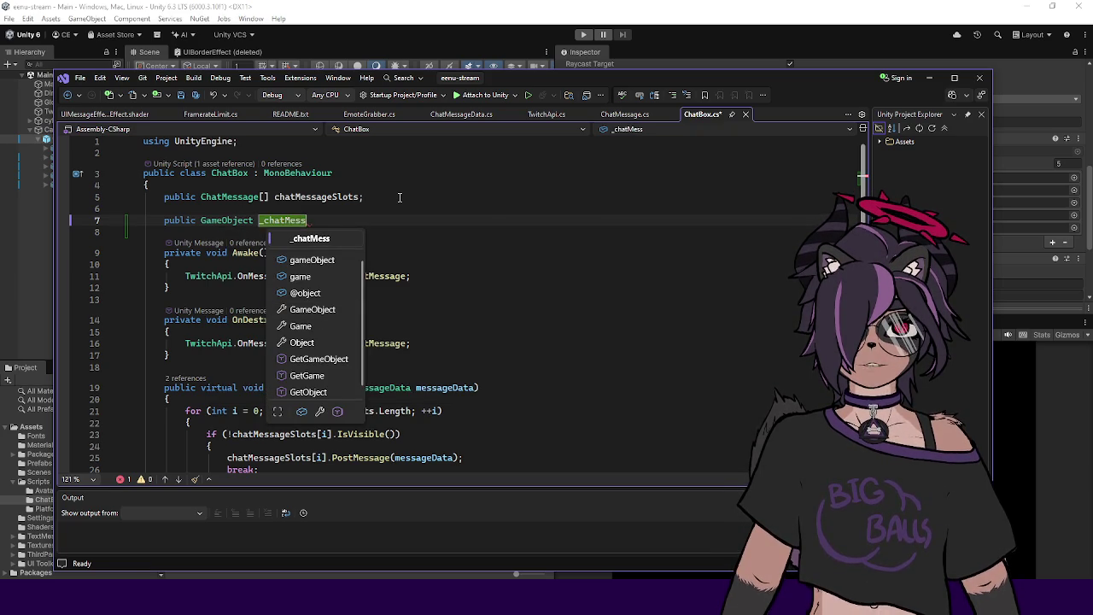
type("agePre")
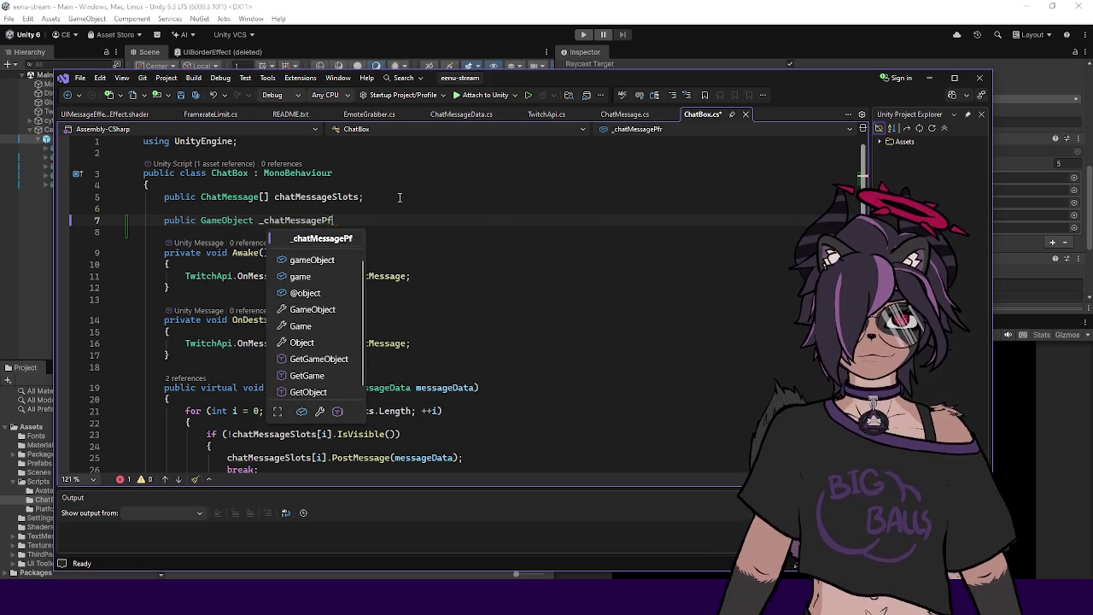
type("fab;")
key("ctrl+s")
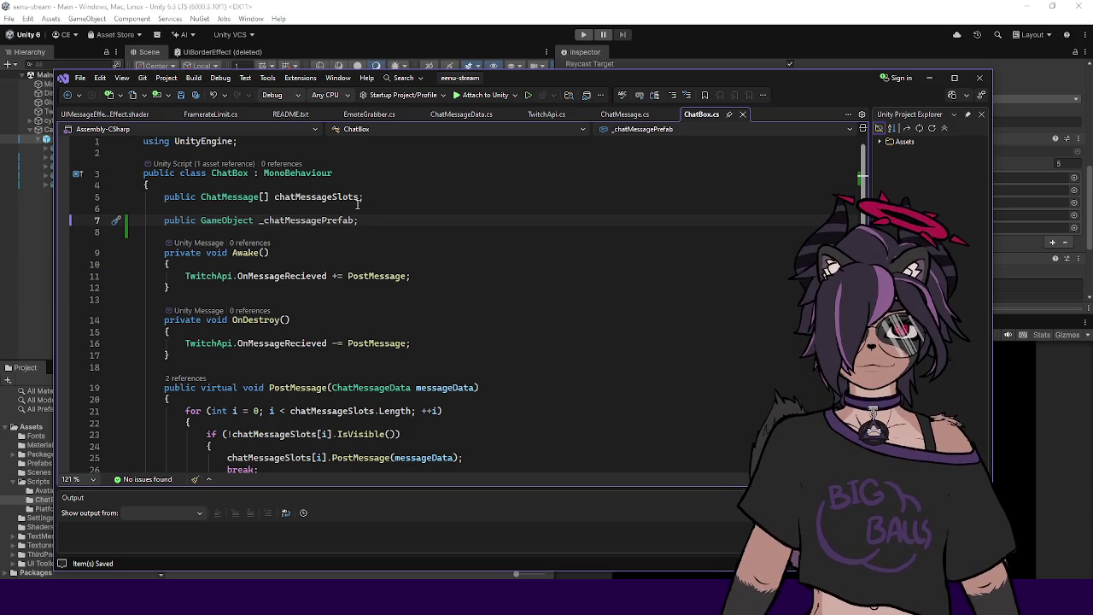
Step: Change the slots field type from ChatMessage[] to List<ChatMessage>, adding the System.Collections.Generic using
left_click(257, 198)
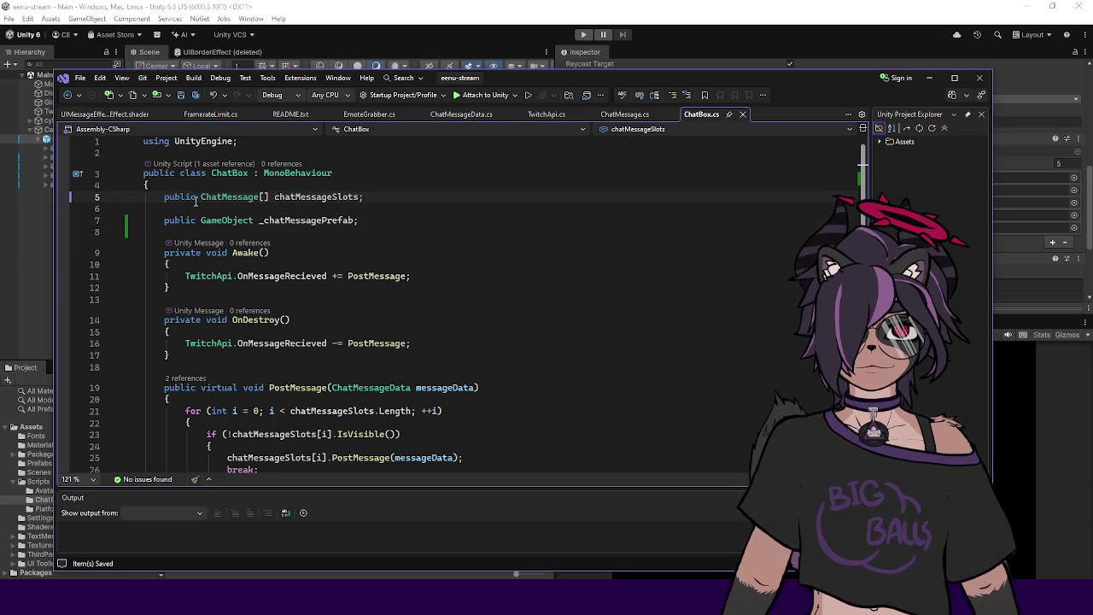
type("[List<")
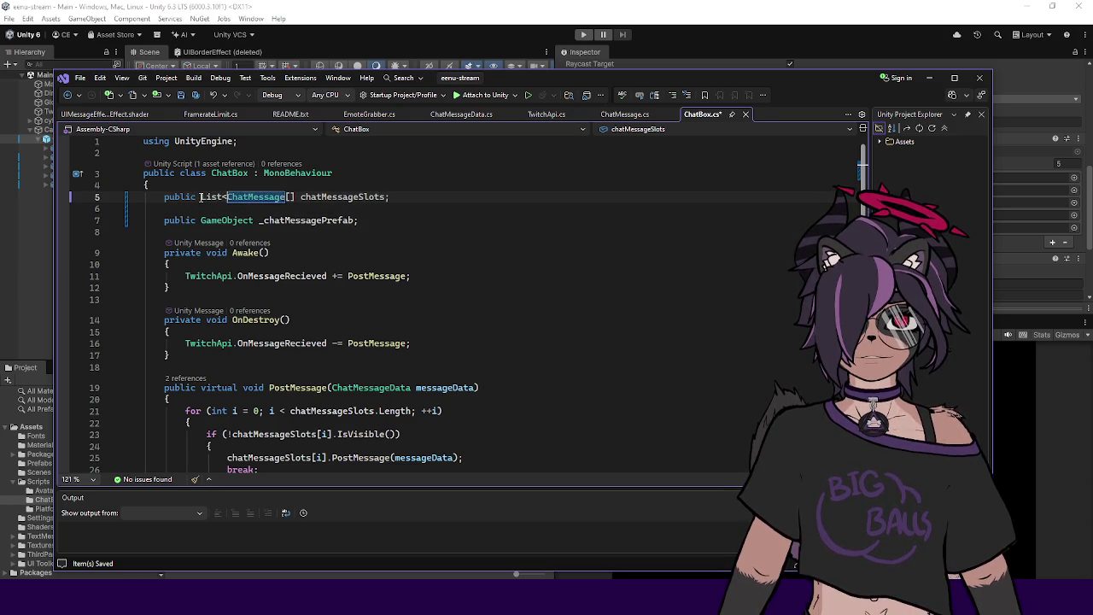
key("ctrl+Right")
key("Delete")
key("Delete")
type(">")
key("ctrl+s")
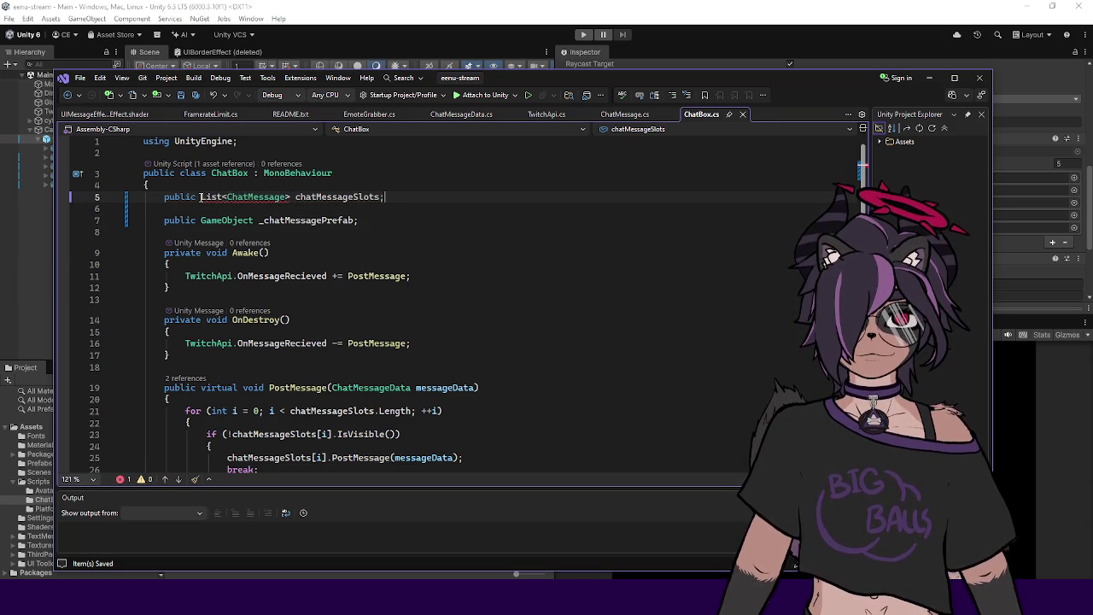
key("ctrl+period")
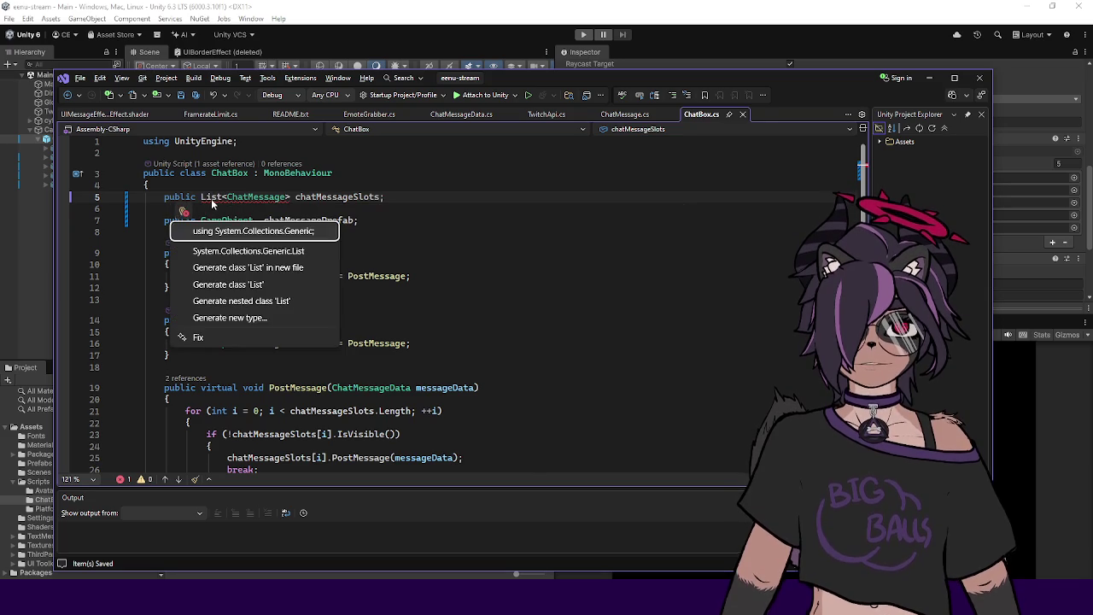
key("Return")
Step: Rename the slots field to _chatMessageSlots and save
left_click(297, 209)
type("_")
left_click(417, 231)
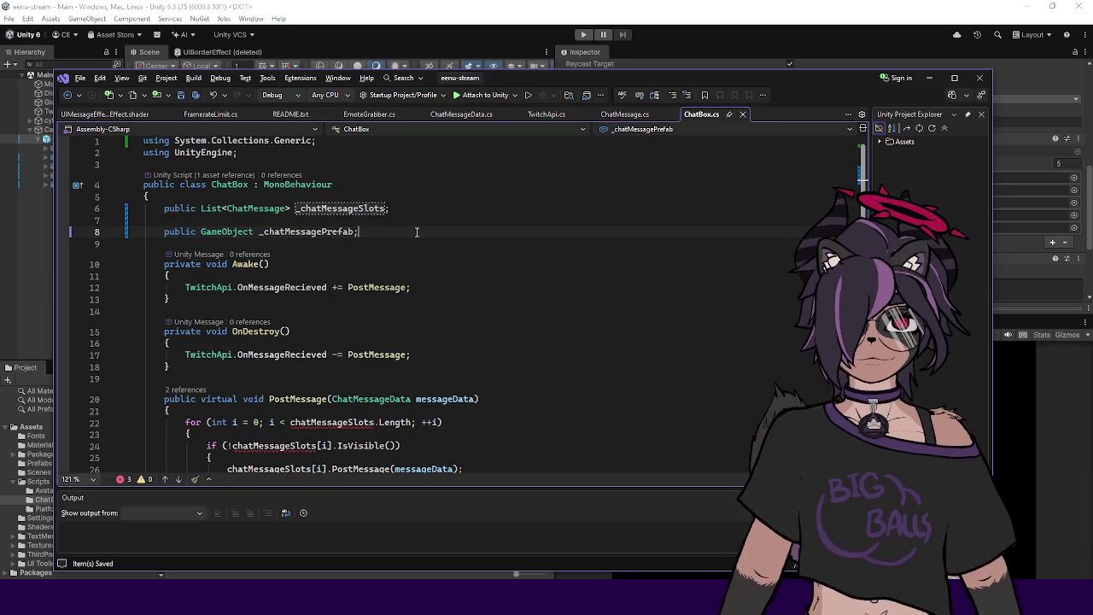
key("ctrl+s")
scroll(416, 231, "down", 3)
scroll(378, 280, "up", 3)
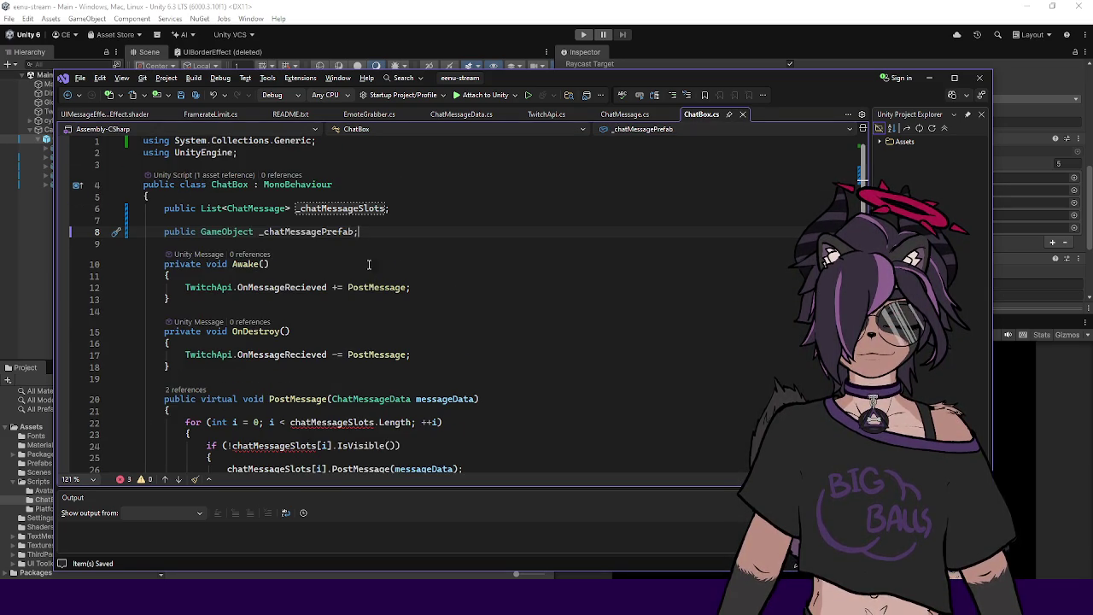
key("Return")
key("Return")
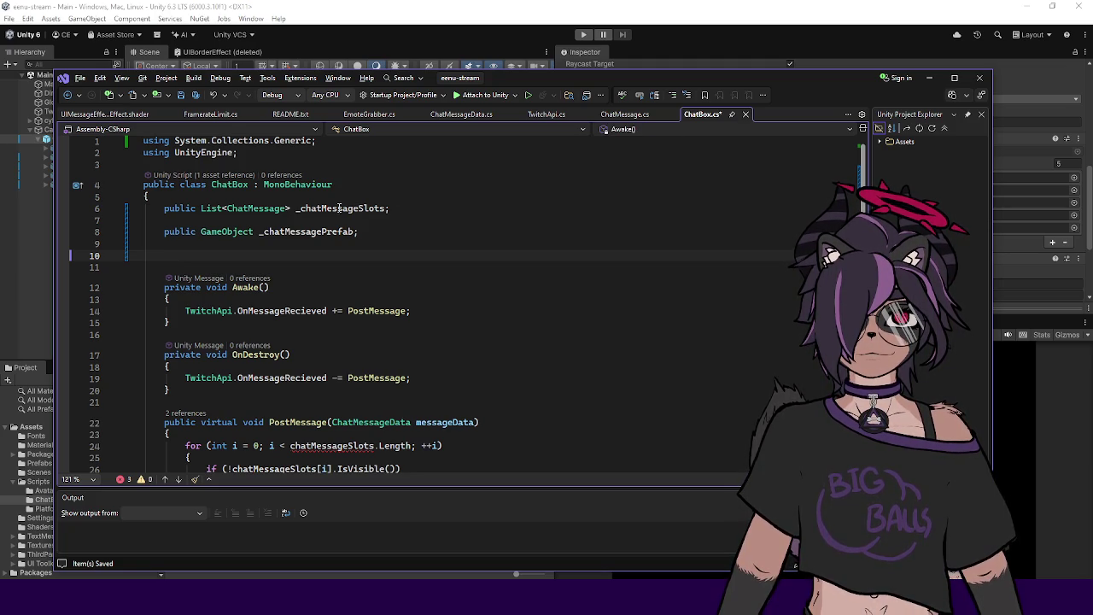
Step: Make _chatMessageSlots private below the prefab field and add 'public int _poolCount = 10;'
double_click(175, 208)
type("p")
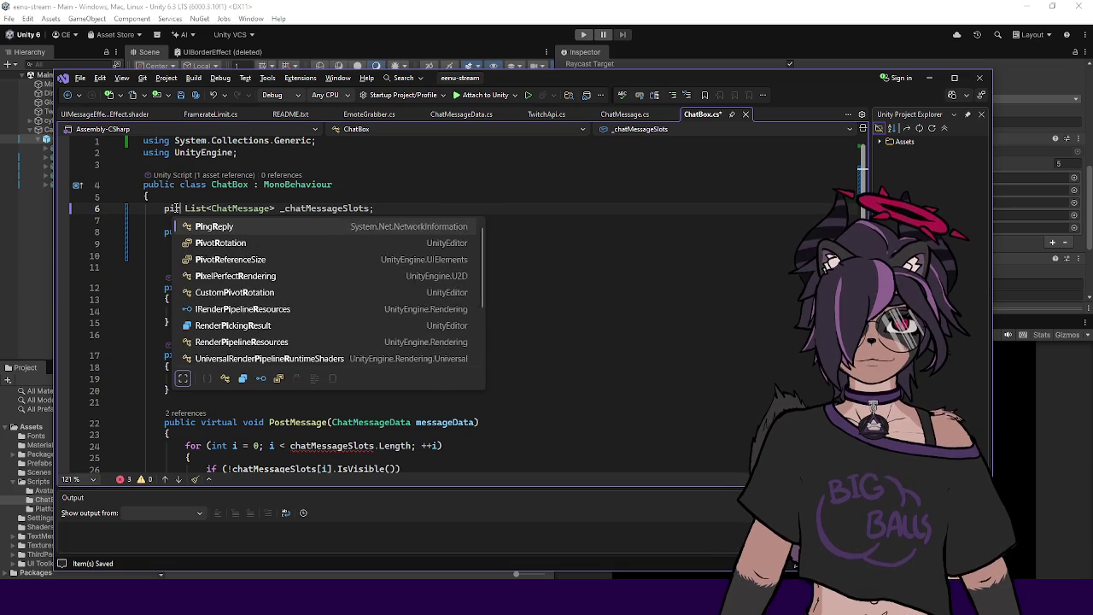
type("rivate")
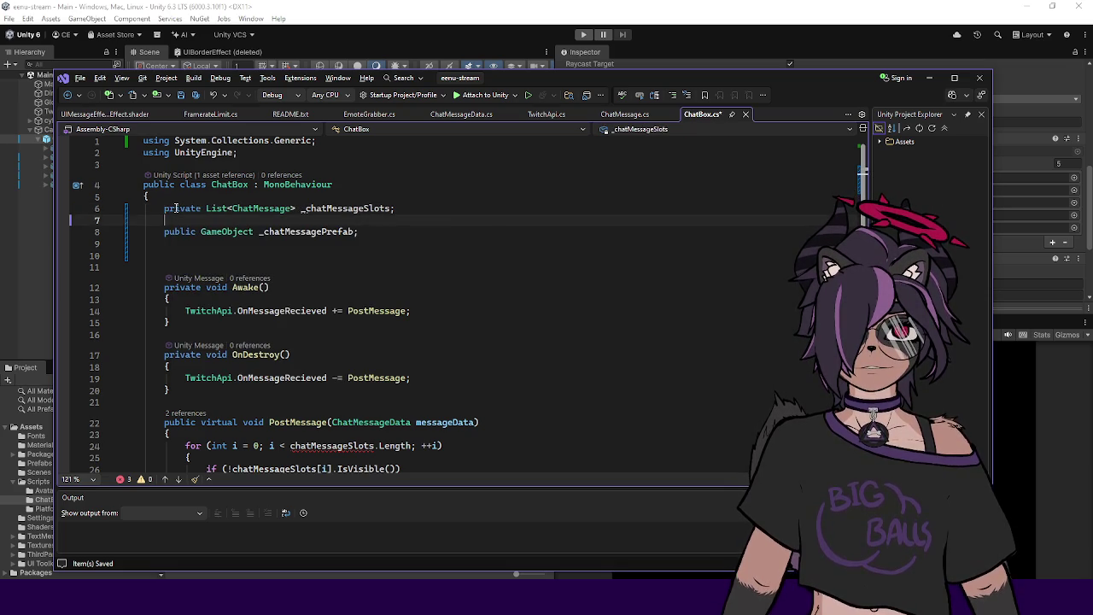
key("alt+Down")
key("alt+Down")
key("alt+Down")
key("Up")
key("Up")
key("Up")
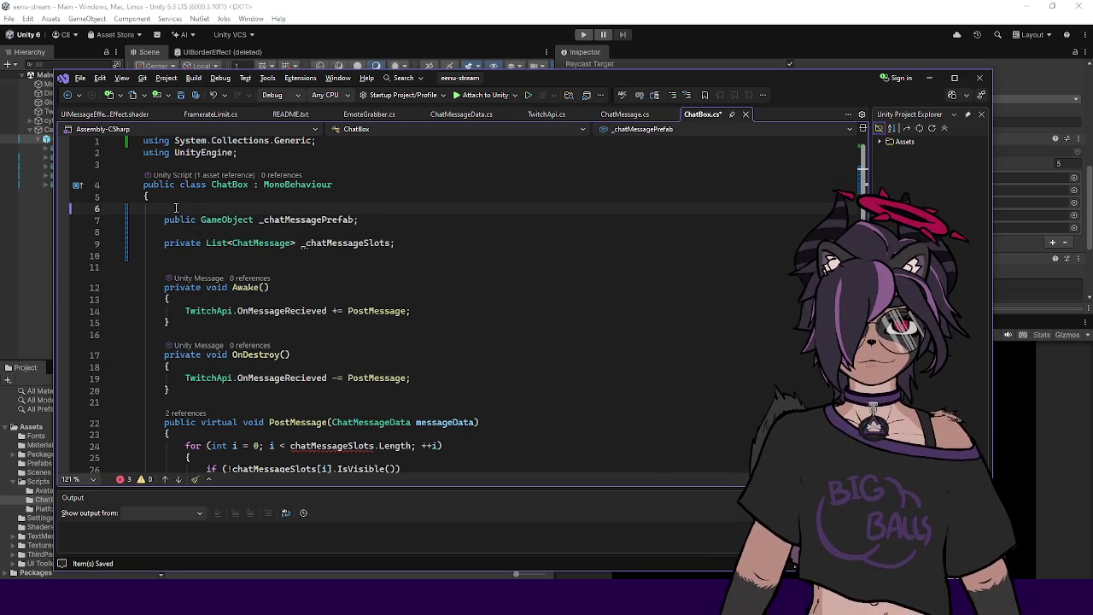
type("public")
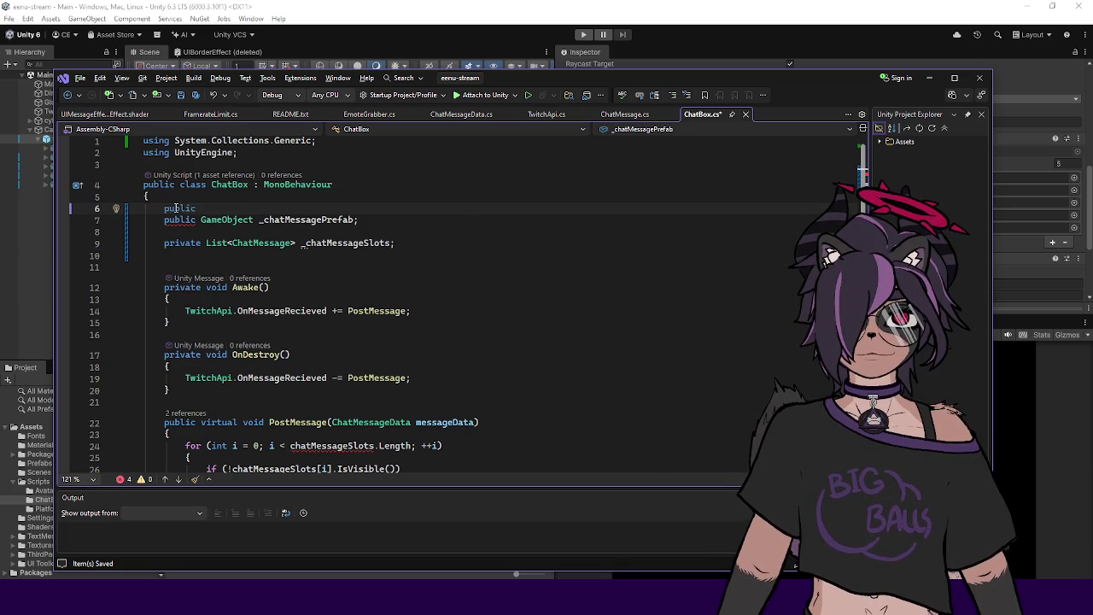
type(" int _")
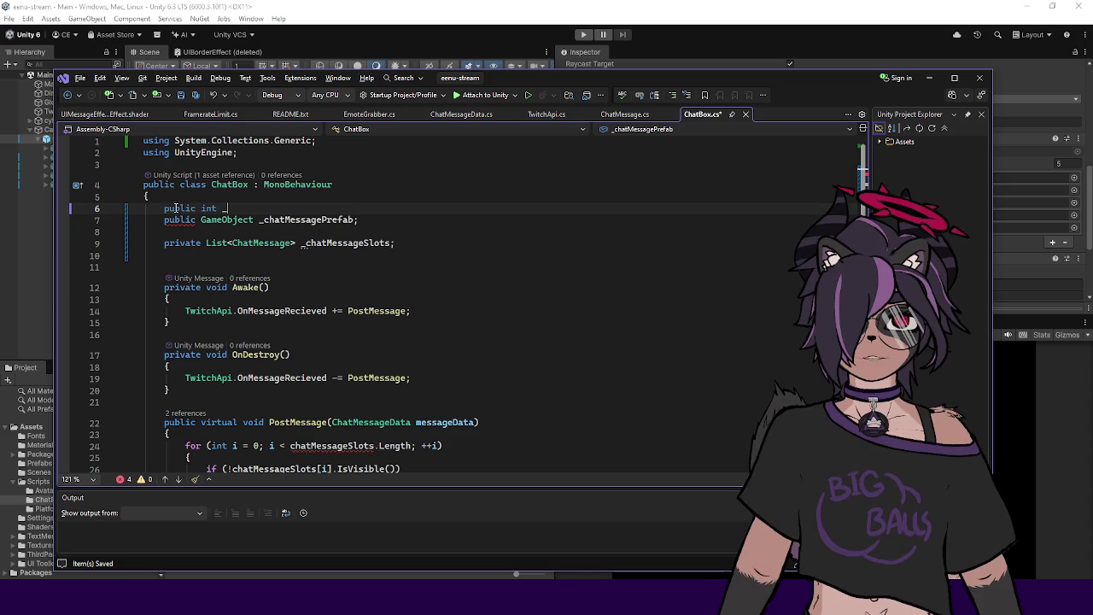
type("poolCount = 10;")
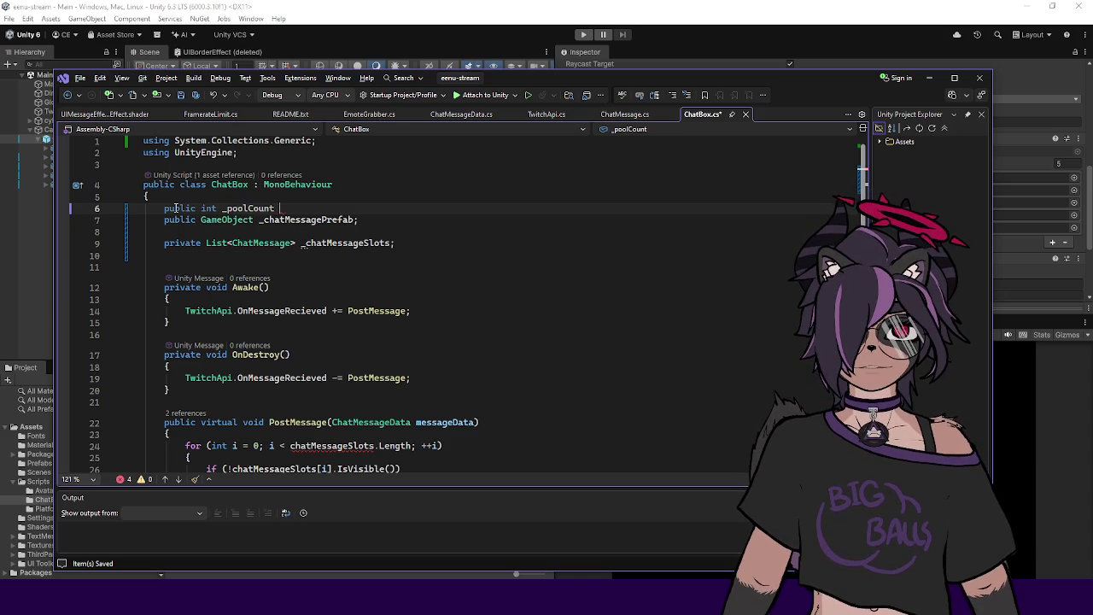
key("ctrl+s")
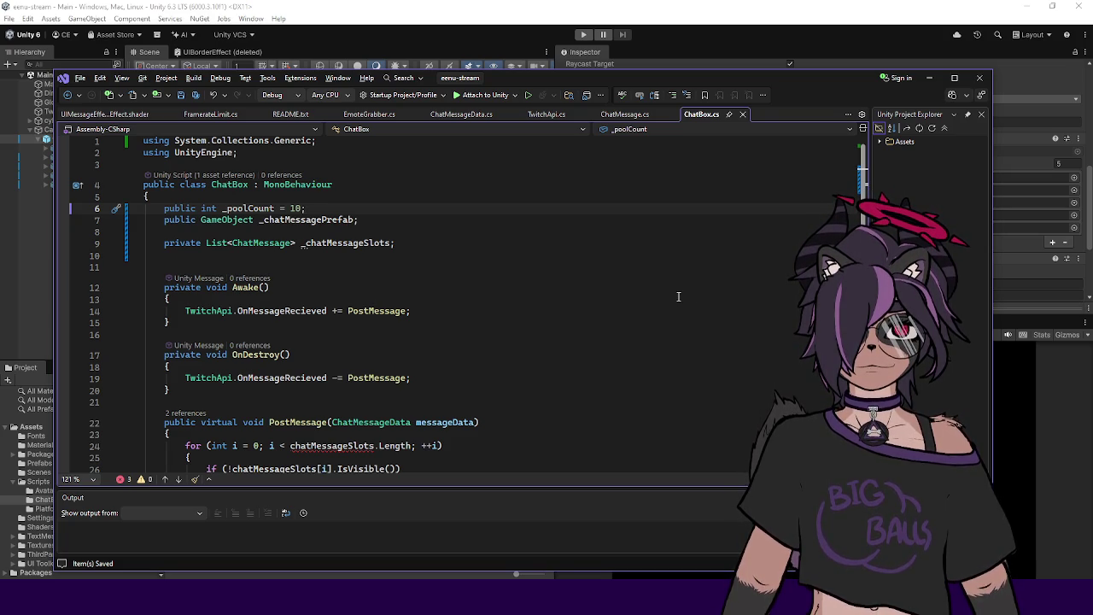
left_click(408, 255)
key("Delete")
left_click(416, 242)
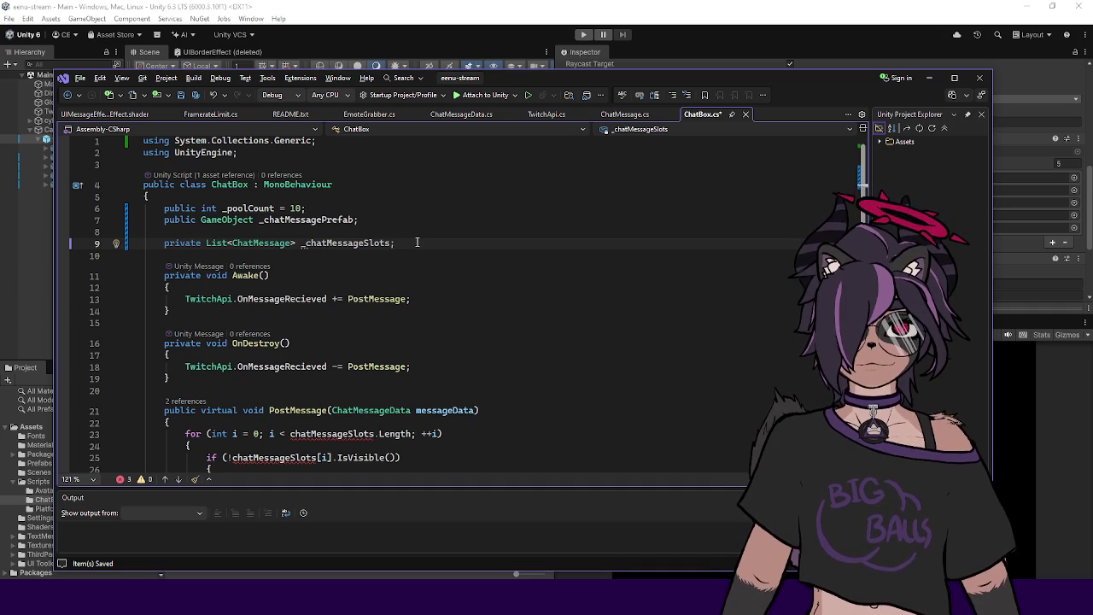